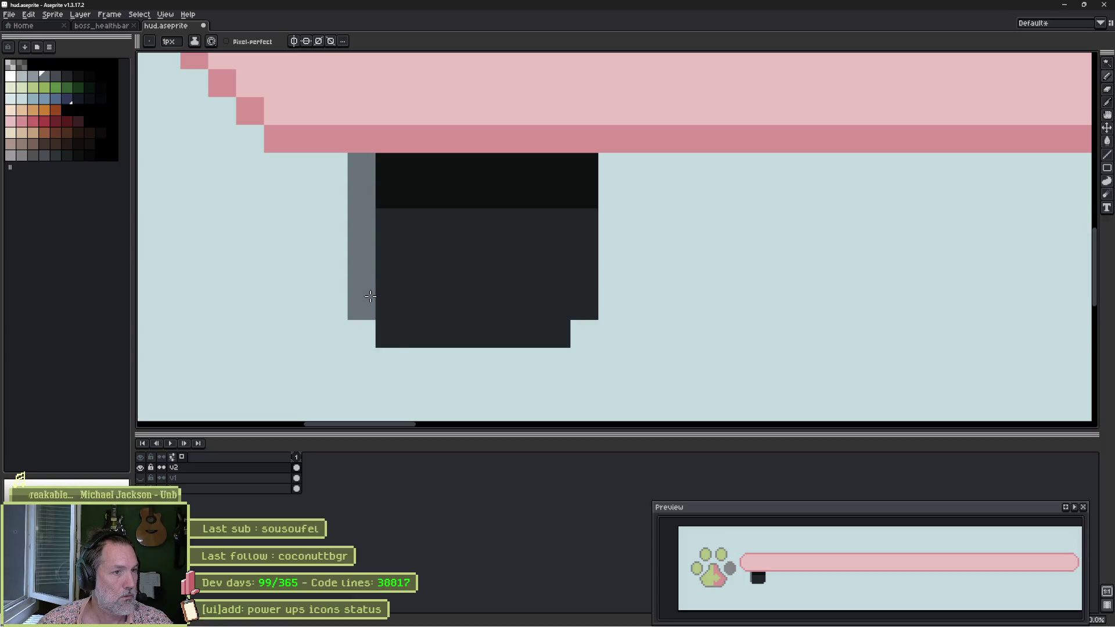
Paint grey border pixels along the icon's left side, bottom edge and right side.
{"action": "left_click", "coordinate": [390, 334]}
{"action": "left_click", "coordinate": [563, 335]}
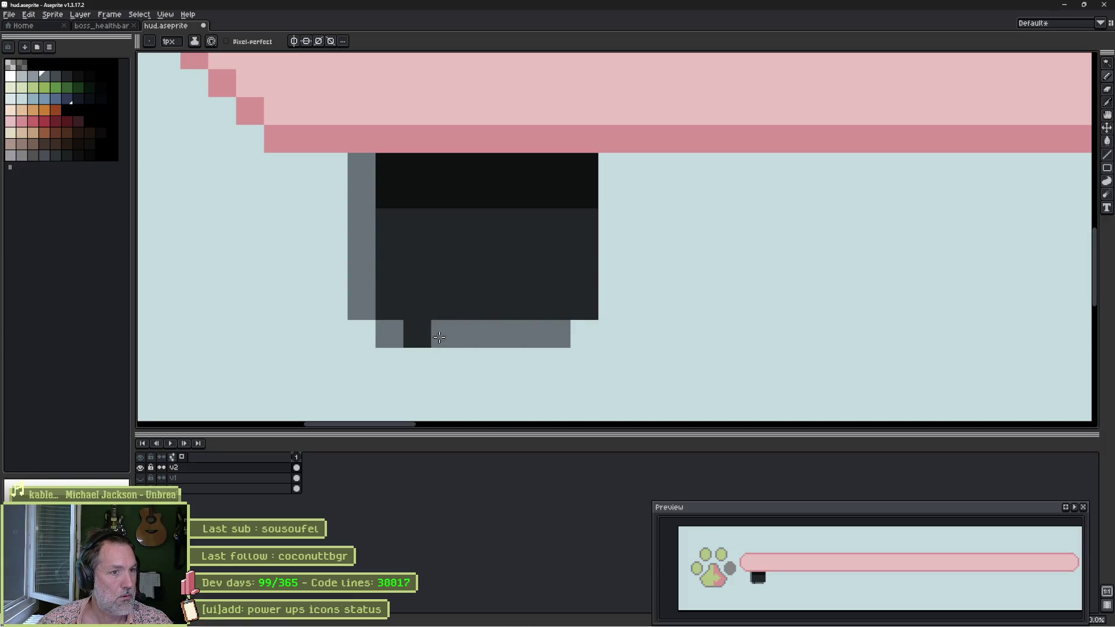
{"action": "left_click", "coordinate": [414, 334], "text": "shift"}
{"action": "left_click", "coordinate": [584, 306]}
{"action": "left_click", "coordinate": [577, 194], "text": "shift"}
{"action": "left_click", "coordinate": [580, 171]}
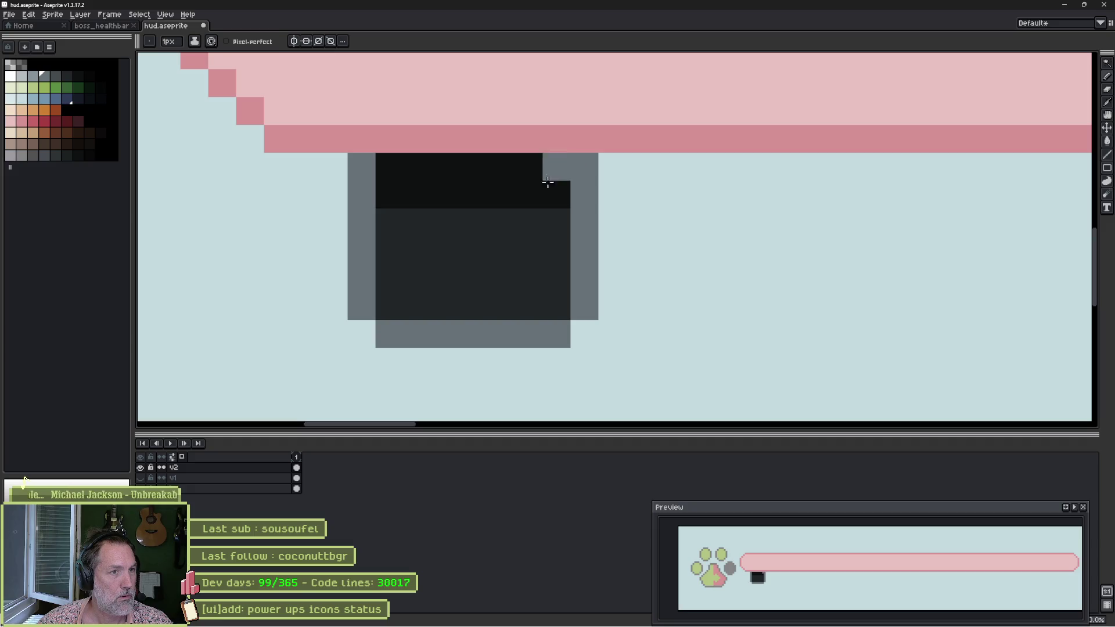
Darken the top pixels of the left and right borders with a darker grey.
{"action": "left_click", "coordinate": [55, 76]}
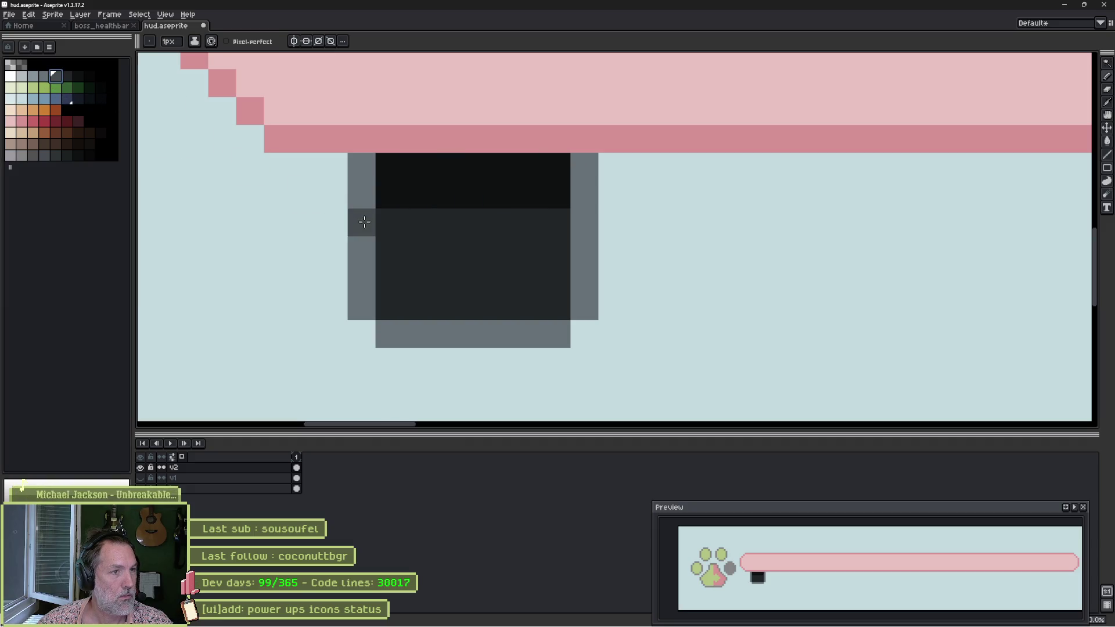
{"action": "left_click", "coordinate": [361, 194]}
{"action": "left_click", "coordinate": [361, 168]}
{"action": "left_click", "coordinate": [583, 166]}
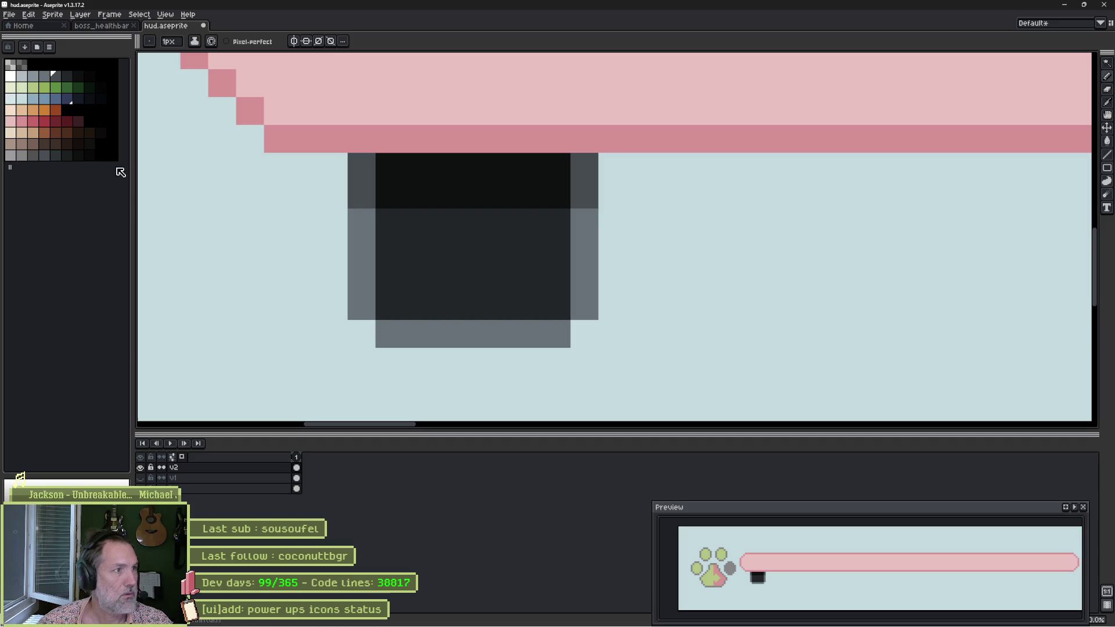
{"action": "left_click", "coordinate": [238, 468]}
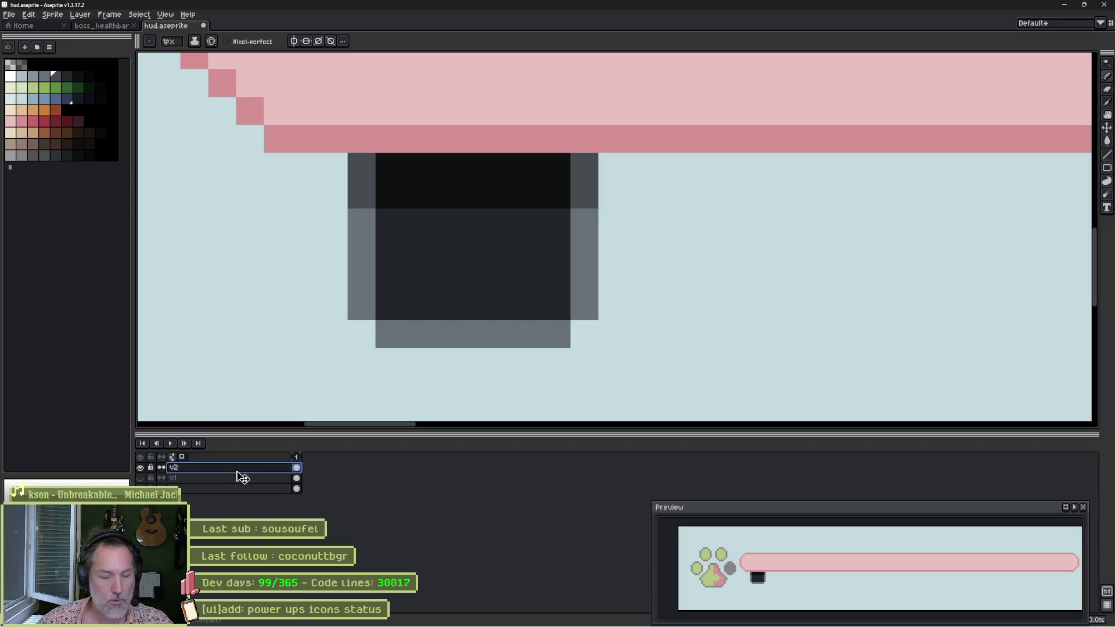
On a new layer, pencil the left light-grey chevron onto the icon.
{"action": "key", "text": "shift+n"}
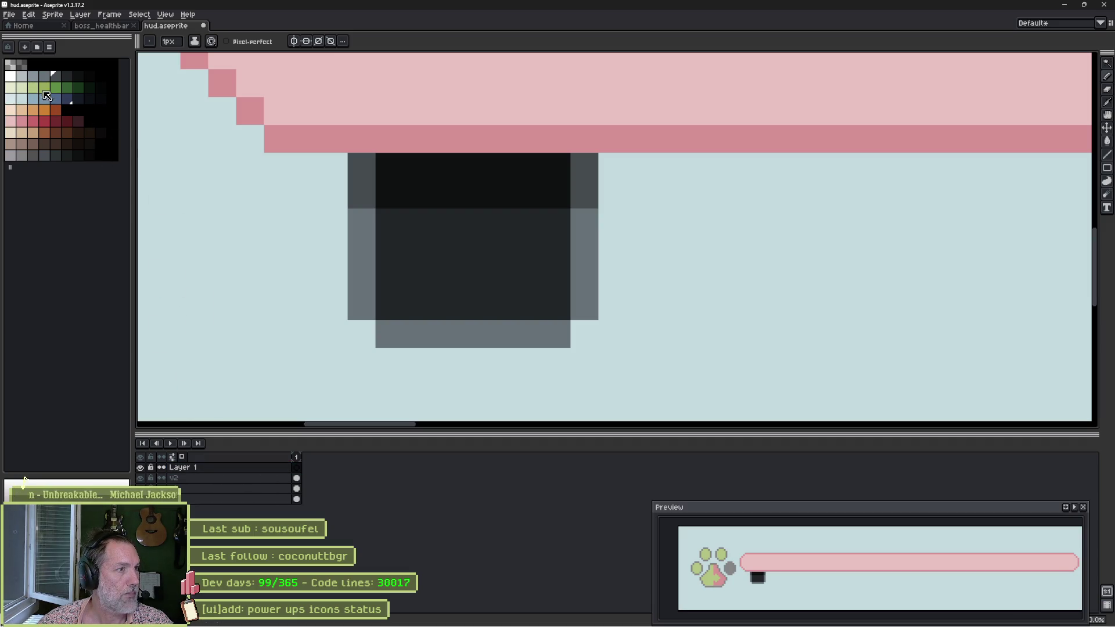
{"action": "left_click", "coordinate": [32, 76]}
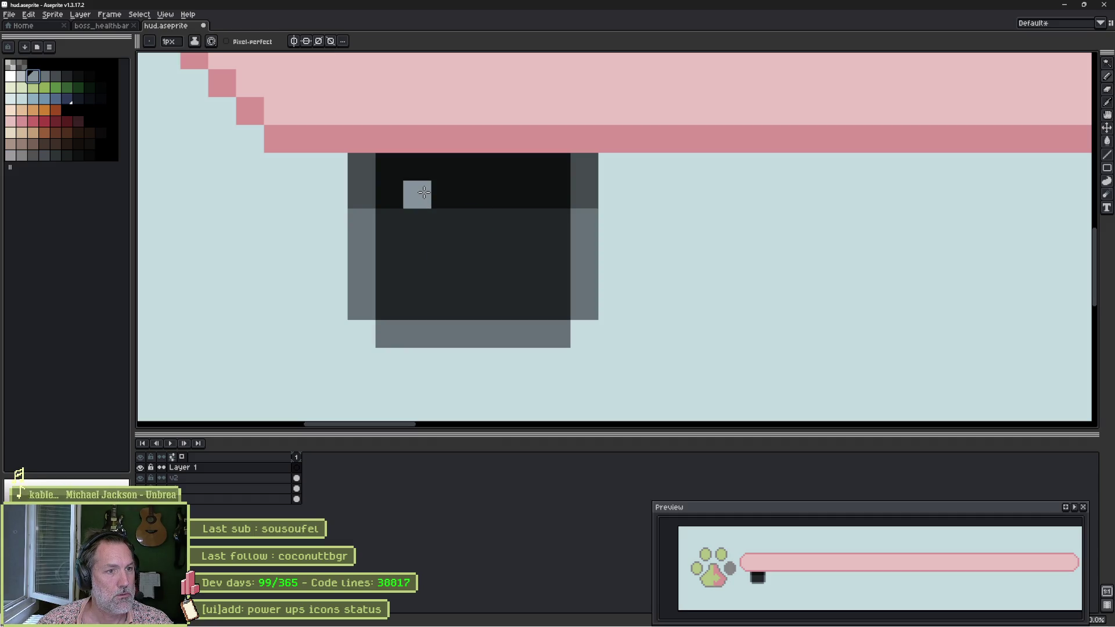
{"action": "left_click_drag", "start_coordinate": [424, 193], "coordinate": [445, 222]}
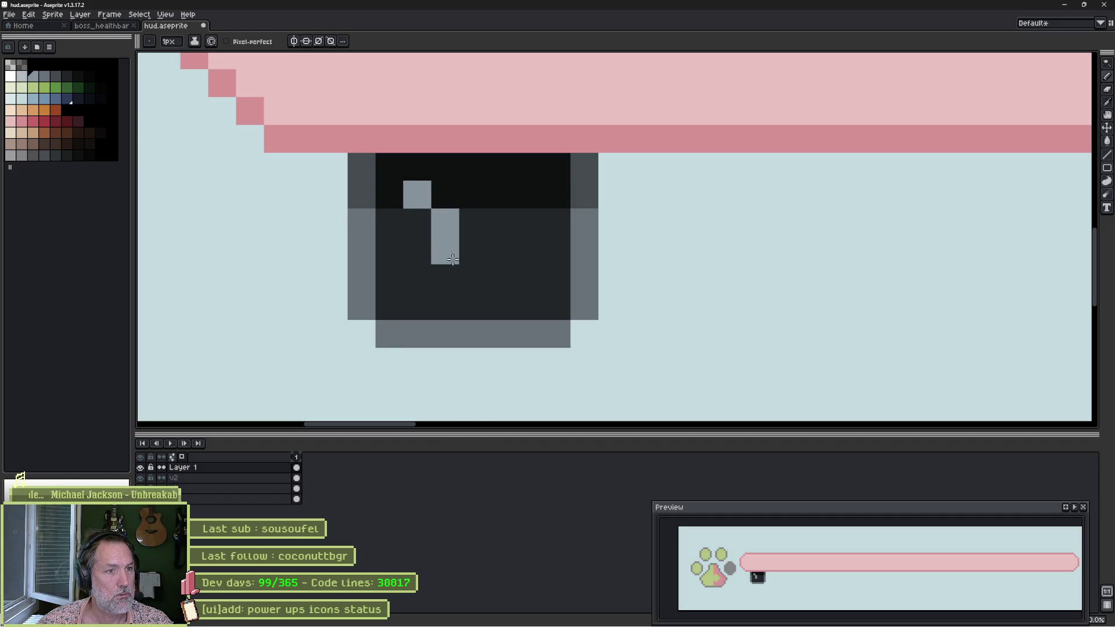
{"action": "left_click", "coordinate": [417, 278]}
Draw the matching right light-grey chevron, completing the fast-forward glyph.
{"action": "left_click", "coordinate": [496, 197]}
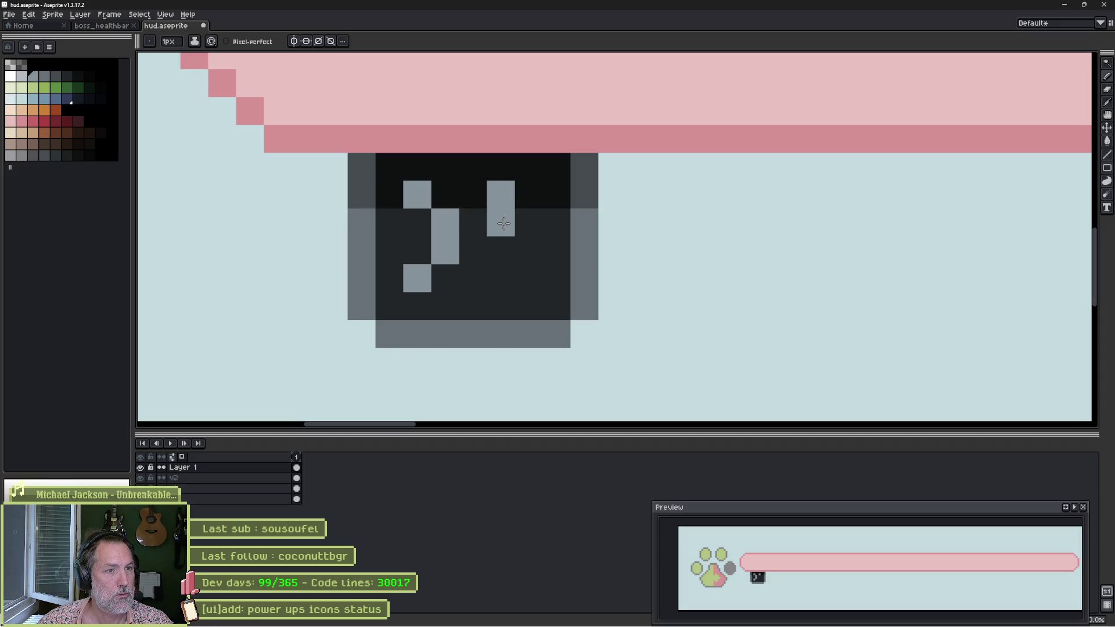
{"action": "left_click_drag", "start_coordinate": [526, 222], "coordinate": [526, 250]}
{"action": "left_click", "coordinate": [501, 278]}
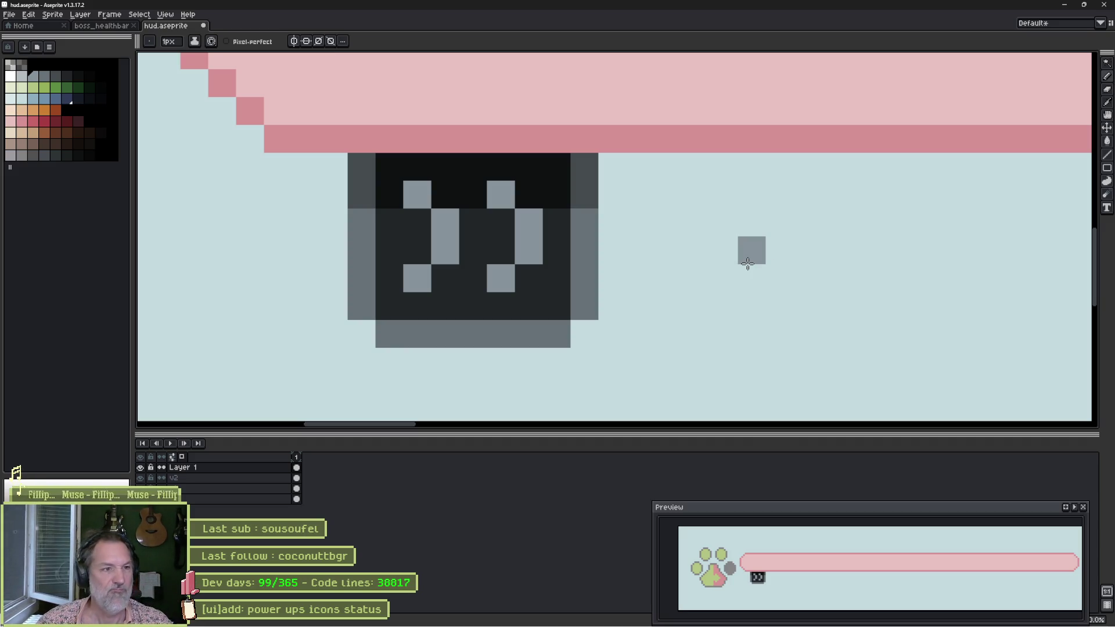
{"action": "left_click", "coordinate": [417, 194], "text": "alt"}
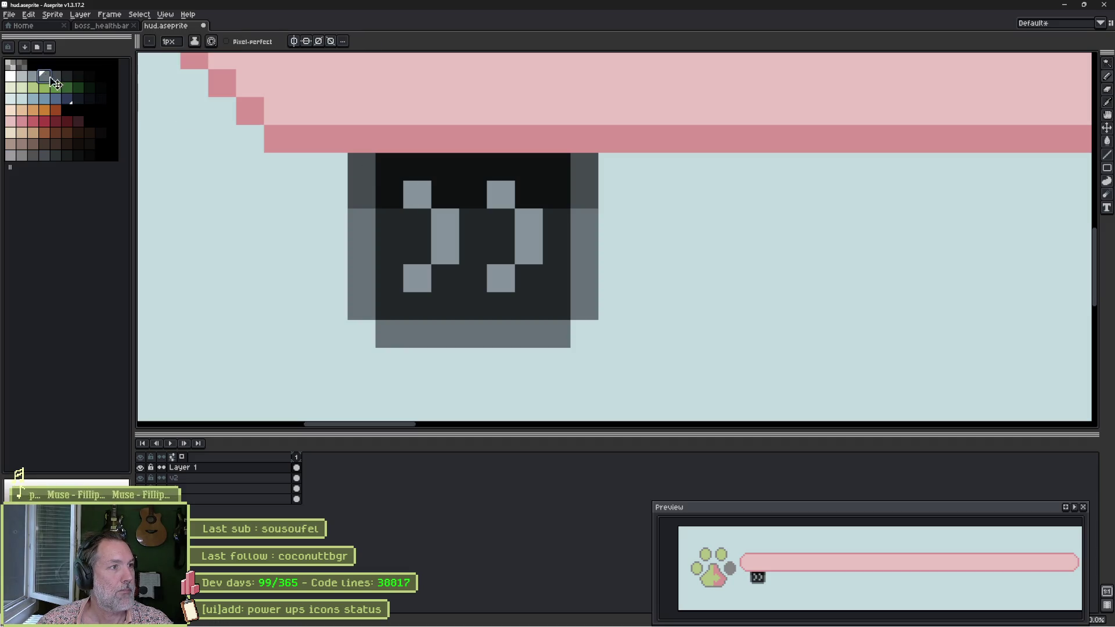
{"action": "key", "text": "ctrl"}
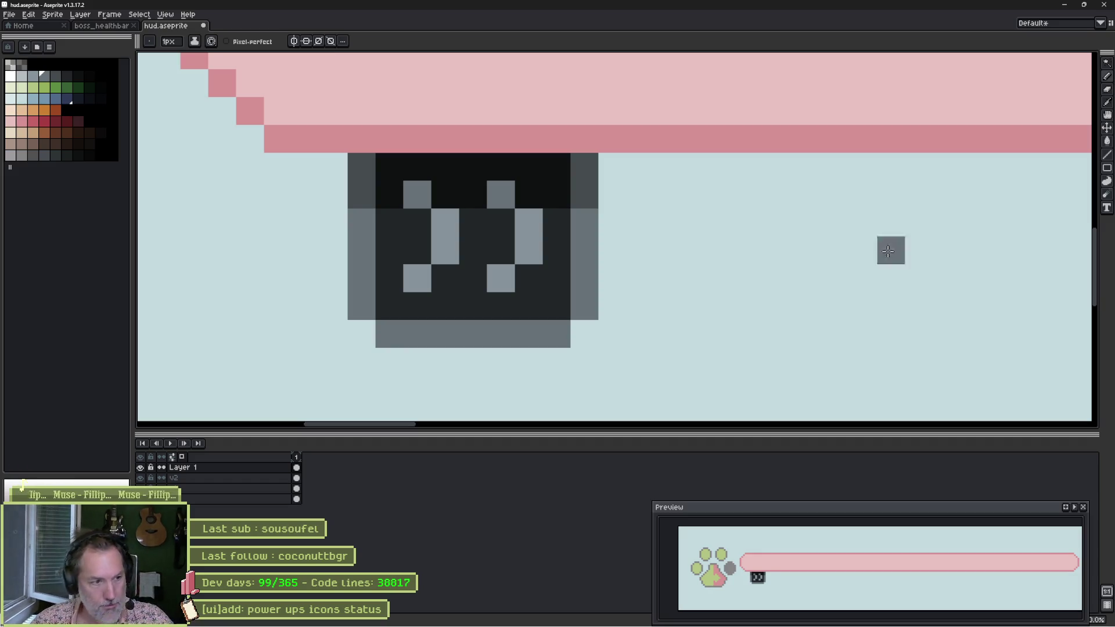
Marquee-select the icon, cancel the stray move, and merge the chevron layer down into V2.
{"action": "key", "text": "m"}
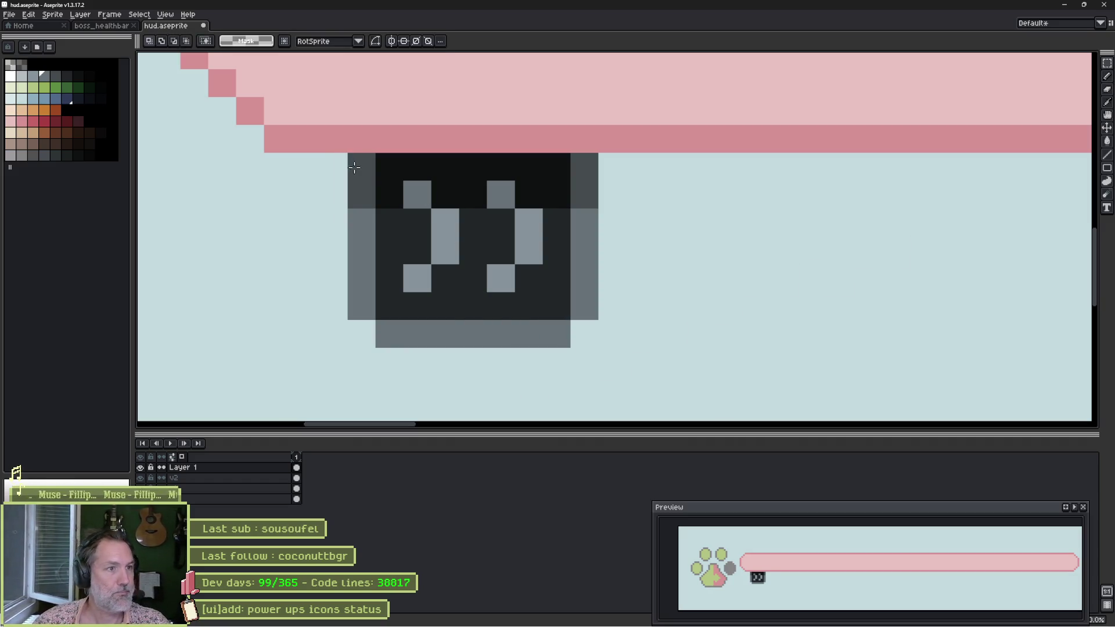
{"action": "mouse_move", "coordinate": [344, 157]}
{"action": "left_mouse_down"}
{"action": "mouse_move", "coordinate": [337, 166]}
{"action": "mouse_move", "coordinate": [607, 340]}
{"action": "left_mouse_up"}
{"action": "scroll", "coordinate": [638, 260], "scroll_direction": "down", "scroll_amount": 1}
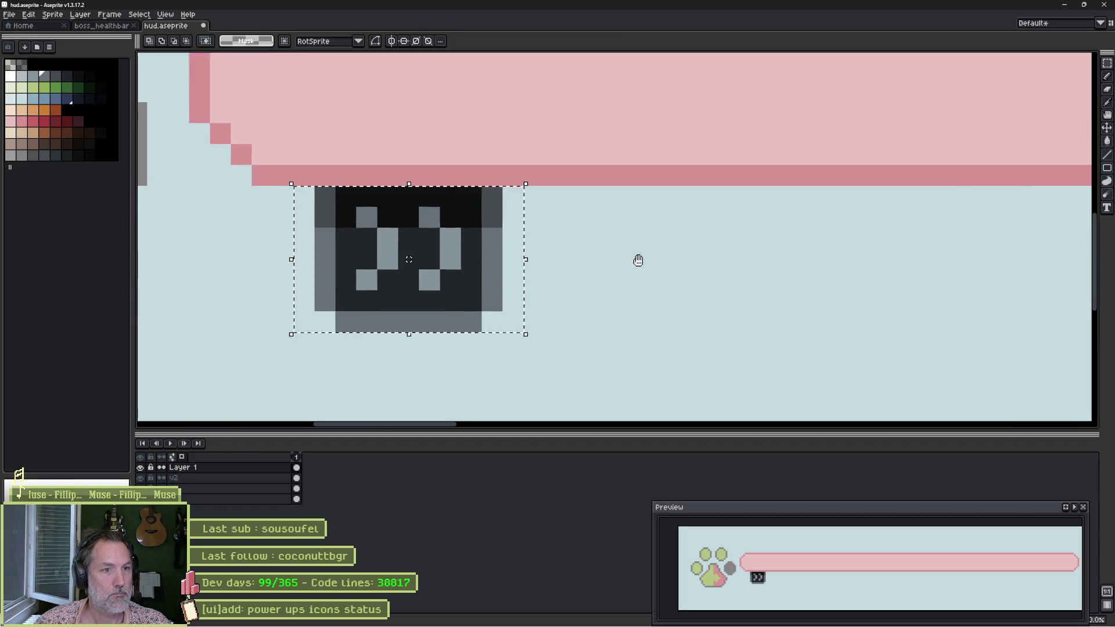
{"action": "left_click_drag", "start_coordinate": [638, 260], "coordinate": [542, 267]}
{"action": "left_click_drag", "start_coordinate": [385, 274], "coordinate": [613, 288]}
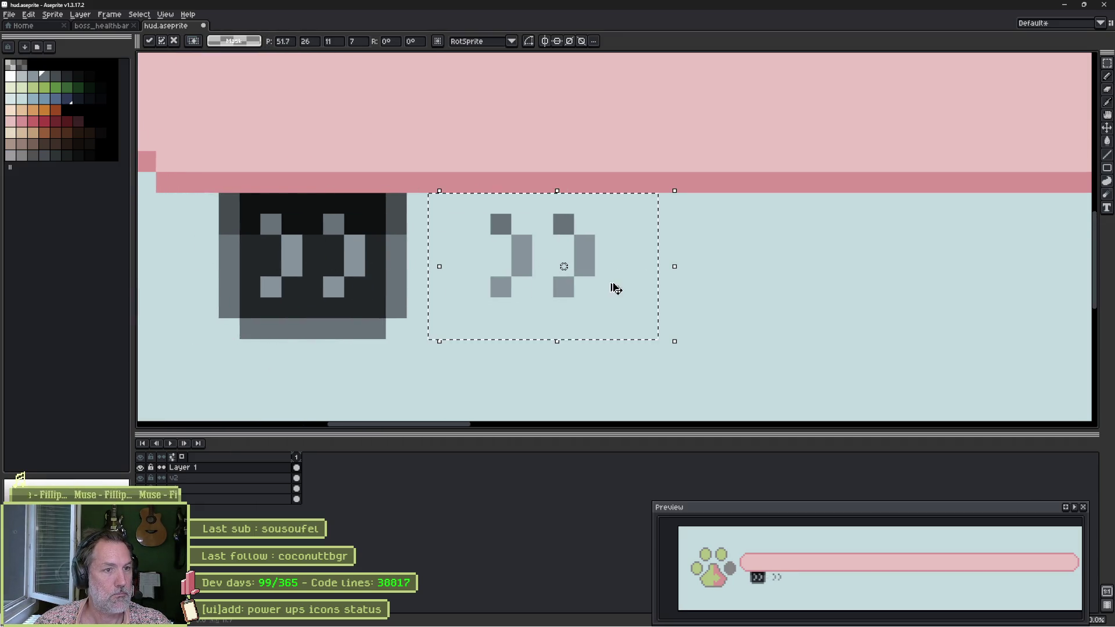
{"action": "key", "text": "Escape"}
{"action": "right_click", "coordinate": [247, 474]}
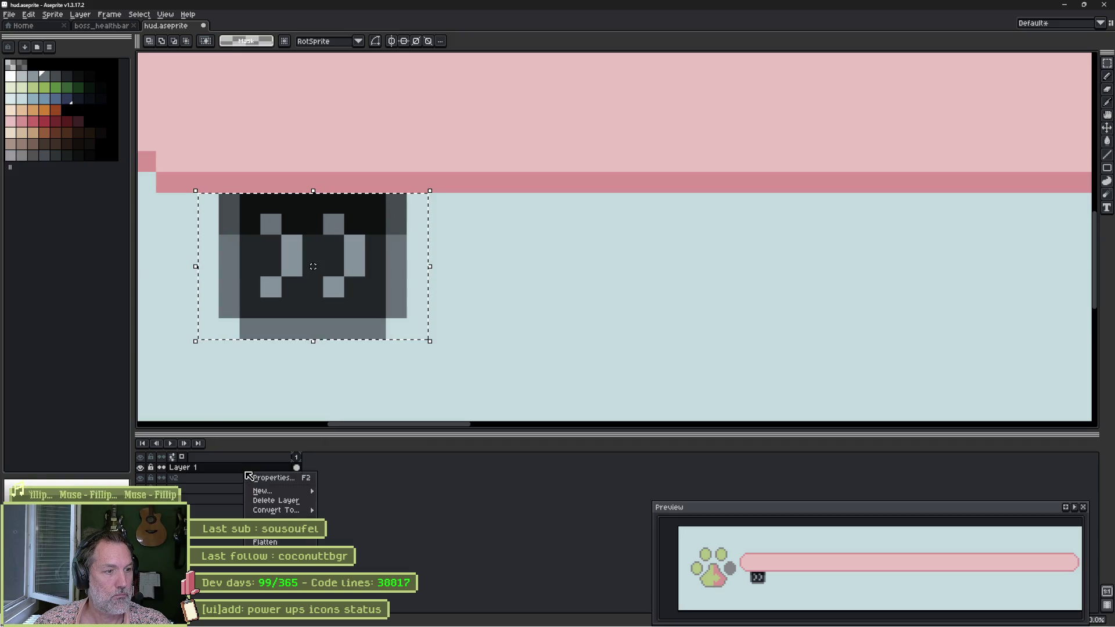
{"action": "left_click", "coordinate": [276, 501]}
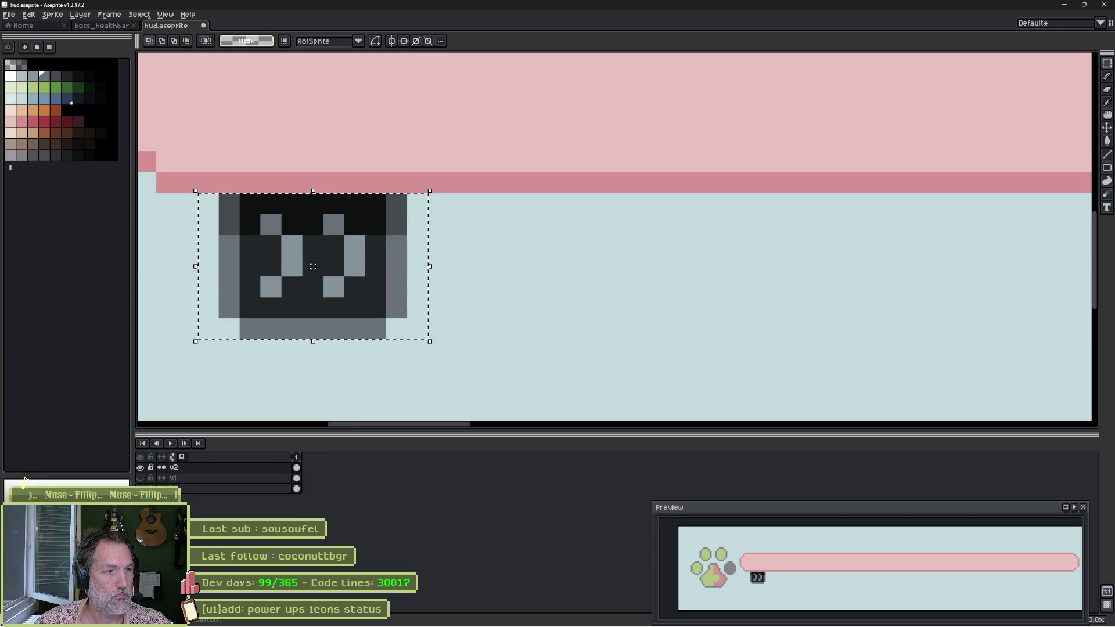
Copy the icon beside the original, undoing mistakes back to two icons.
{"action": "left_click_drag", "start_coordinate": [356, 323], "coordinate": [577, 327]}
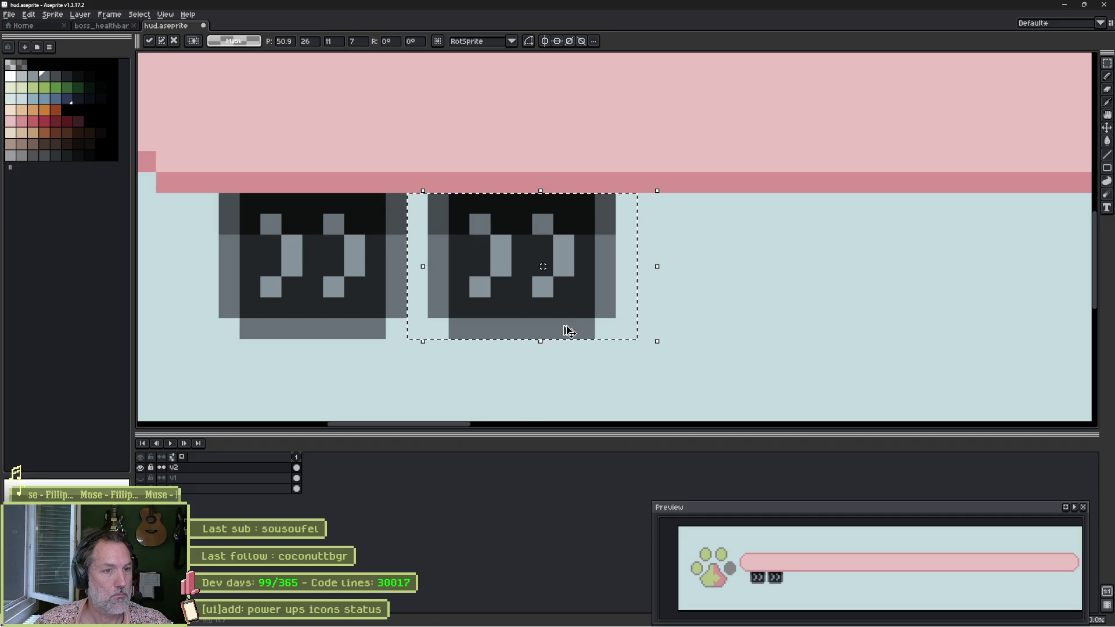
{"action": "key", "text": "Return"}
{"action": "key", "text": "ctrl+z"}
{"action": "key", "text": "ctrl+z"}
{"action": "key", "text": "ctrl+z"}
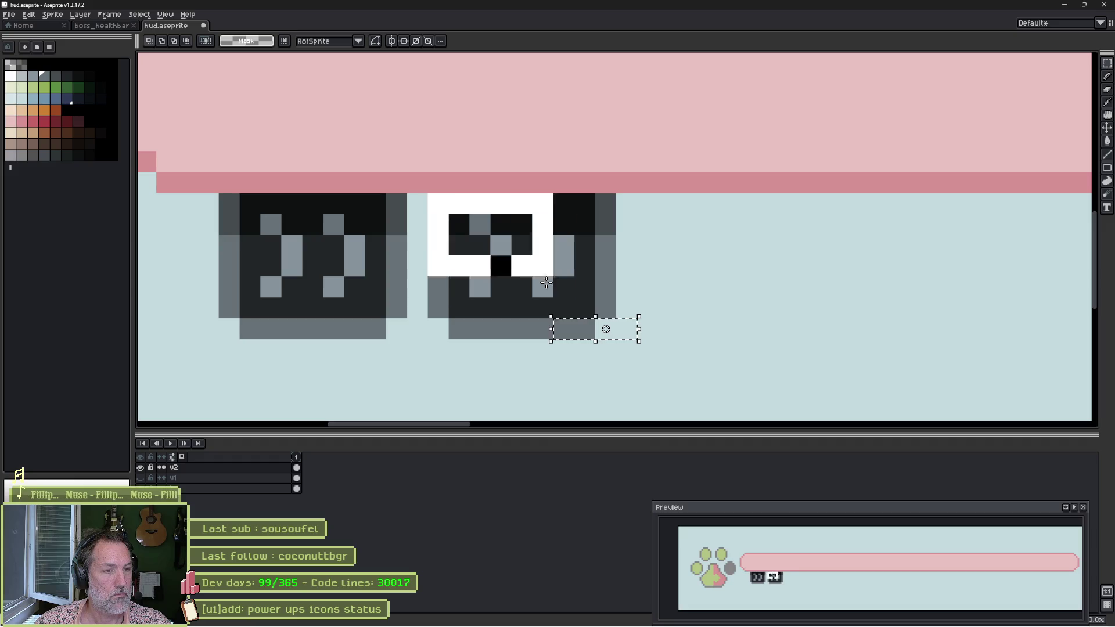
{"action": "key", "text": "ctrl+z"}
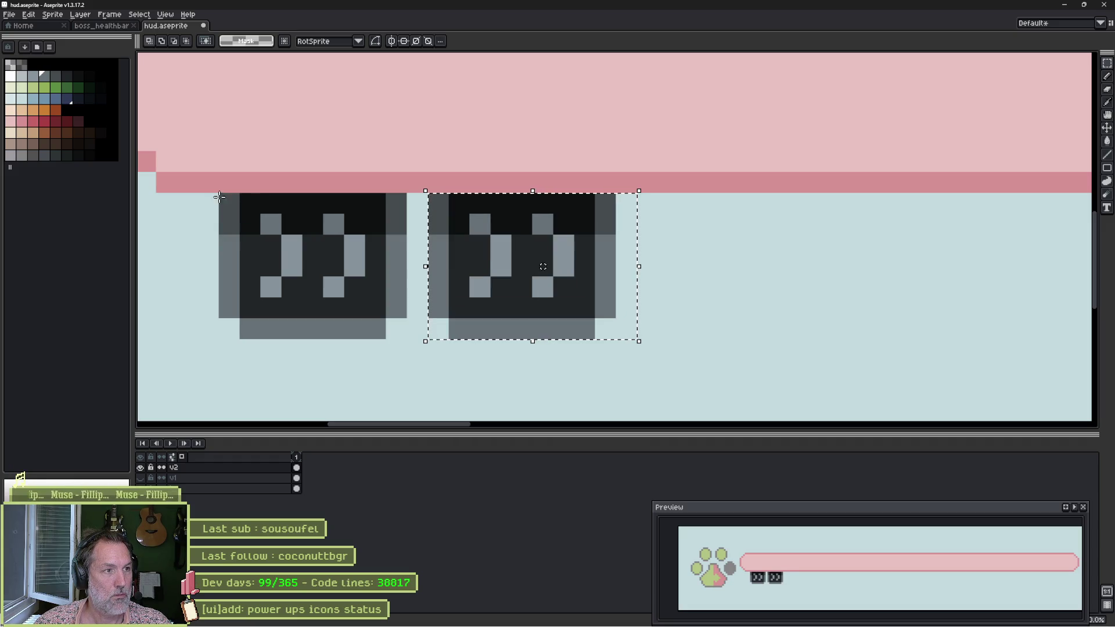
{"action": "key", "text": "ctrl+z"}
{"action": "key", "text": "ctrl+z"}
{"action": "key", "text": "ctrl+z"}
{"action": "key", "text": "ctrl+z"}
Copy both icons to the right to make four in a row, then deselect.
{"action": "left_click_drag", "start_coordinate": [527, 326], "coordinate": [936, 331]}
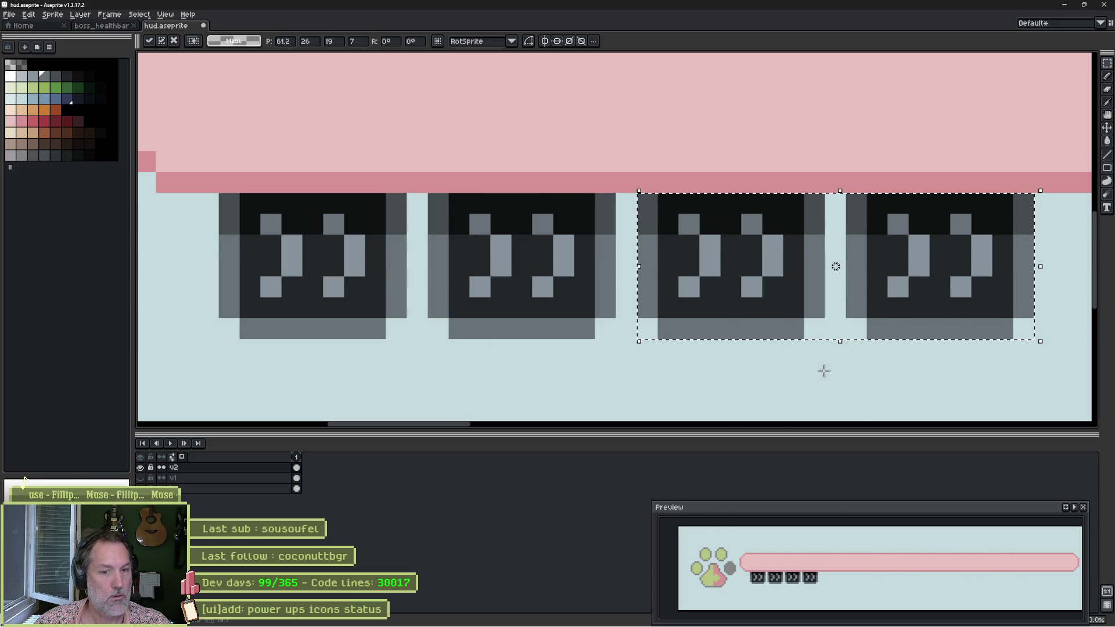
{"action": "scroll", "coordinate": [705, 319], "scroll_direction": "down", "scroll_amount": 3}
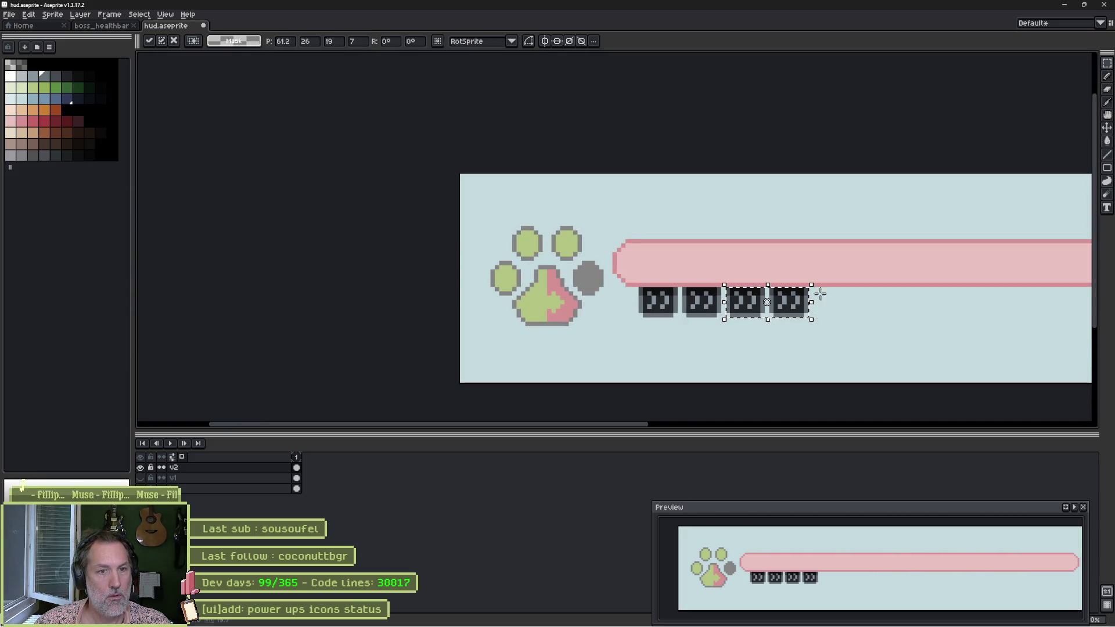
{"action": "key", "text": "ctrl+d"}
{"action": "scroll", "coordinate": [723, 229], "scroll_direction": "right", "scroll_amount": 5}
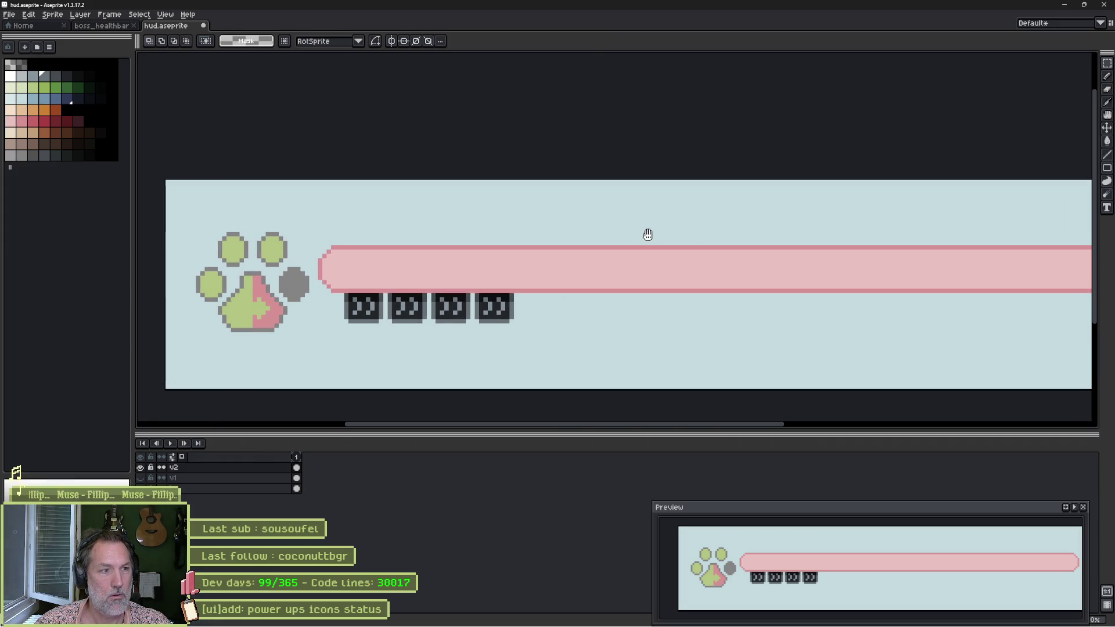
Save hud.aseprite with Ctrl+S.
{"action": "key", "text": "ctrl+s"}
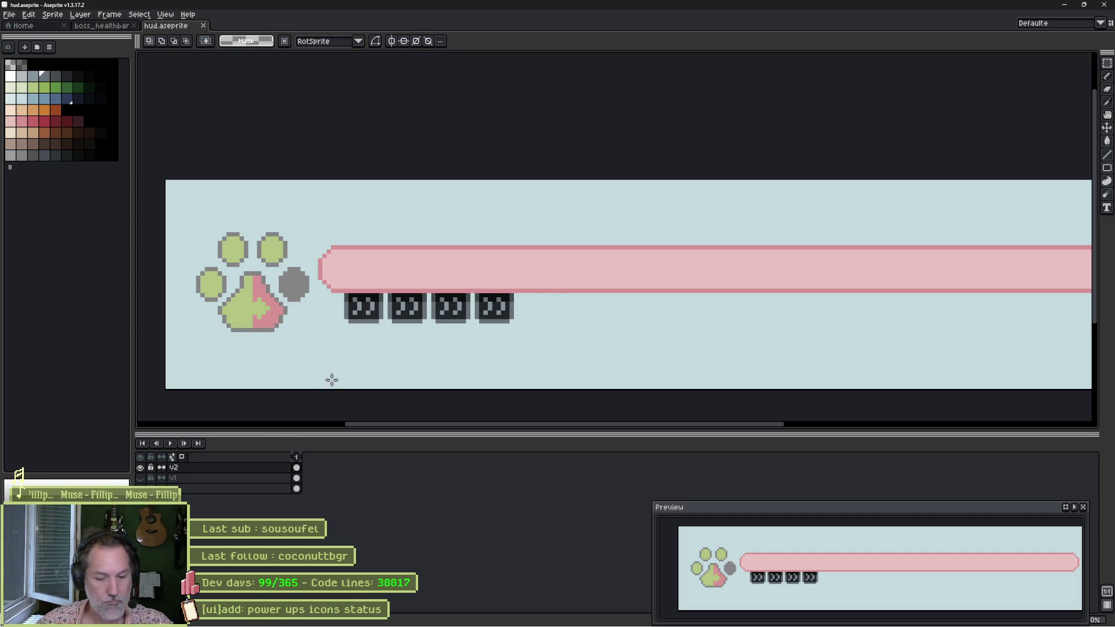
Switch to Godot and exit distraction-free mode to restore the side panels.
{"action": "mouse_move", "coordinate": [590, 622]}
{"action": "left_click", "coordinate": [674, 617]}
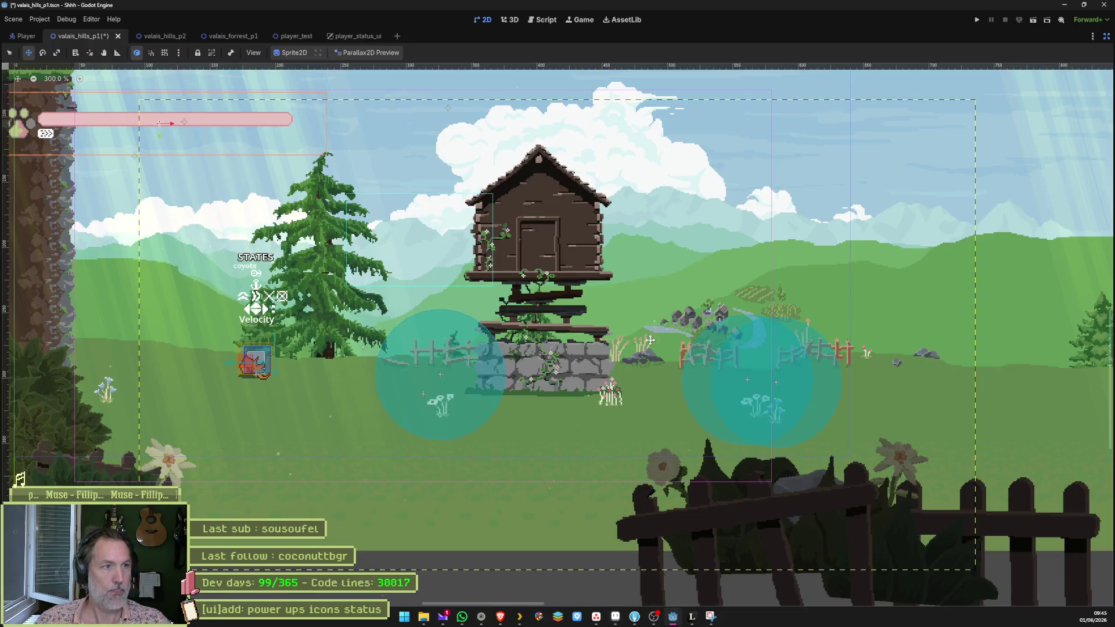
{"action": "scroll", "coordinate": [364, 192], "scroll_direction": "left", "scroll_amount": 5}
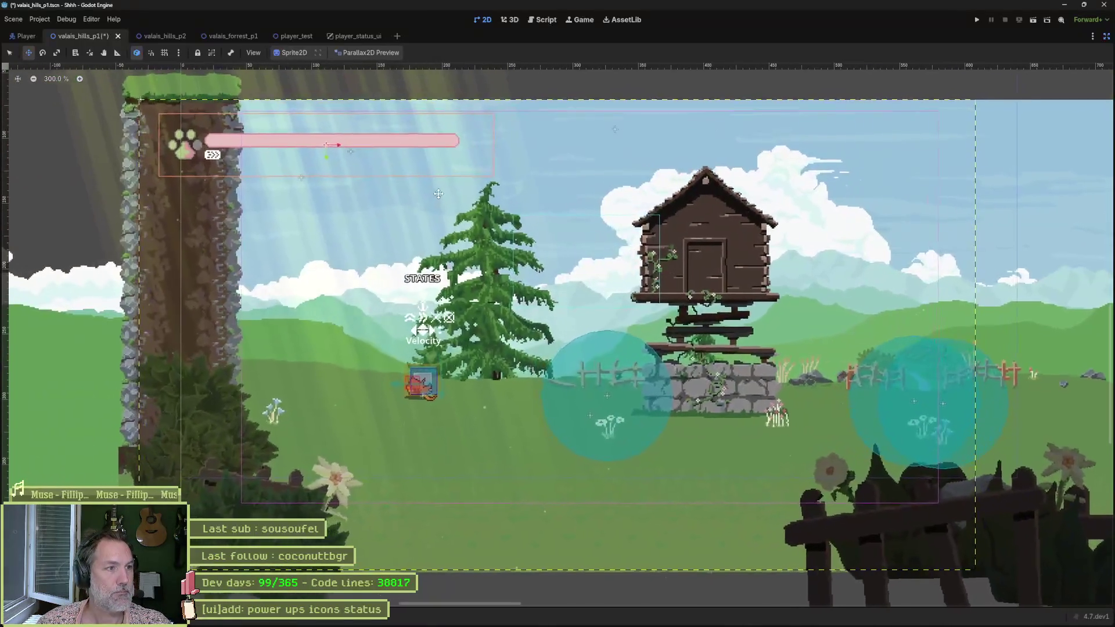
{"action": "left_click", "coordinate": [1106, 38]}
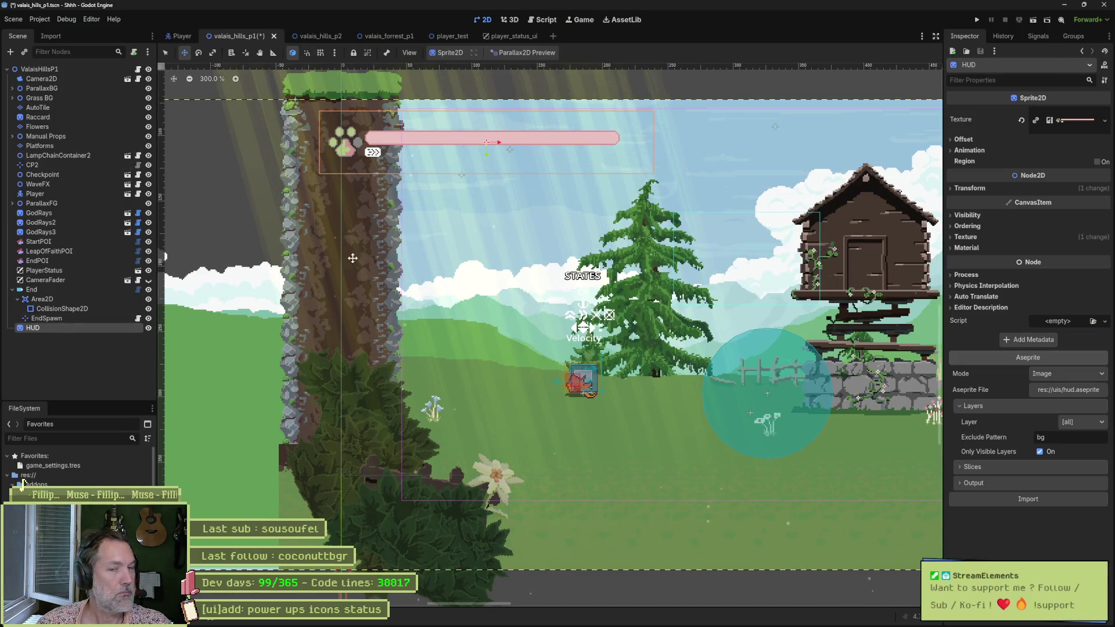
Reimport the HUD Aseprite file, test-run the scene with F6, then stop it.
{"action": "left_click", "coordinate": [1024, 499]}
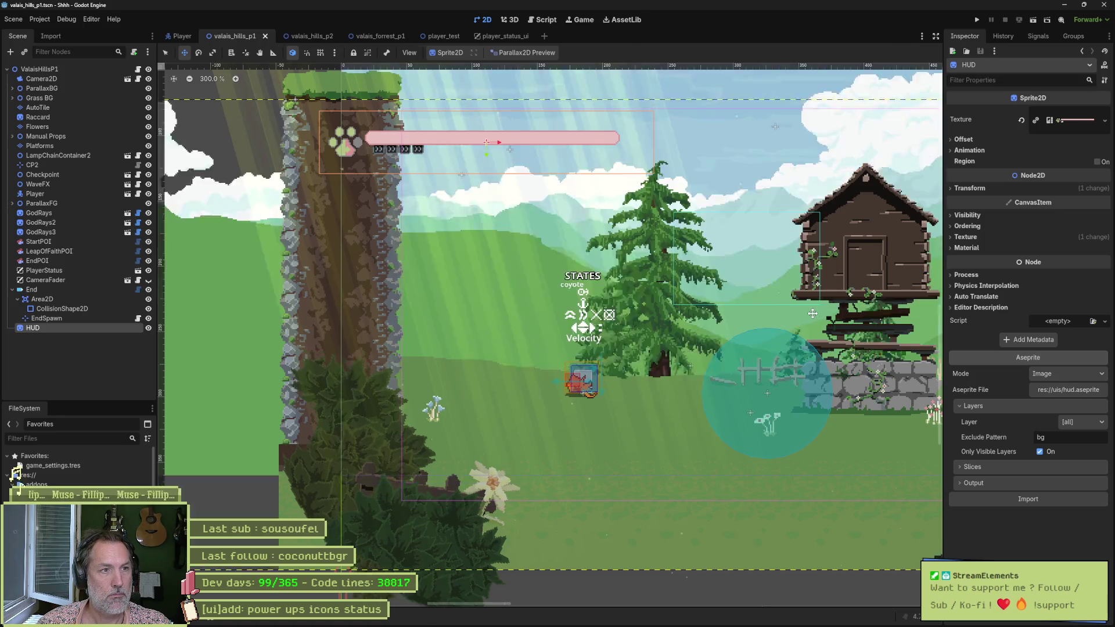
{"action": "key", "text": "F6"}
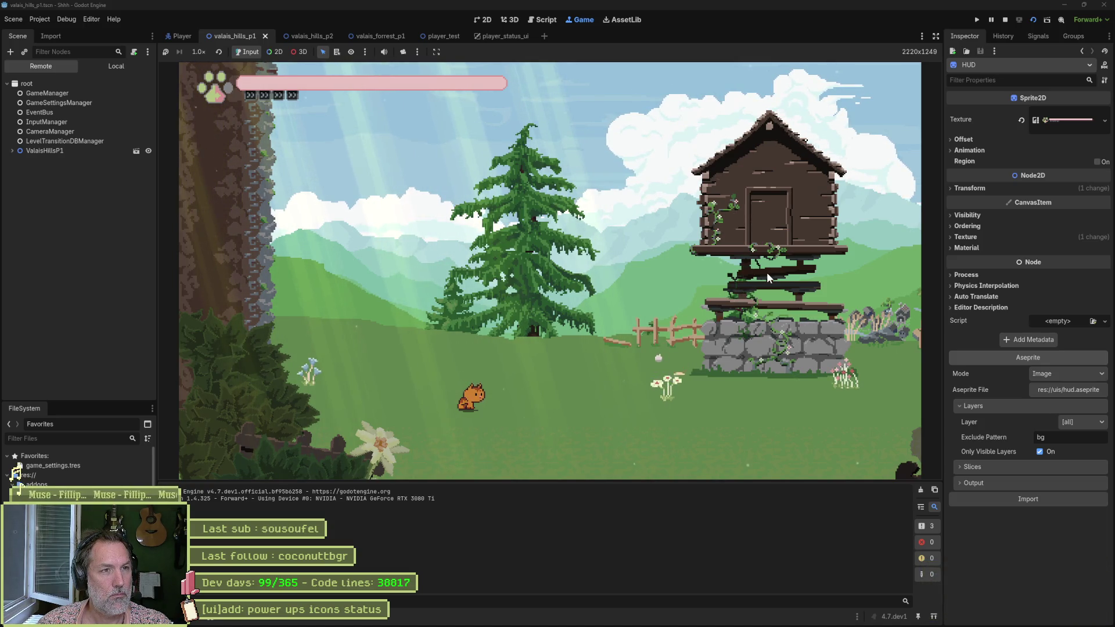
{"action": "key", "text": "F8"}
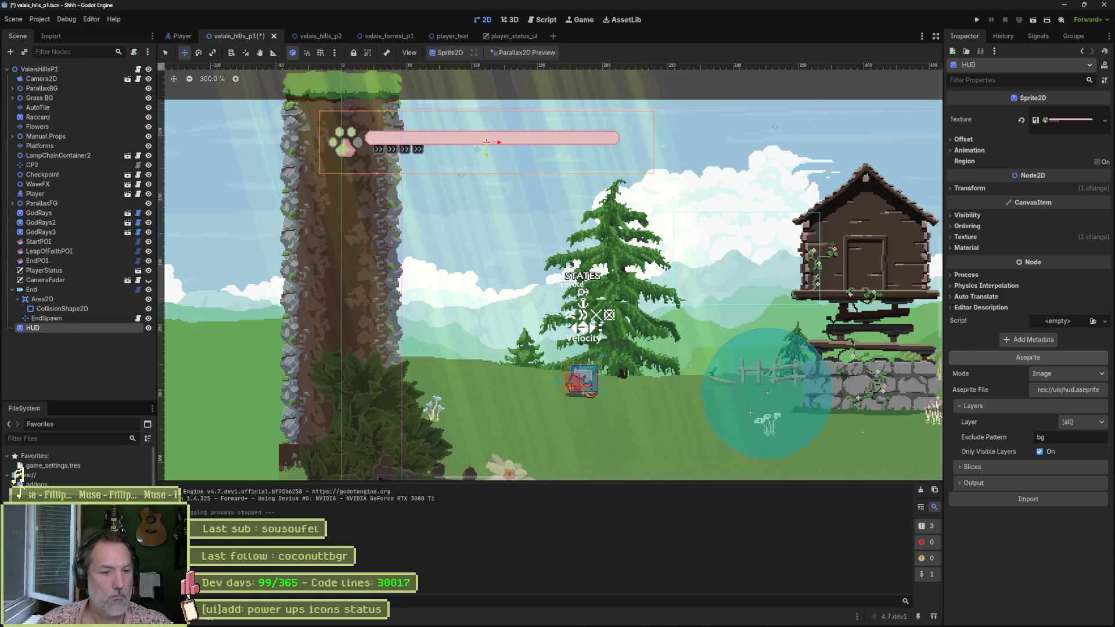
Paint a light-blue gap across the pink bar and erase the bar's right part.
{"action": "mouse_move", "coordinate": [682, 621]}
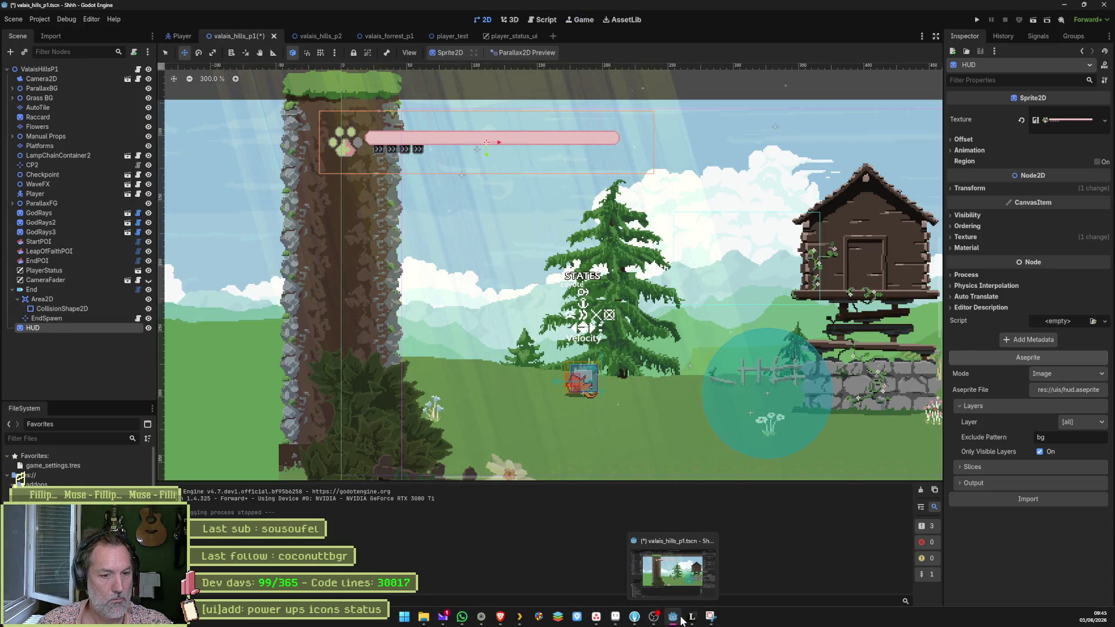
{"action": "left_click", "coordinate": [653, 619]}
{"action": "scroll", "coordinate": [714, 264], "scroll_direction": "right", "scroll_amount": 5}
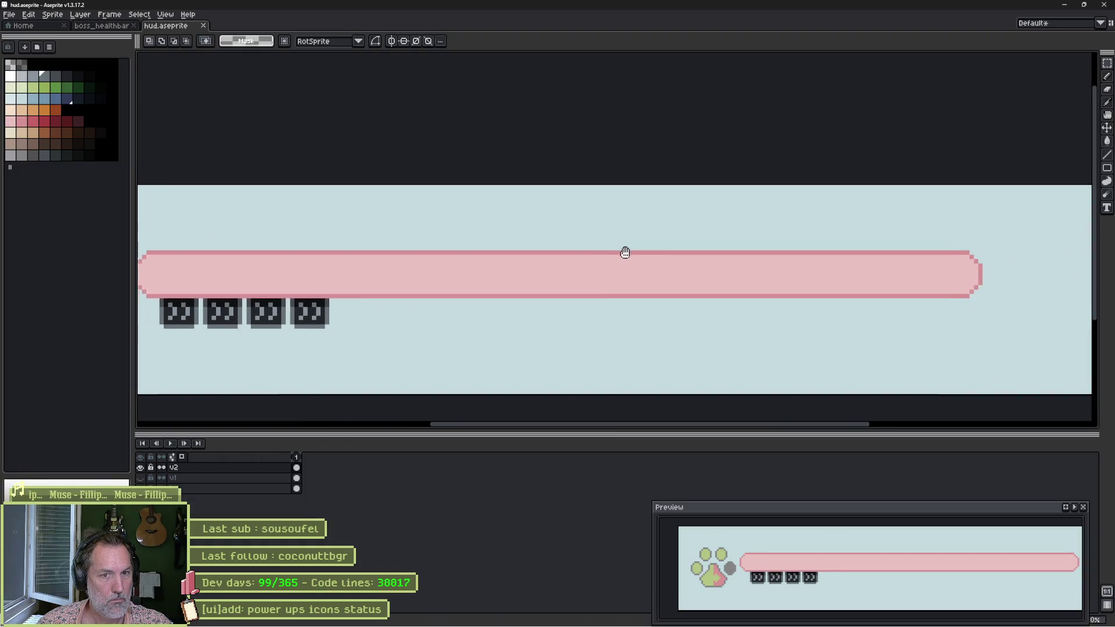
{"action": "key", "text": "w"}
{"action": "left_click", "coordinate": [572, 274]}
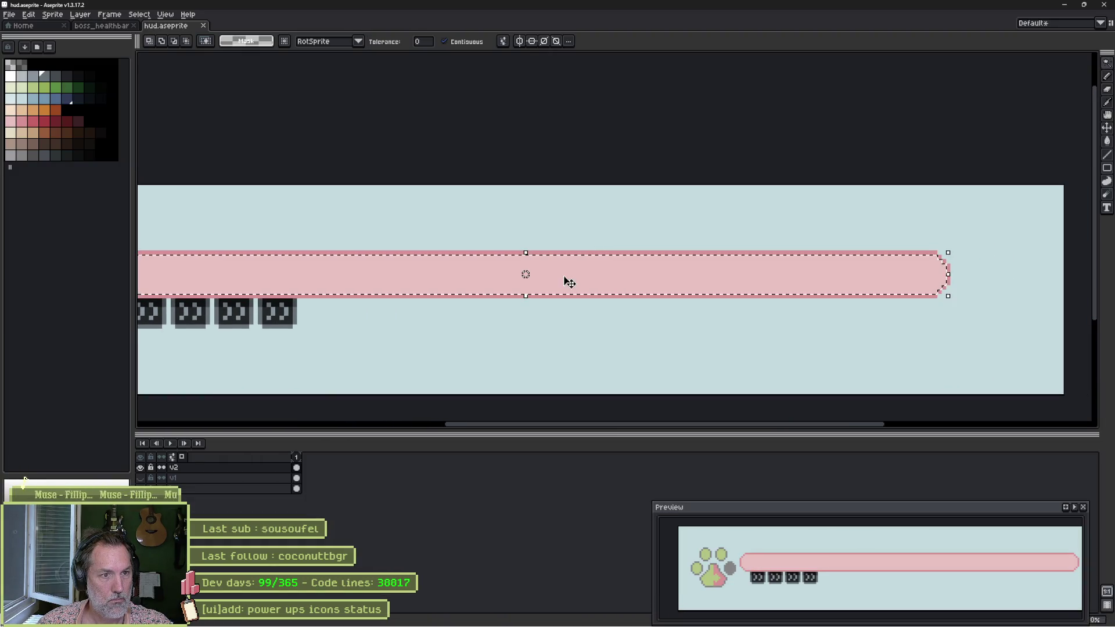
{"action": "key", "text": "b"}
{"action": "left_click_drag", "start_coordinate": [535, 251], "coordinate": [530, 292]}
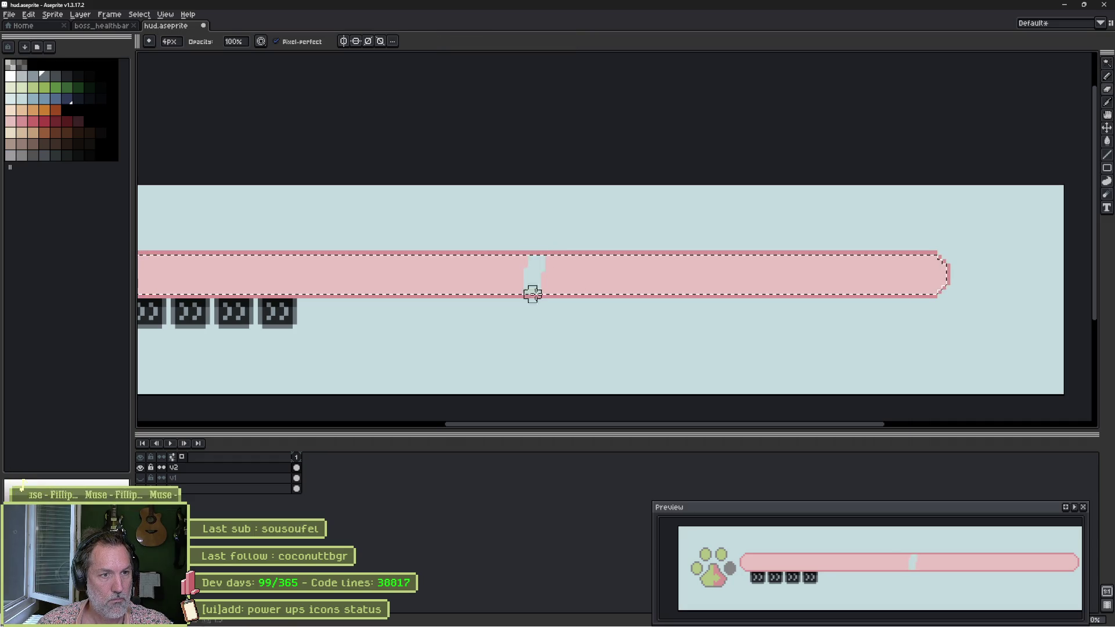
{"action": "key", "text": "w"}
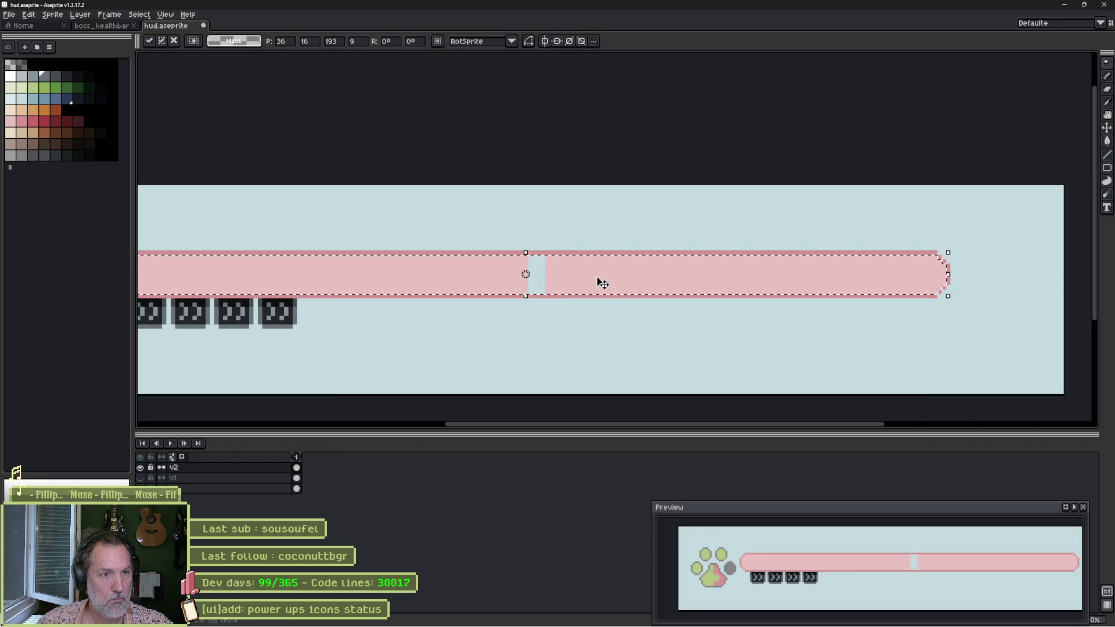
{"action": "left_click", "coordinate": [525, 270]}
{"action": "left_click", "coordinate": [622, 286]}
{"action": "key", "text": "Delete"}
{"action": "key", "text": "ctrl+d"}
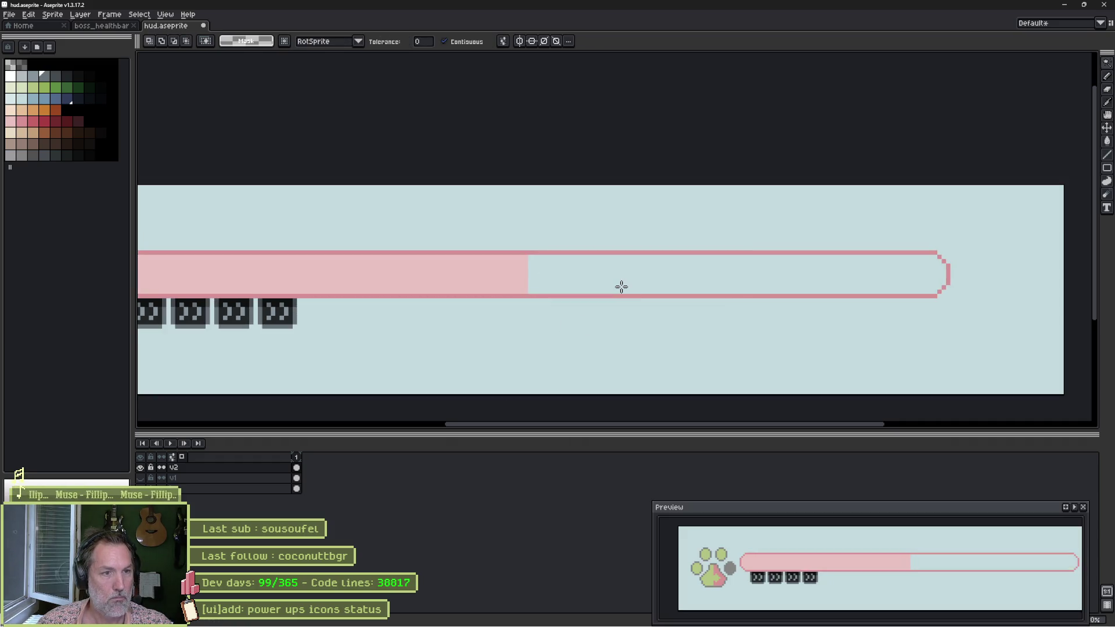
Undo the erase and the blue gap, restoring the full pink bar.
{"action": "mouse_move", "coordinate": [538, 283]}
{"action": "left_mouse_down"}
{"action": "mouse_move", "coordinate": [772, 272]}
{"action": "mouse_move", "coordinate": [817, 284]}
{"action": "left_mouse_up"}
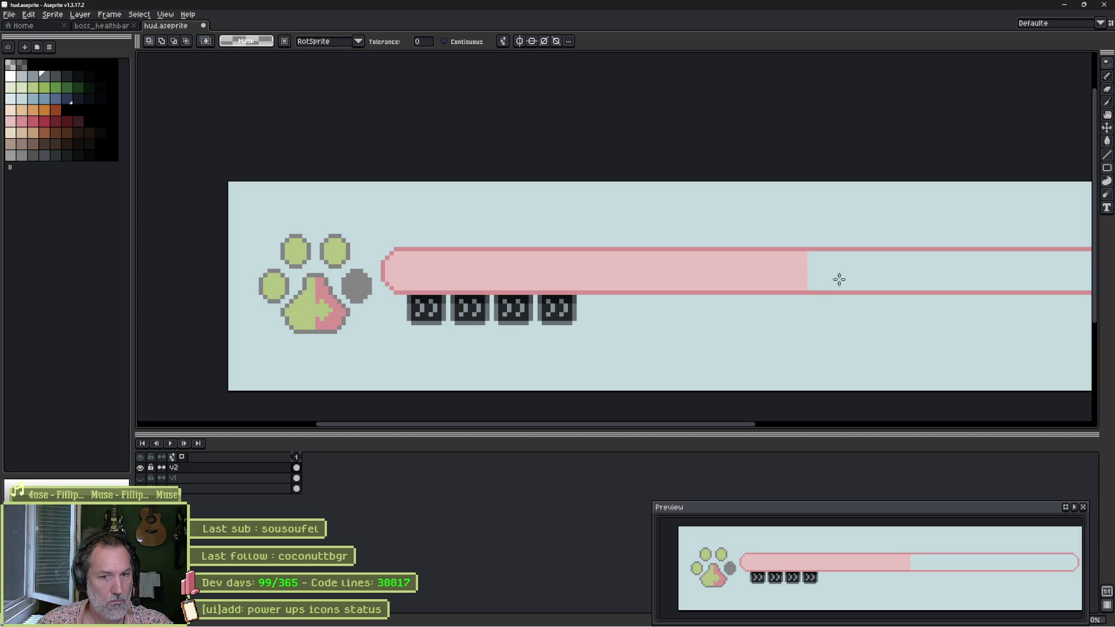
{"action": "left_click_drag", "start_coordinate": [923, 290], "coordinate": [852, 288]}
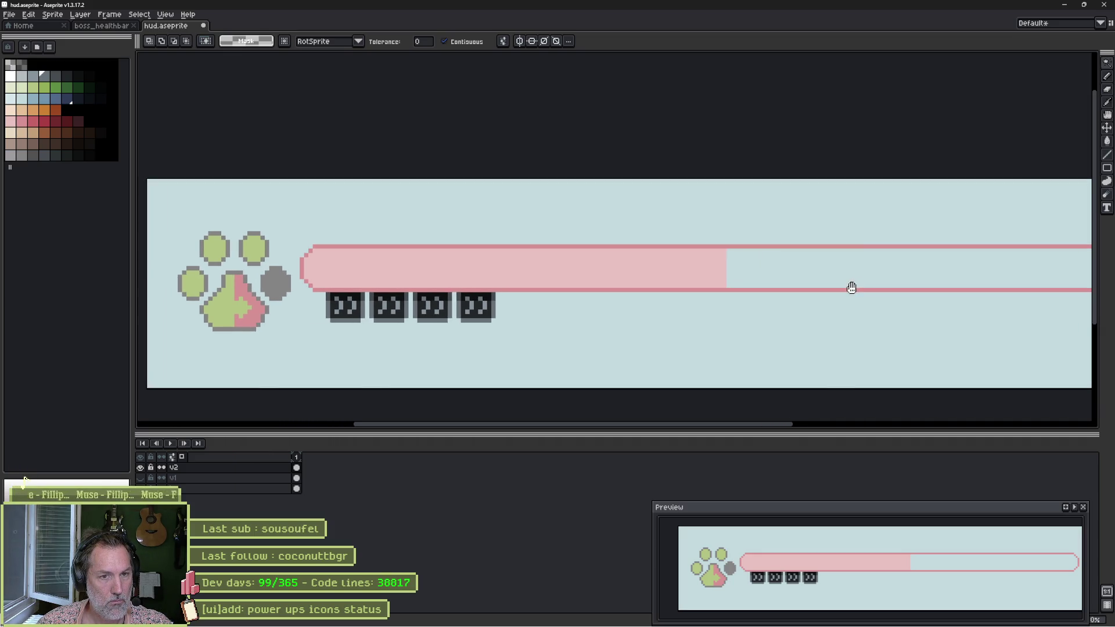
{"action": "key", "text": "ctrl+z"}
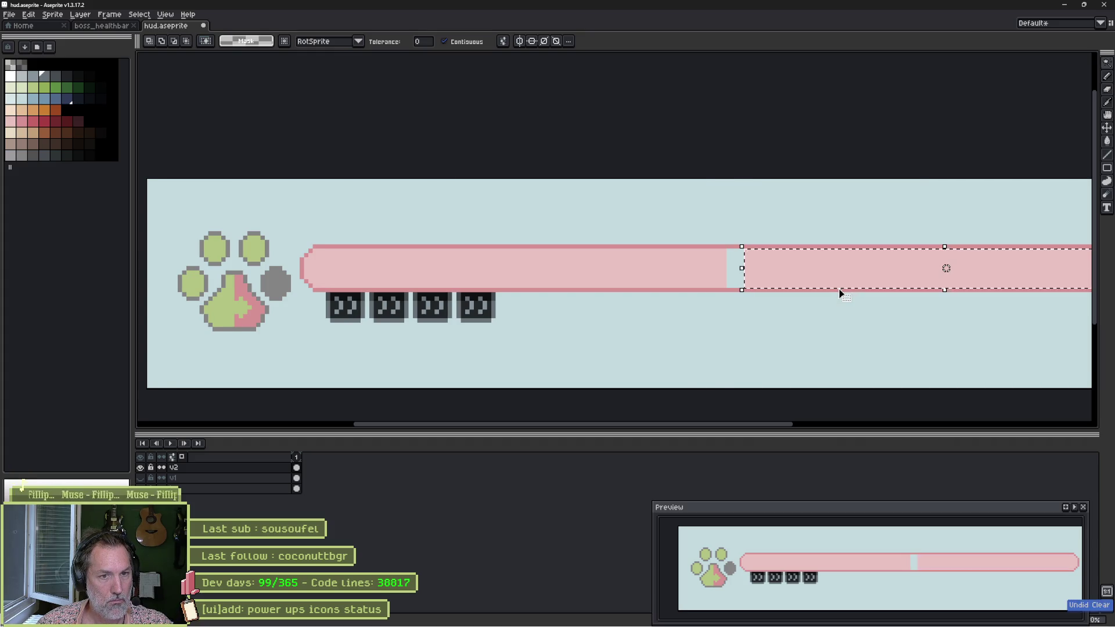
{"action": "key", "text": "ctrl+z"}
{"action": "key", "text": "ctrl+z"}
{"action": "key", "text": "ctrl+z"}
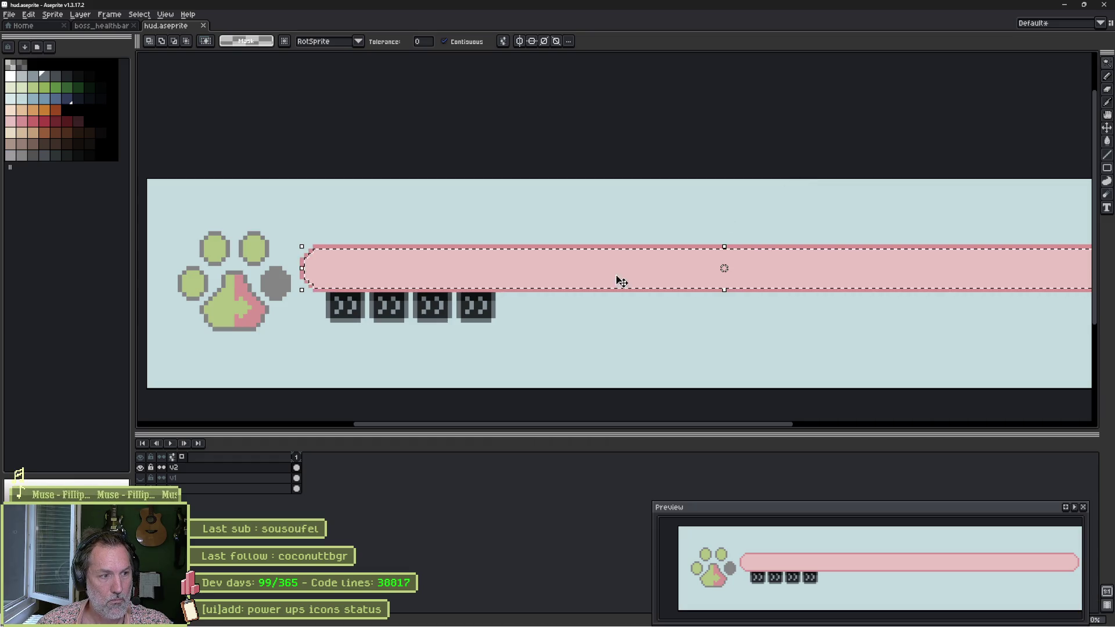
{"action": "key", "text": "c"}
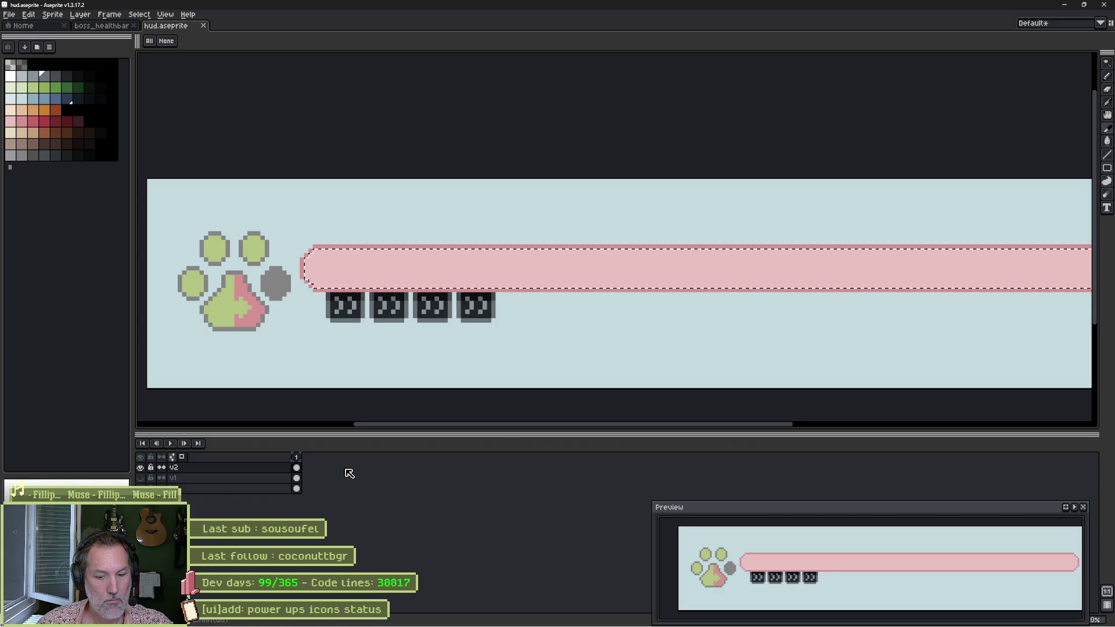
{"action": "key", "text": "m"}
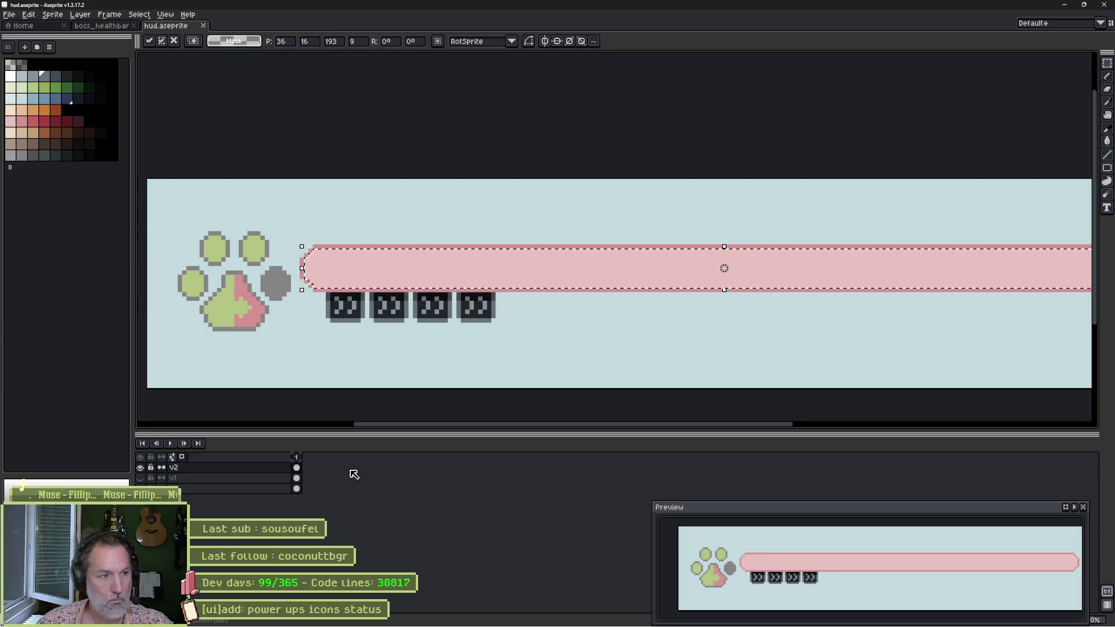
Paste a copy of the pink bar onto a new layer.
{"action": "key", "text": "shift+n"}
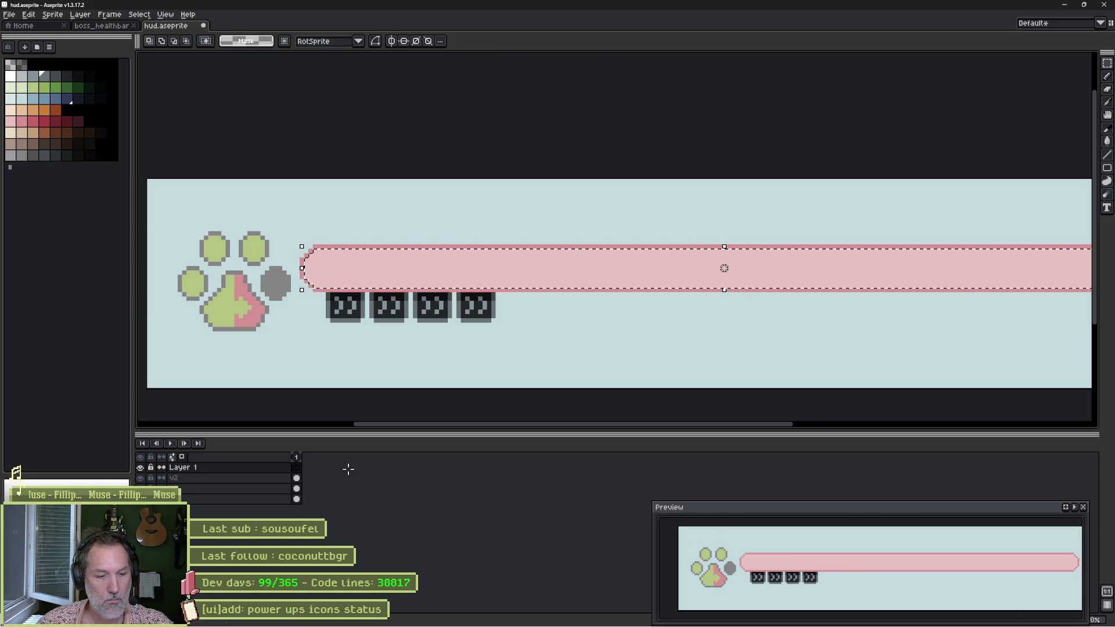
{"action": "key", "text": "ctrl+v"}
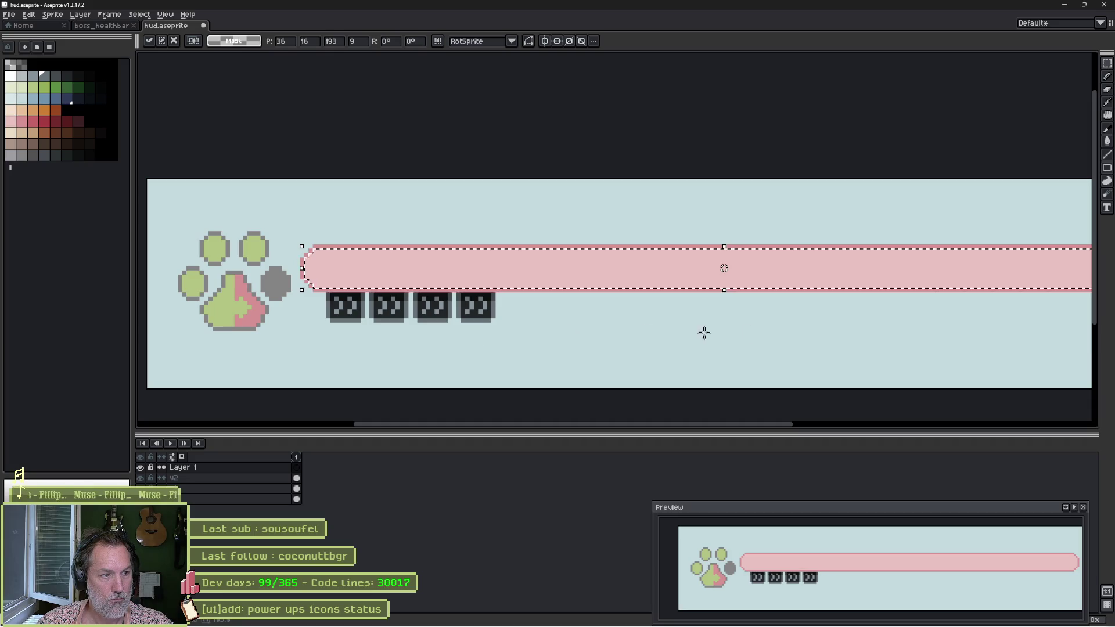
{"action": "left_click_drag", "start_coordinate": [745, 331], "coordinate": [578, 337]}
{"action": "key", "text": "b"}
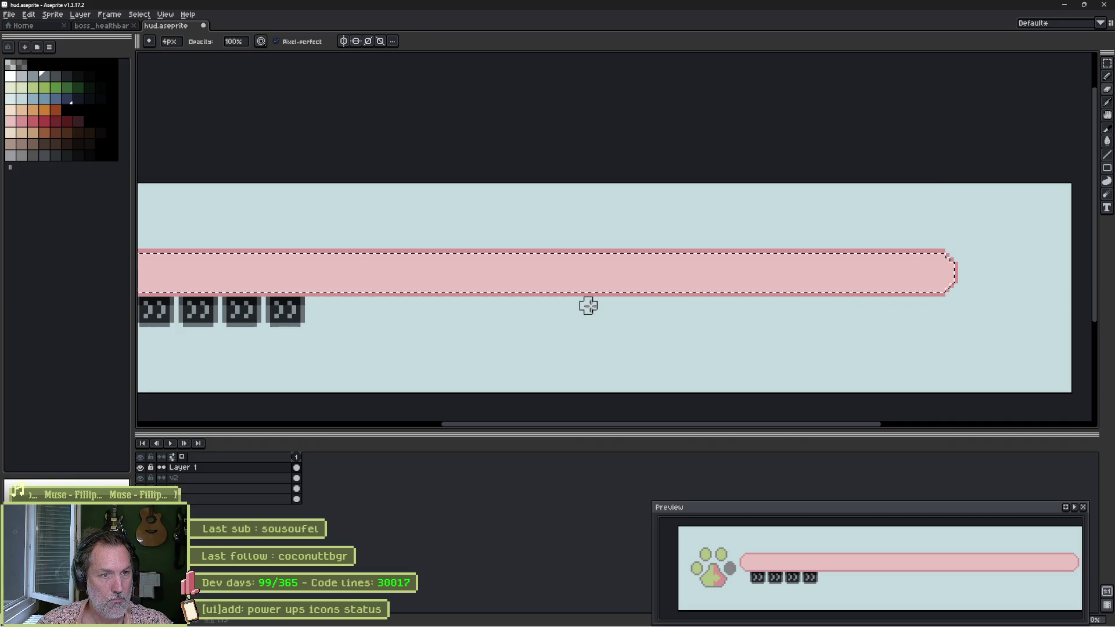
{"action": "key", "text": "ctrl+z"}
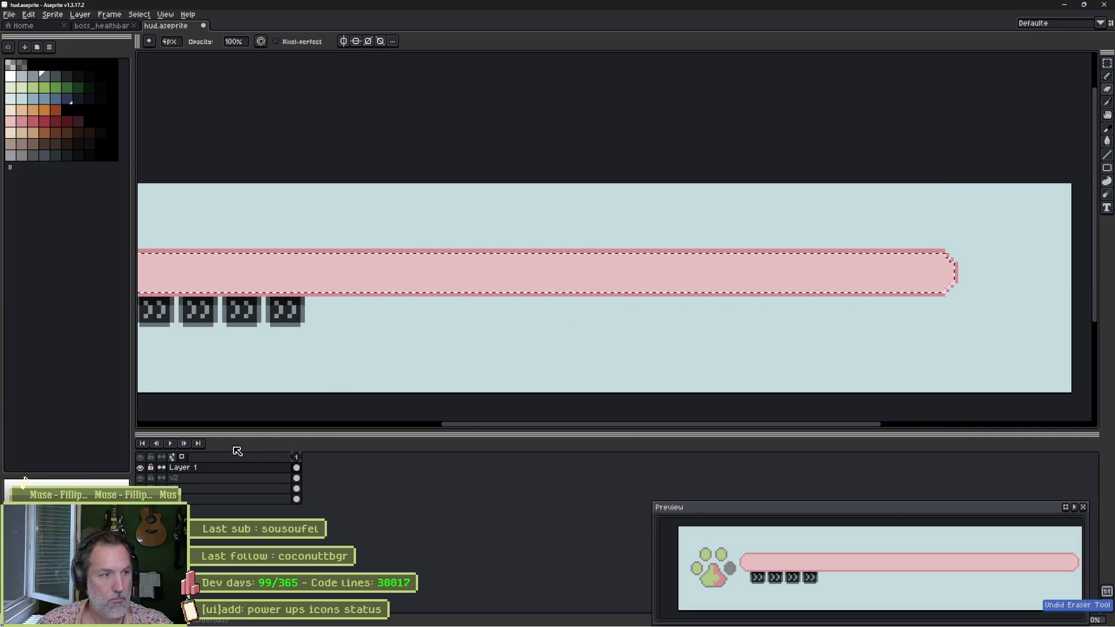
{"action": "key", "text": "ctrl+z"}
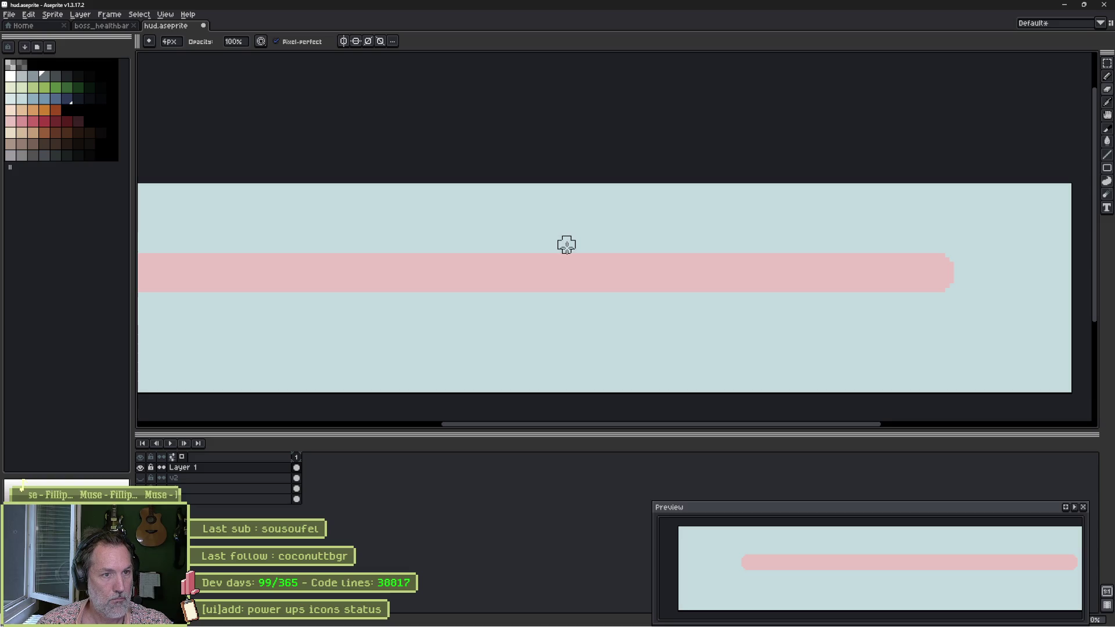
Delete the right piece of the pasted bar and re-show the original v2 layer.
{"action": "key", "text": "w"}
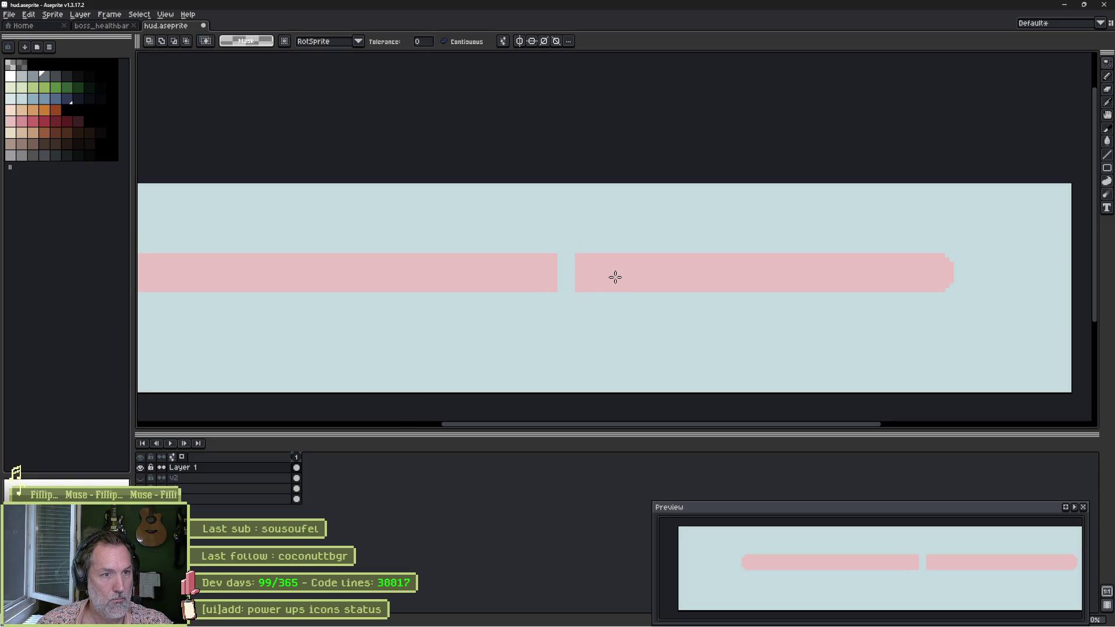
{"action": "left_click", "coordinate": [610, 273]}
{"action": "key", "text": "Delete"}
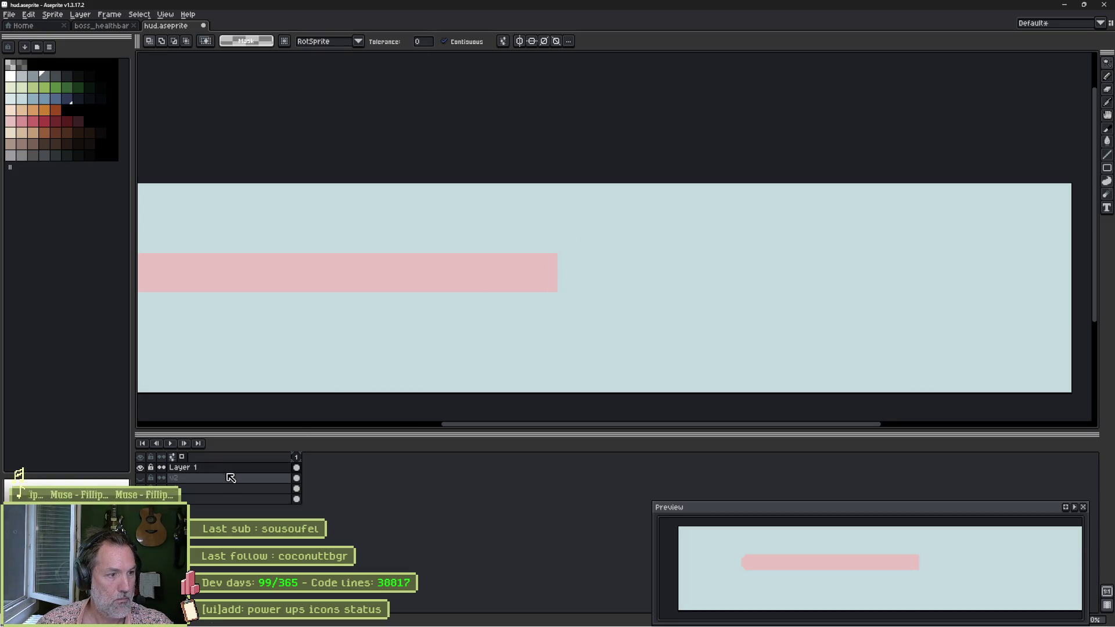
{"action": "left_click", "coordinate": [176, 478]}
{"action": "left_click", "coordinate": [140, 478], "text": "alt"}
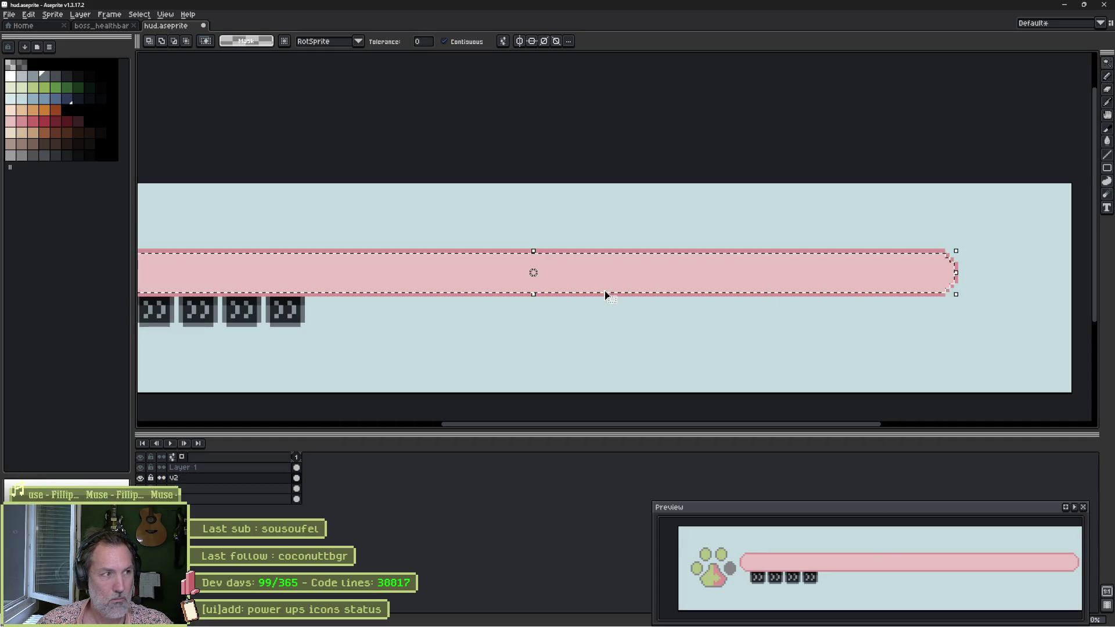
Pick the light pink and reselect the bar's left part on Layer 1.
{"action": "left_click", "coordinate": [11, 122]}
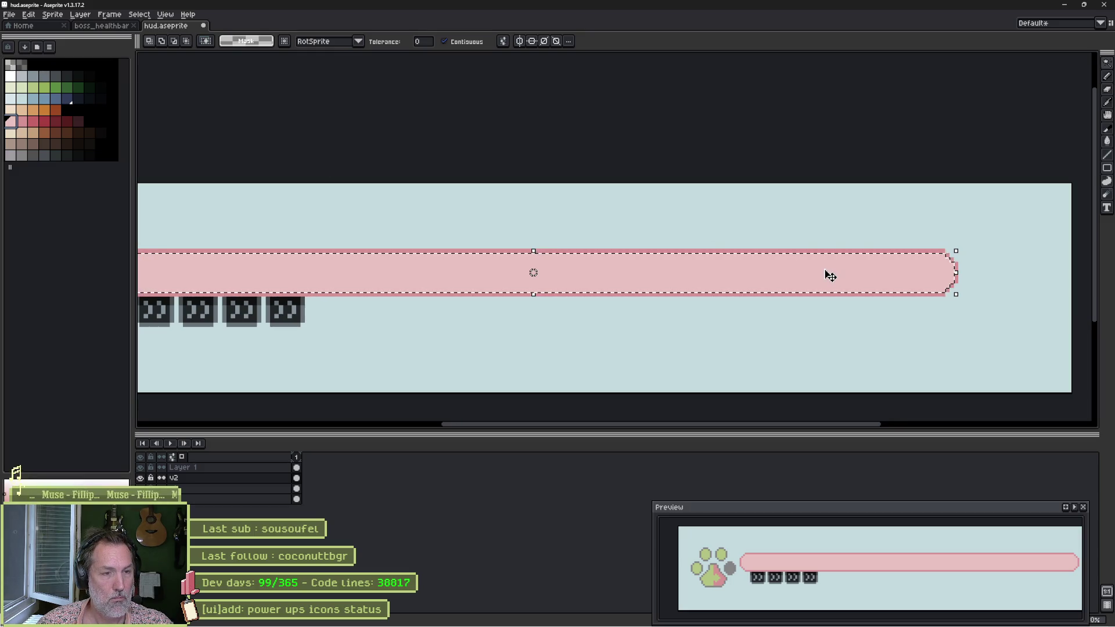
{"action": "key", "text": "g"}
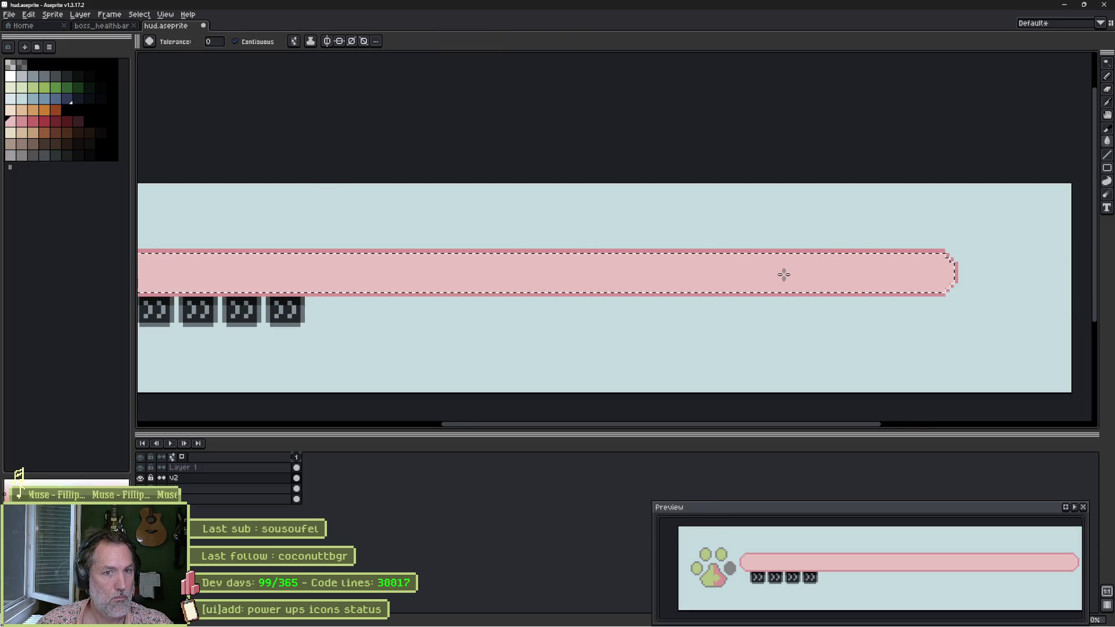
{"action": "left_click", "coordinate": [213, 468]}
{"action": "key", "text": "ctrl+d"}
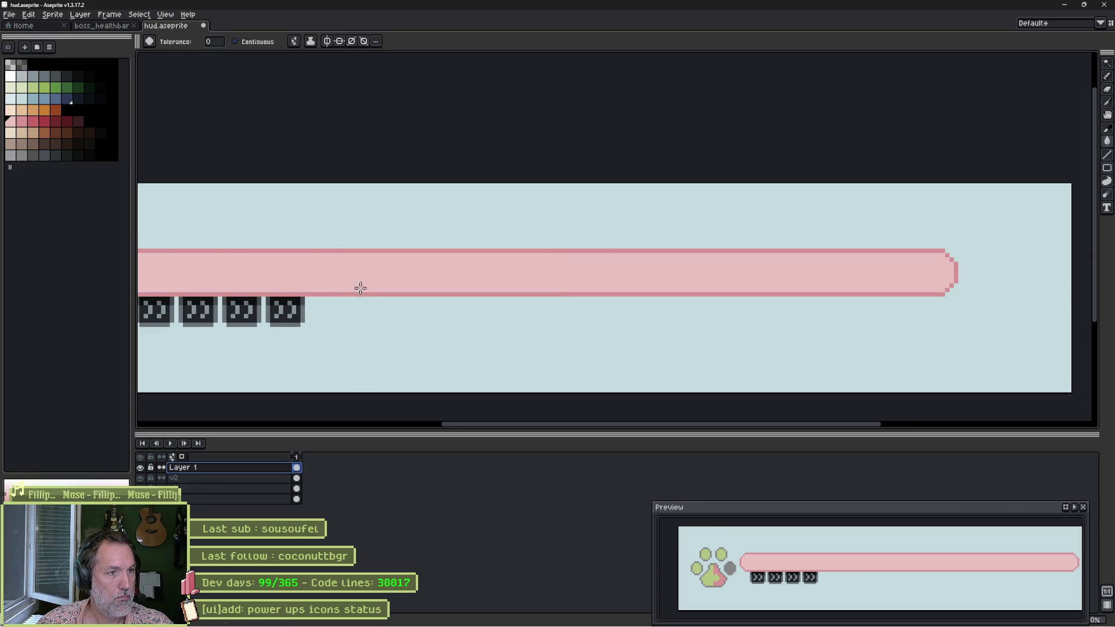
{"action": "key", "text": "m"}
{"action": "key", "text": "ctrl+shift+d"}
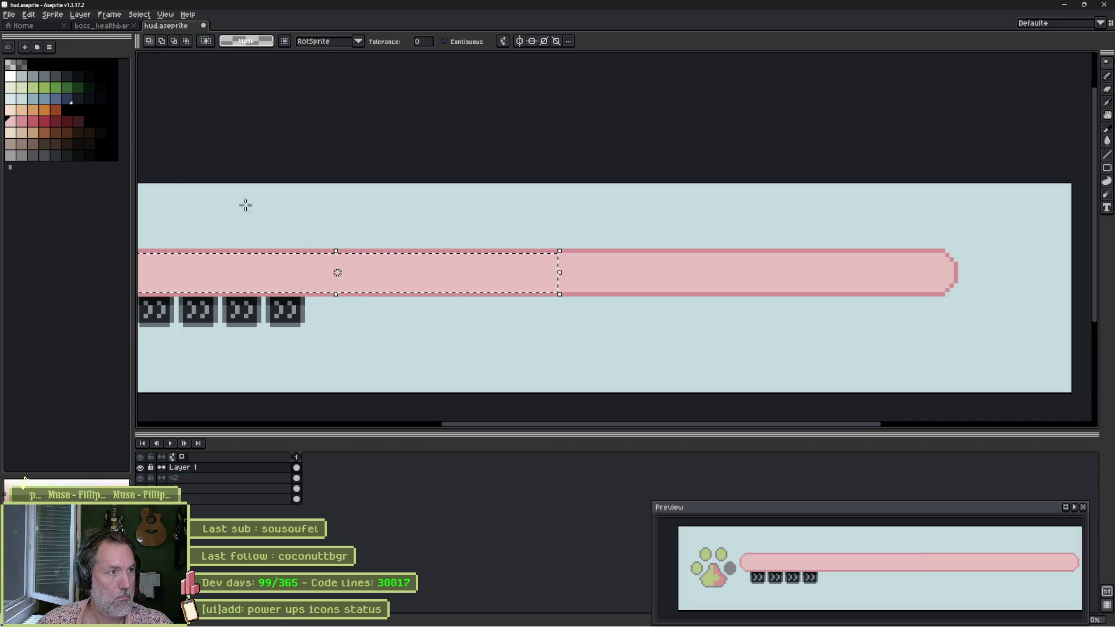
Try filling the bar's left part with darker pink, then undo the fill.
{"action": "left_click", "coordinate": [24, 127]}
{"action": "key", "text": "g"}
{"action": "left_click", "coordinate": [421, 266]}
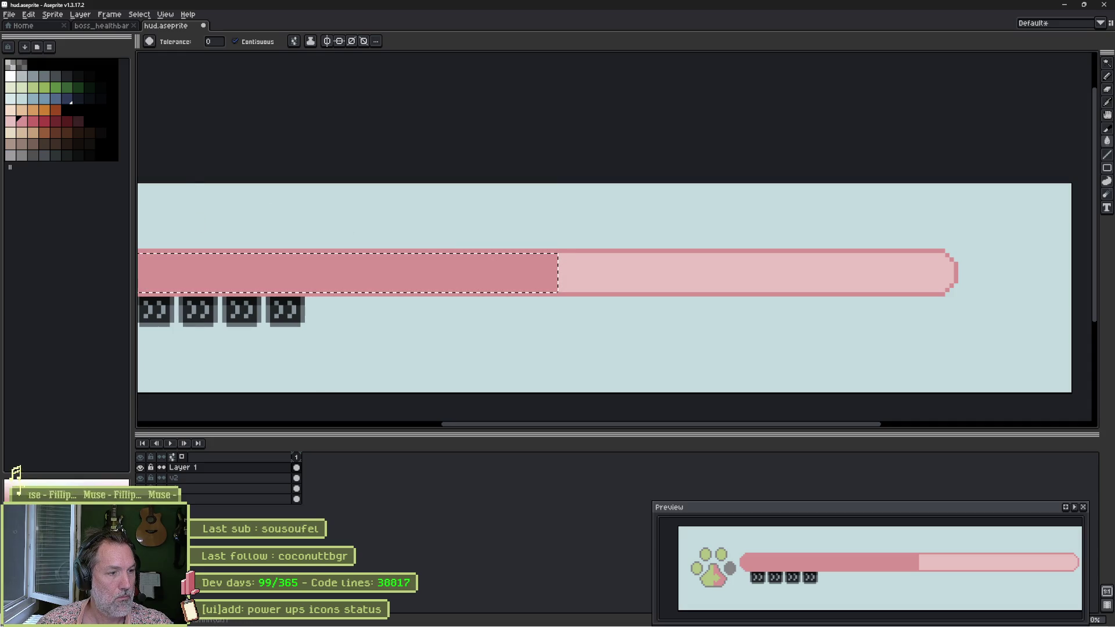
{"action": "key", "text": "ctrl+z"}
{"action": "key", "text": "ctrl+z"}
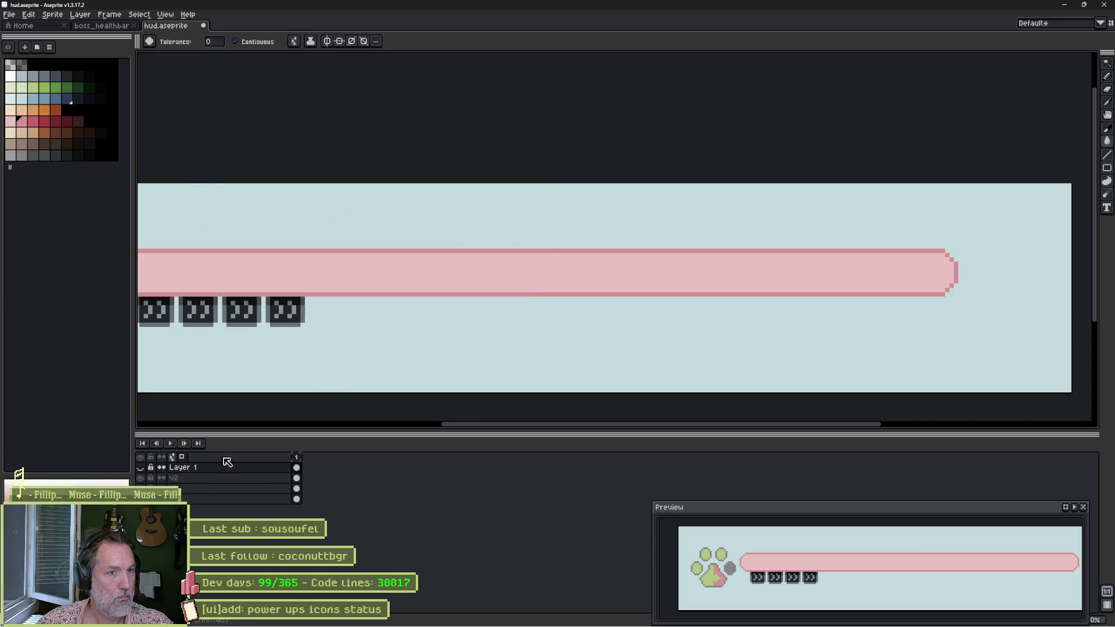
{"action": "key", "text": "m"}
{"action": "scroll", "coordinate": [429, 281], "scroll_direction": "down", "scroll_amount": 1}
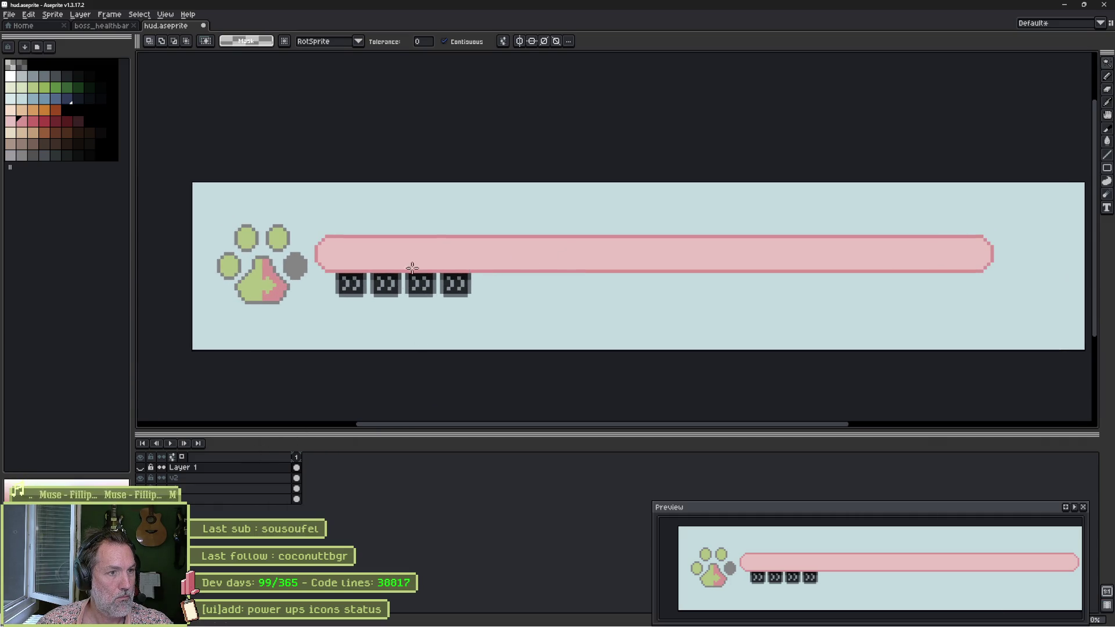
Hide Layer 1, work on v2, and magic-wand every pixel of the bar's outline colour non-contiguously.
{"action": "key", "text": "i"}
{"action": "key", "text": "w"}
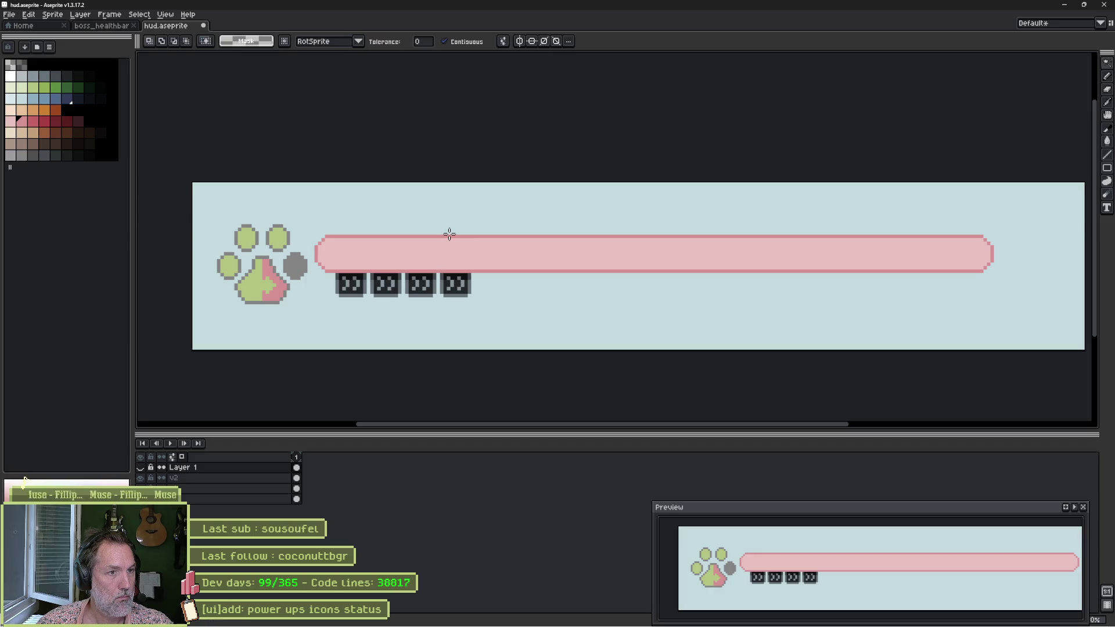
{"action": "left_click", "coordinate": [462, 237]}
{"action": "key", "text": "v"}
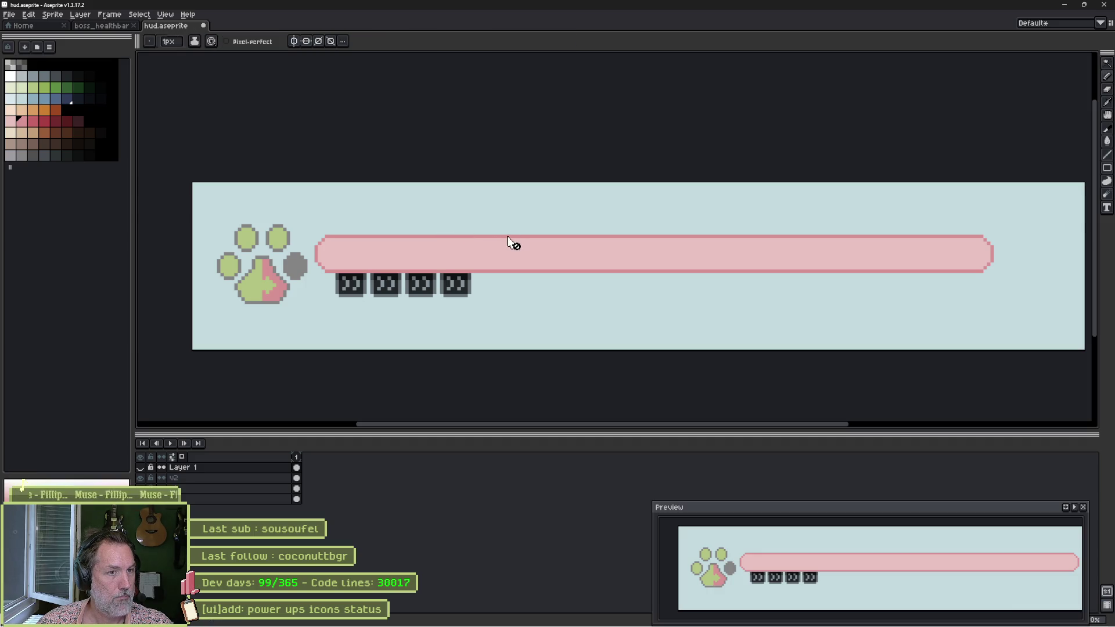
{"action": "left_click", "coordinate": [518, 242]}
{"action": "key", "text": "w"}
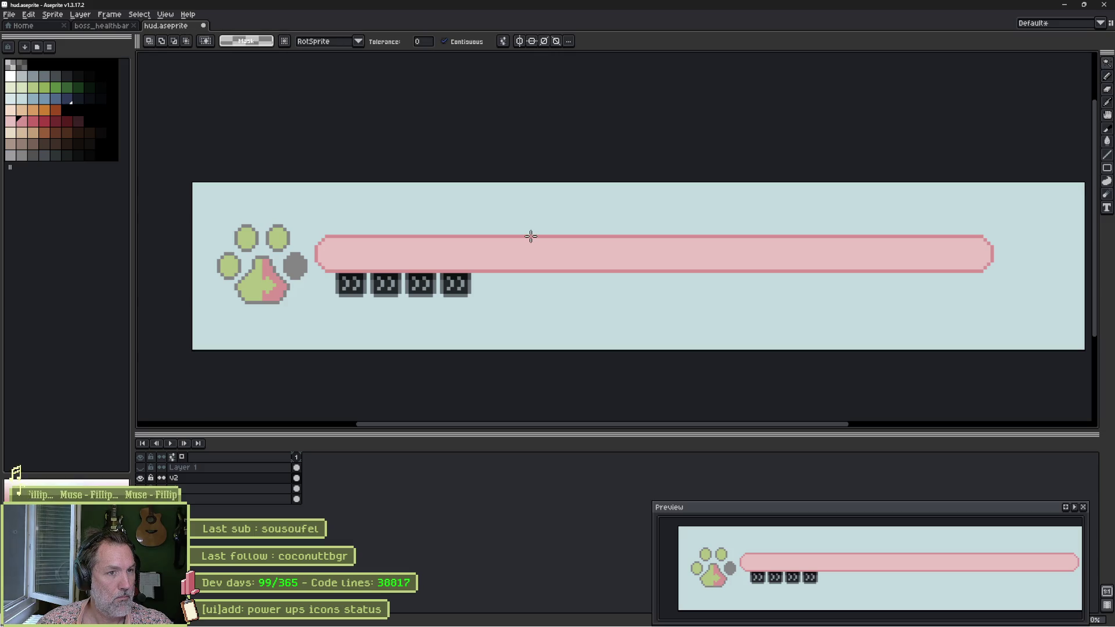
{"action": "left_click", "coordinate": [464, 42]}
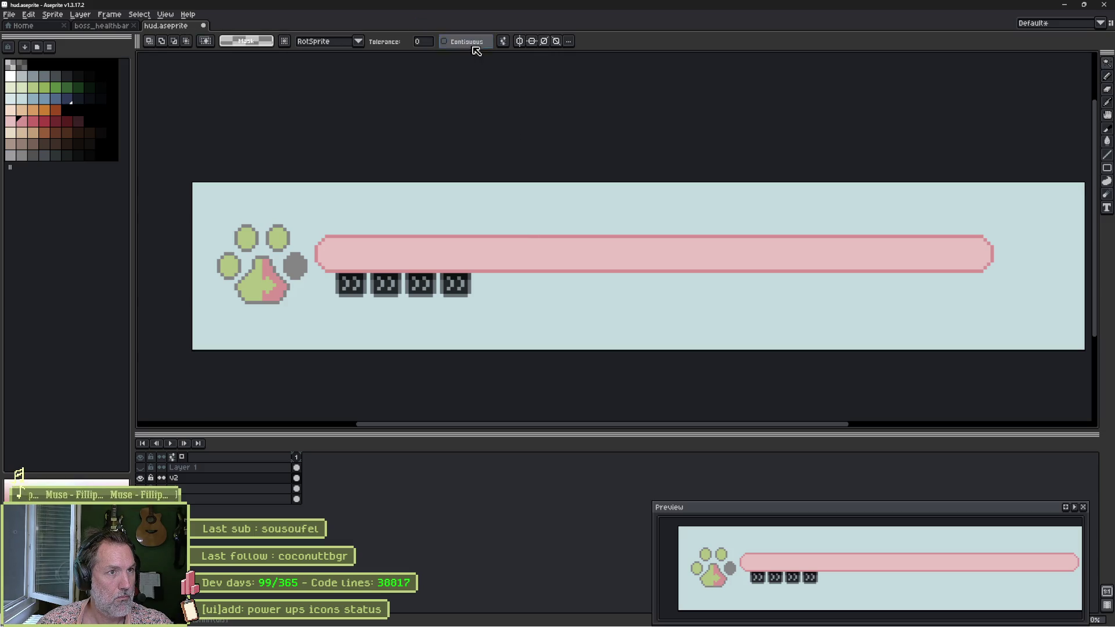
{"action": "left_click", "coordinate": [574, 236]}
Select only the bar's top outline row with Contiguous on, then turn Contiguous off.
{"action": "key", "text": "f"}
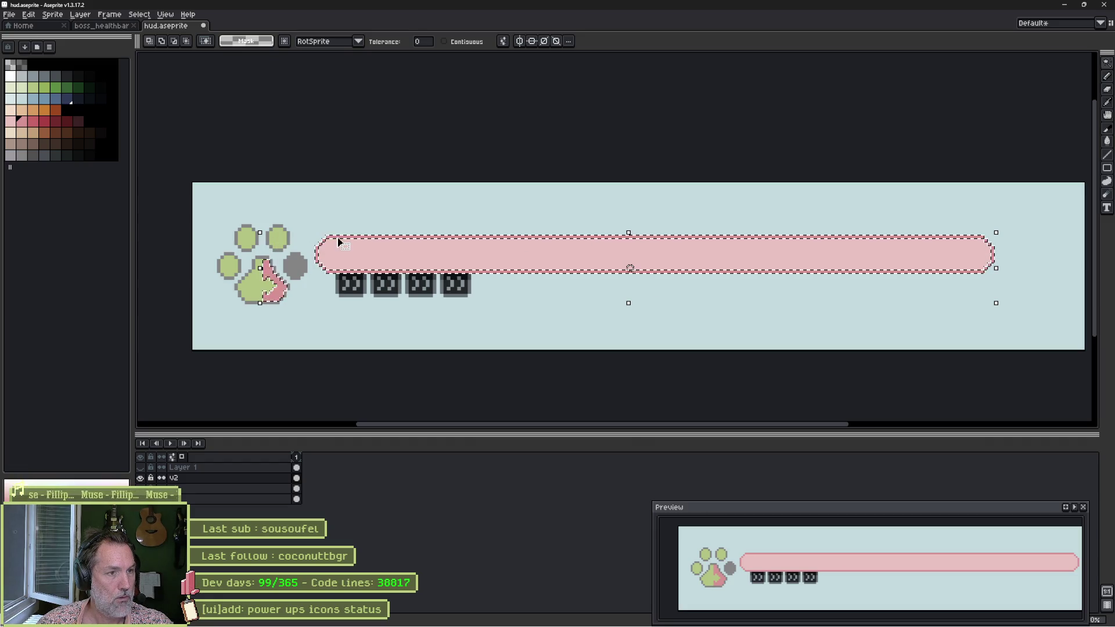
{"action": "key", "text": "ctrl+d"}
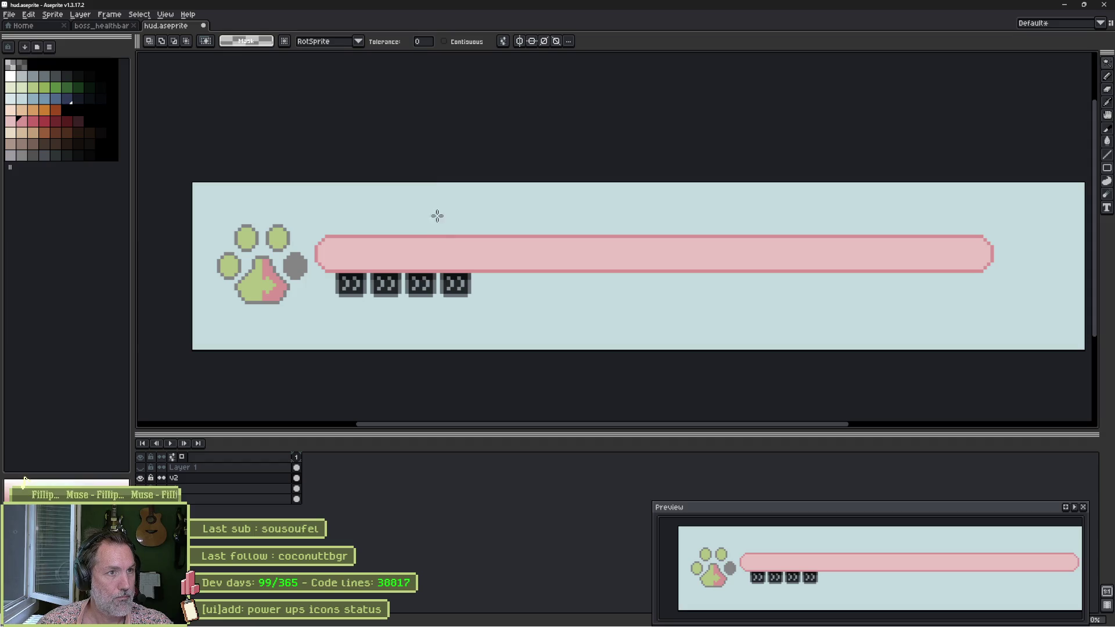
{"action": "left_click", "coordinate": [463, 47]}
{"action": "left_click", "coordinate": [525, 236]}
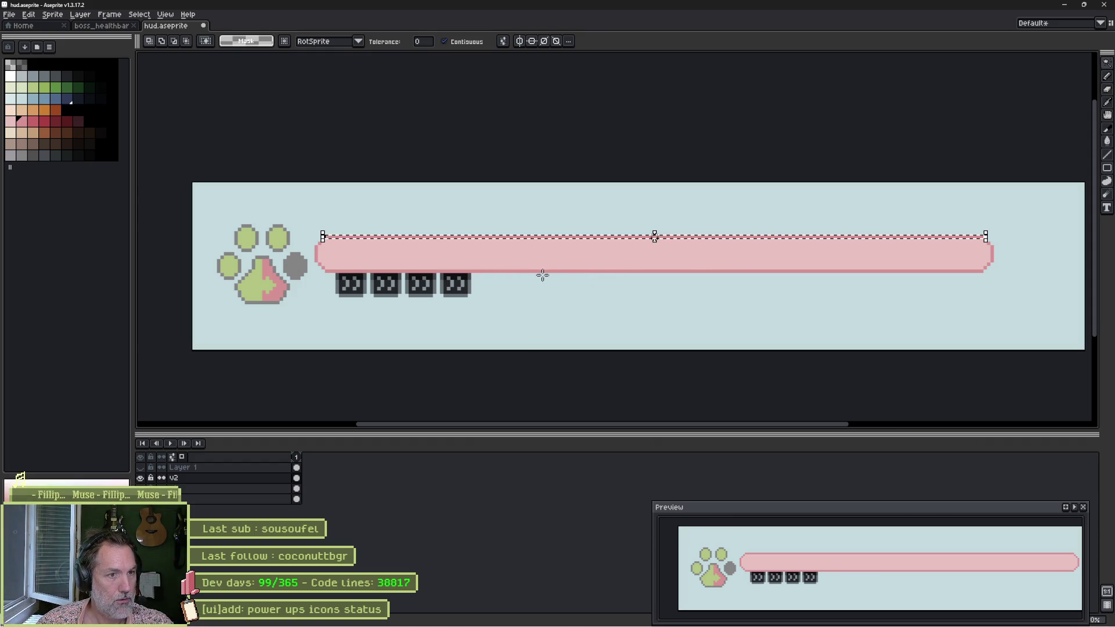
{"action": "left_click", "coordinate": [459, 41]}
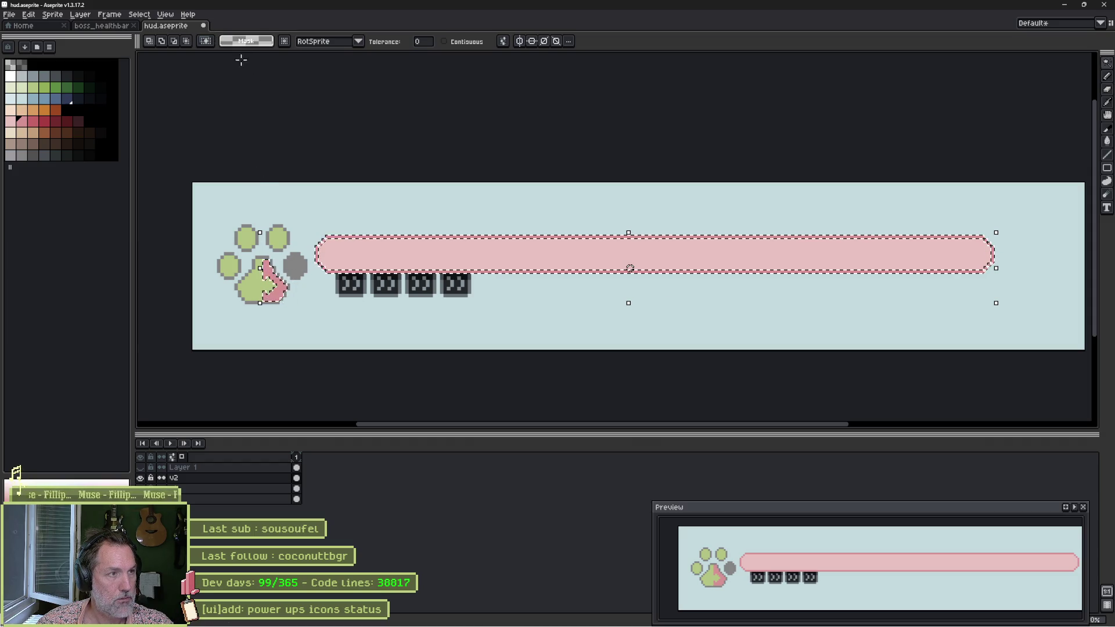
Check the Select > Modify submenu, then switch to rectangular selection and toggle the timeline.
{"action": "left_click", "coordinate": [139, 15]}
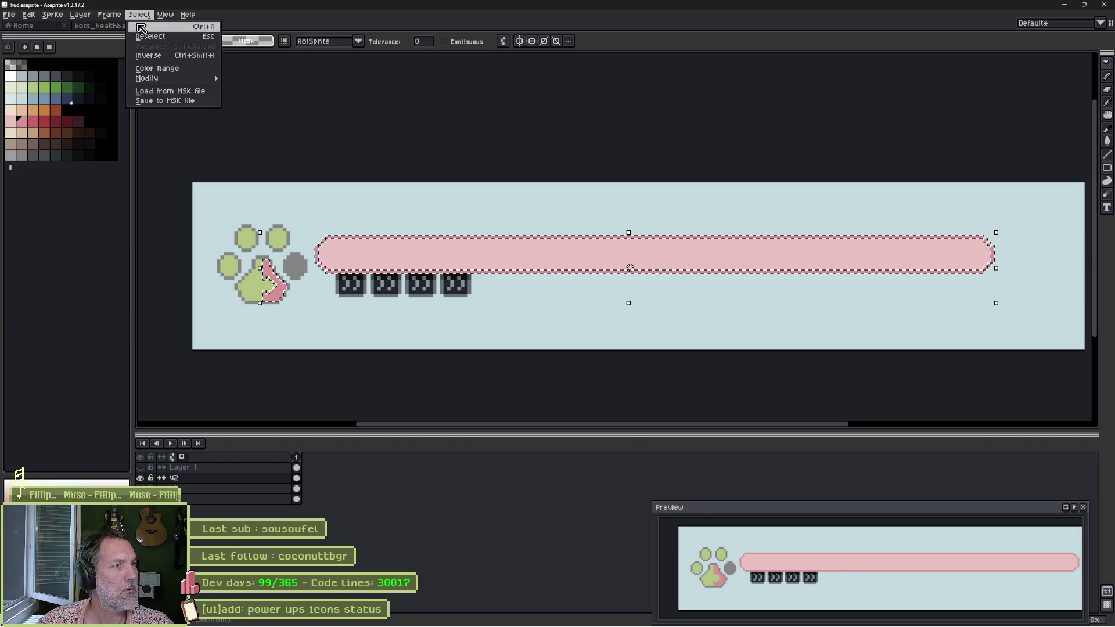
{"action": "mouse_move", "coordinate": [198, 79]}
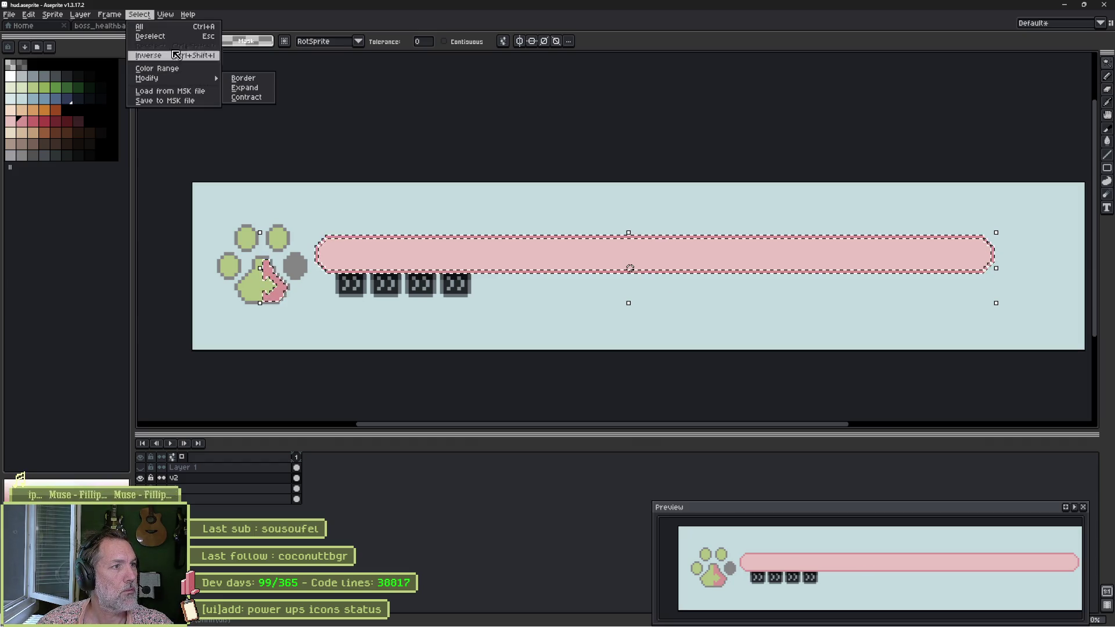
{"action": "left_click", "coordinate": [133, 16]}
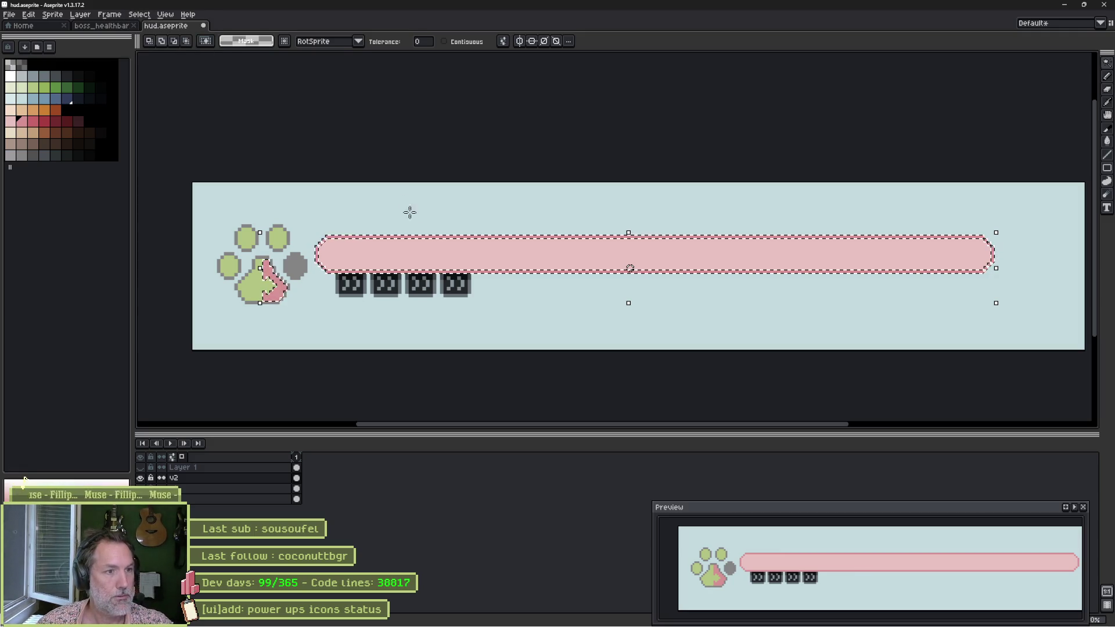
{"action": "key", "text": "m"}
{"action": "key", "text": "Tab"}
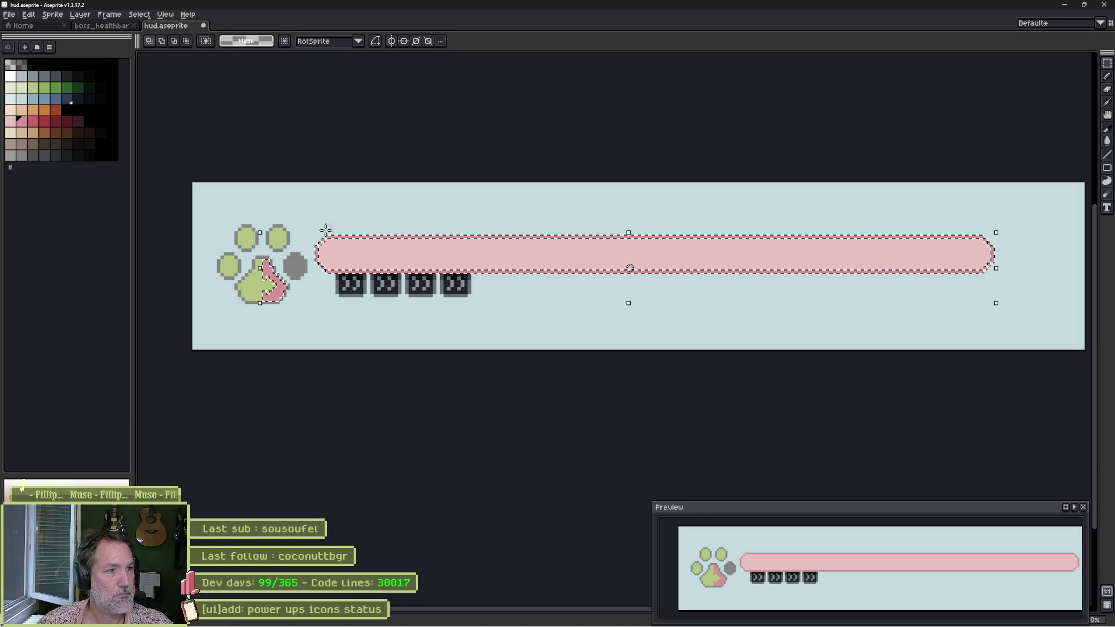
{"action": "key", "text": "shift"}
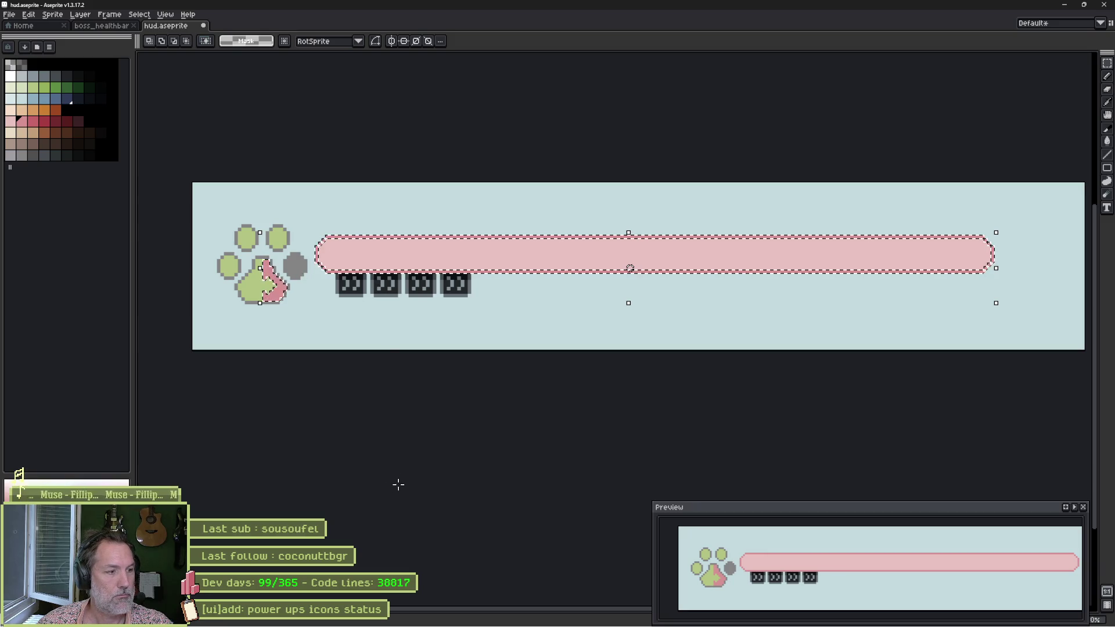
{"action": "key", "text": "Tab"}
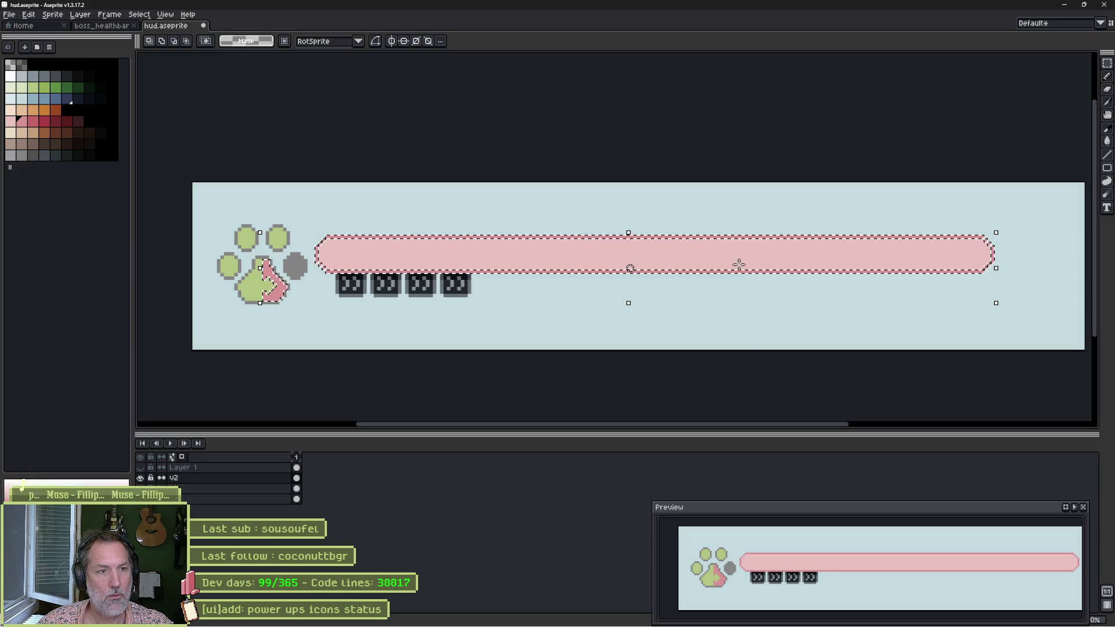
Stroke the bar's top and bottom edges with a 5px pink pencil, then show Layer 1's darker fill.
{"action": "key", "text": "b"}
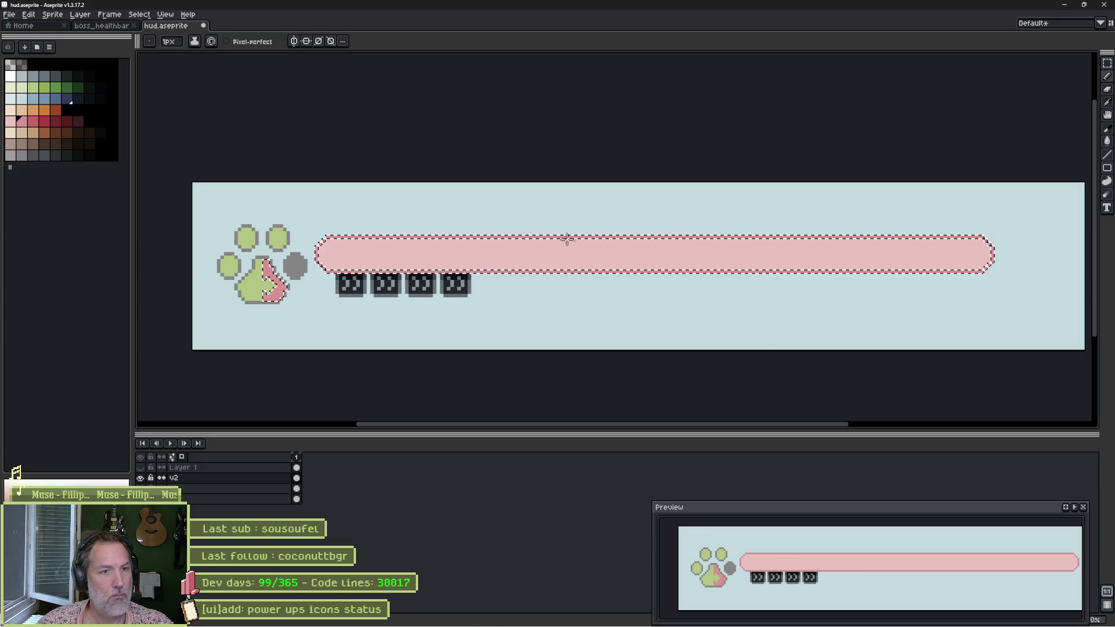
{"action": "left_click", "coordinate": [37, 124]}
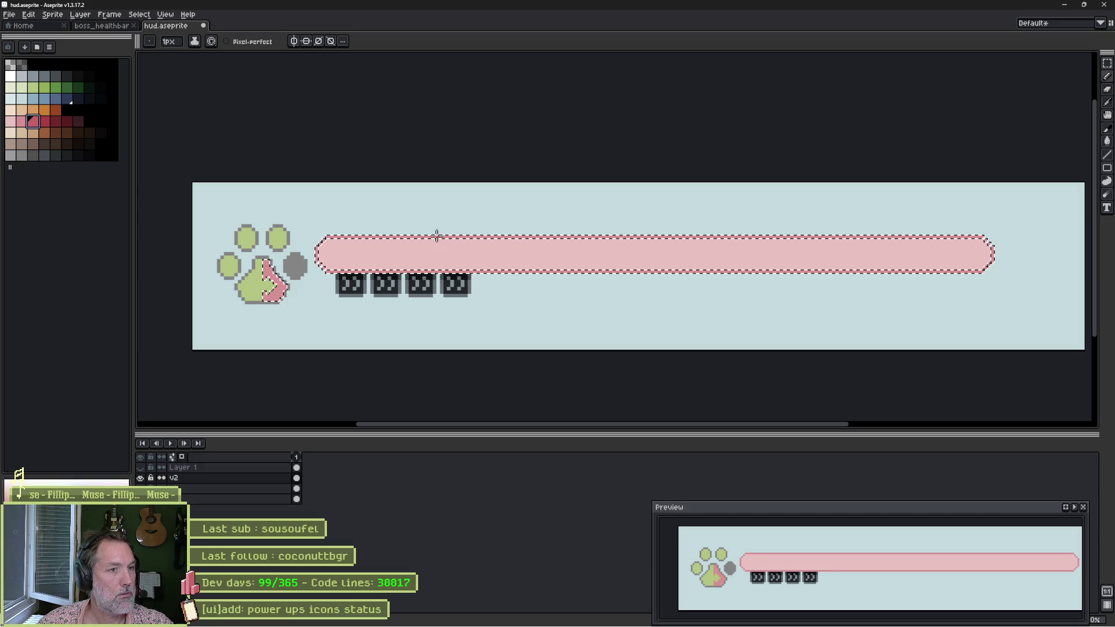
{"action": "key", "text": "plus"}
{"action": "key", "text": "plus"}
{"action": "key", "text": "plus"}
{"action": "left_click_drag", "start_coordinate": [438, 235], "coordinate": [974, 237]}
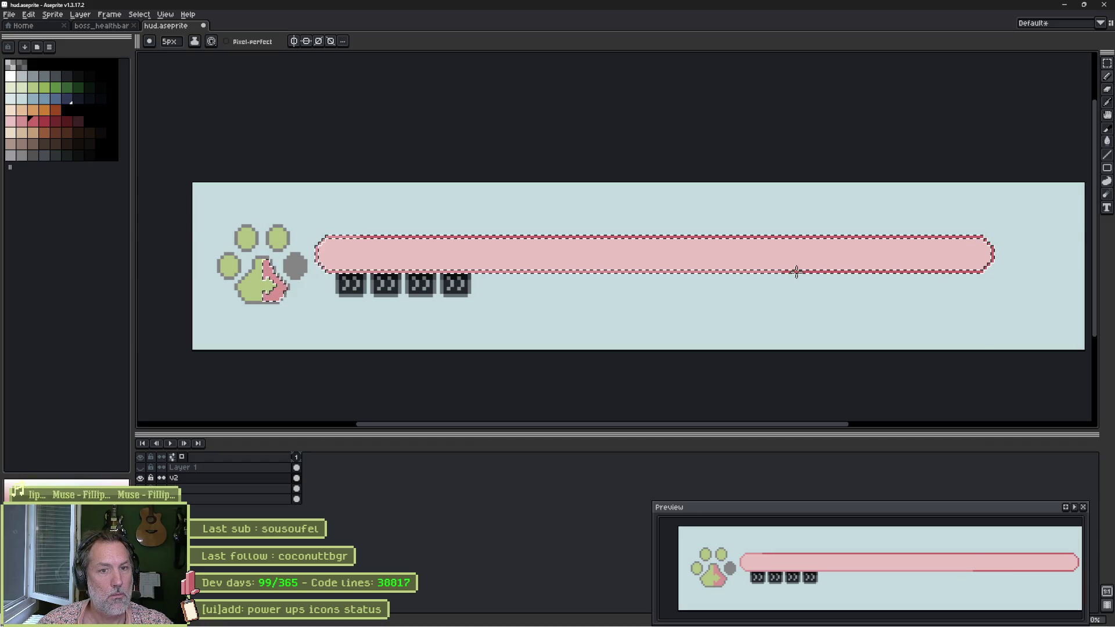
{"action": "left_click_drag", "start_coordinate": [797, 272], "coordinate": [392, 269]}
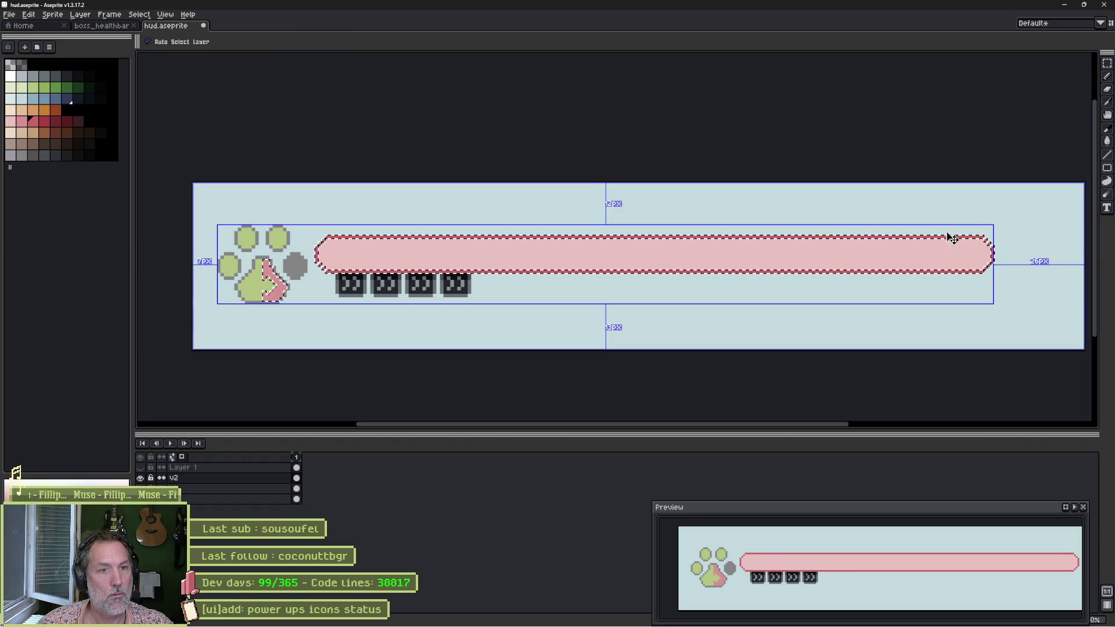
{"action": "key", "text": "ctrl+d"}
{"action": "left_click", "coordinate": [142, 468]}
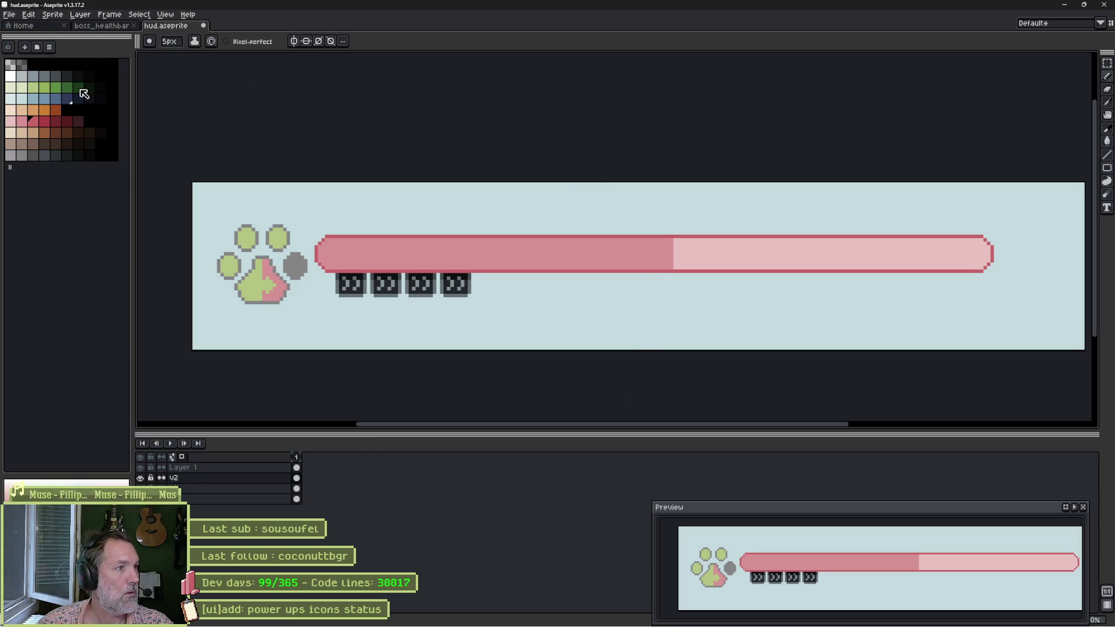
Fill the empty right part of the health bar with peach.
{"action": "left_click", "coordinate": [12, 122]}
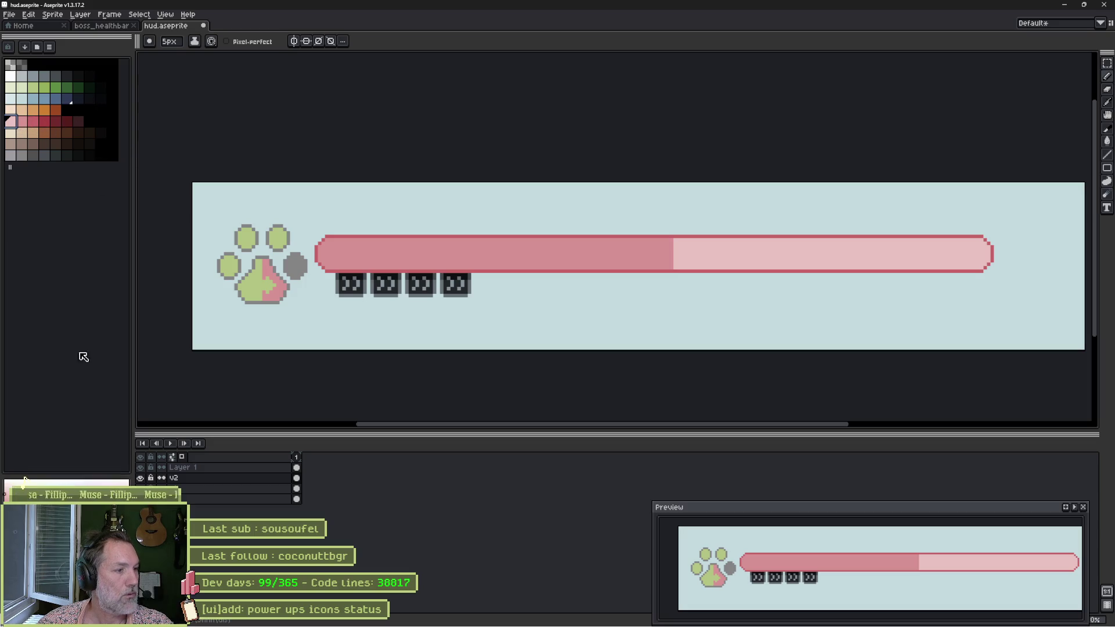
{"action": "left_click", "coordinate": [9, 483]}
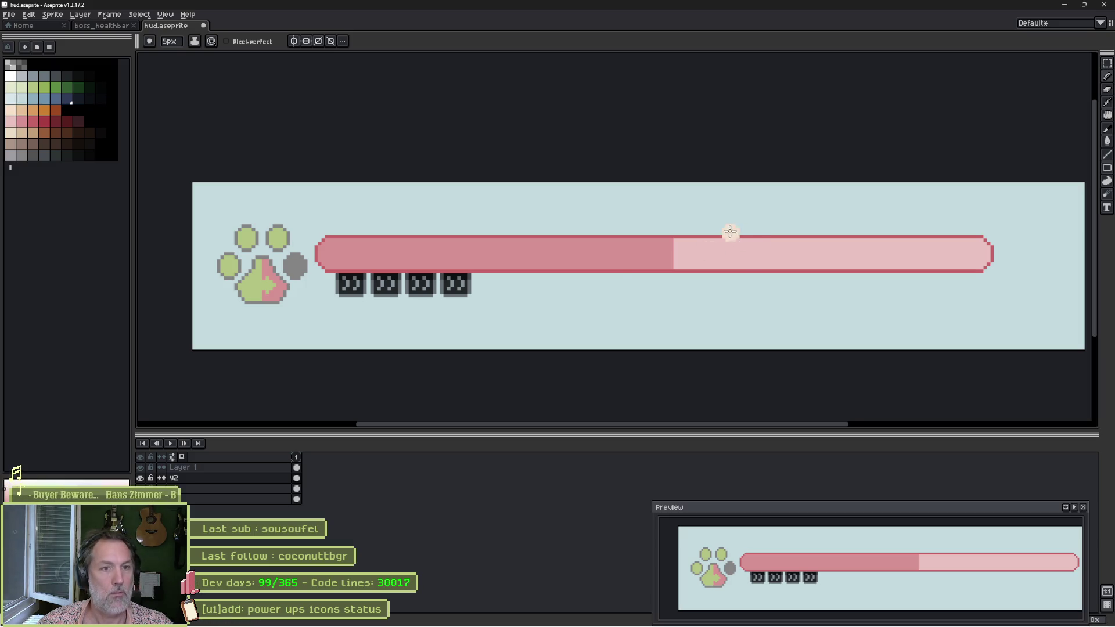
{"action": "key", "text": "v"}
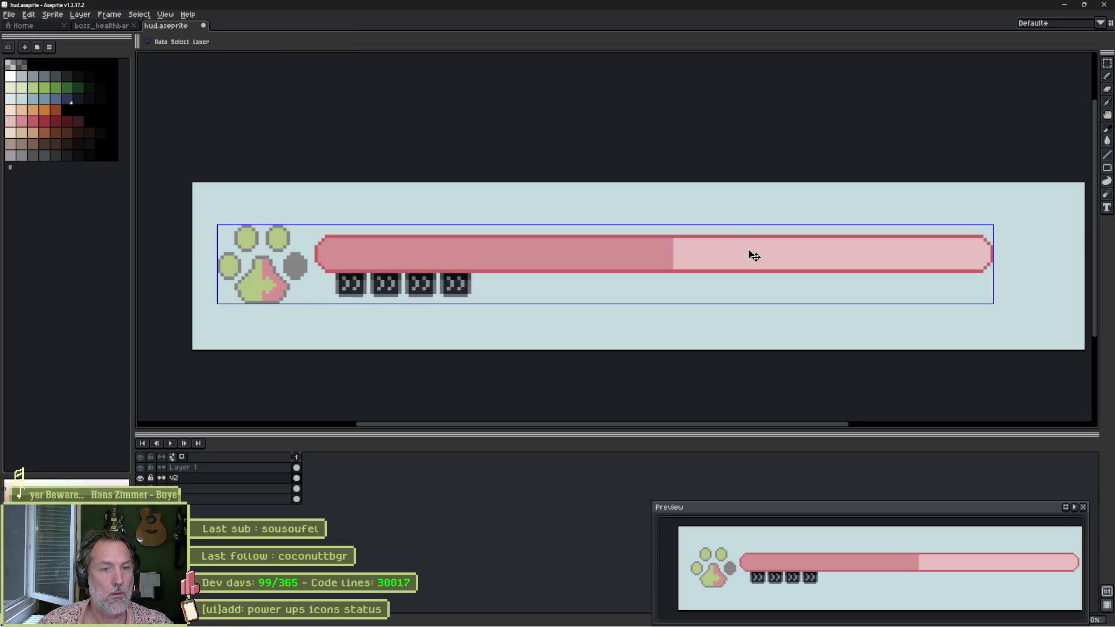
{"action": "key", "text": "g"}
{"action": "left_click", "coordinate": [749, 250]}
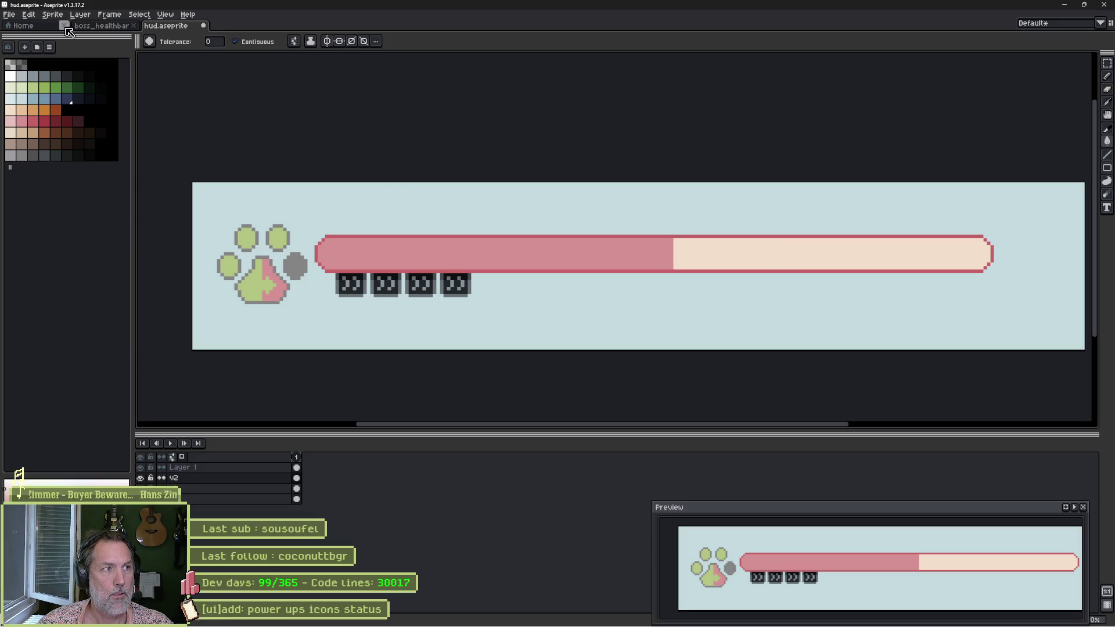
Convert the sprite to RGB colour mode and refill the empty bar part light pink.
{"action": "left_click", "coordinate": [52, 14]}
{"action": "mouse_move", "coordinate": [67, 38]}
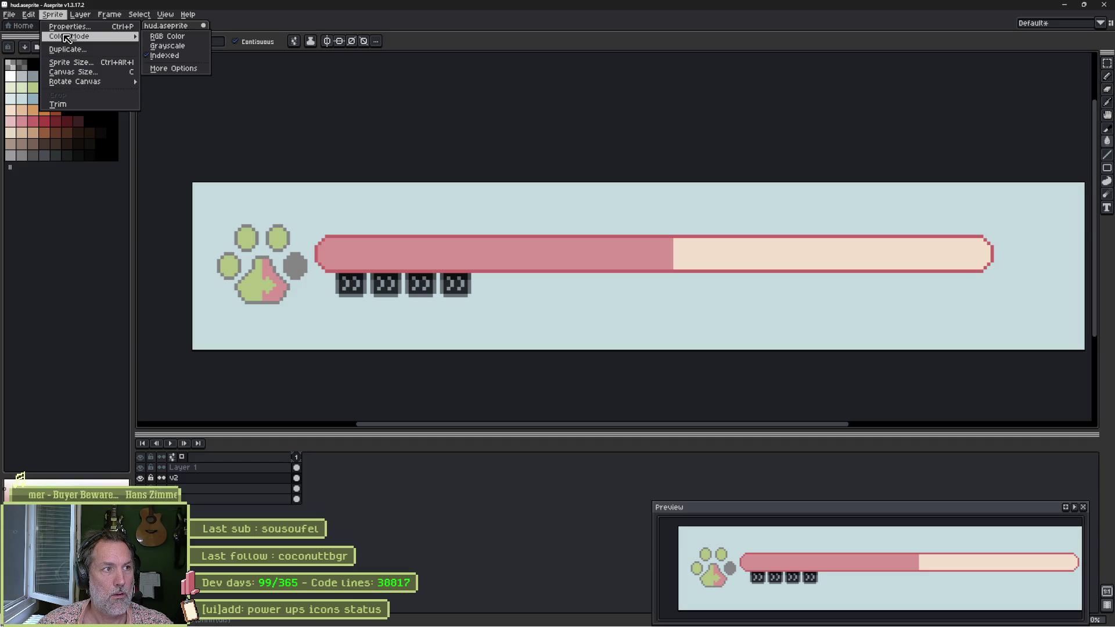
{"action": "left_click", "coordinate": [159, 36]}
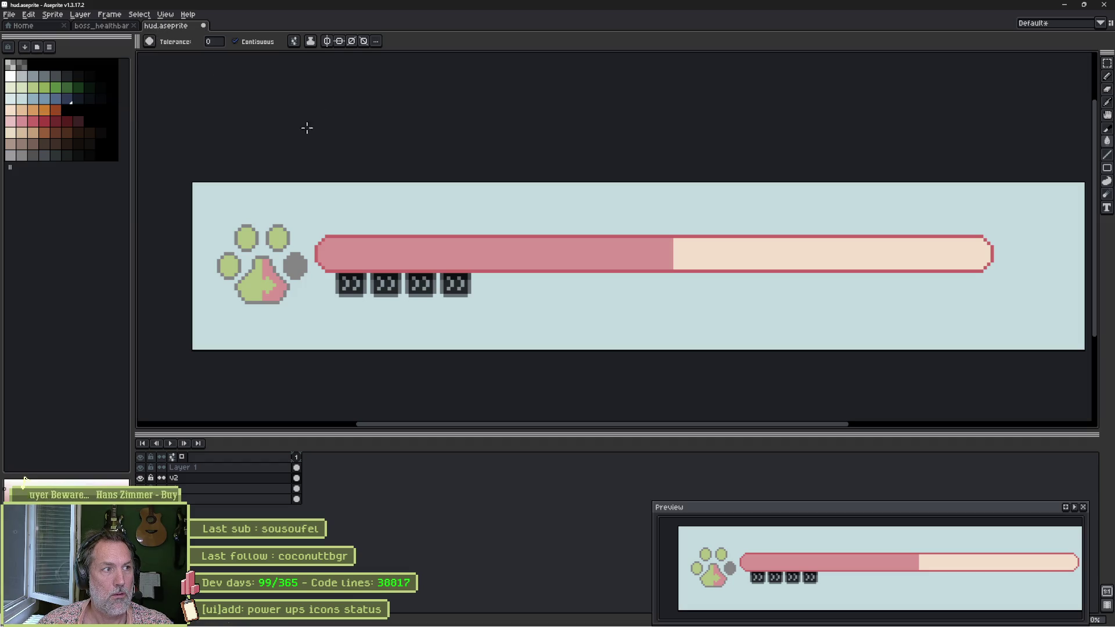
{"action": "left_click", "coordinate": [749, 249]}
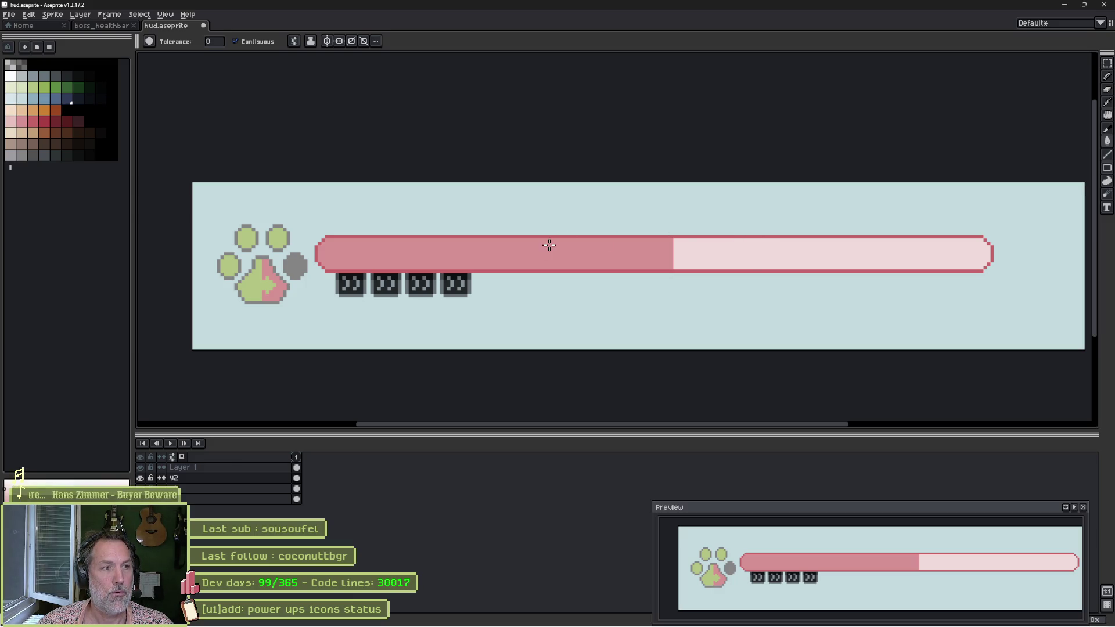
Save hud.aseprite and switch over to Godot.
{"action": "key", "text": "v"}
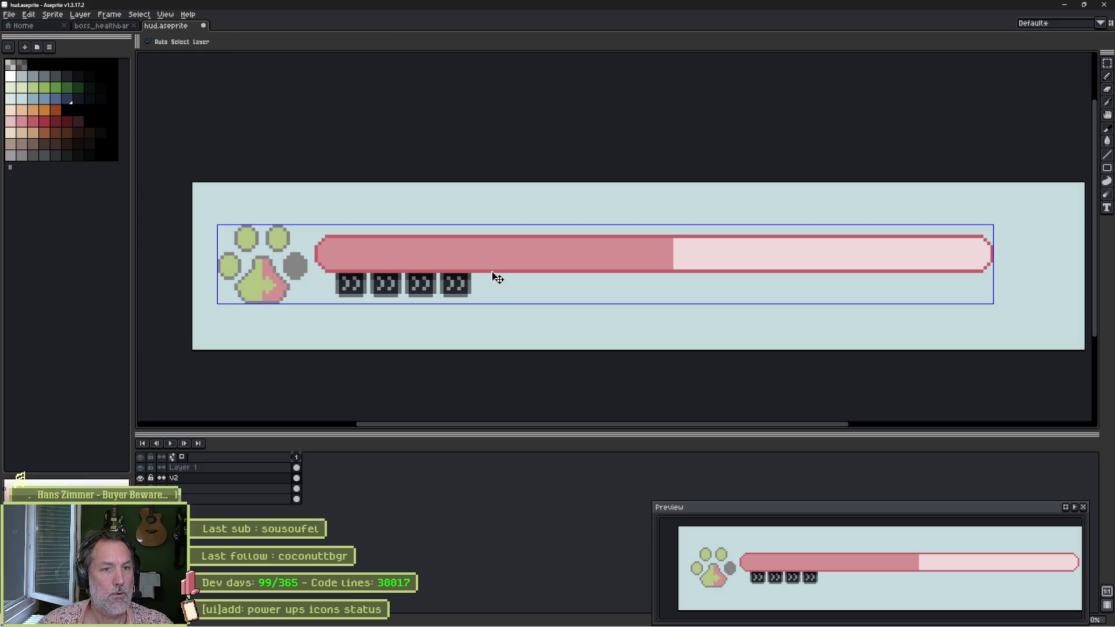
{"action": "key", "text": "ctrl+s"}
{"action": "key", "text": "g"}
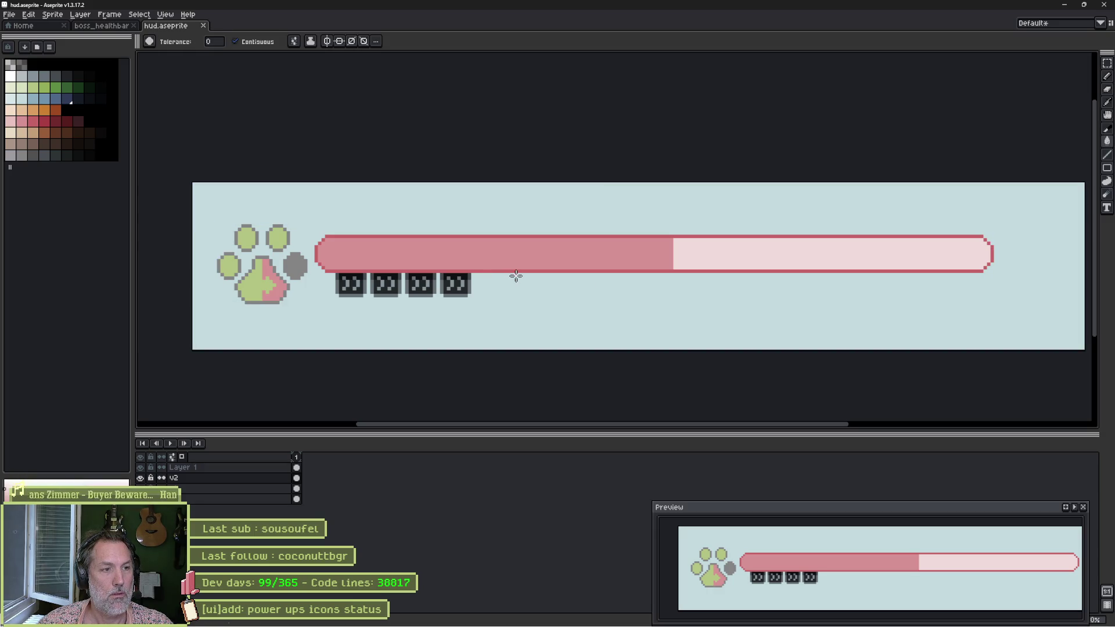
{"action": "key", "text": "alt+Tab"}
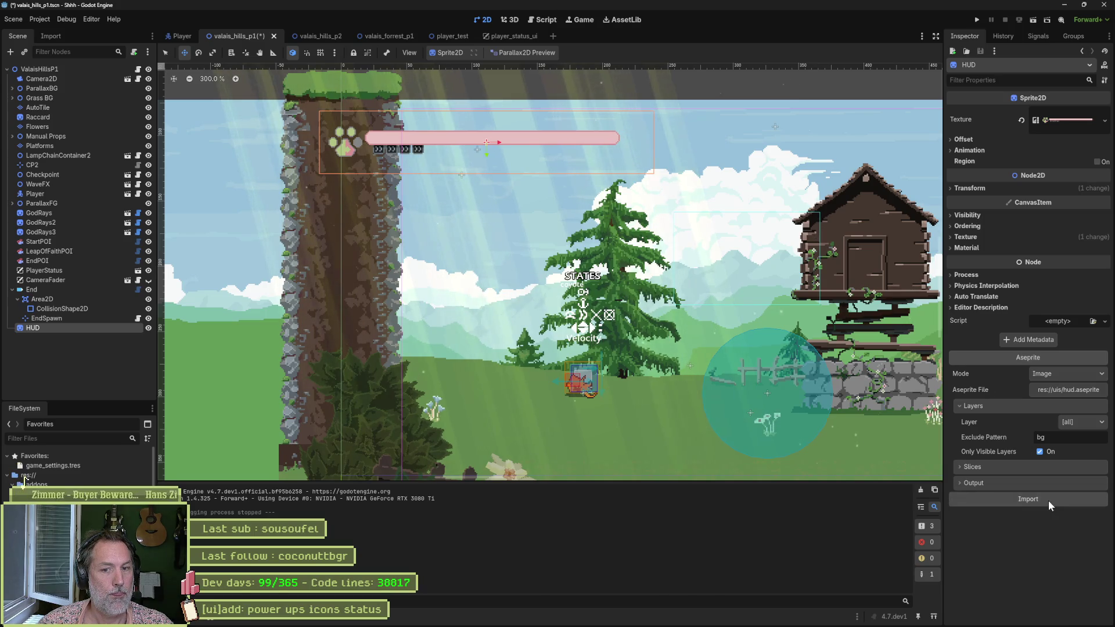
Re-import the HUD sprite, run the game with F5 to check the bar, then return to Aseprite.
{"action": "left_click", "coordinate": [1049, 498]}
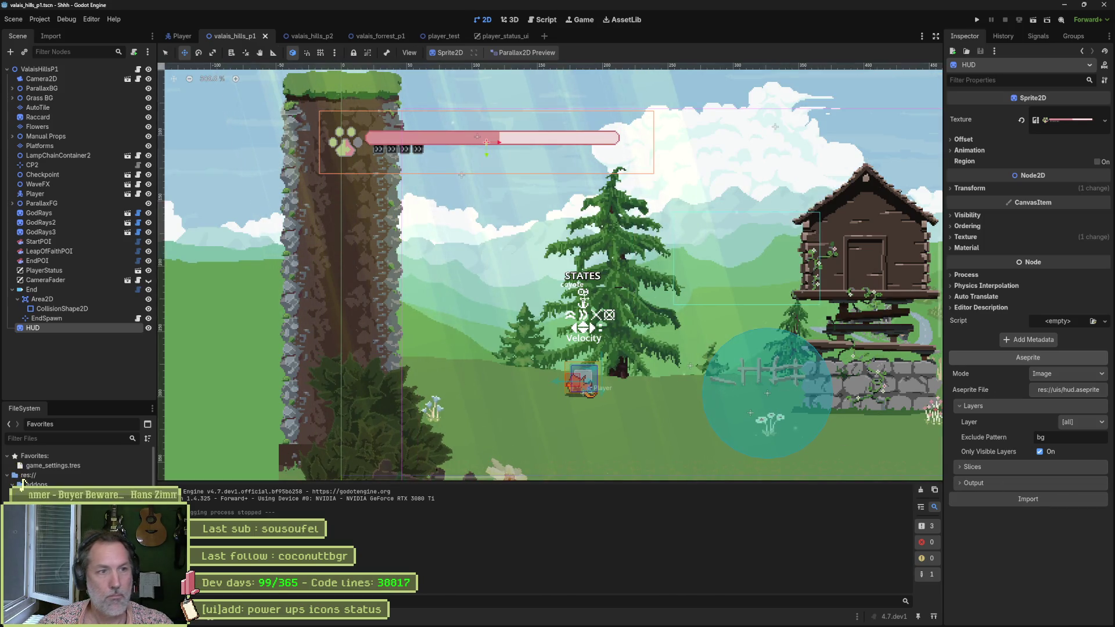
{"action": "key", "text": "F5"}
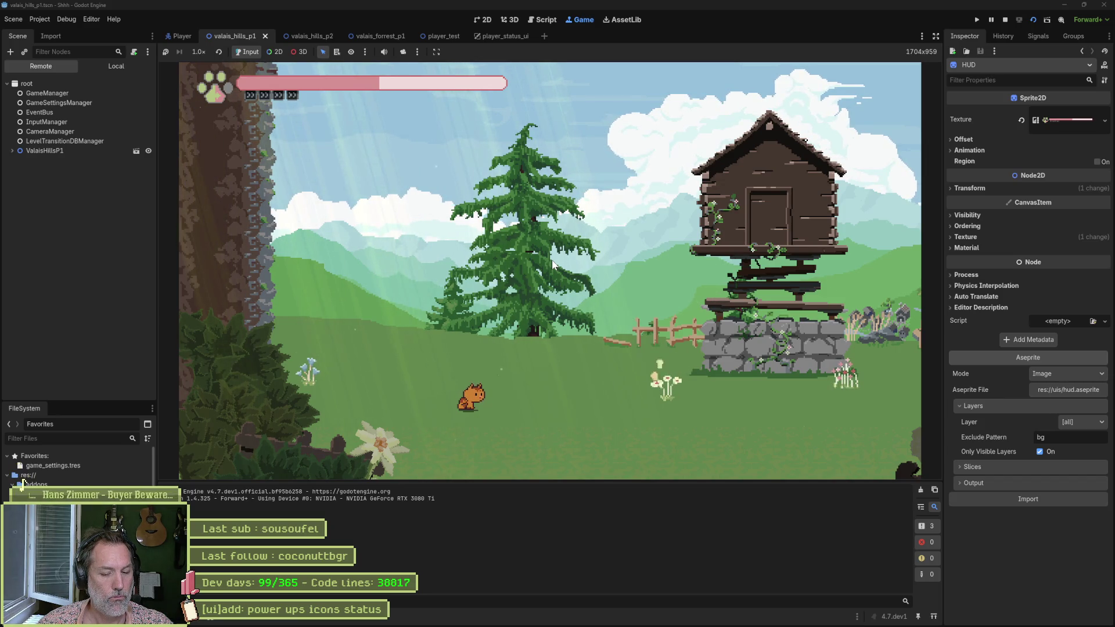
{"action": "key", "text": "F8"}
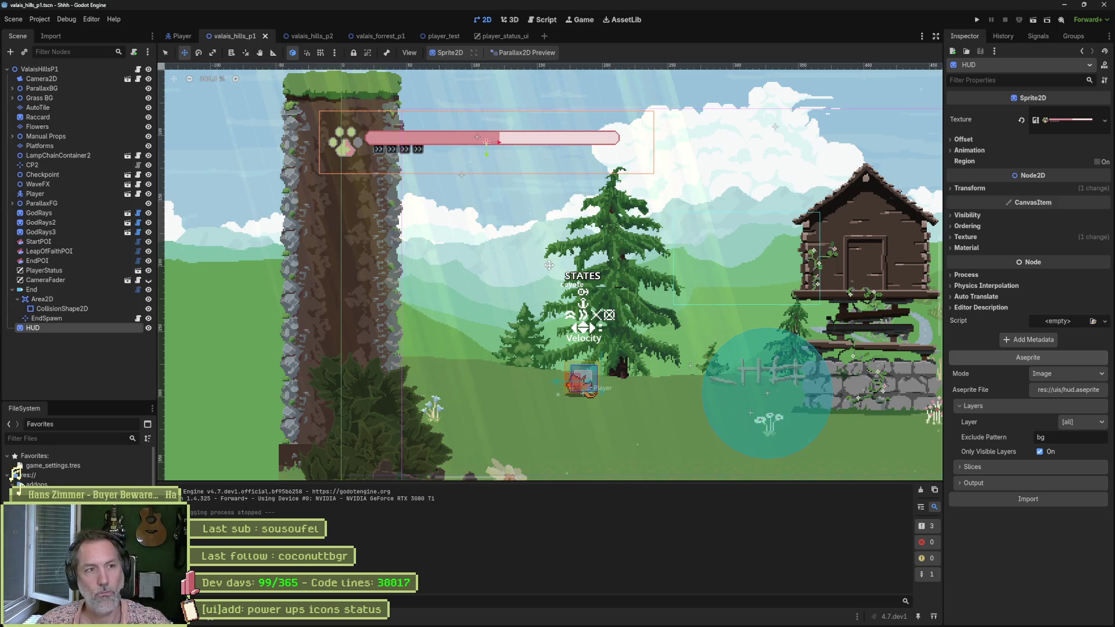
{"action": "key", "text": "alt+Tab"}
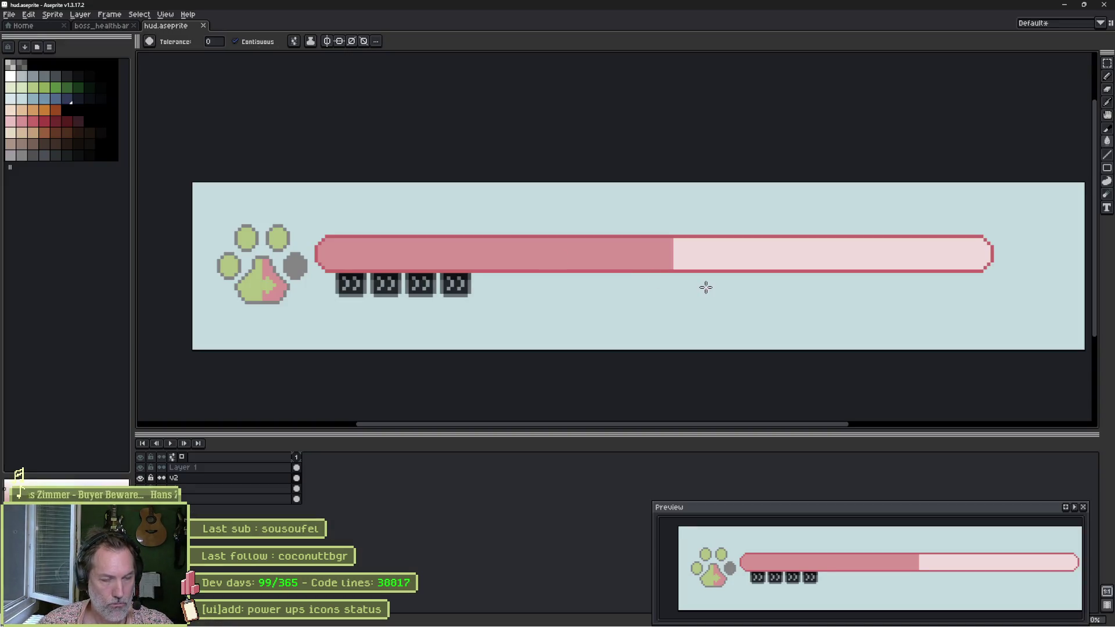
Rename the health-bar fill layer 'Layer 1' to 'filler' after briefly toggling its visibility.
{"action": "left_click", "coordinate": [140, 468]}
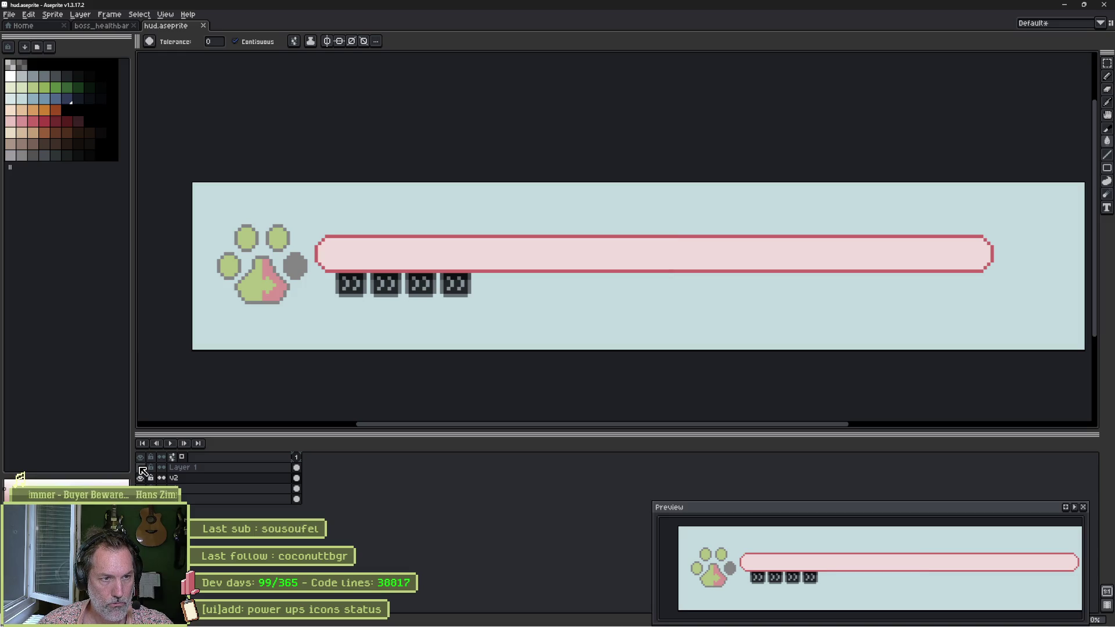
{"action": "left_click", "coordinate": [141, 468]}
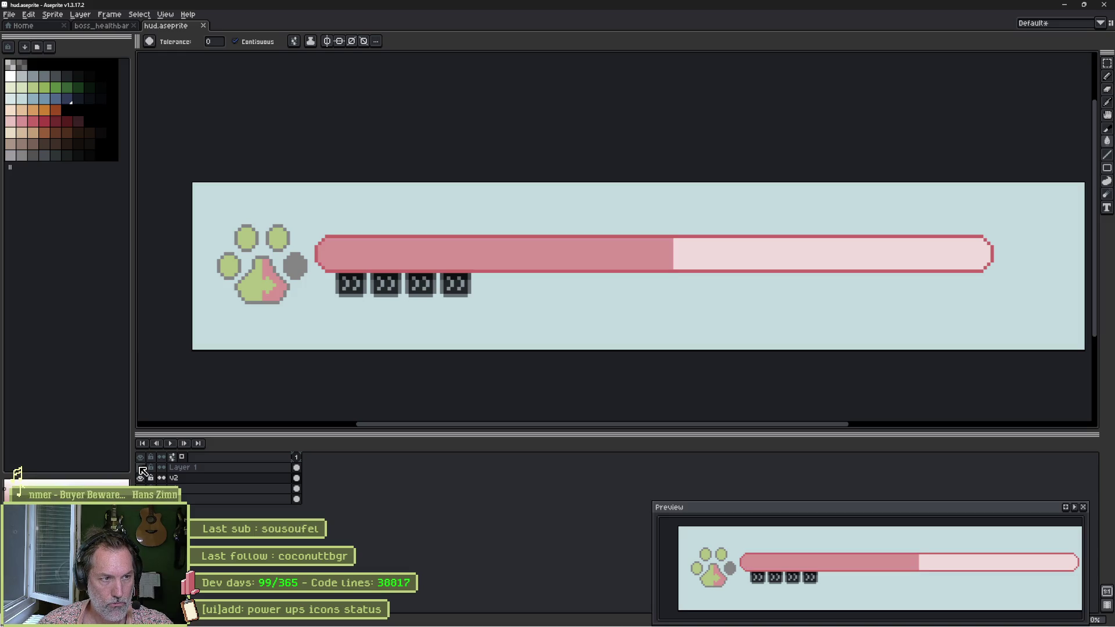
{"action": "double_click", "coordinate": [205, 468]}
{"action": "type", "text": "fil"}
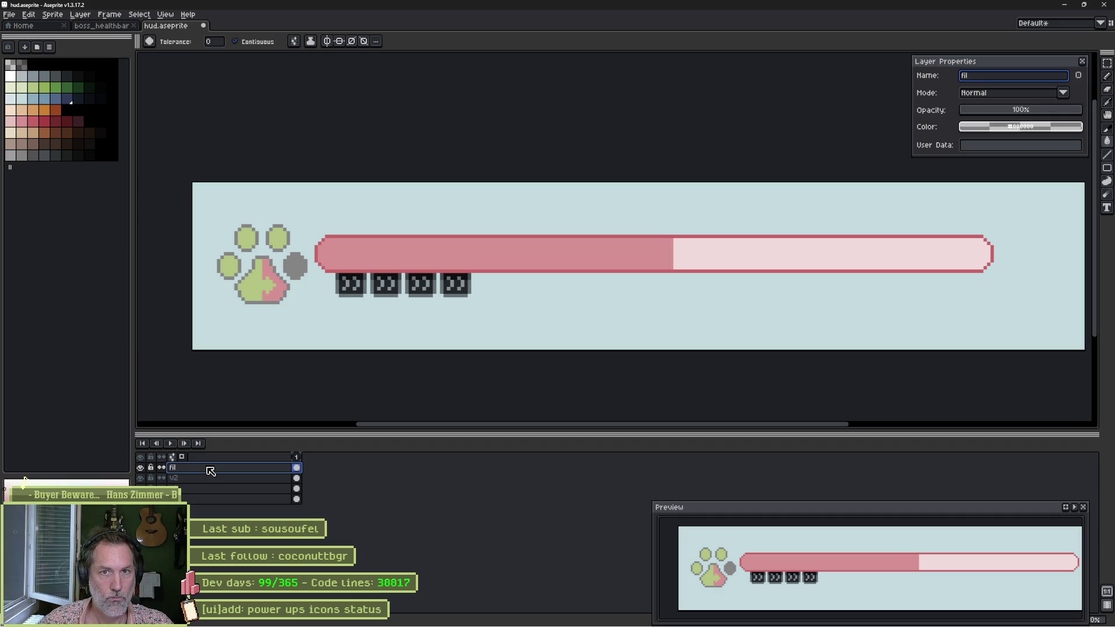
{"action": "type", "text": "ler"}
{"action": "key", "text": "Return"}
Select layer v2 and save, then magic-wand select the bar's pale inner fill near its right end.
{"action": "left_click", "coordinate": [225, 484]}
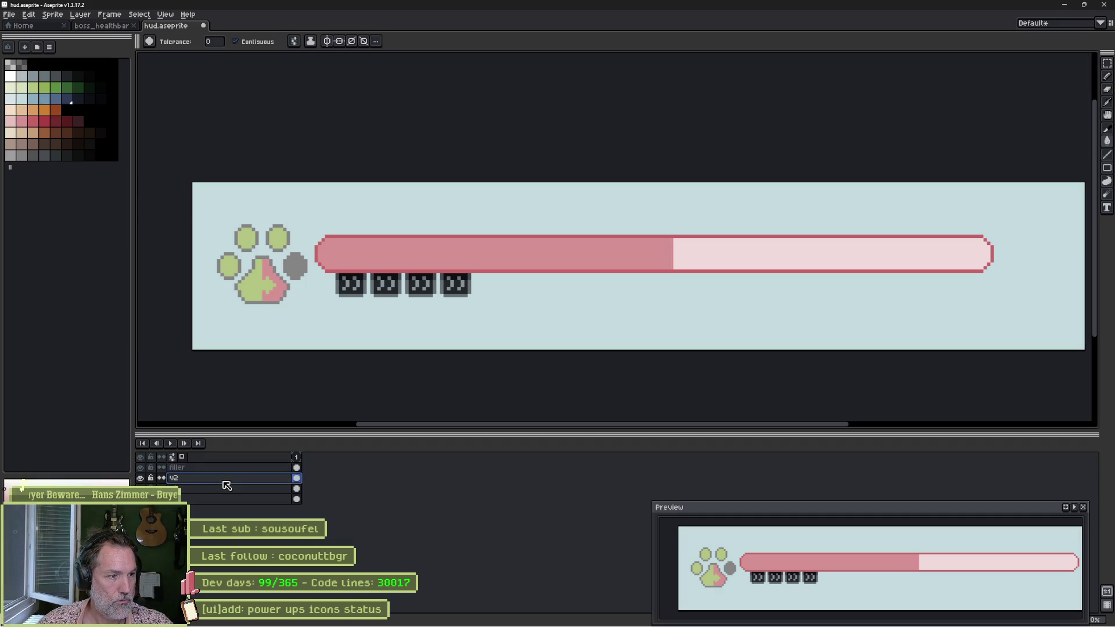
{"action": "key", "text": "ctrl+s"}
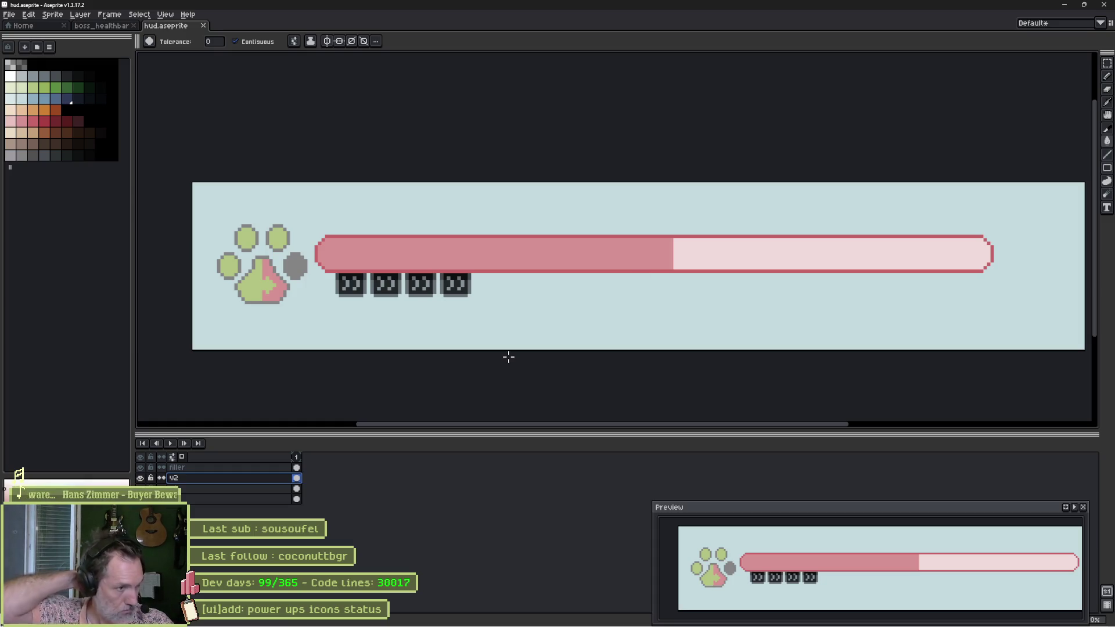
{"action": "key", "text": "b"}
{"action": "scroll", "coordinate": [734, 252], "scroll_direction": "up", "scroll_amount": 2}
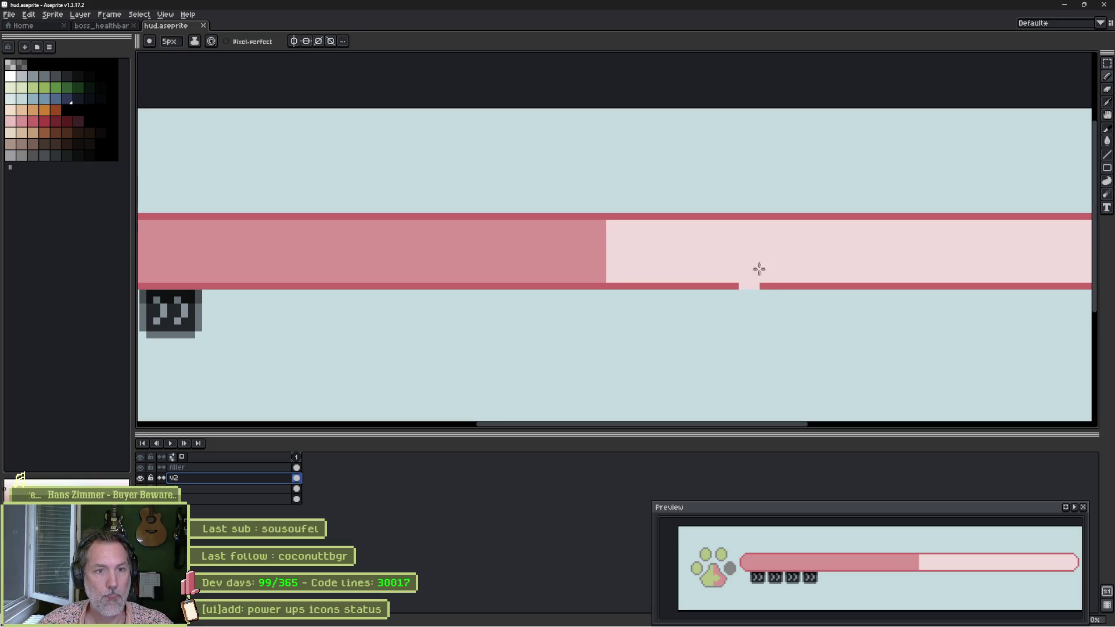
{"action": "left_click_drag", "start_coordinate": [759, 269], "coordinate": [586, 258]}
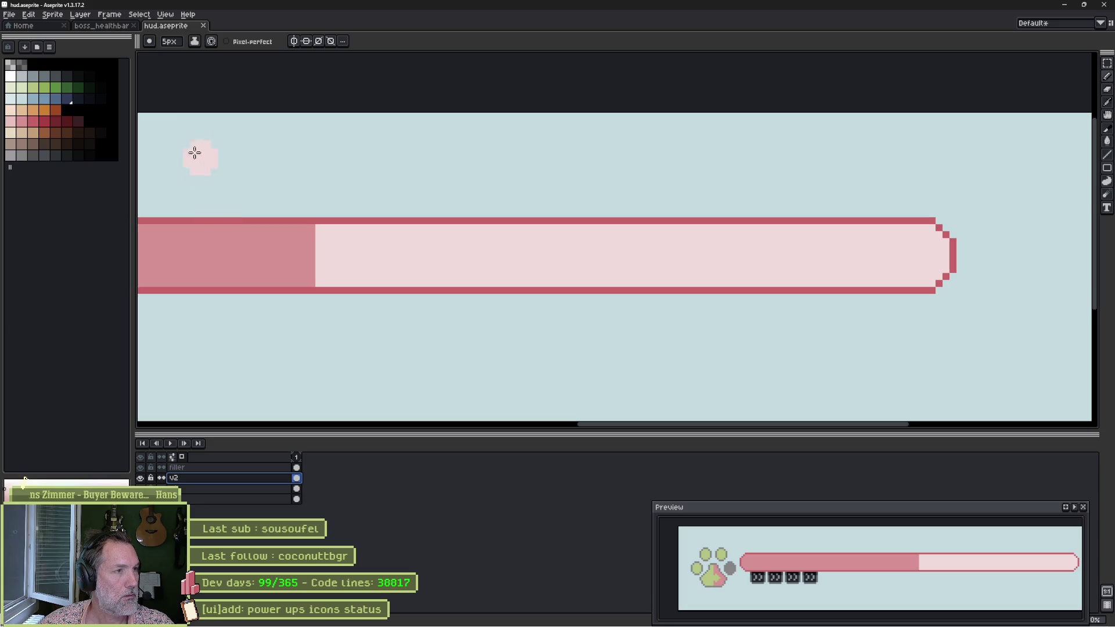
{"action": "key", "text": "w"}
{"action": "left_click", "coordinate": [497, 269]}
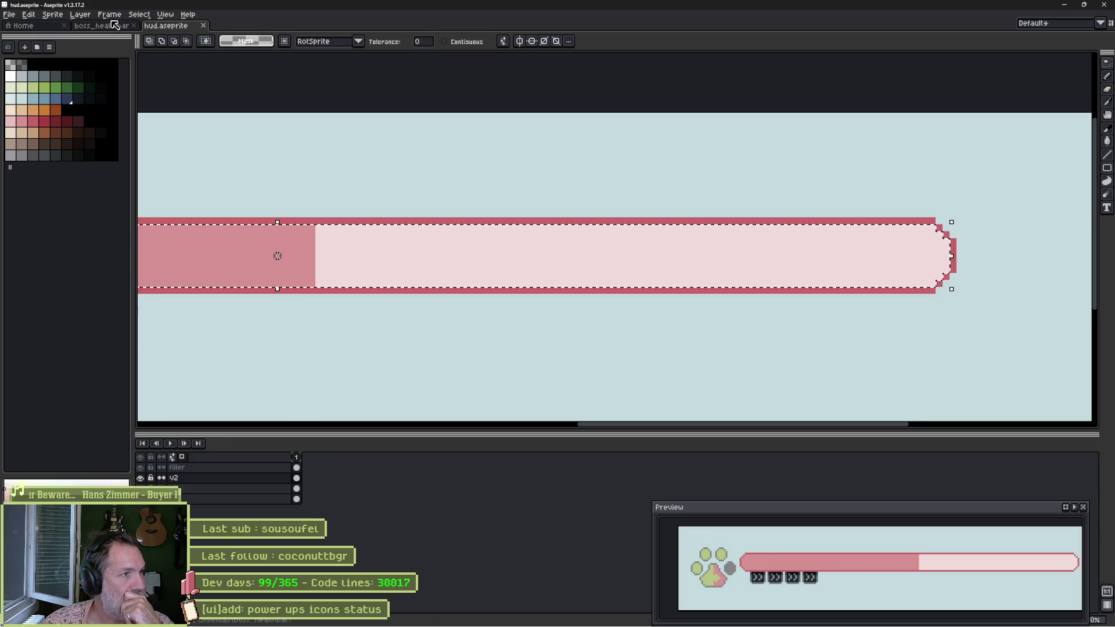
Apply Despeckle (Median Filter) with width 1, height 3 and the R channel toggled to the selection.
{"action": "left_click", "coordinate": [49, 14]}
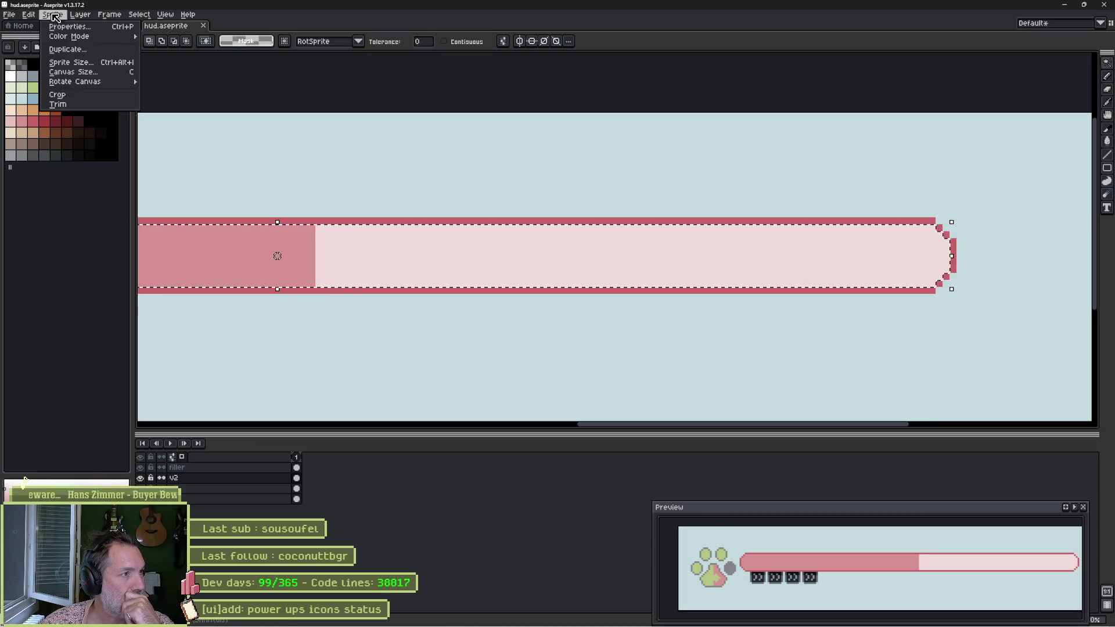
{"action": "mouse_move", "coordinate": [24, 9]}
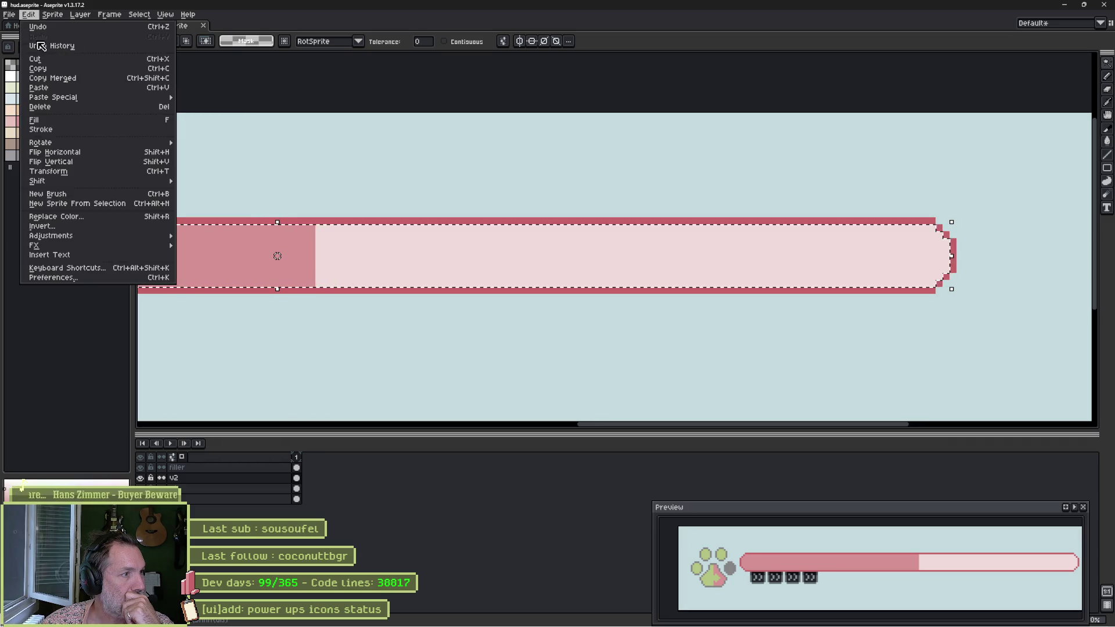
{"action": "mouse_move", "coordinate": [152, 253]}
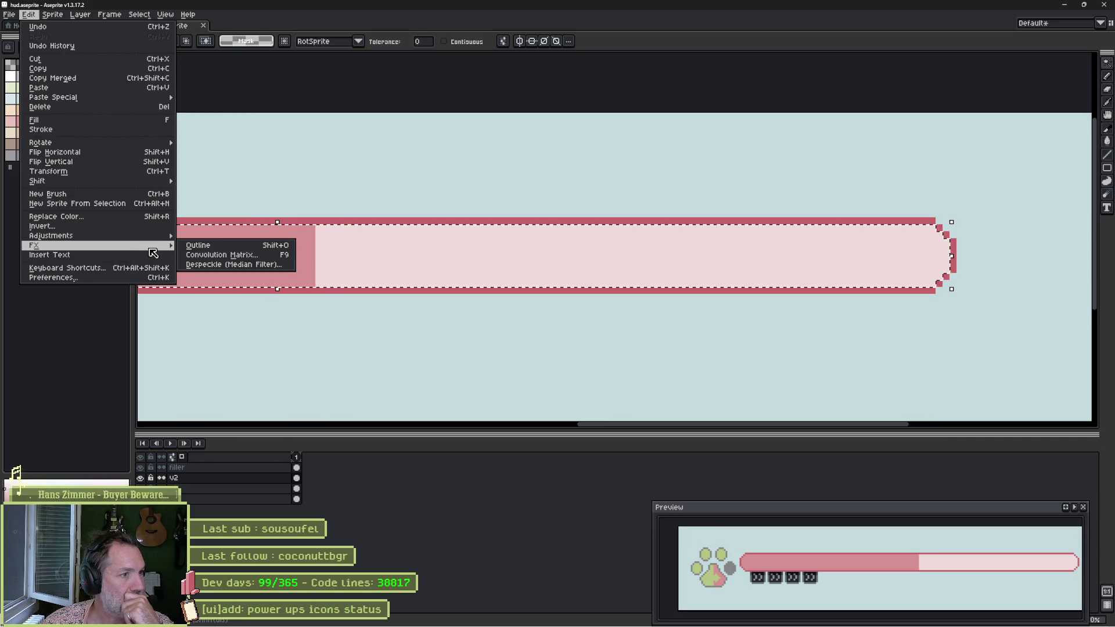
{"action": "left_click", "coordinate": [262, 265]}
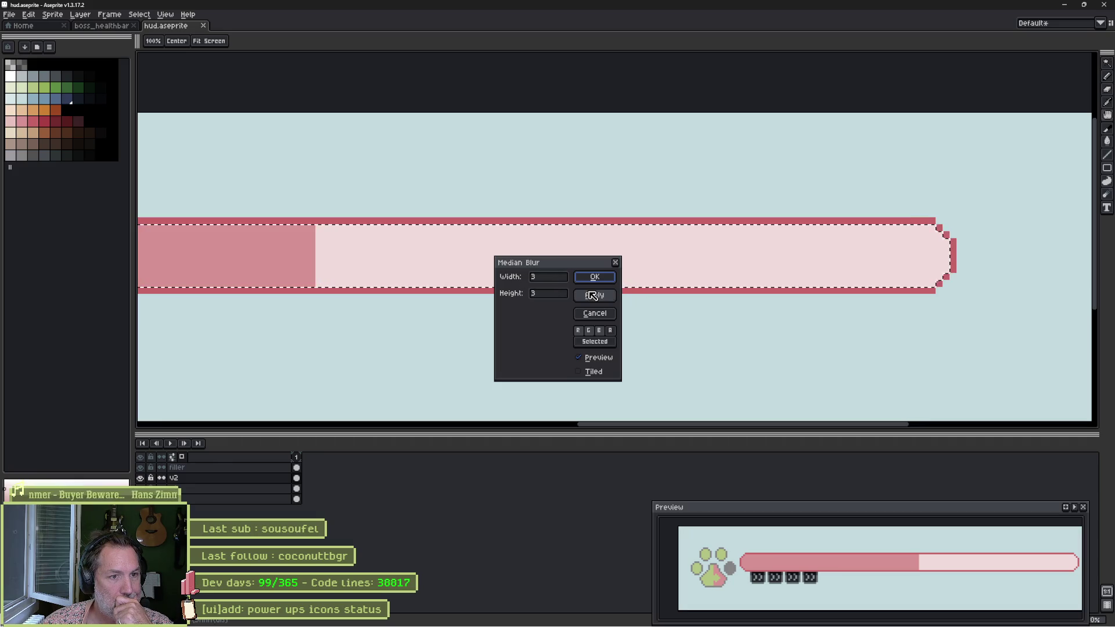
{"action": "left_click", "coordinate": [582, 331]}
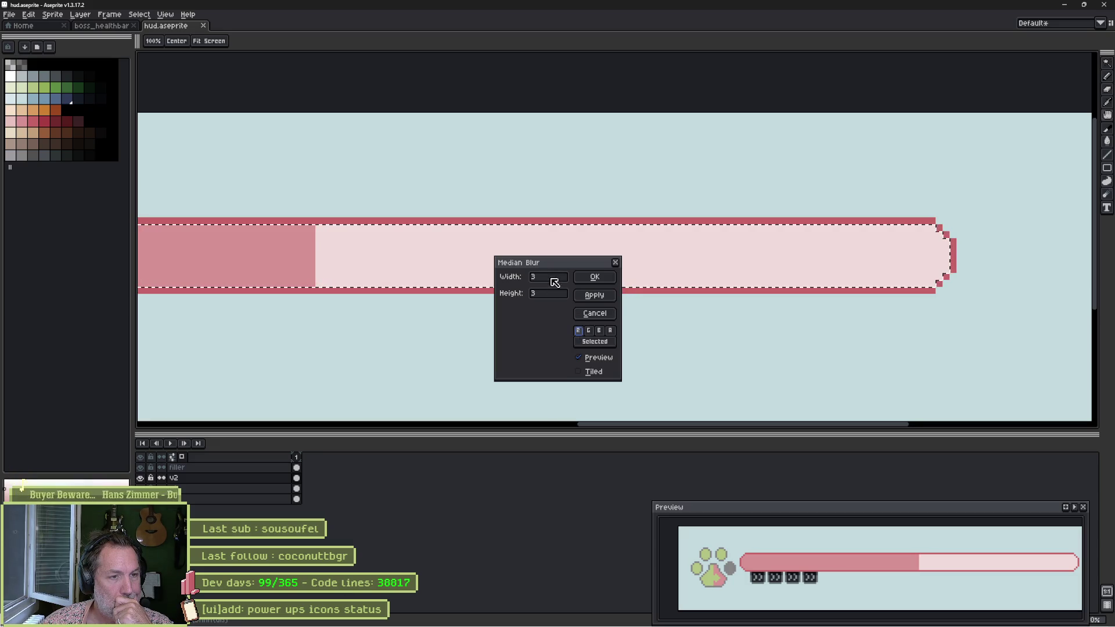
{"action": "type", "text": "1"}
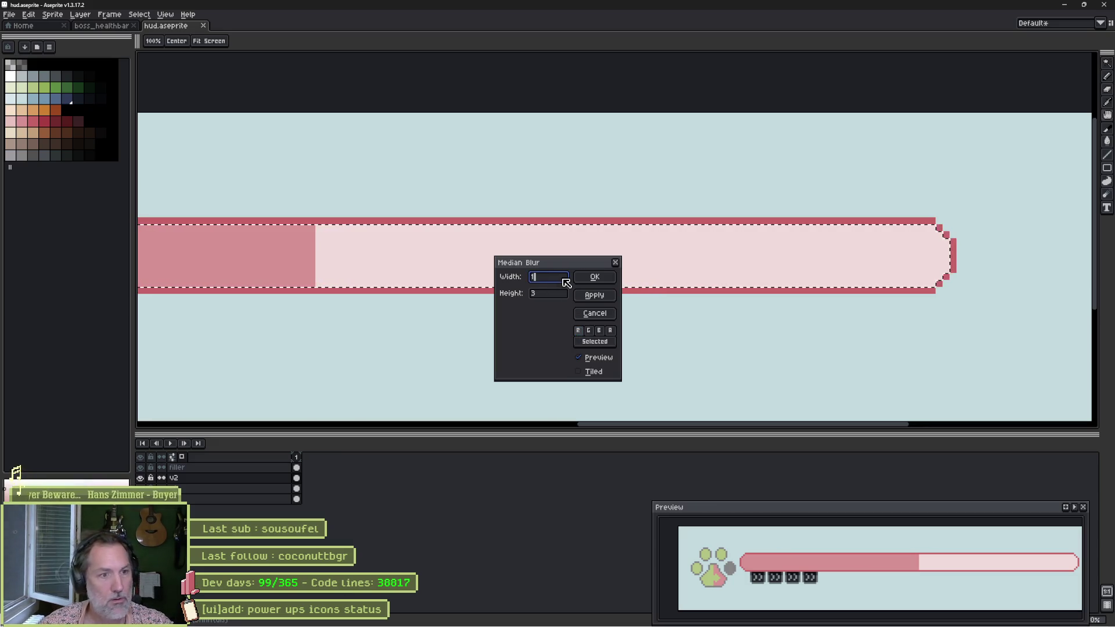
{"action": "key", "text": "Tab"}
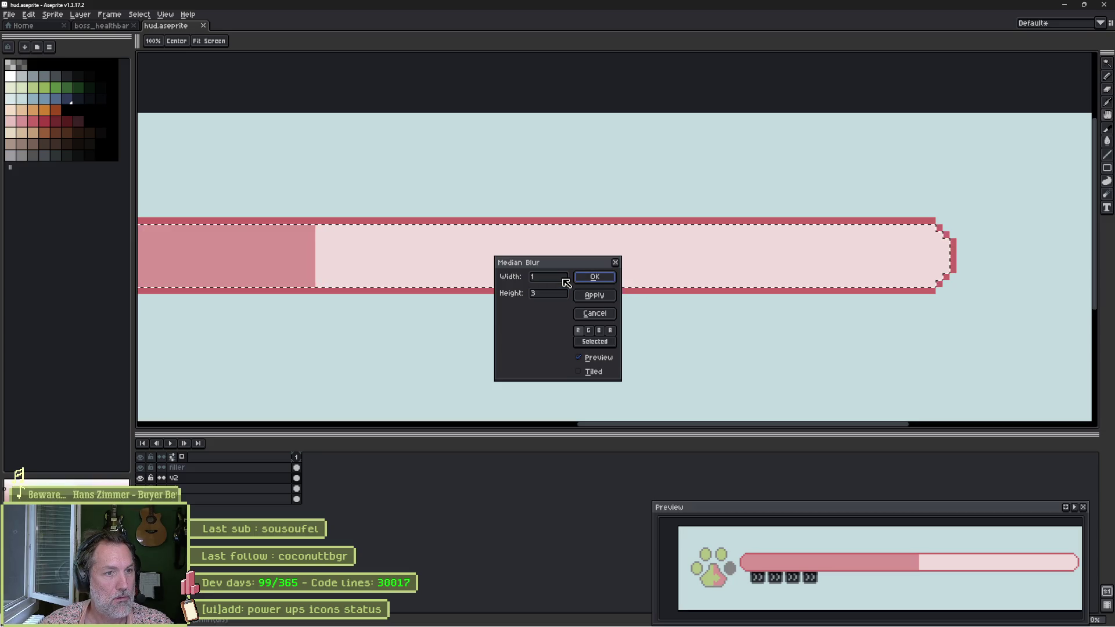
{"action": "left_click", "coordinate": [595, 314]}
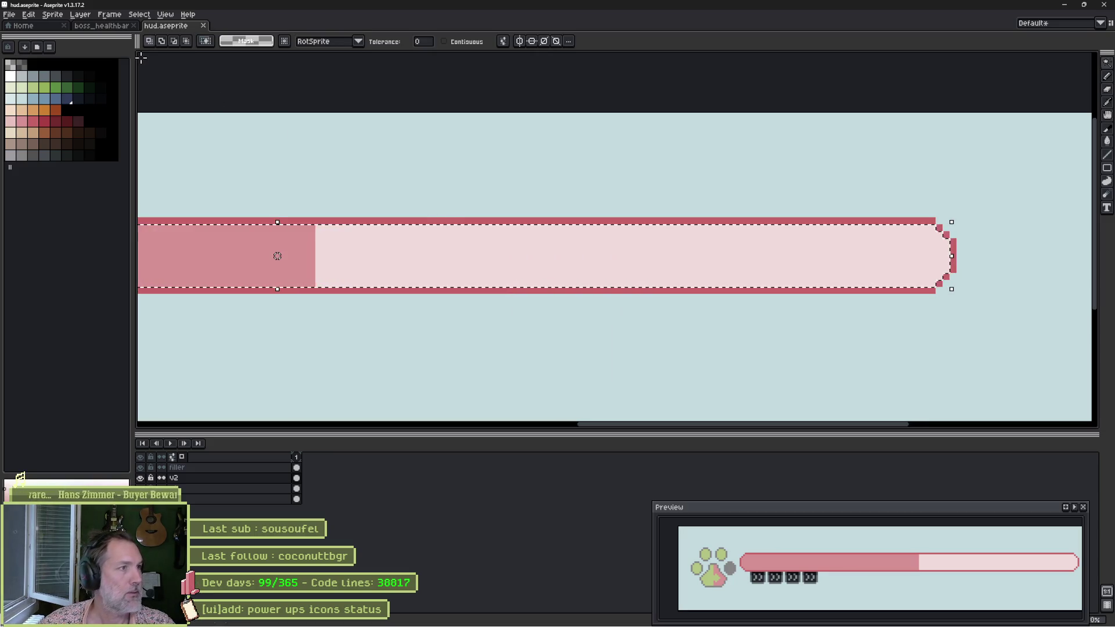
{"action": "left_click", "coordinate": [53, 14]}
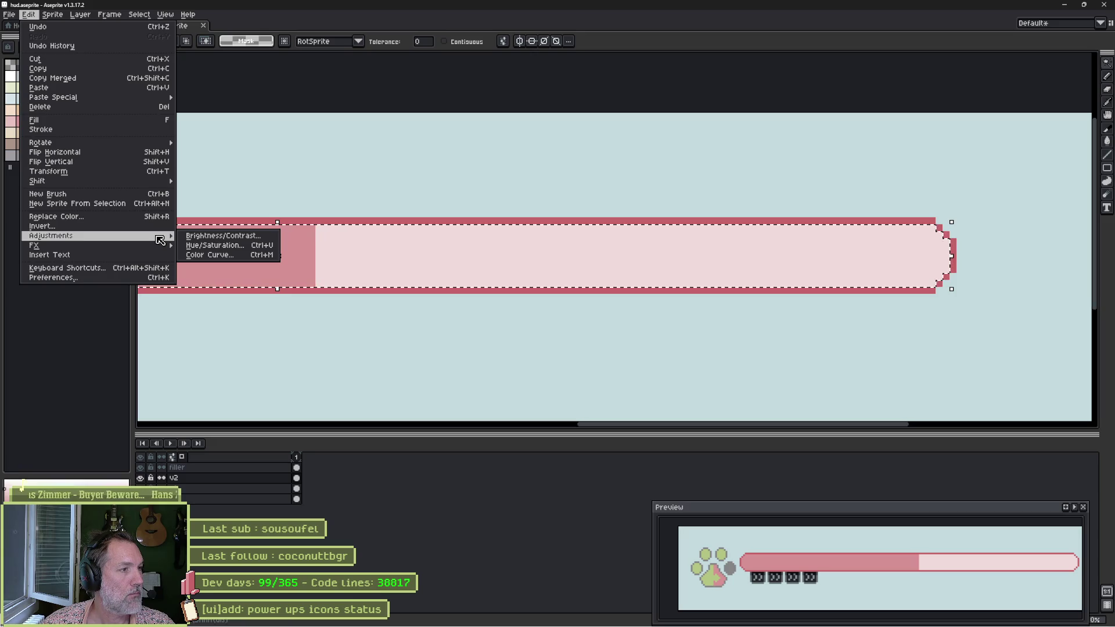
{"action": "mouse_move", "coordinate": [164, 246]}
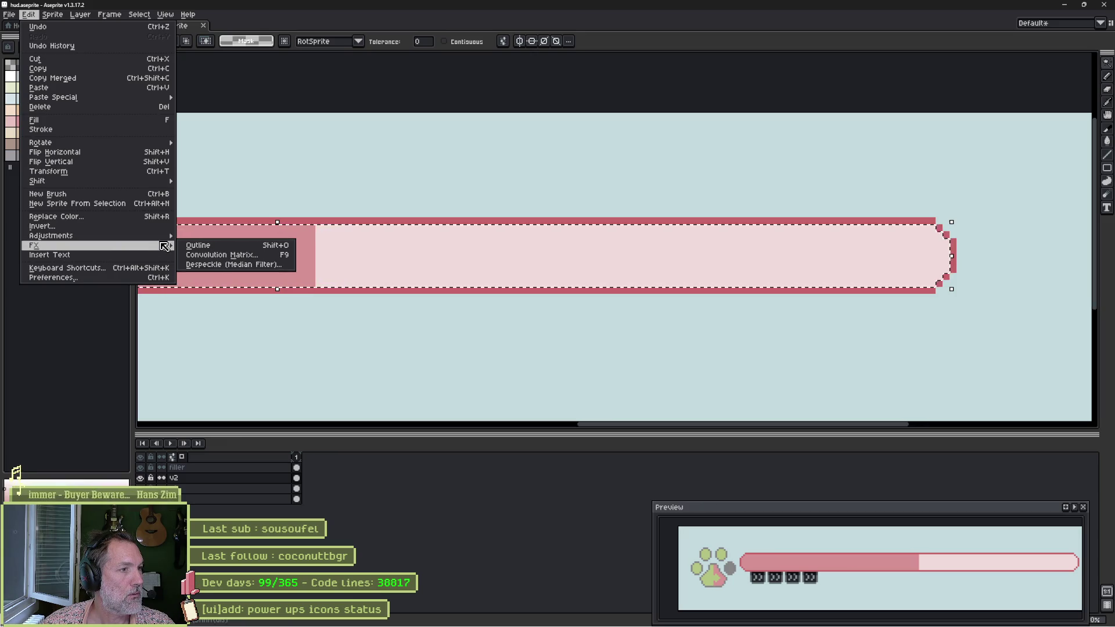
{"action": "left_click", "coordinate": [227, 255]}
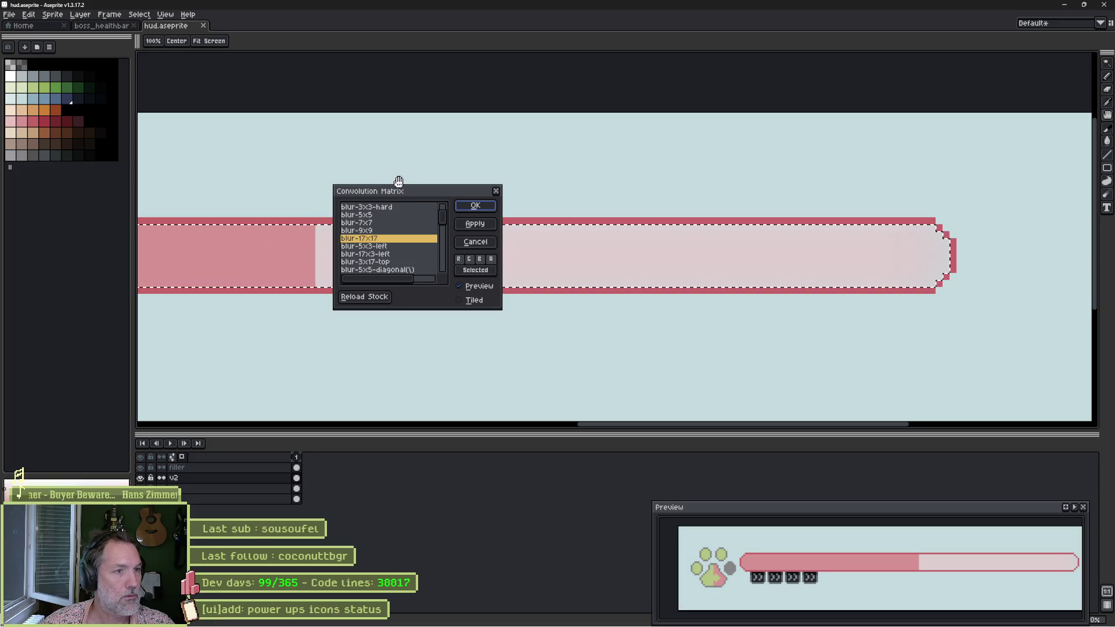
{"action": "left_click_drag", "start_coordinate": [413, 194], "coordinate": [586, 87]}
{"action": "scroll", "coordinate": [582, 144], "scroll_direction": "down", "scroll_amount": 5}
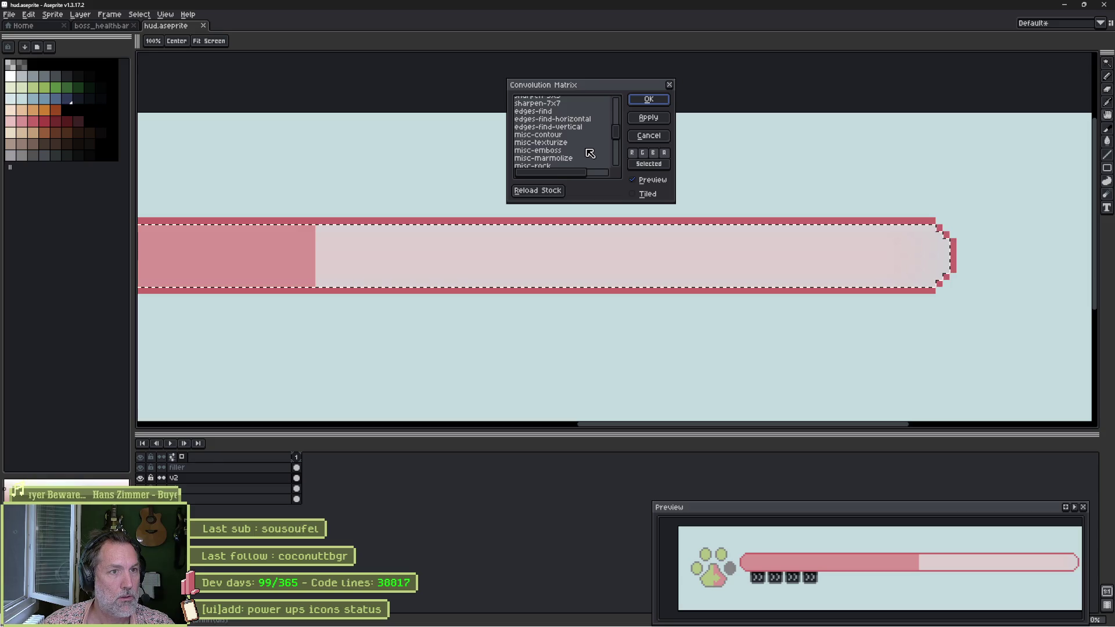
{"action": "left_click", "coordinate": [580, 145]}
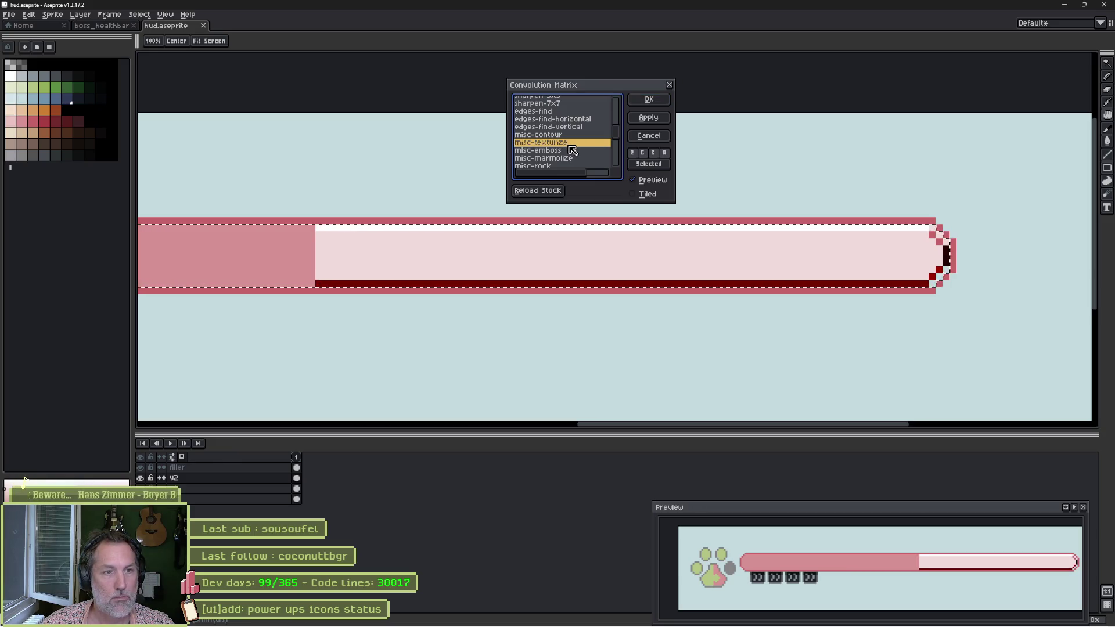
{"action": "left_click", "coordinate": [556, 136]}
{"action": "left_click", "coordinate": [559, 150]}
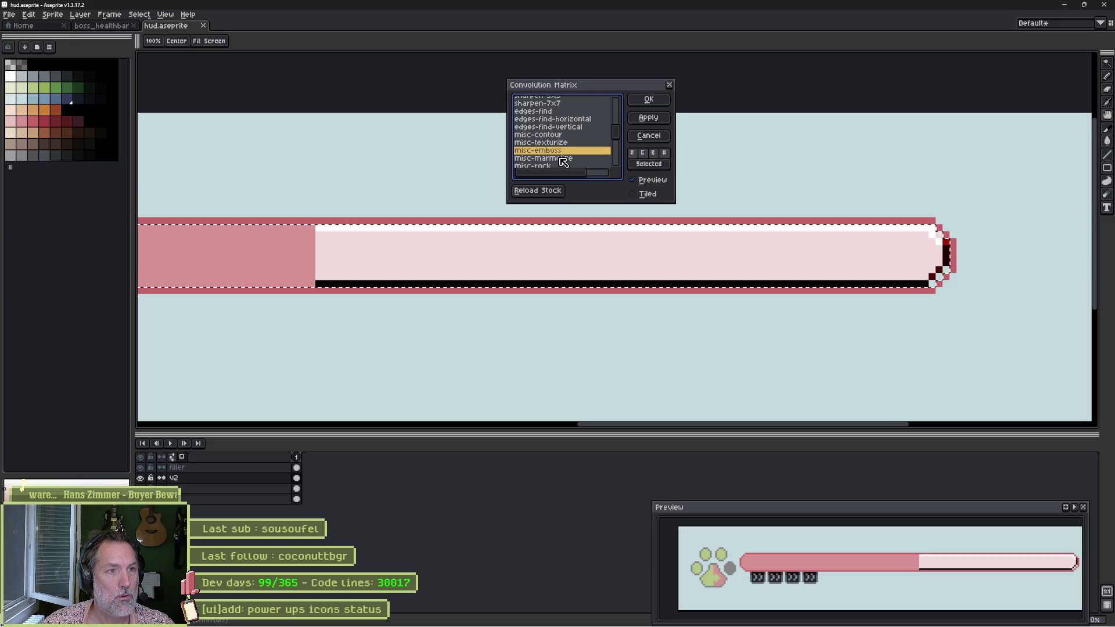
{"action": "left_click", "coordinate": [559, 158]}
{"action": "scroll", "coordinate": [559, 153], "scroll_direction": "down", "scroll_amount": 2}
{"action": "left_click", "coordinate": [556, 130]}
{"action": "left_click", "coordinate": [557, 137]}
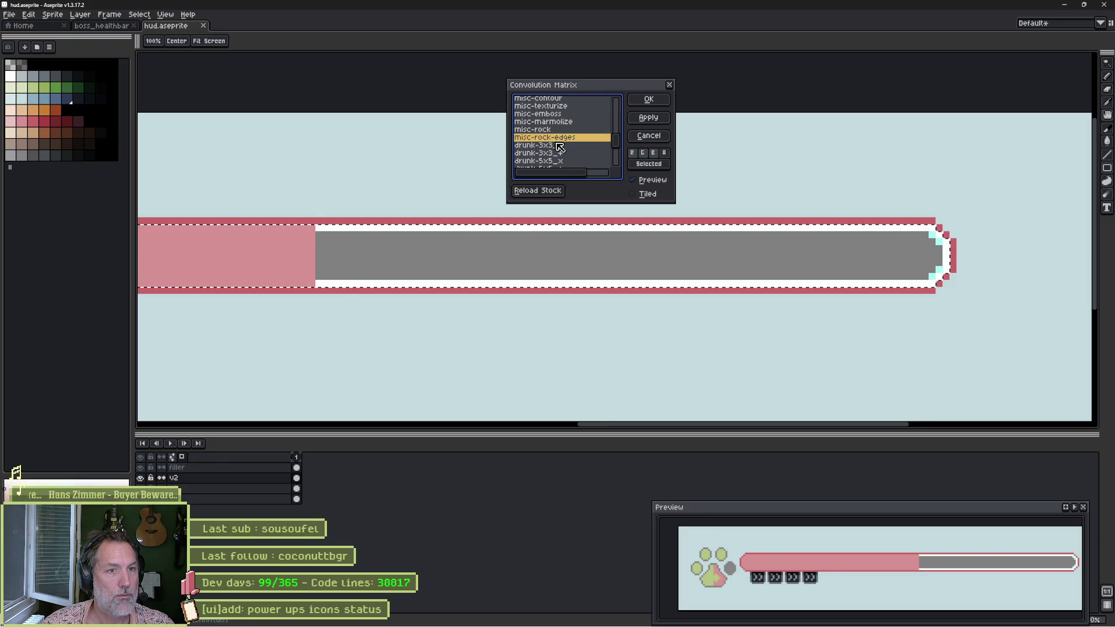
{"action": "left_click", "coordinate": [559, 145]}
{"action": "left_click", "coordinate": [560, 153]}
{"action": "left_click", "coordinate": [556, 163]}
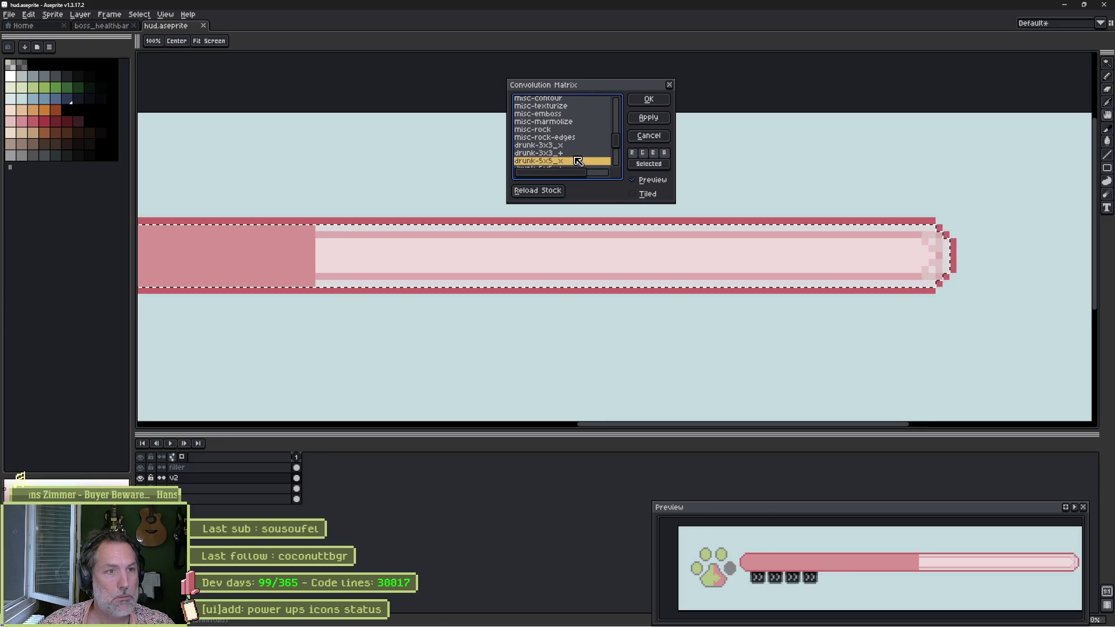
{"action": "scroll", "coordinate": [579, 161], "scroll_direction": "down", "scroll_amount": 2}
{"action": "left_click", "coordinate": [551, 132]}
{"action": "left_click", "coordinate": [551, 140]}
{"action": "left_click", "coordinate": [550, 148]}
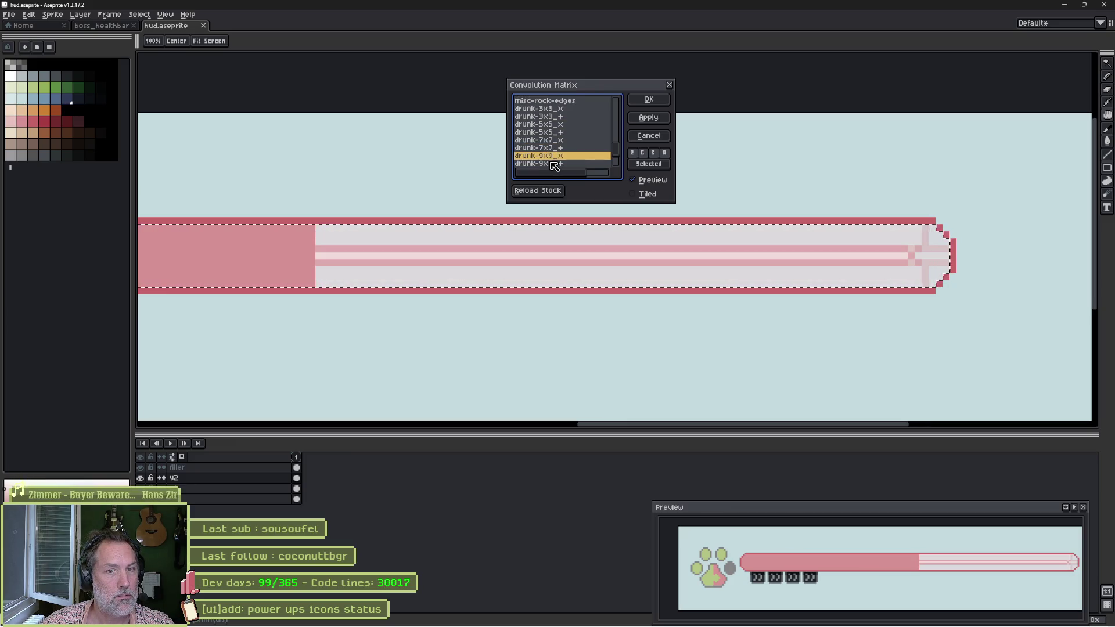
{"action": "left_click", "coordinate": [552, 155]}
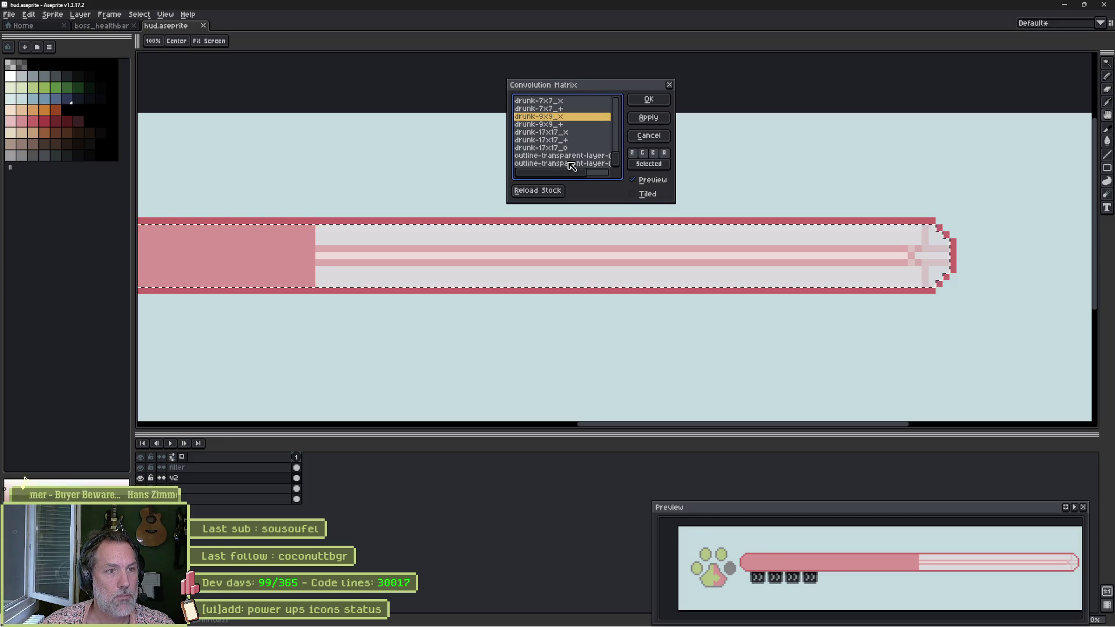
{"action": "left_click", "coordinate": [570, 164]}
{"action": "scroll", "coordinate": [569, 153], "scroll_direction": "up", "scroll_amount": 5}
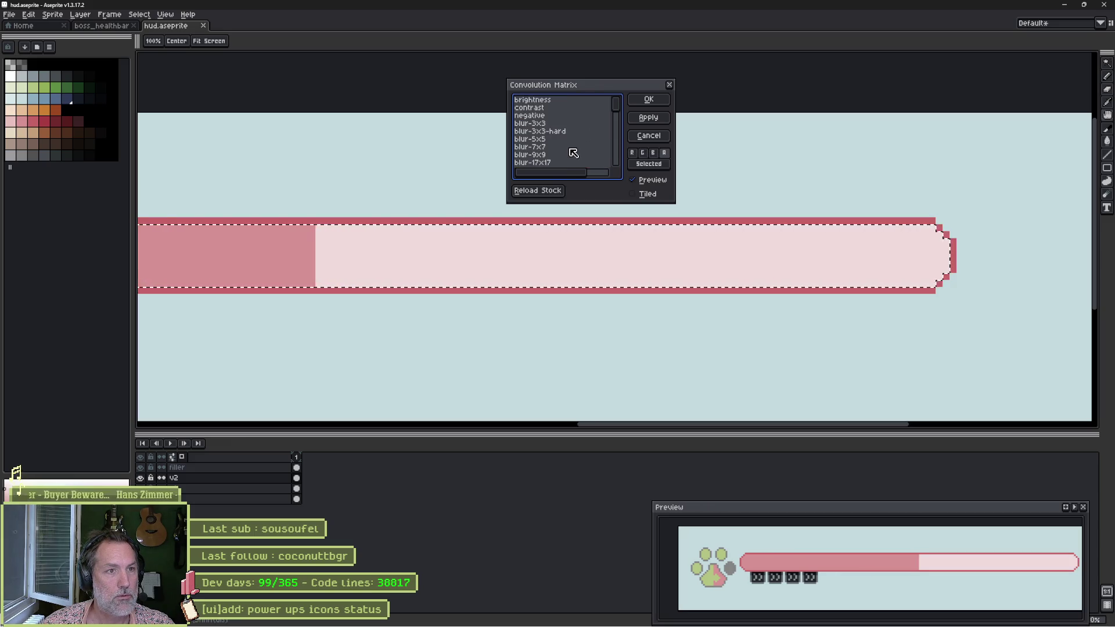
{"action": "left_click", "coordinate": [543, 102]}
{"action": "left_click", "coordinate": [545, 108]}
{"action": "left_click", "coordinate": [547, 116]}
{"action": "left_click", "coordinate": [550, 124]}
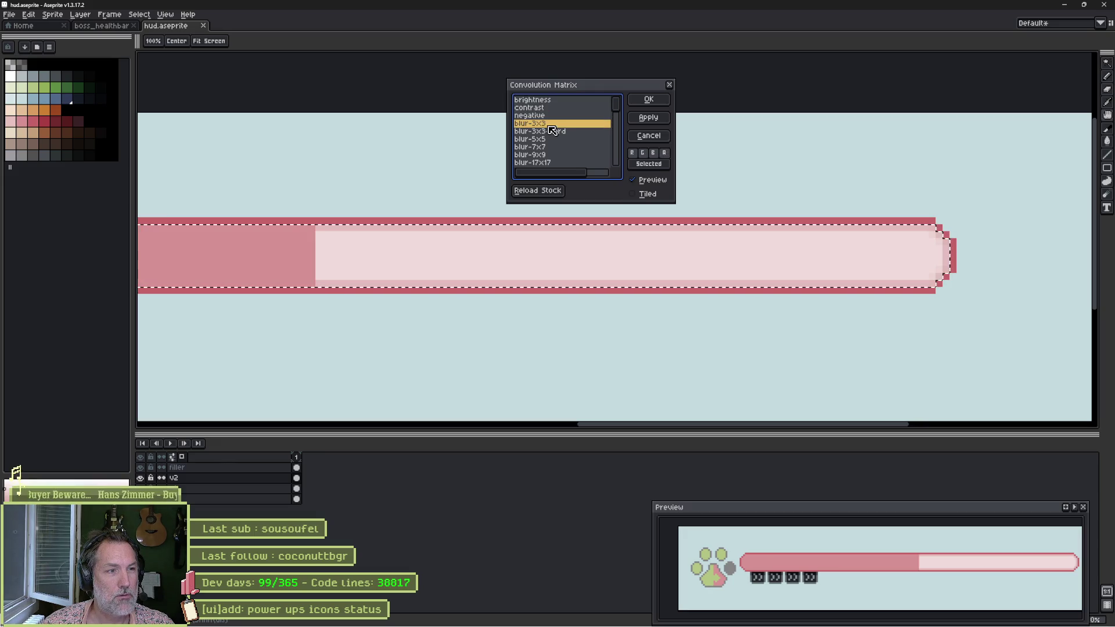
{"action": "left_click", "coordinate": [552, 132]}
{"action": "scroll", "coordinate": [567, 148], "scroll_direction": "down", "scroll_amount": 3}
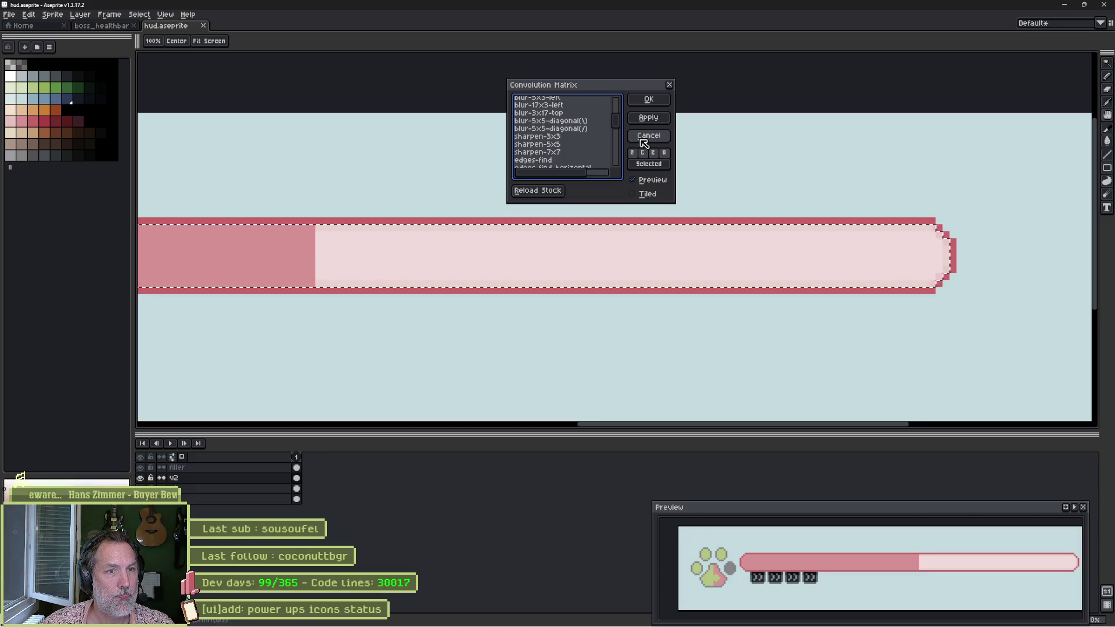
{"action": "left_click", "coordinate": [646, 196]}
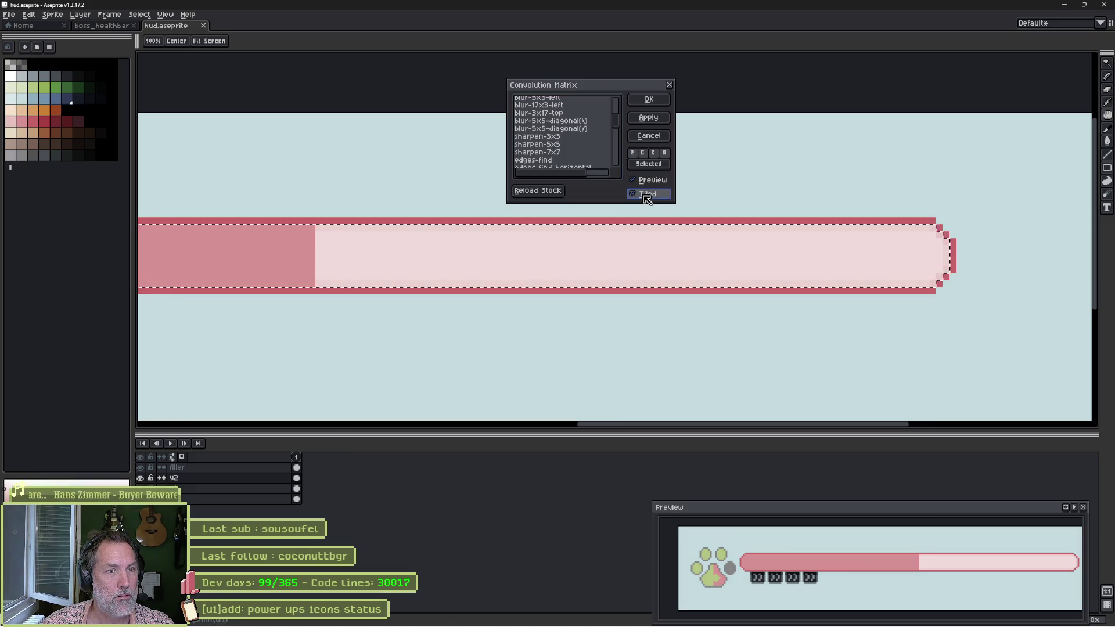
{"action": "left_click", "coordinate": [551, 121]}
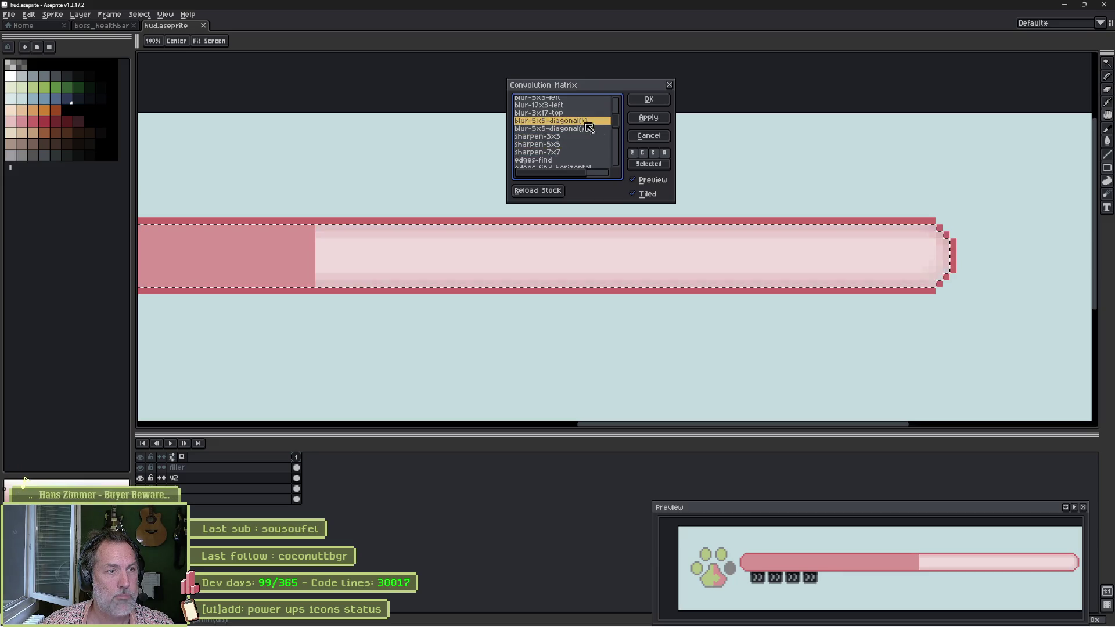
{"action": "left_click", "coordinate": [653, 139]}
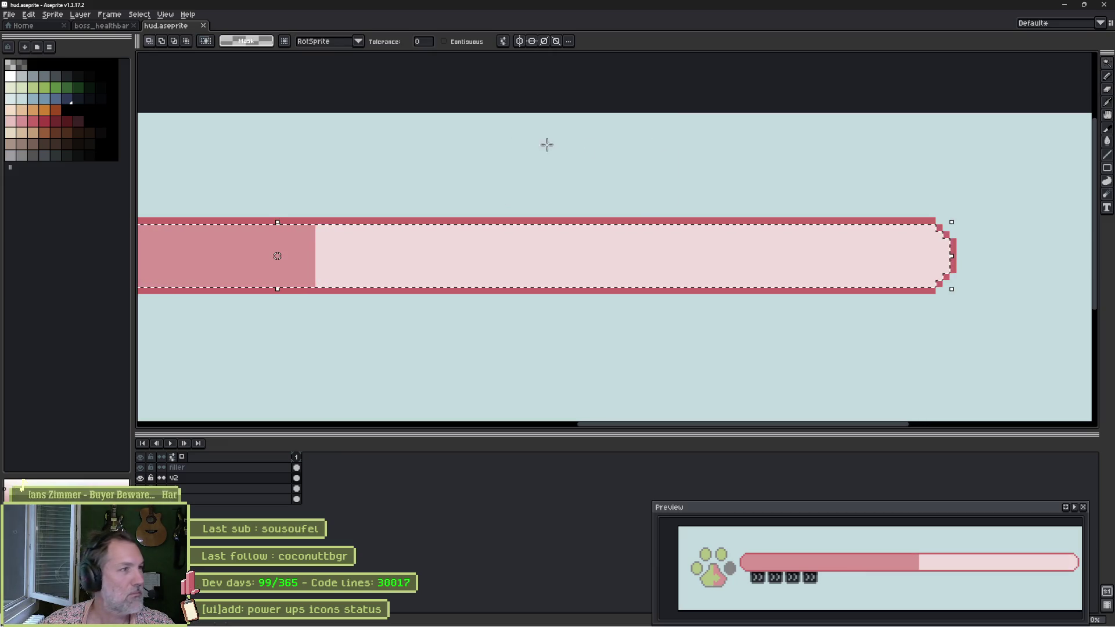
With a 1px pencil, dot three pixels along the bar's inner row.
{"action": "key", "text": "b"}
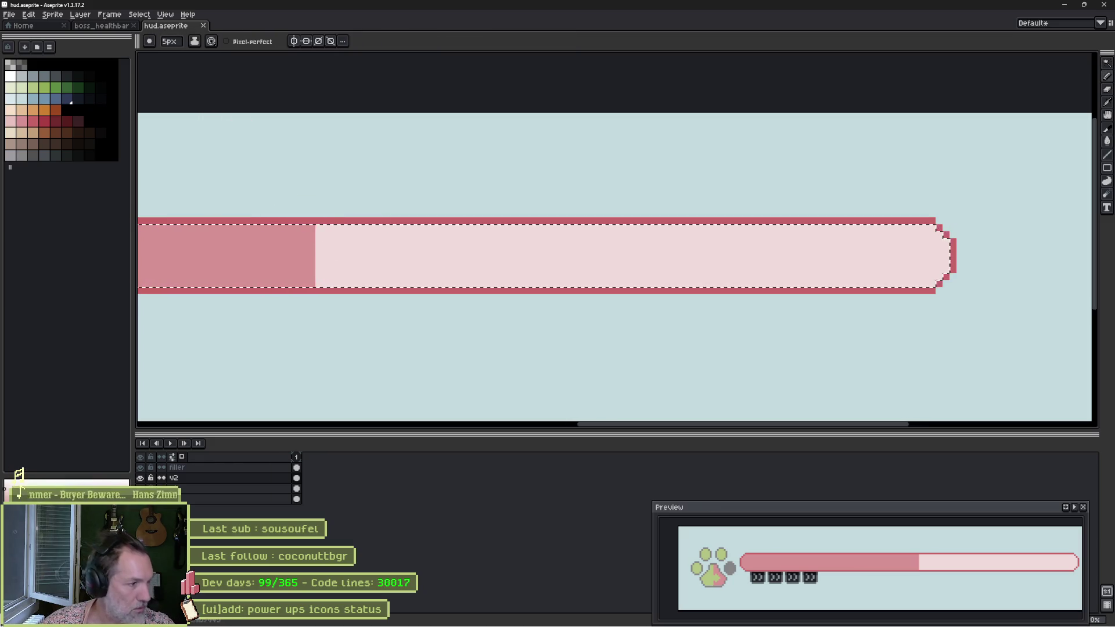
{"action": "key", "text": "minus"}
{"action": "key", "text": "minus"}
{"action": "key", "text": "minus"}
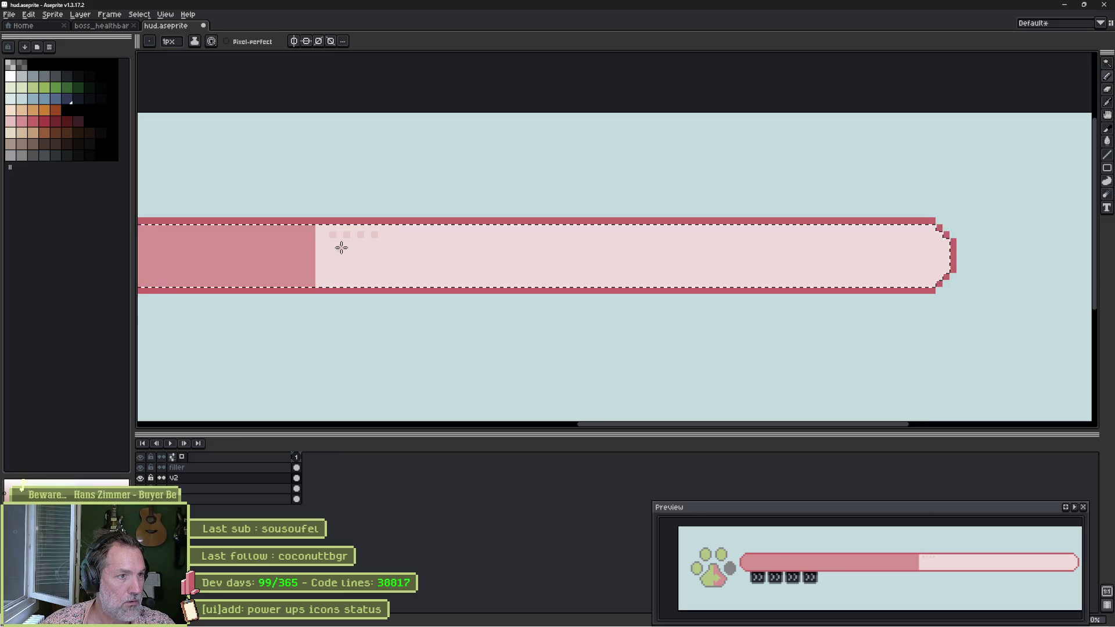
{"action": "key", "text": "plus"}
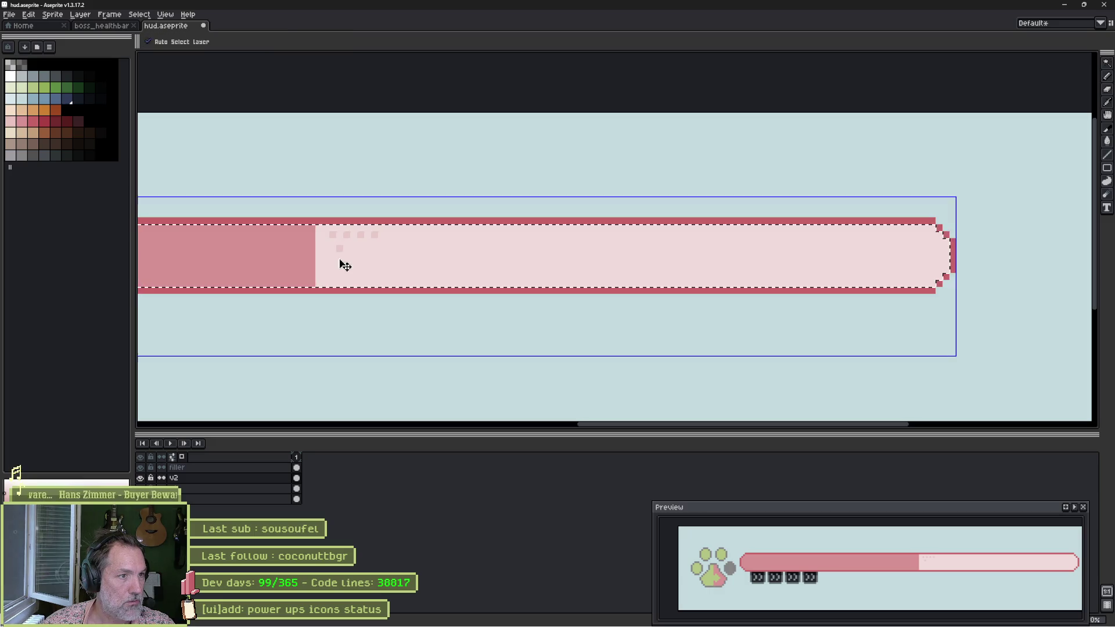
{"action": "scroll", "coordinate": [339, 260], "scroll_direction": "up", "scroll_amount": 1}
{"action": "left_click", "coordinate": [379, 244]}
{"action": "key", "text": "ctrl+z"}
{"action": "key", "text": "minus"}
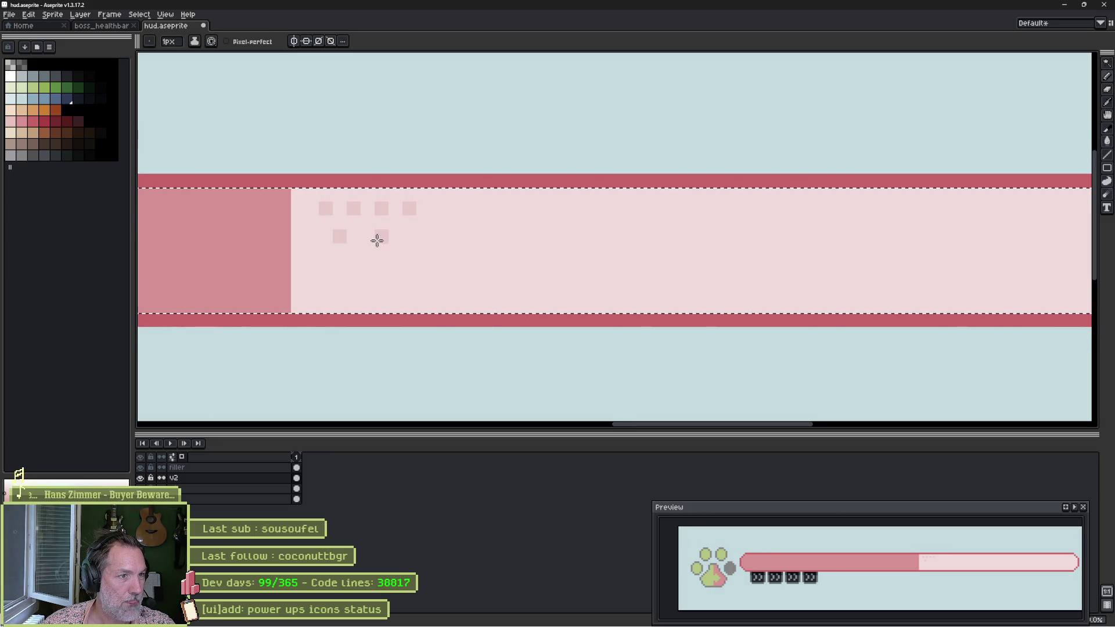
{"action": "left_click", "coordinate": [368, 237]}
{"action": "left_click", "coordinate": [391, 237]}
{"action": "left_click", "coordinate": [417, 238]}
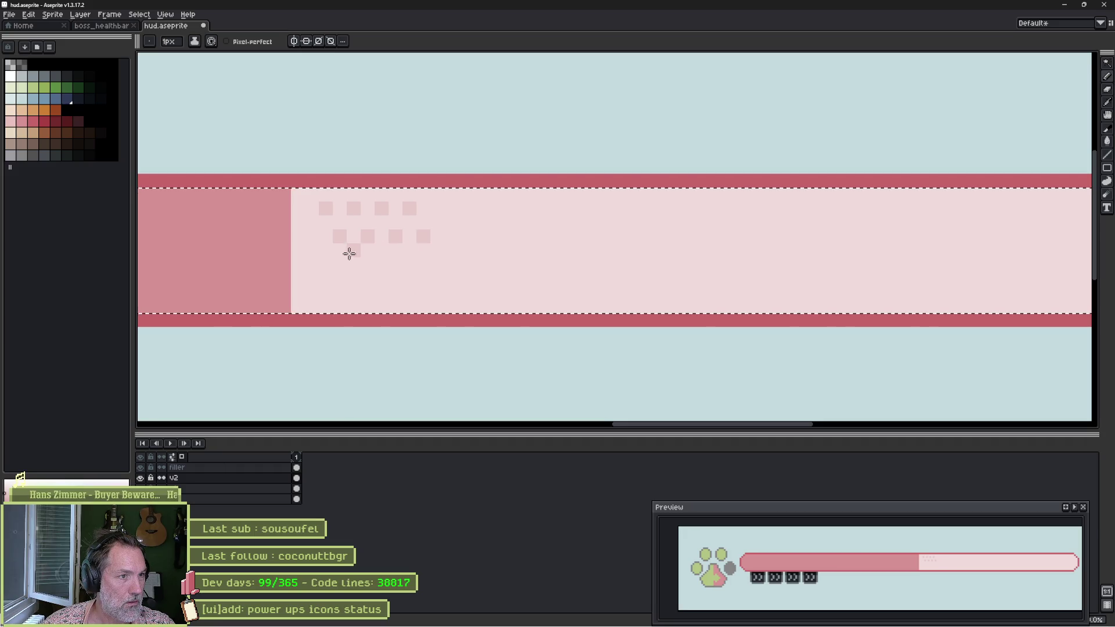
Paint the third and fourth staggered rows of four pale squares each.
{"action": "left_click", "coordinate": [326, 262]}
{"action": "left_click", "coordinate": [360, 259]}
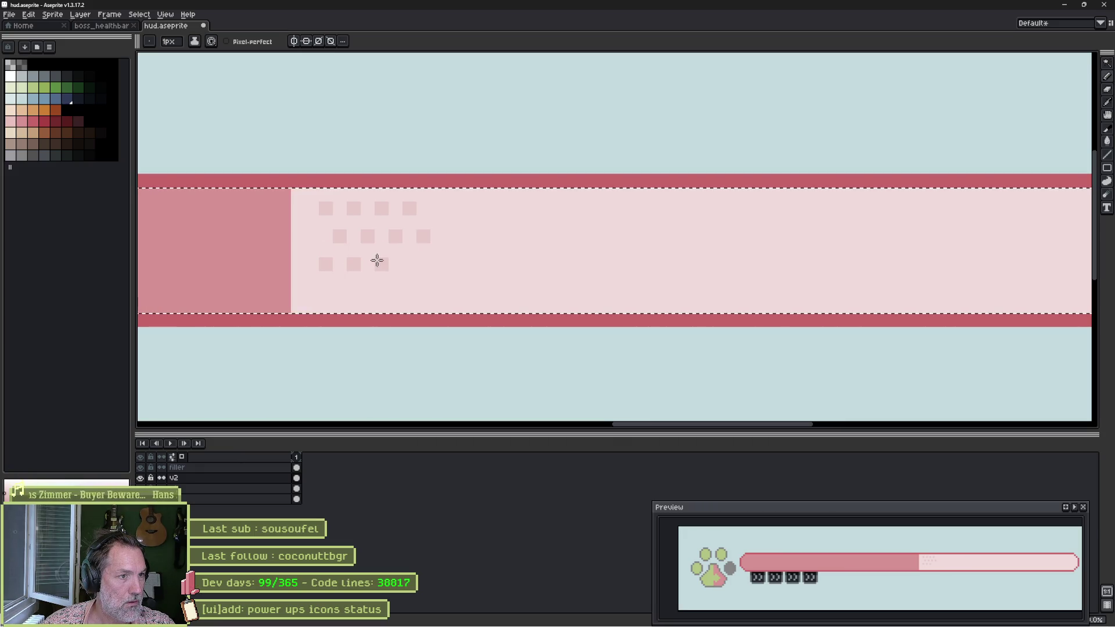
{"action": "left_click", "coordinate": [380, 262]}
{"action": "left_click", "coordinate": [408, 263]}
{"action": "left_click", "coordinate": [339, 290]}
{"action": "left_click", "coordinate": [366, 290]}
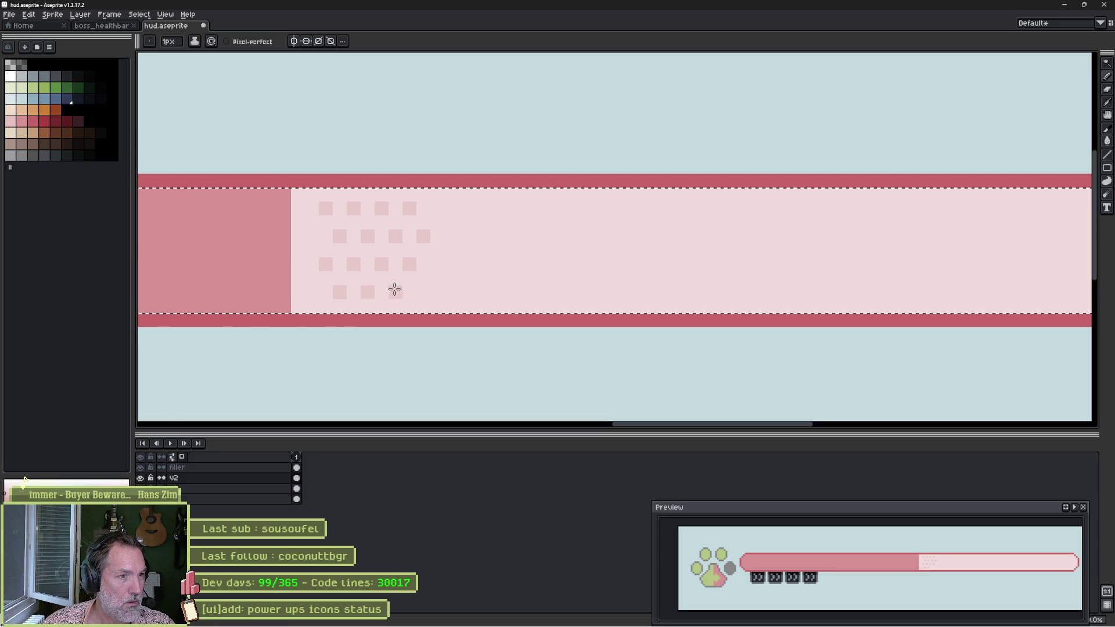
{"action": "left_click", "coordinate": [394, 289]}
{"action": "left_click", "coordinate": [424, 291]}
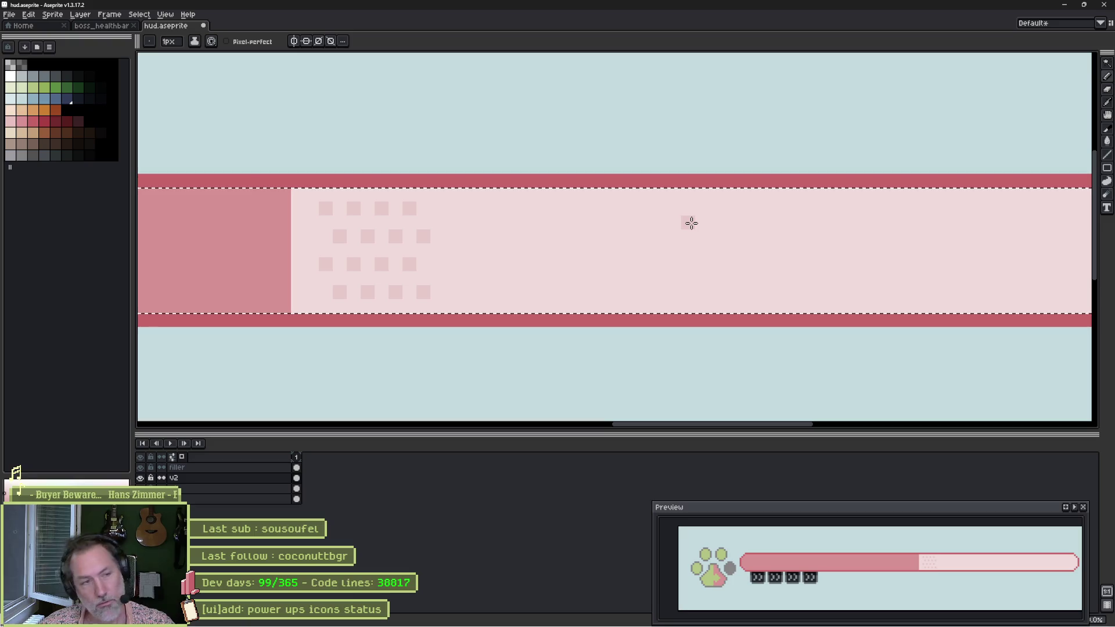
{"action": "scroll", "coordinate": [691, 223], "scroll_direction": "down", "scroll_amount": 1}
Rectangular-select the block of pattern squares near the bar's left end.
{"action": "left_click_drag", "start_coordinate": [763, 219], "coordinate": [566, 220]}
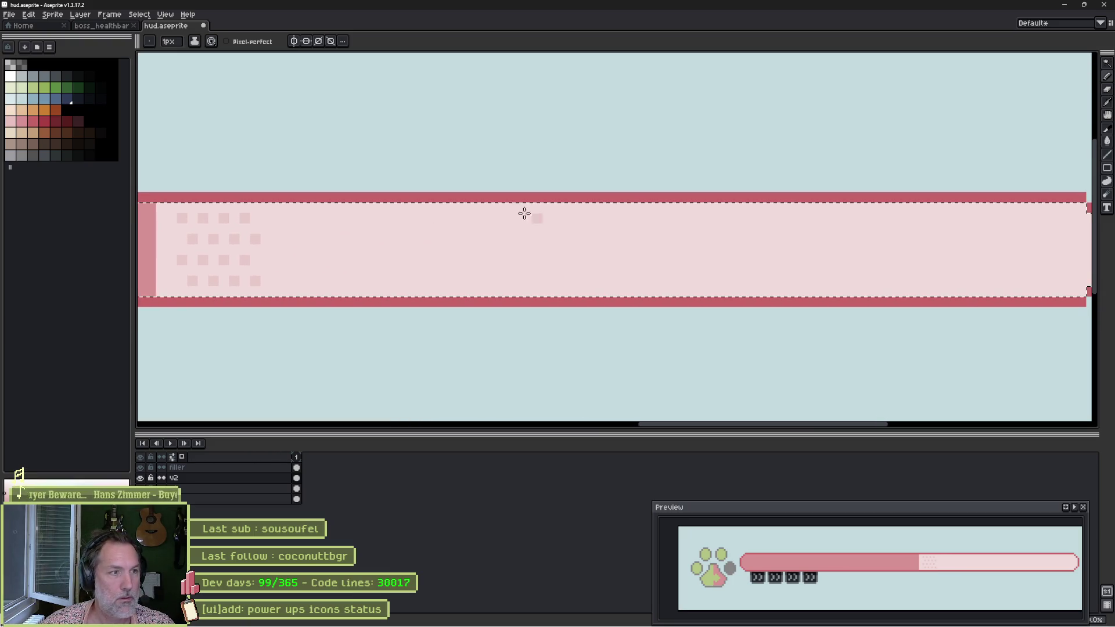
{"action": "key", "text": "m"}
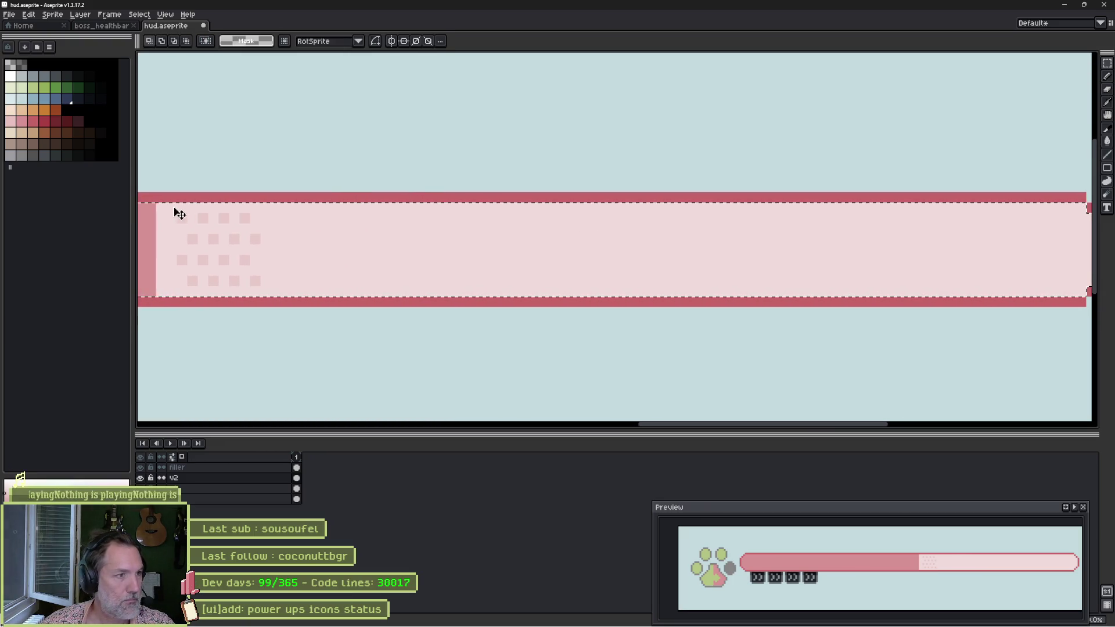
{"action": "left_click", "coordinate": [169, 212]}
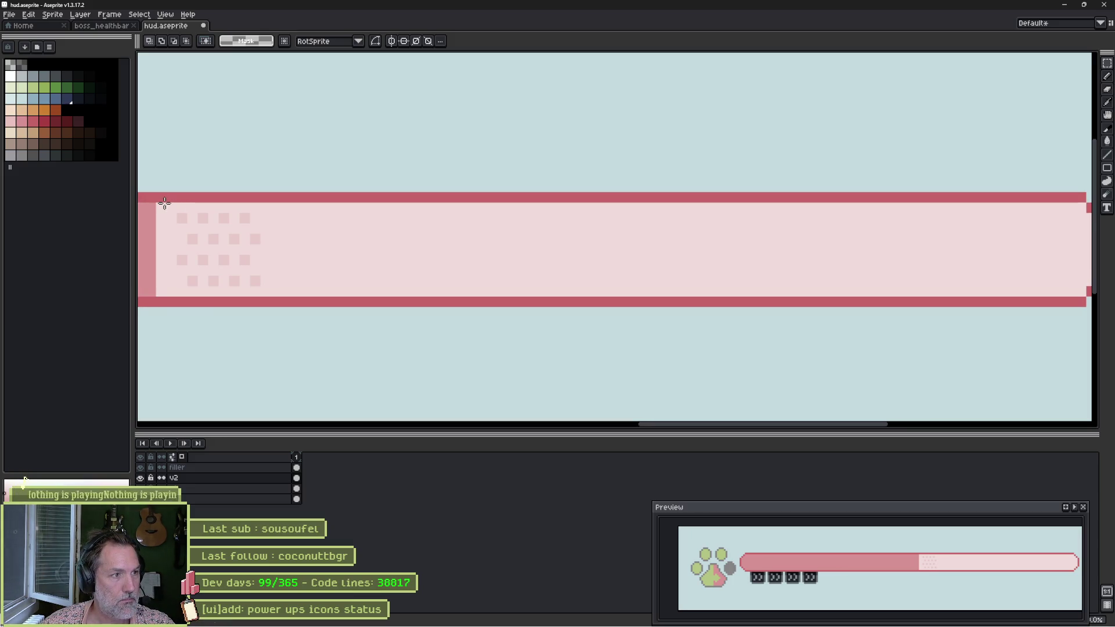
{"action": "mouse_move", "coordinate": [172, 202]}
{"action": "left_mouse_down"}
{"action": "mouse_move", "coordinate": [262, 290]}
{"action": "mouse_move", "coordinate": [252, 277]}
{"action": "mouse_move", "coordinate": [370, 281]}
{"action": "mouse_move", "coordinate": [344, 279]}
{"action": "mouse_move", "coordinate": [359, 281]}
{"action": "left_mouse_up"}
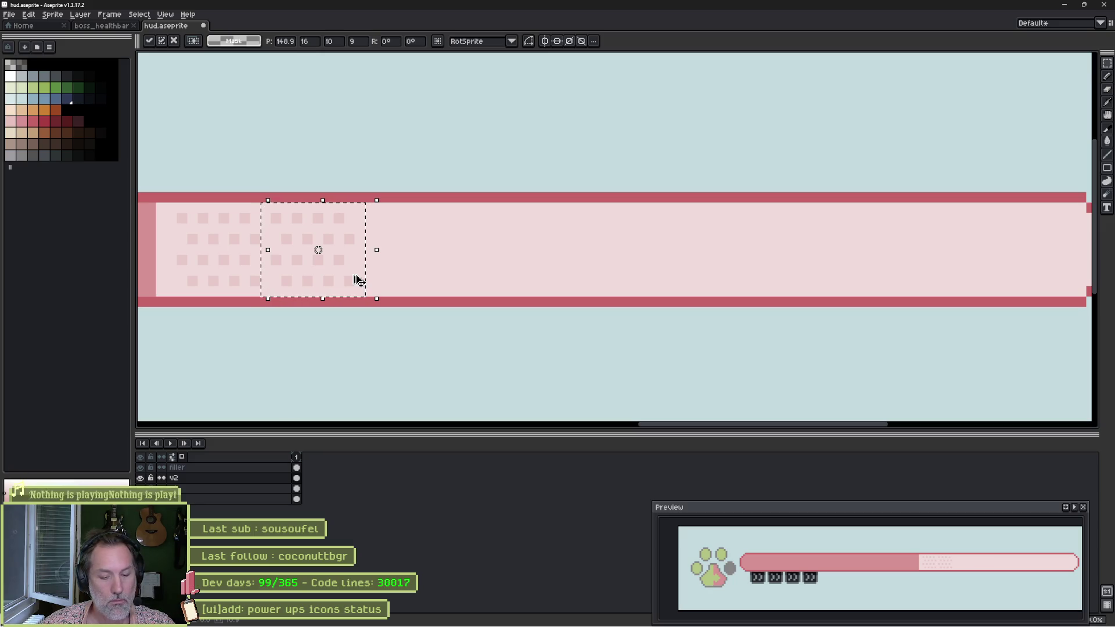
{"action": "key", "text": "Escape"}
{"action": "key", "text": "ctrl+d"}
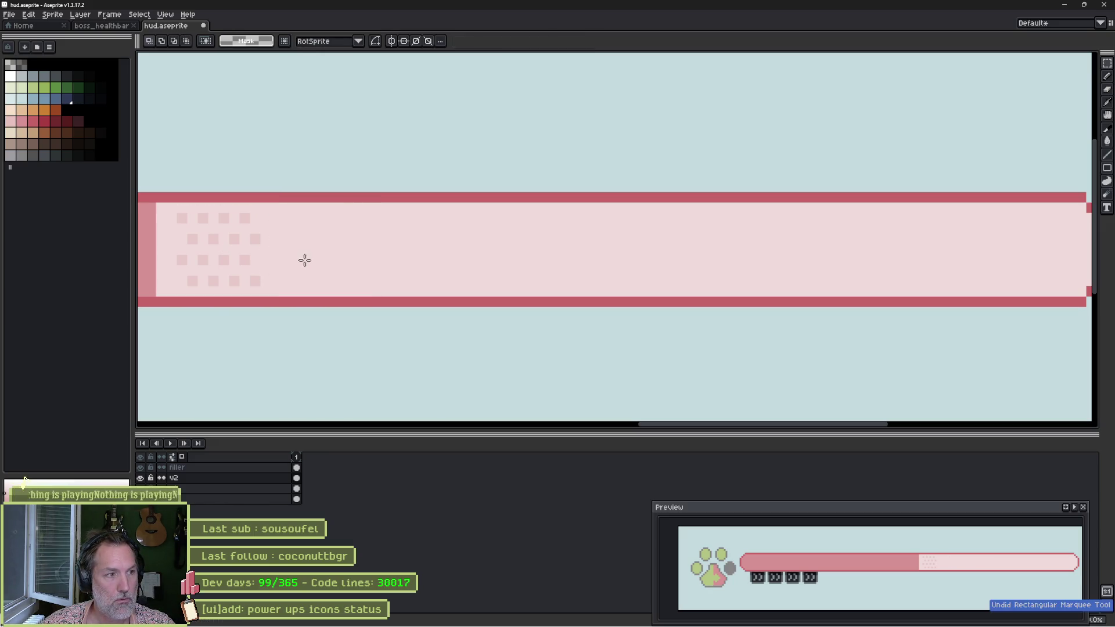
{"action": "mouse_move", "coordinate": [157, 203]}
{"action": "left_mouse_down"}
{"action": "mouse_move", "coordinate": [199, 221]}
{"action": "mouse_move", "coordinate": [257, 289]}
{"action": "left_mouse_up"}
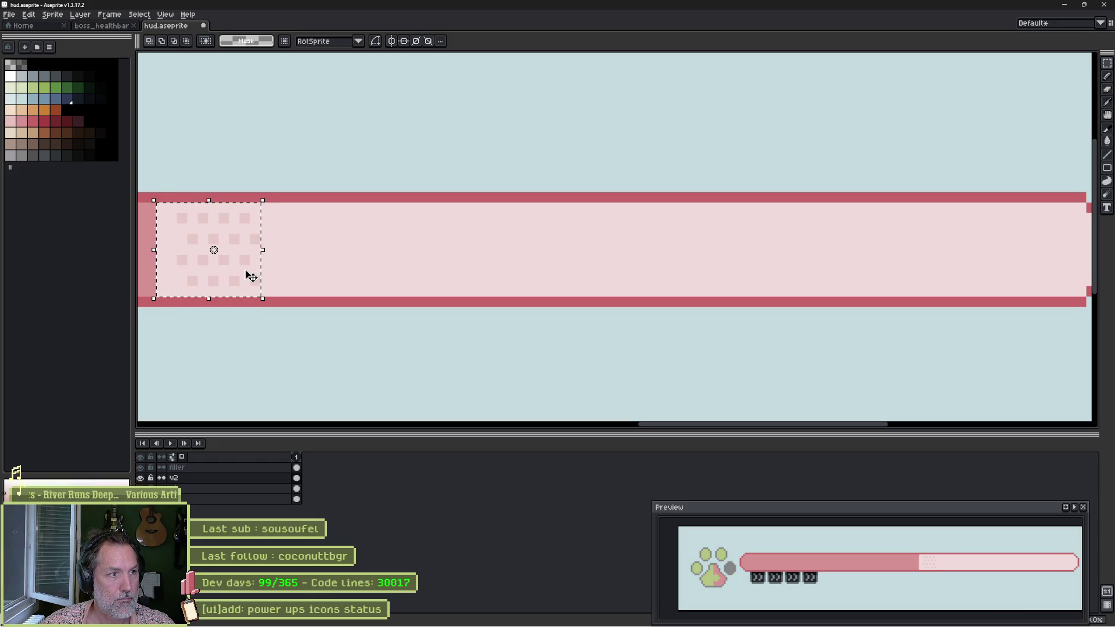
{"action": "key", "text": "ctrl+d"}
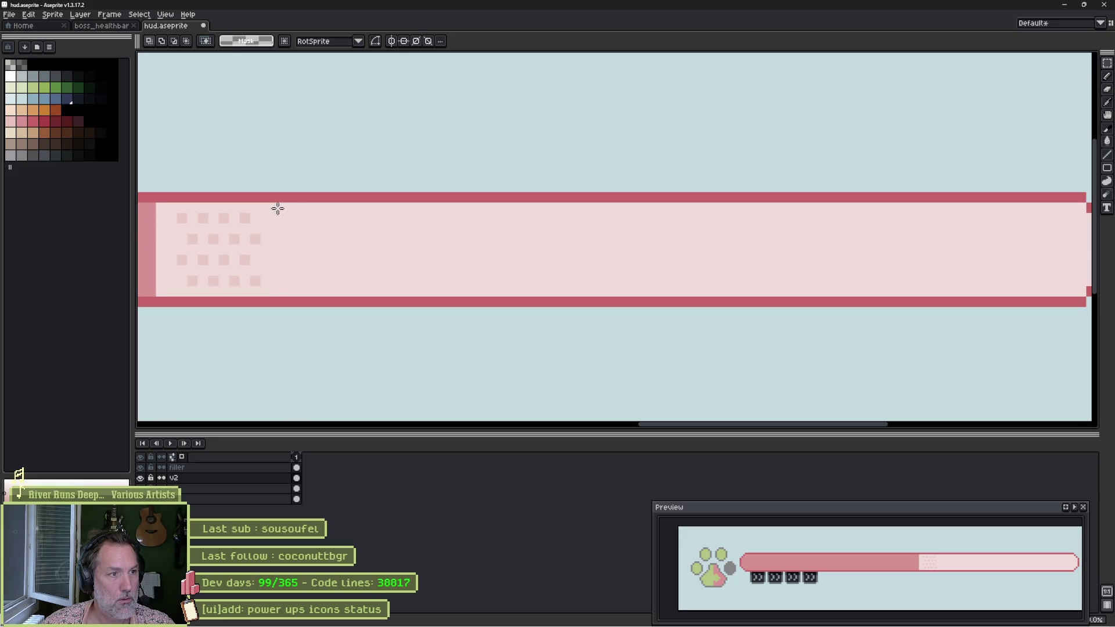
{"action": "mouse_move", "coordinate": [279, 204]}
{"action": "left_mouse_down"}
{"action": "mouse_move", "coordinate": [249, 251]}
{"action": "mouse_move", "coordinate": [186, 294]}
{"action": "mouse_move", "coordinate": [232, 269]}
{"action": "mouse_move", "coordinate": [311, 273]}
{"action": "left_mouse_up"}
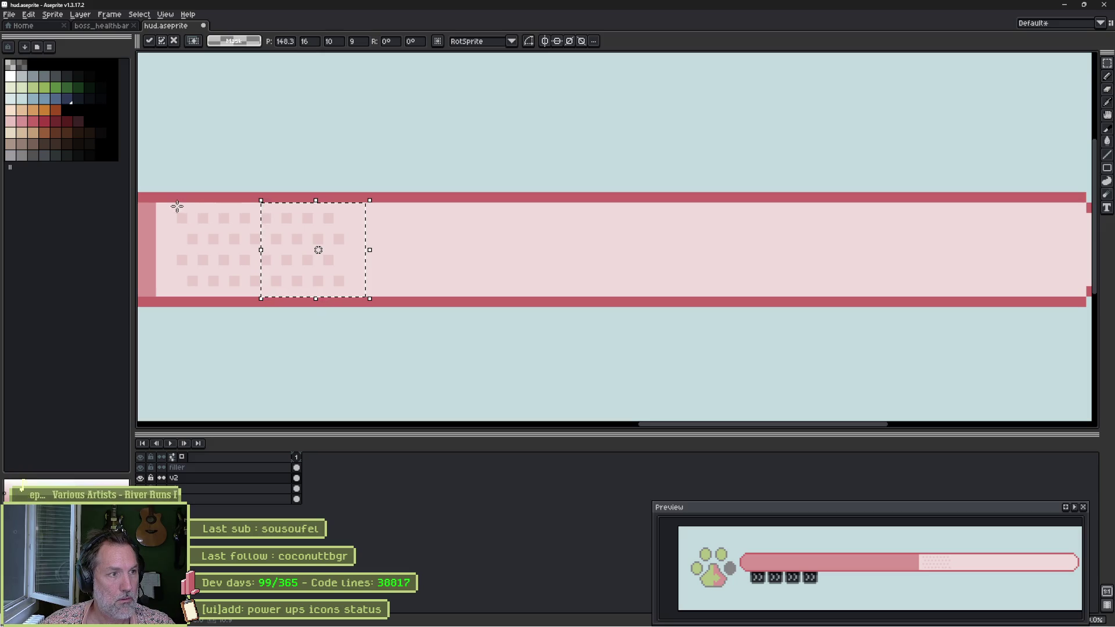
Ctrl-drag copies of the square pattern rightward along the bar, nudging them into alignment.
{"action": "mouse_move", "coordinate": [178, 204]}
{"action": "left_mouse_down"}
{"action": "mouse_move", "coordinate": [259, 259]}
{"action": "mouse_move", "coordinate": [347, 298]}
{"action": "mouse_move", "coordinate": [471, 279]}
{"action": "mouse_move", "coordinate": [498, 287]}
{"action": "mouse_move", "coordinate": [475, 287]}
{"action": "left_mouse_up"}
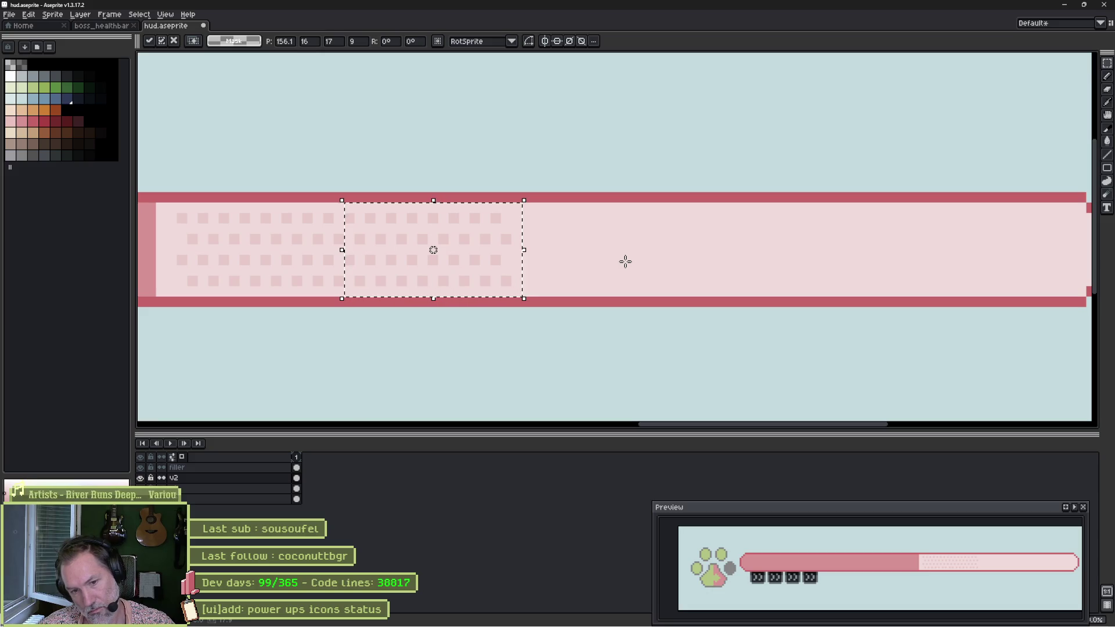
{"action": "mouse_move", "coordinate": [168, 203]}
{"action": "left_mouse_down"}
{"action": "mouse_move", "coordinate": [393, 269]}
{"action": "mouse_move", "coordinate": [544, 297]}
{"action": "left_mouse_up"}
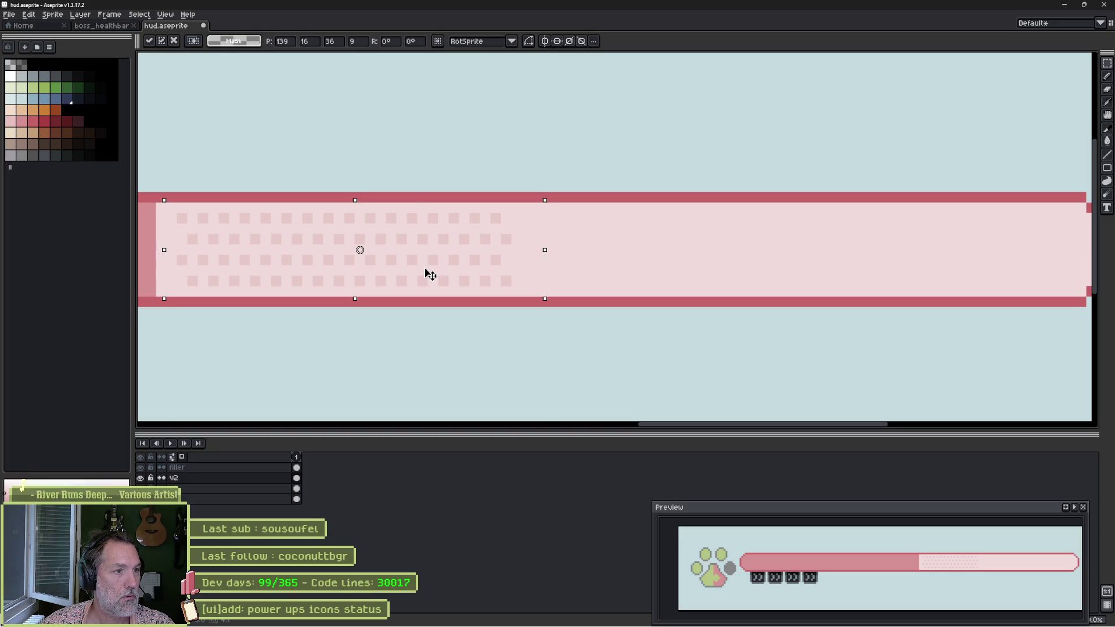
{"action": "left_click_drag", "start_coordinate": [428, 274], "coordinate": [416, 276]}
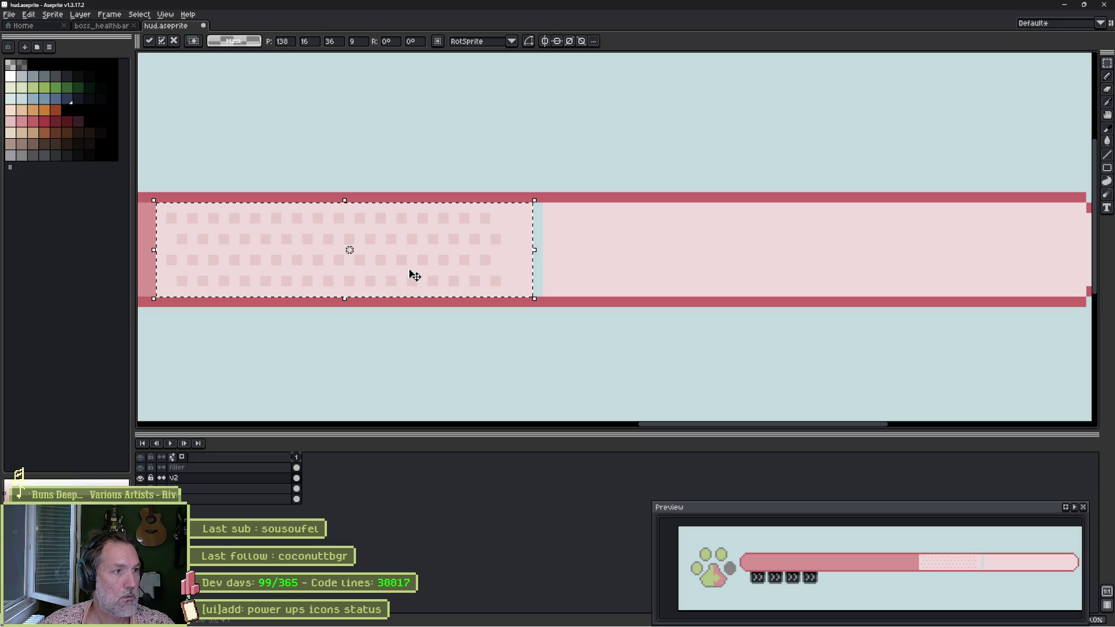
{"action": "key", "text": "Left"}
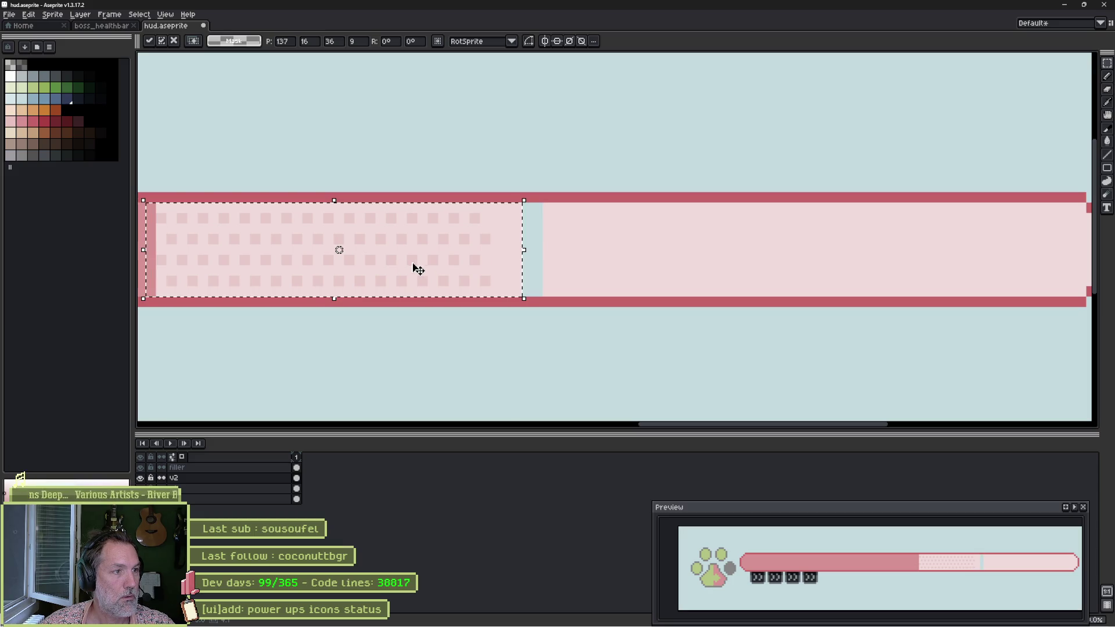
{"action": "key", "text": "ctrl+d"}
{"action": "mouse_move", "coordinate": [158, 204]}
{"action": "left_mouse_down"}
{"action": "mouse_move", "coordinate": [250, 241]}
{"action": "mouse_move", "coordinate": [488, 293]}
{"action": "mouse_move", "coordinate": [517, 268]}
{"action": "mouse_move", "coordinate": [871, 274]}
{"action": "mouse_move", "coordinate": [767, 279]}
{"action": "left_mouse_up"}
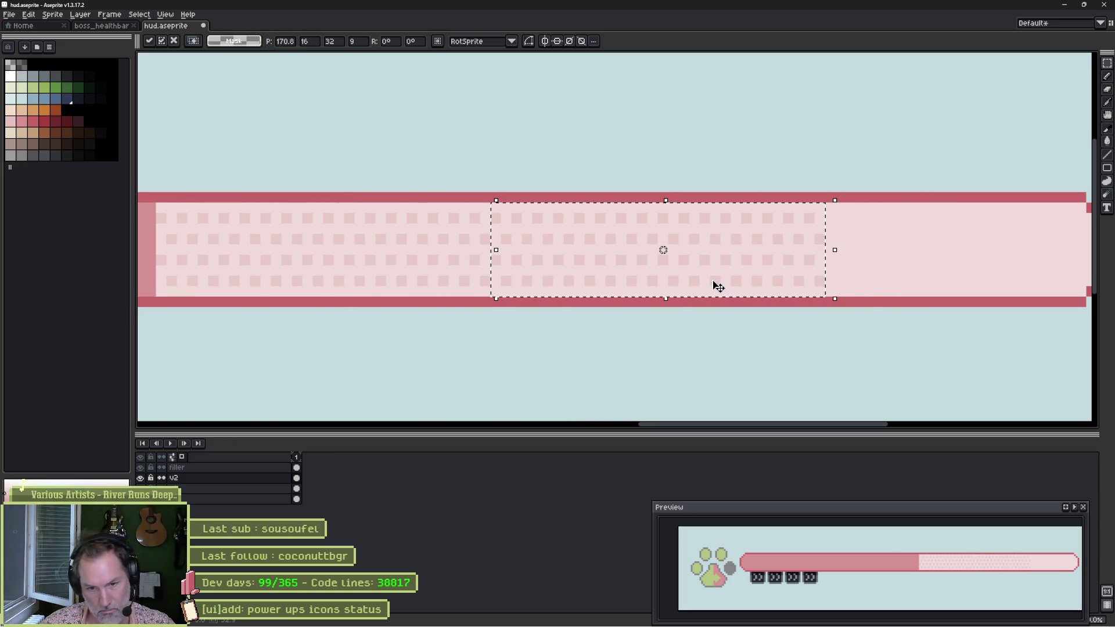
{"action": "scroll", "coordinate": [712, 284], "scroll_direction": "down", "scroll_amount": 1}
{"action": "scroll", "coordinate": [639, 255], "scroll_direction": "right", "scroll_amount": 2}
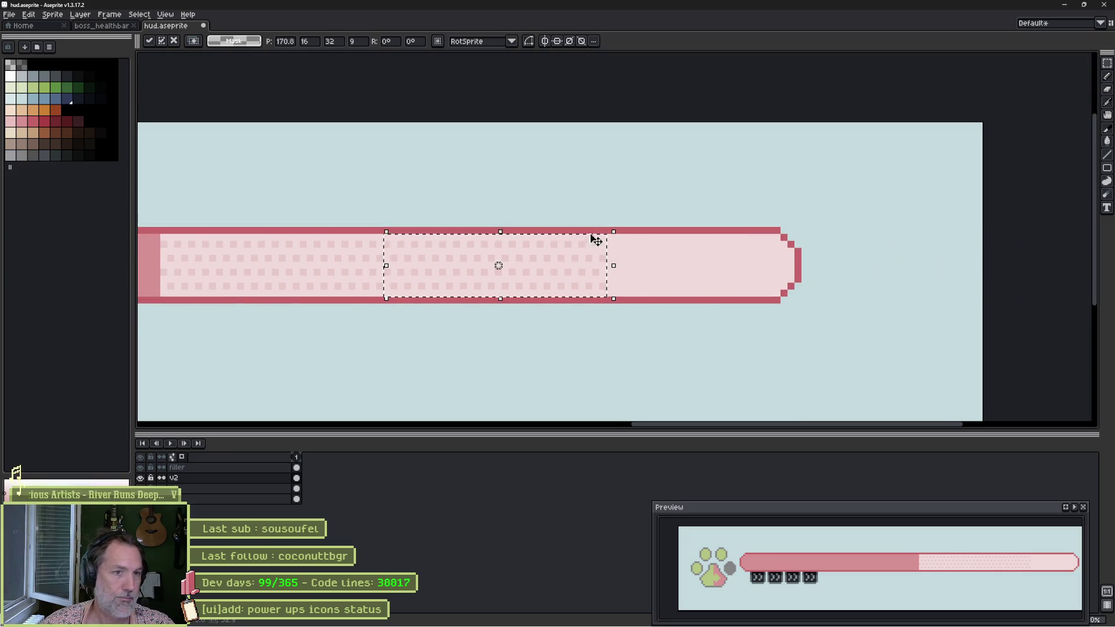
{"action": "left_click", "coordinate": [670, 243]}
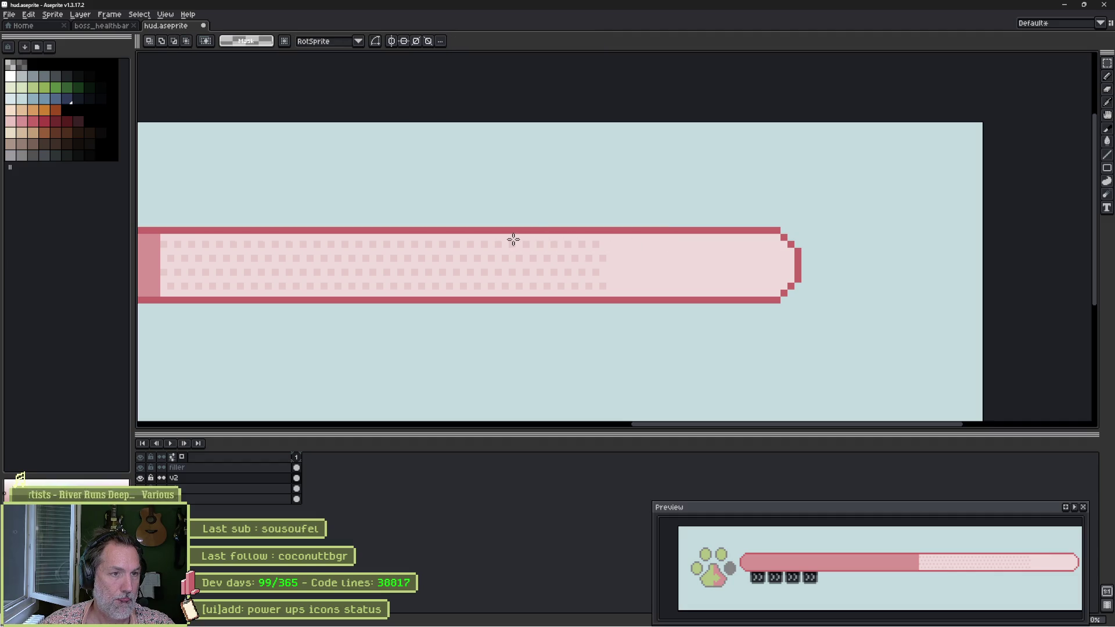
Copy the last pattern columns to the bar's right end and dot a square at the top row's end.
{"action": "left_click_drag", "start_coordinate": [509, 233], "coordinate": [590, 294]}
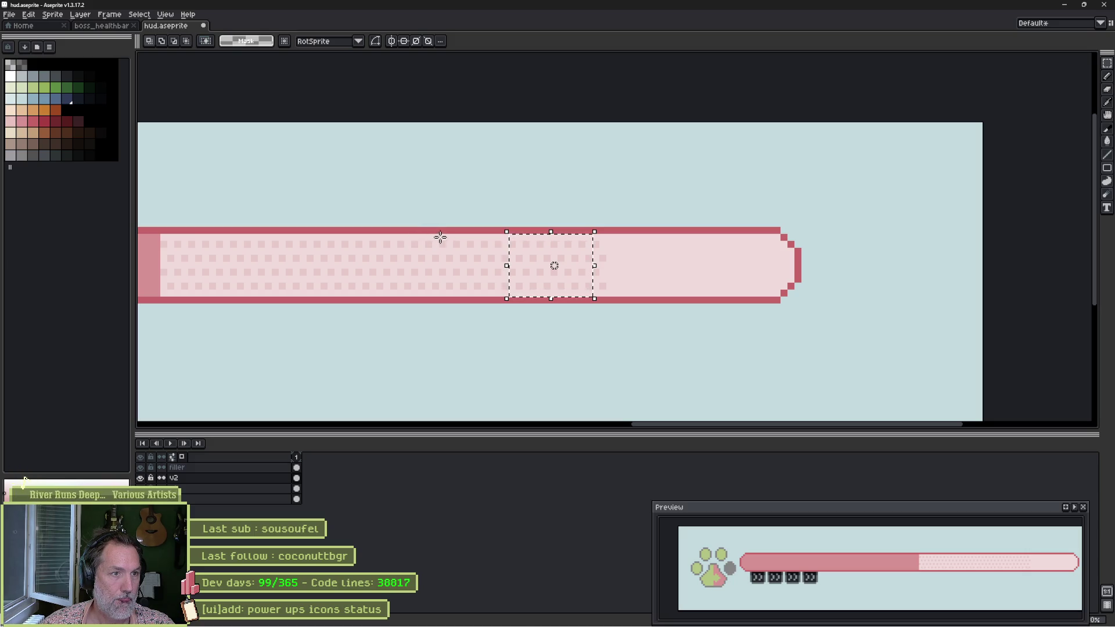
{"action": "mouse_move", "coordinate": [441, 235]}
{"action": "left_mouse_down"}
{"action": "mouse_move", "coordinate": [606, 298]}
{"action": "mouse_move", "coordinate": [705, 286]}
{"action": "mouse_move", "coordinate": [819, 294]}
{"action": "mouse_move", "coordinate": [754, 293]}
{"action": "left_mouse_up"}
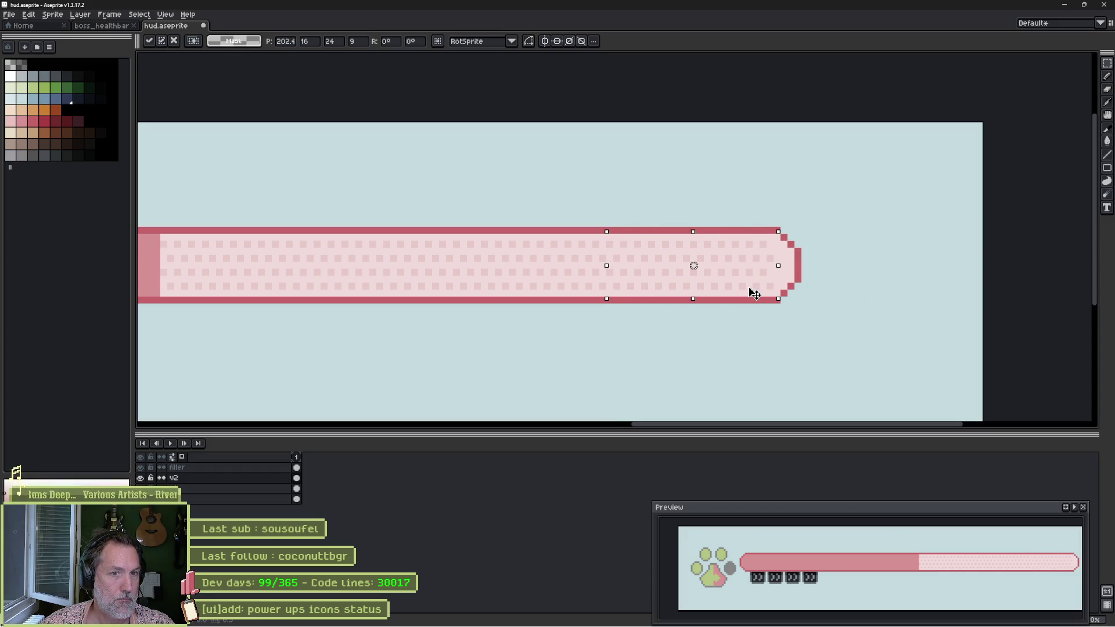
{"action": "scroll", "coordinate": [784, 256], "scroll_direction": "up", "scroll_amount": 3}
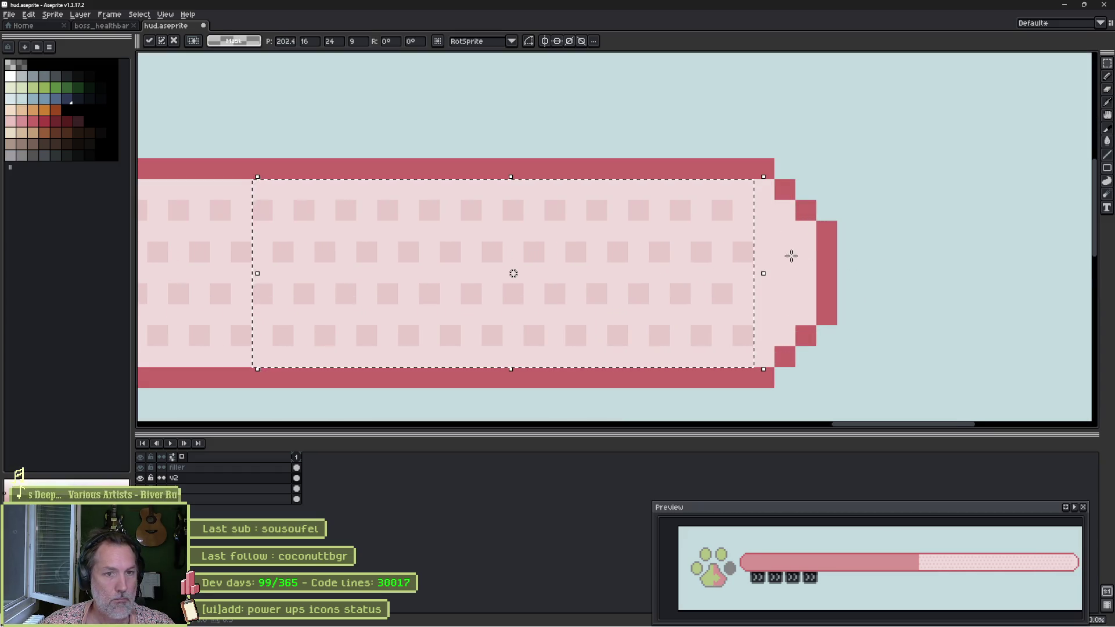
{"action": "key", "text": "ctrl+d"}
{"action": "key", "text": "b"}
{"action": "left_click", "coordinate": [762, 212]}
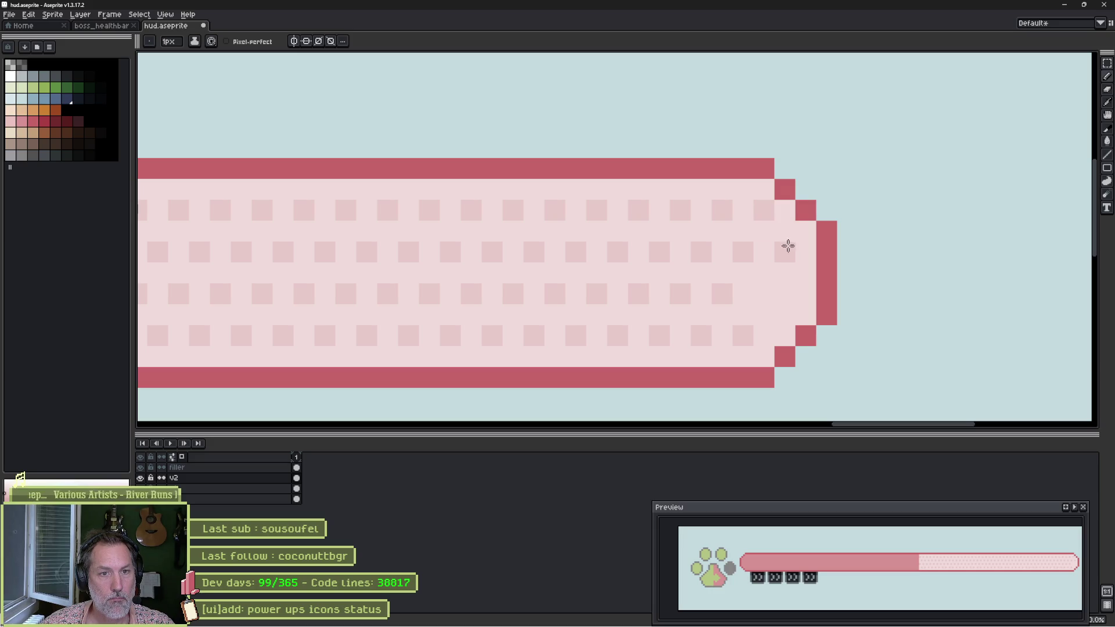
Dot the missing squares at the row ends near the bar's rounded tip and fill a third-row gap.
{"action": "left_click", "coordinate": [788, 246]}
{"action": "key", "text": "v"}
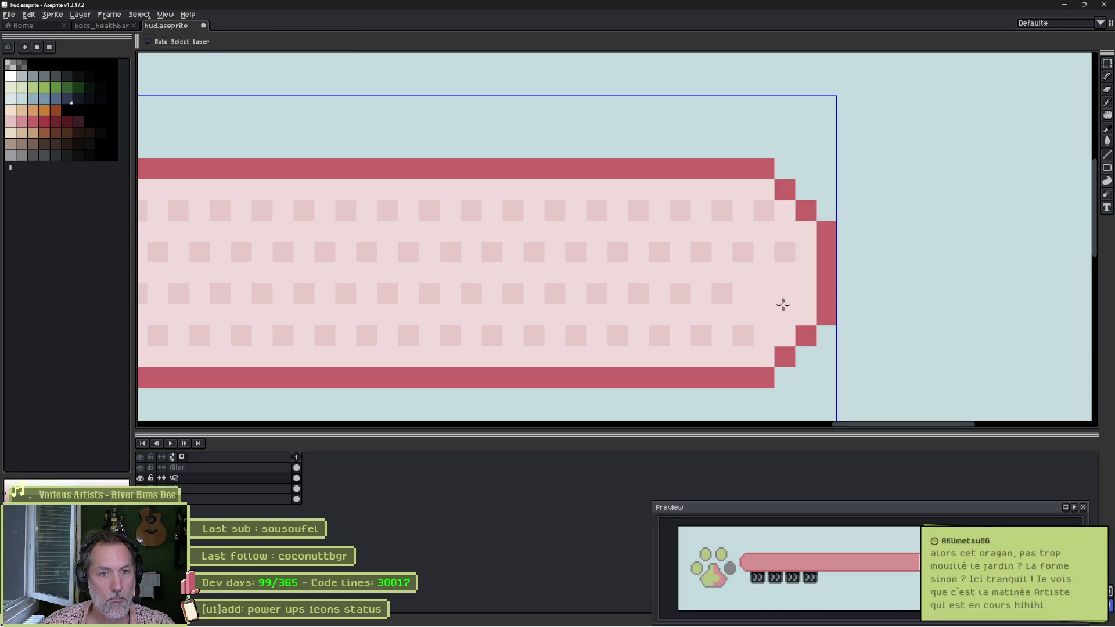
{"action": "key", "text": "b"}
{"action": "left_click", "coordinate": [765, 294]}
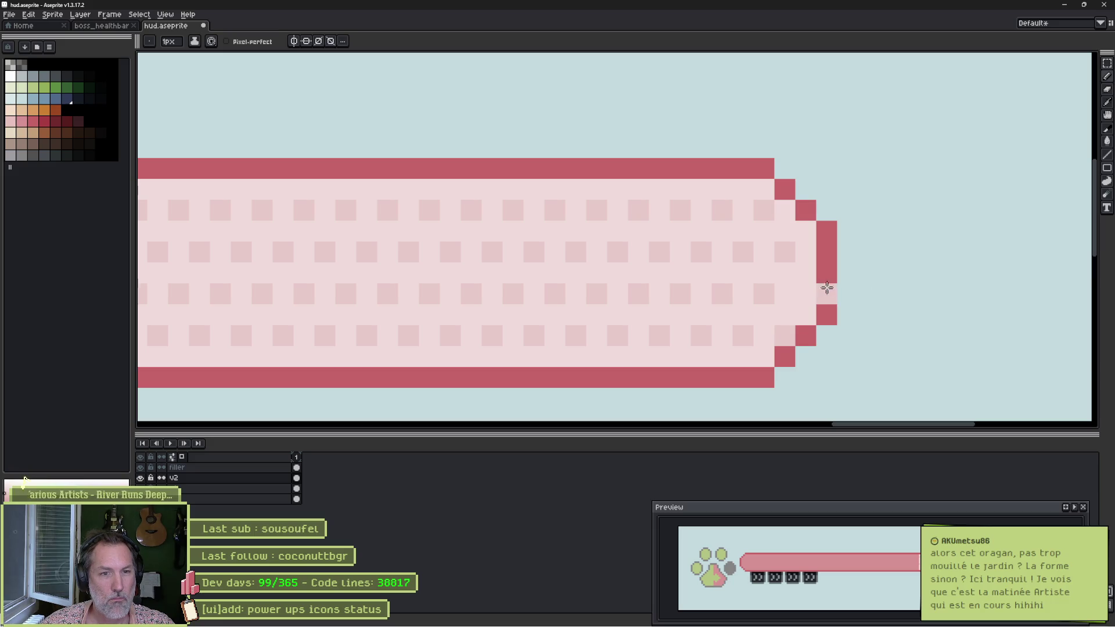
{"action": "left_click", "coordinate": [805, 292]}
{"action": "left_click", "coordinate": [643, 280]}
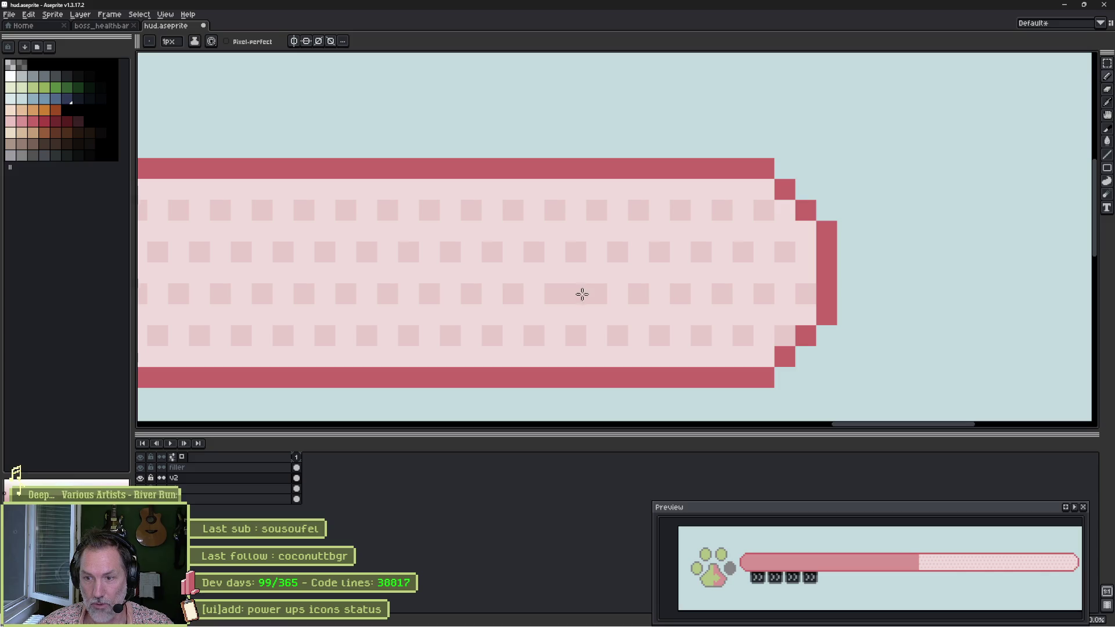
{"action": "scroll", "coordinate": [568, 269], "scroll_direction": "down", "scroll_amount": 2}
{"action": "left_click_drag", "start_coordinate": [426, 274], "coordinate": [706, 271]}
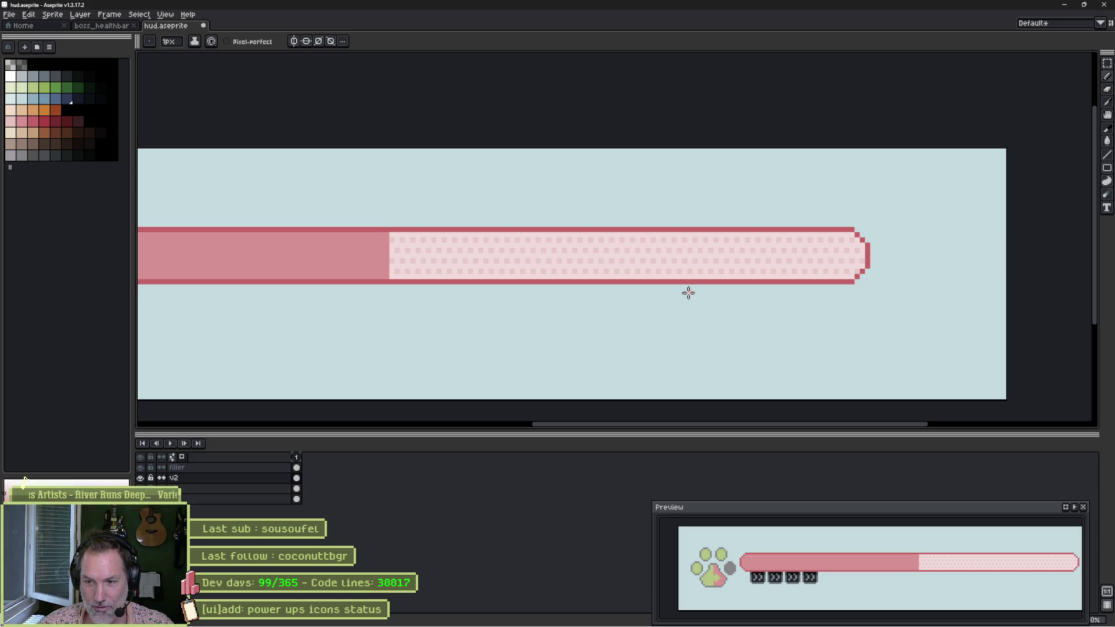
Zoom out to show the whole sprite and save hud.aseprite.
{"action": "scroll", "coordinate": [580, 261], "scroll_direction": "down", "scroll_amount": 1}
{"action": "mouse_move", "coordinate": [435, 242]}
{"action": "left_mouse_down"}
{"action": "mouse_move", "coordinate": [717, 227]}
{"action": "mouse_move", "coordinate": [687, 237]}
{"action": "left_mouse_up"}
{"action": "scroll", "coordinate": [649, 242], "scroll_direction": "down", "scroll_amount": 1}
{"action": "key", "text": "ctrl+s"}
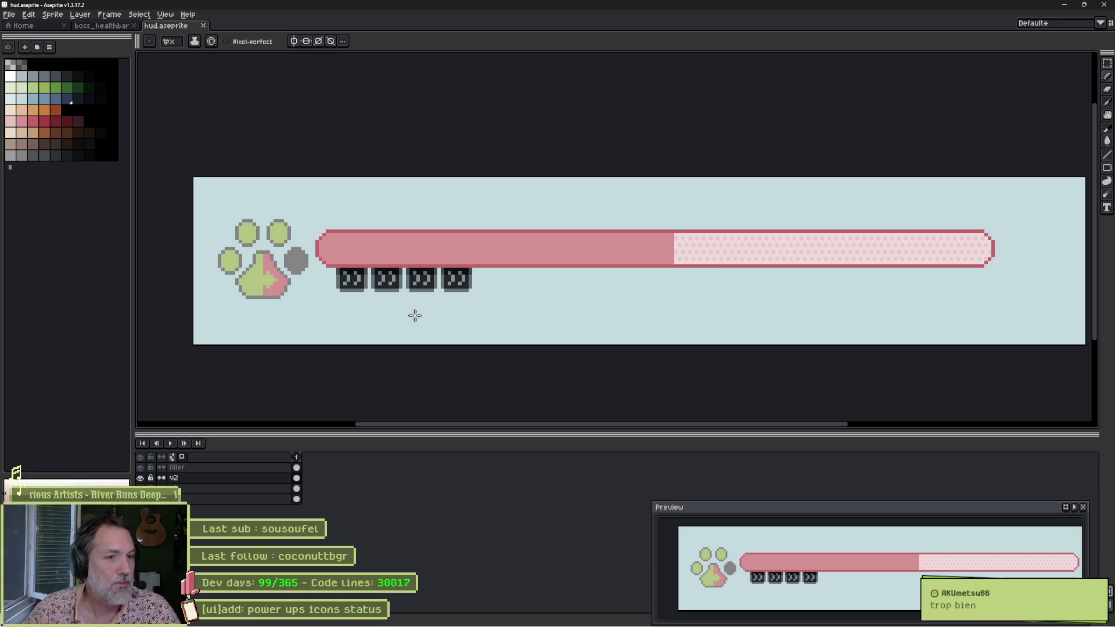
Test a pink stroke across the power-up icons, then undo it.
{"action": "scroll", "coordinate": [400, 255], "scroll_direction": "down", "scroll_amount": 1}
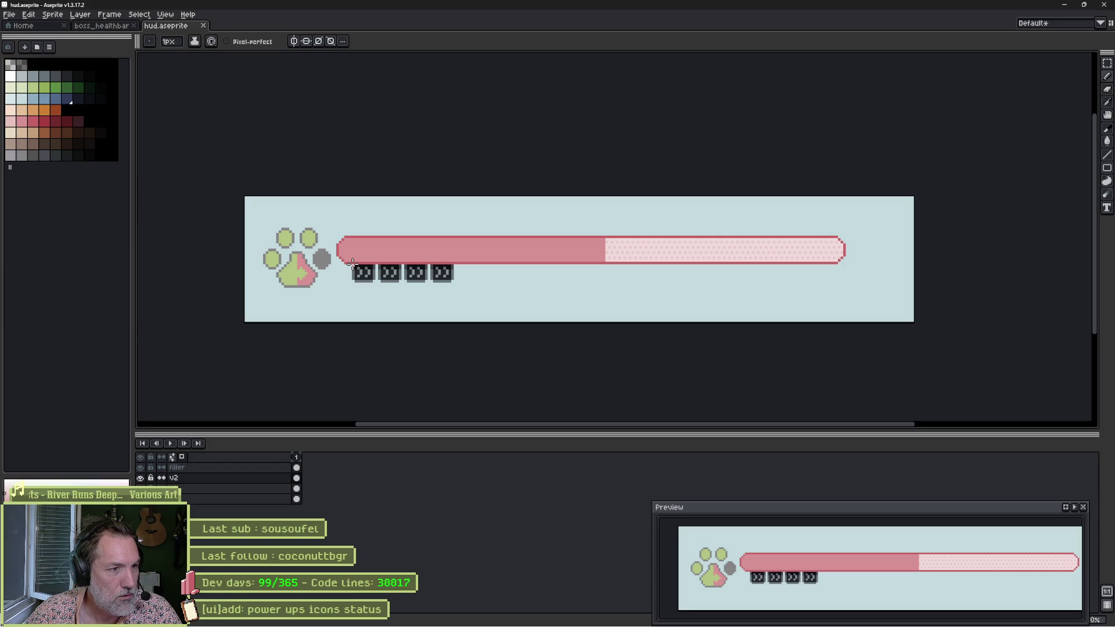
{"action": "left_click_drag", "start_coordinate": [352, 264], "coordinate": [440, 285]}
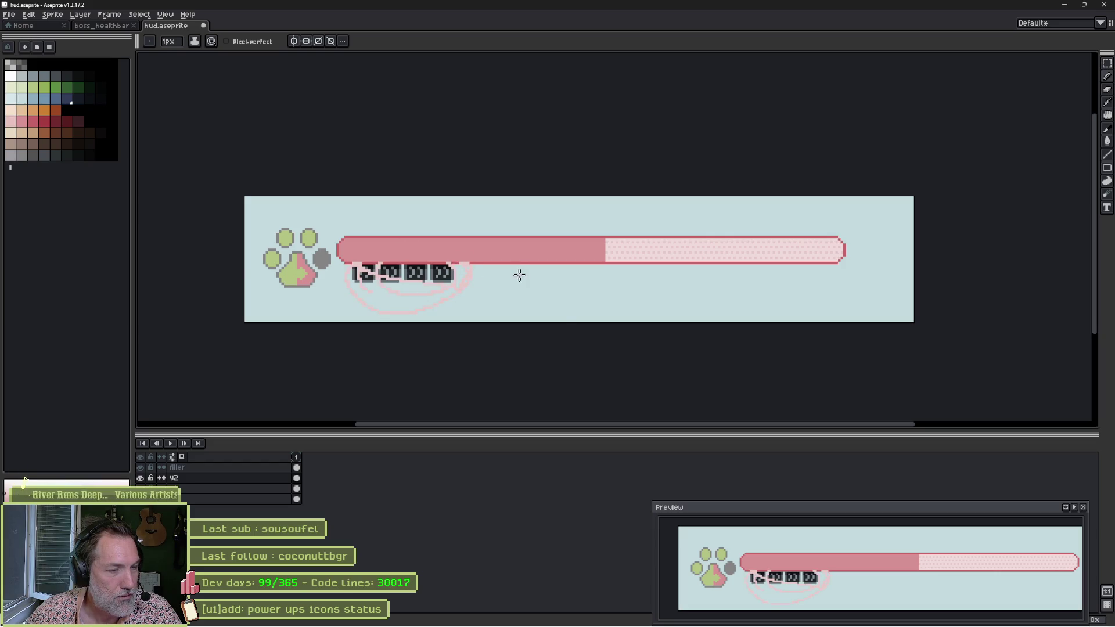
{"action": "key", "text": "ctrl+z"}
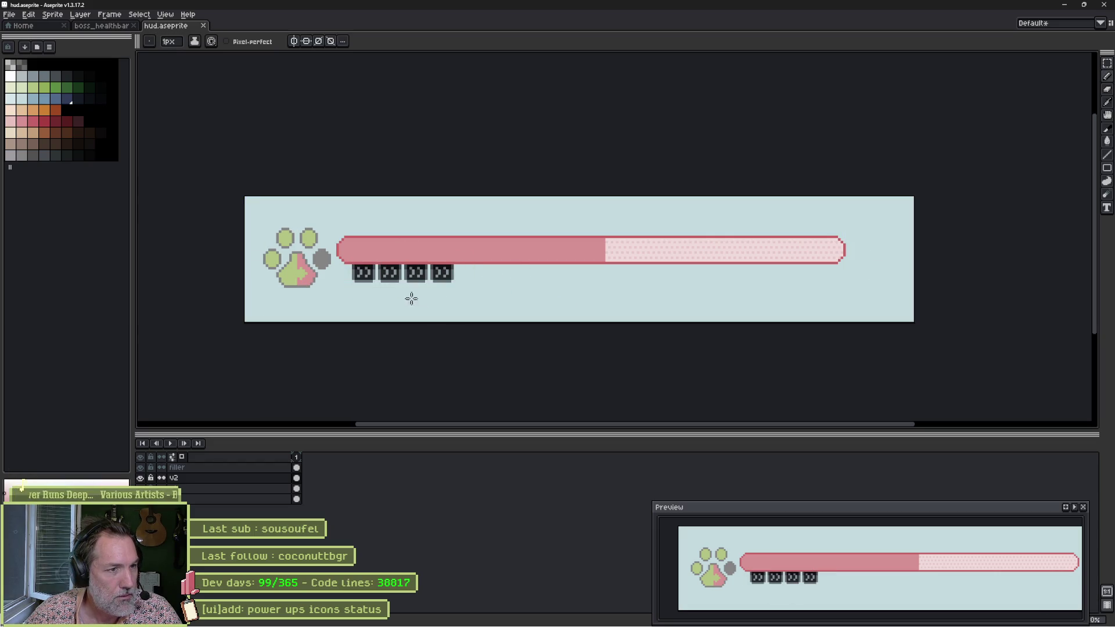
Paint over the chevrons of the second and third power-up icons in dark.
{"action": "scroll", "coordinate": [388, 286], "scroll_direction": "up", "scroll_amount": 10}
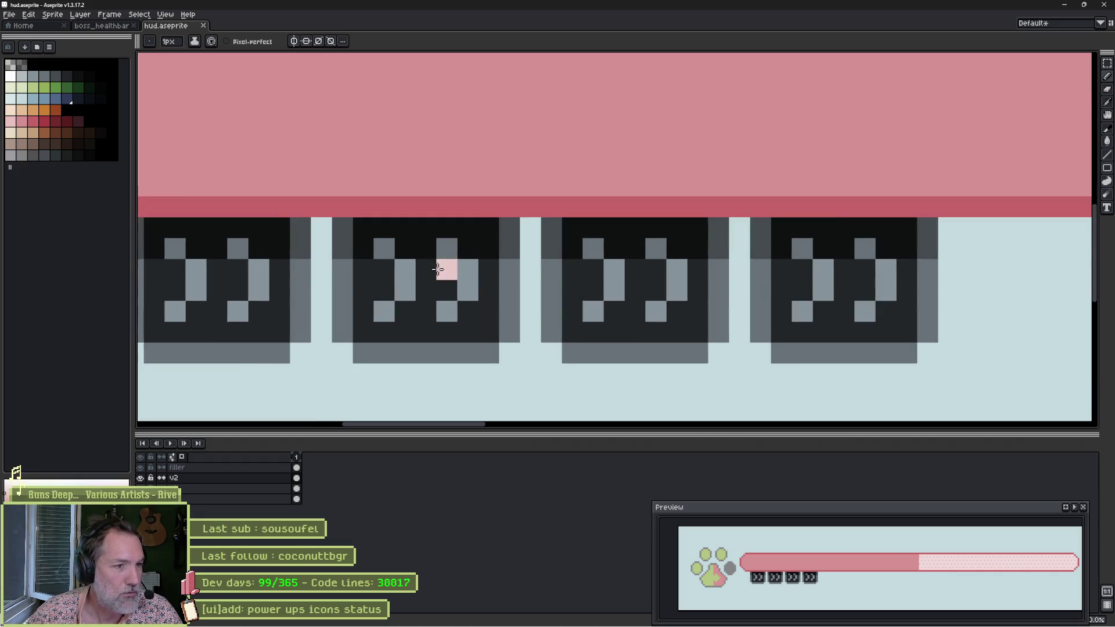
{"action": "left_click_drag", "start_coordinate": [366, 269], "coordinate": [584, 260]}
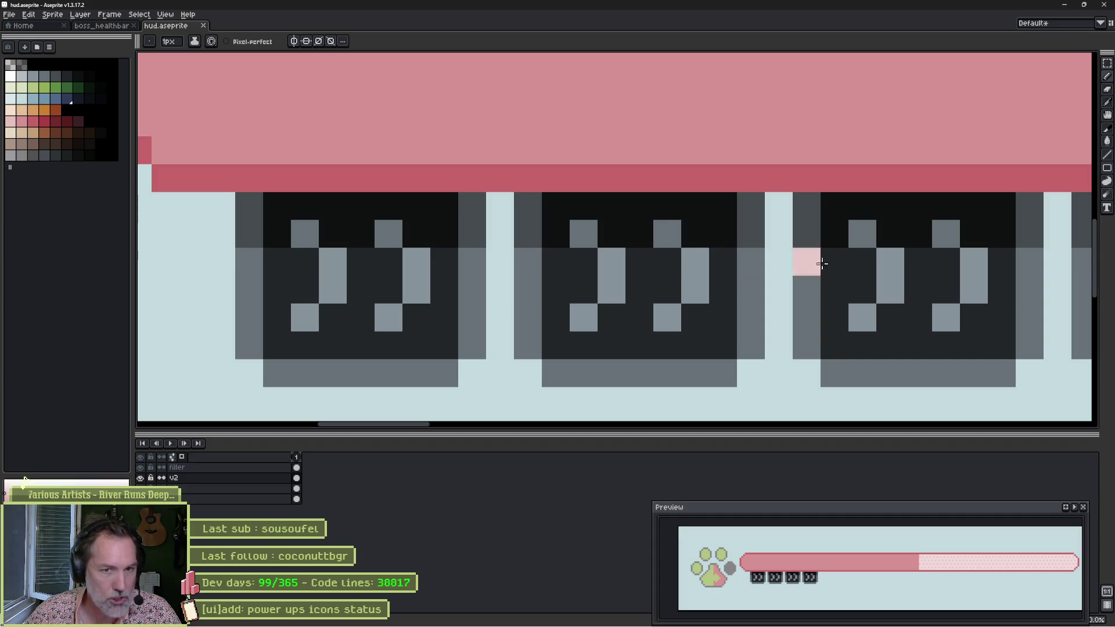
{"action": "scroll", "coordinate": [808, 258], "scroll_direction": "right", "scroll_amount": 5}
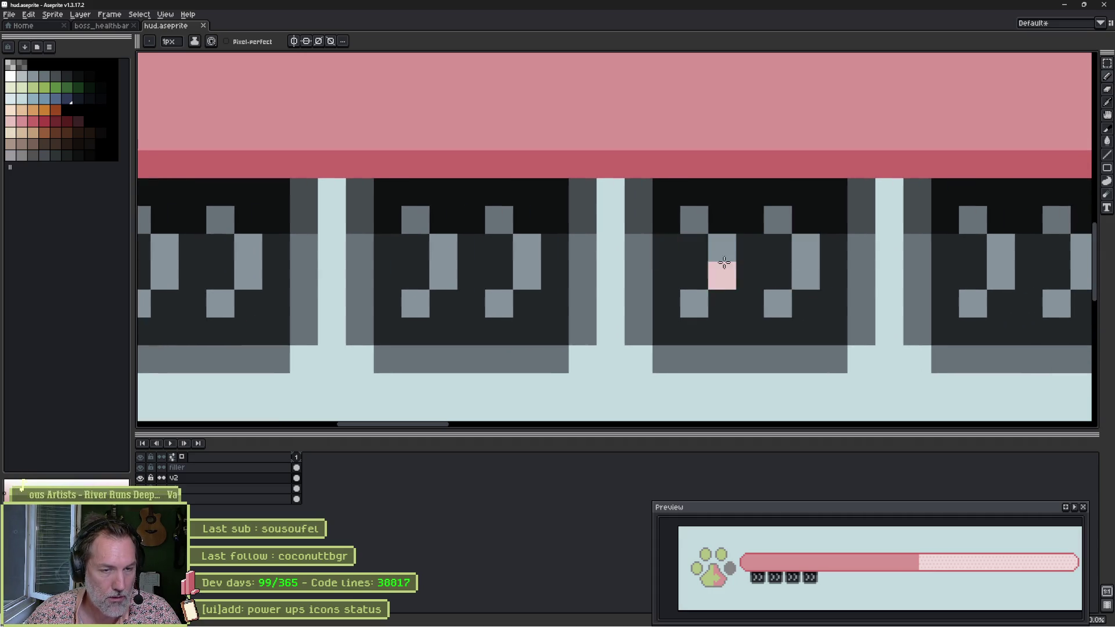
{"action": "scroll", "coordinate": [781, 253], "scroll_direction": "right", "scroll_amount": 8}
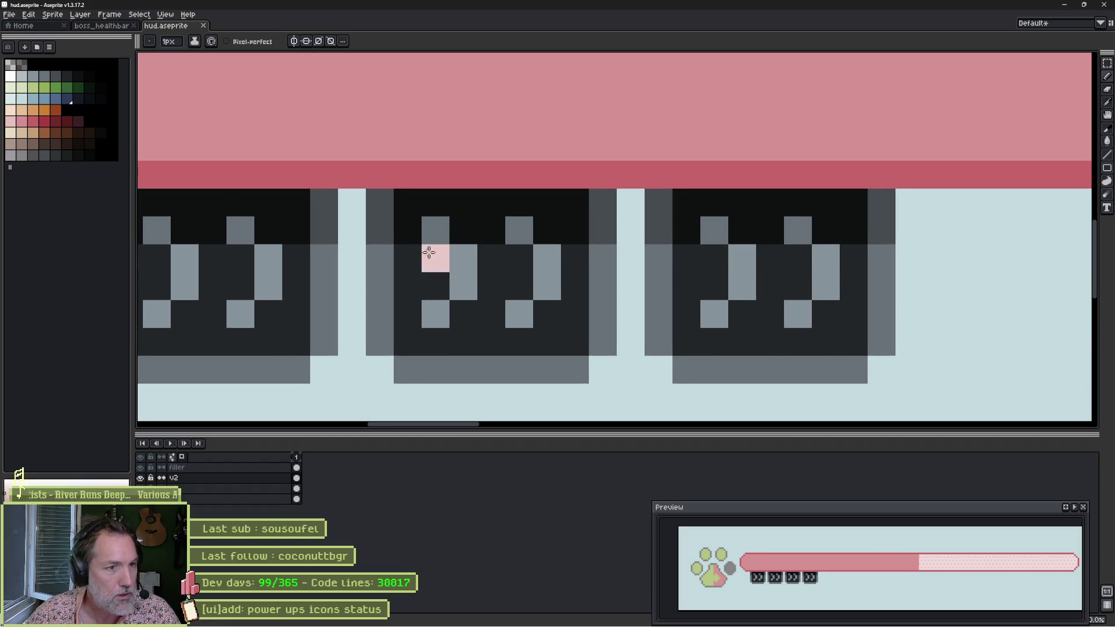
{"action": "scroll", "coordinate": [667, 236], "scroll_direction": "left", "scroll_amount": 5}
{"action": "scroll", "coordinate": [872, 239], "scroll_direction": "right", "scroll_amount": 4}
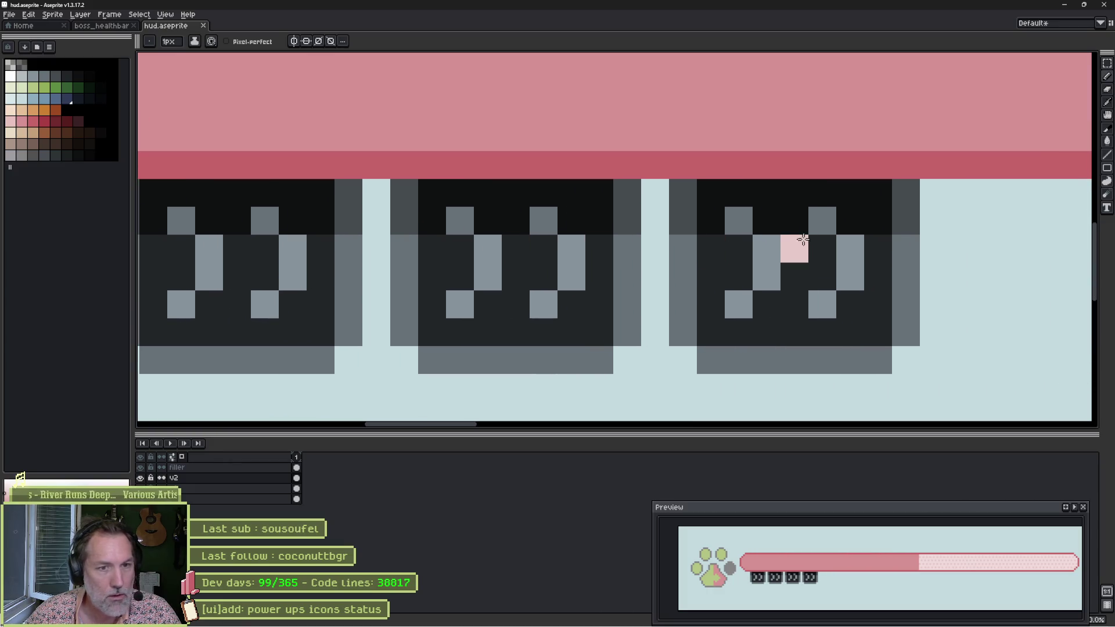
{"action": "mouse_move", "coordinate": [750, 216]}
{"action": "left_mouse_down"}
{"action": "mouse_move", "coordinate": [814, 237]}
{"action": "mouse_move", "coordinate": [786, 242]}
{"action": "mouse_move", "coordinate": [845, 279]}
{"action": "mouse_move", "coordinate": [833, 306]}
{"action": "left_mouse_up"}
{"action": "mouse_move", "coordinate": [581, 248]}
{"action": "left_mouse_down"}
{"action": "mouse_move", "coordinate": [573, 279]}
{"action": "mouse_move", "coordinate": [465, 289]}
{"action": "left_mouse_up"}
{"action": "left_click_drag", "start_coordinate": [368, 293], "coordinate": [718, 277]}
{"action": "mouse_move", "coordinate": [558, 232]}
{"action": "left_mouse_down"}
{"action": "mouse_move", "coordinate": [605, 232]}
{"action": "mouse_move", "coordinate": [604, 289]}
{"action": "mouse_move", "coordinate": [530, 288]}
{"action": "left_mouse_up"}
Sample the dark fill colour and paint out the remaining light top pixels on icons 2–4.
{"action": "key", "text": "i"}
{"action": "key", "text": "b"}
{"action": "left_click", "coordinate": [614, 204]}
{"action": "left_click", "coordinate": [531, 205]}
{"action": "left_click", "coordinate": [809, 204]}
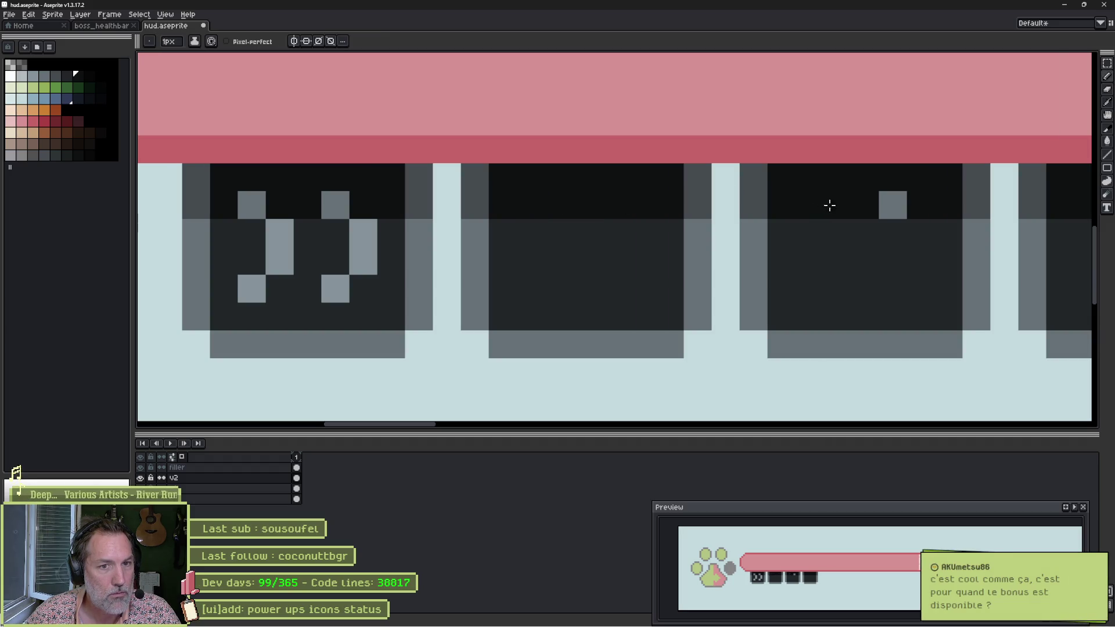
{"action": "left_click", "coordinate": [893, 205]}
{"action": "scroll", "coordinate": [911, 219], "scroll_direction": "right", "scroll_amount": 3}
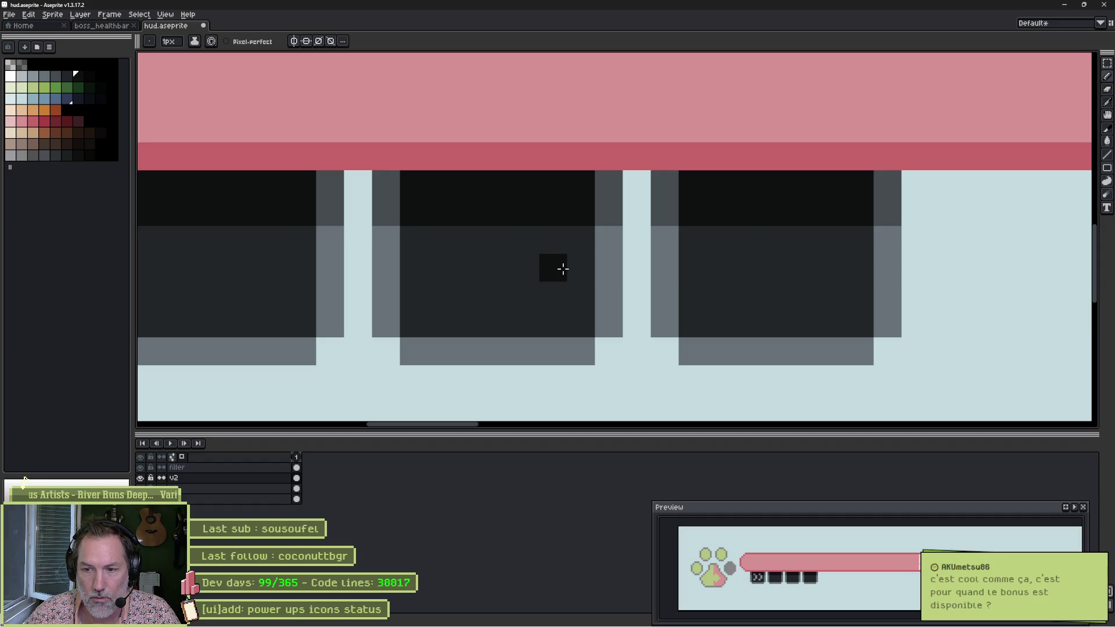
Save hud.aseprite and switch over to Godot.
{"action": "key", "text": "ctrl+s"}
{"action": "scroll", "coordinate": [538, 264], "scroll_direction": "down", "scroll_amount": 4}
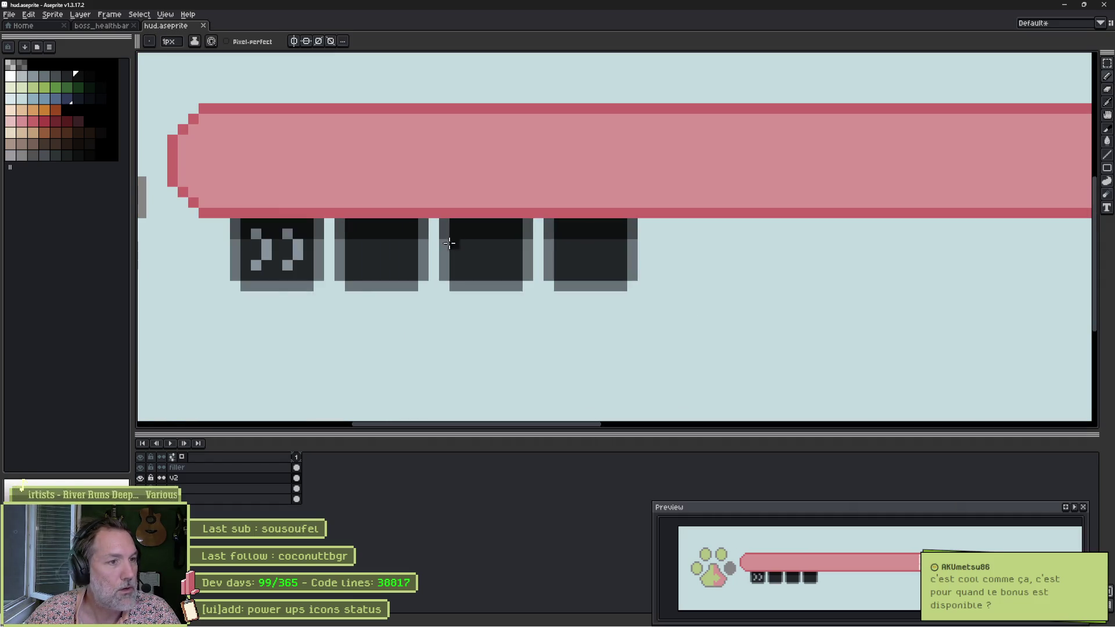
{"action": "scroll", "coordinate": [662, 251], "scroll_direction": "down", "scroll_amount": 3}
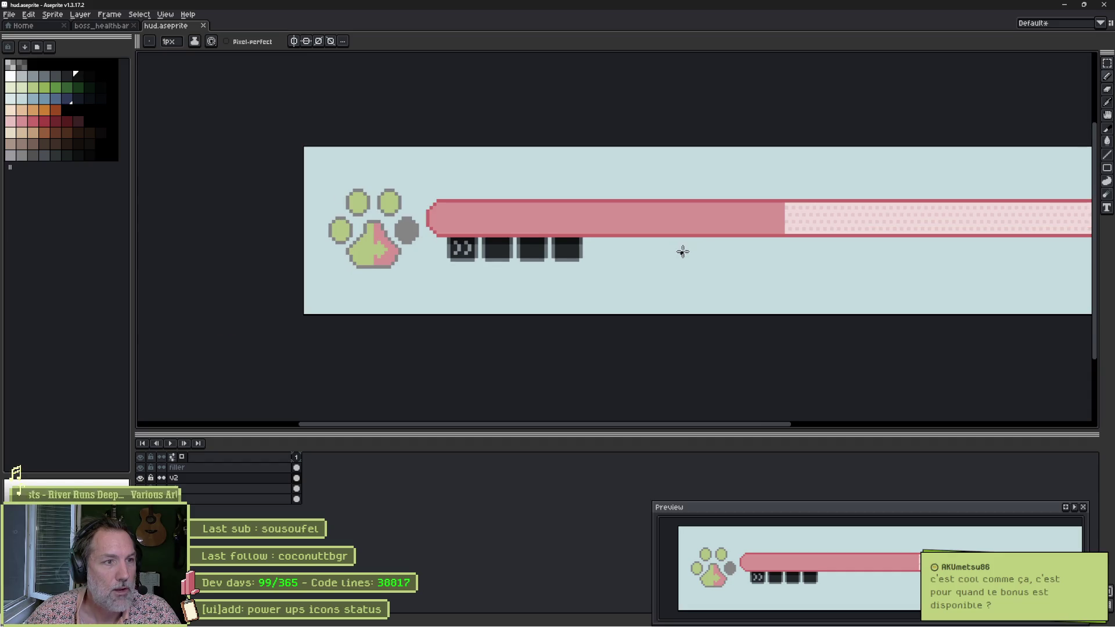
{"action": "key", "text": "alt+Tab"}
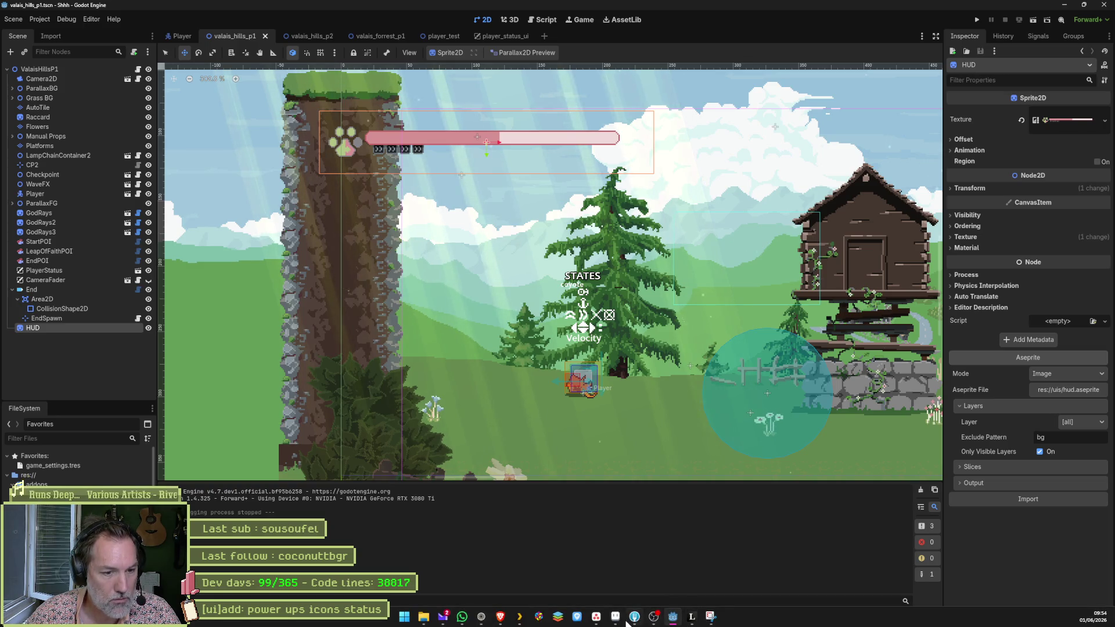
Switch from Godot to the Asana Players abilities task via the taskbar.
{"action": "left_click", "coordinate": [615, 617]}
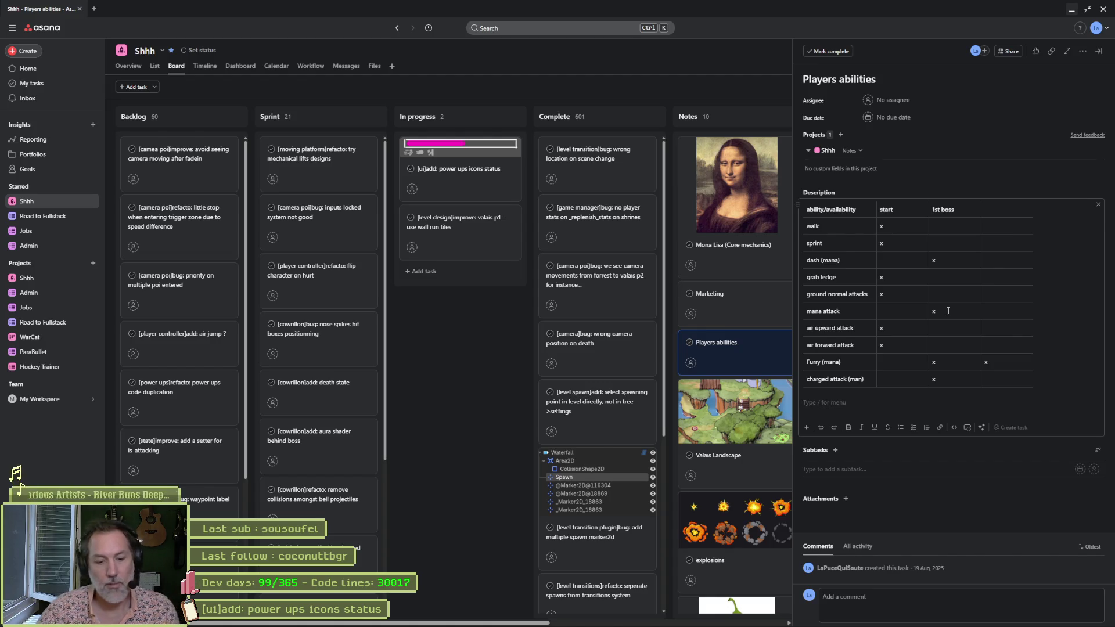
Run the player_test scene in Godot, try a charged attack, then stop it.
{"action": "mouse_move", "coordinate": [629, 625]}
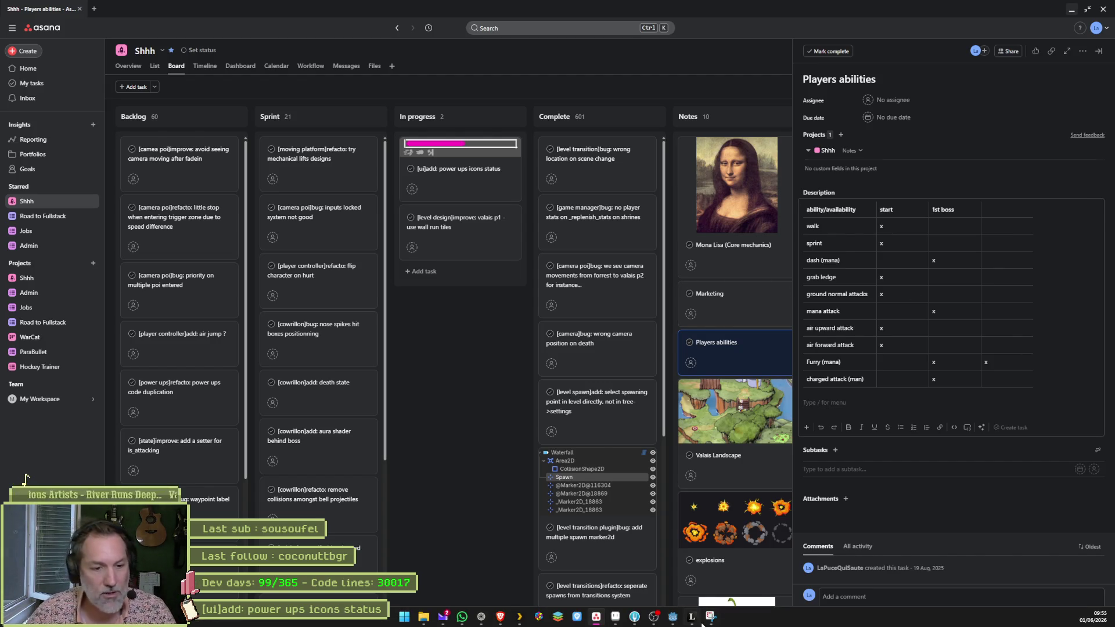
{"action": "left_click", "coordinate": [635, 618]}
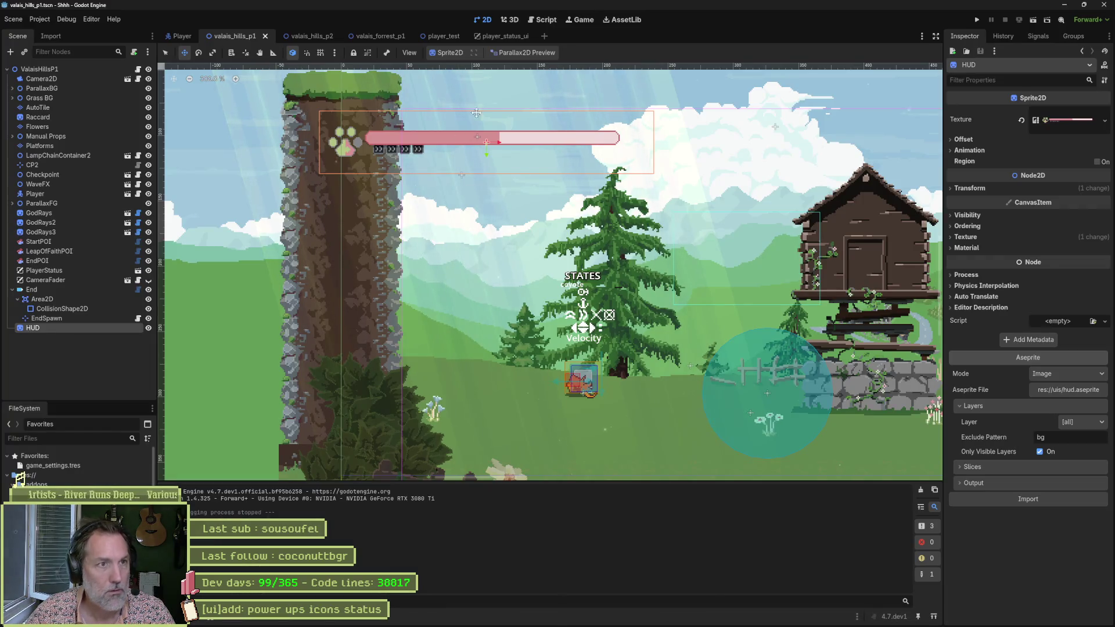
{"action": "left_click", "coordinate": [441, 36]}
{"action": "key", "text": "F6"}
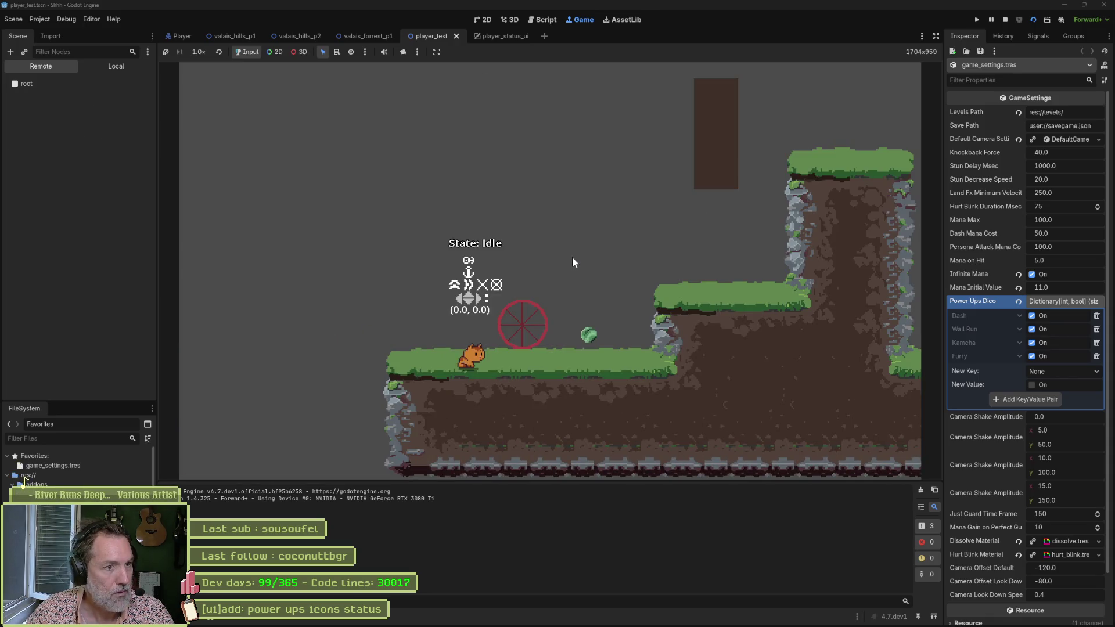
{"action": "key", "text": "x"}
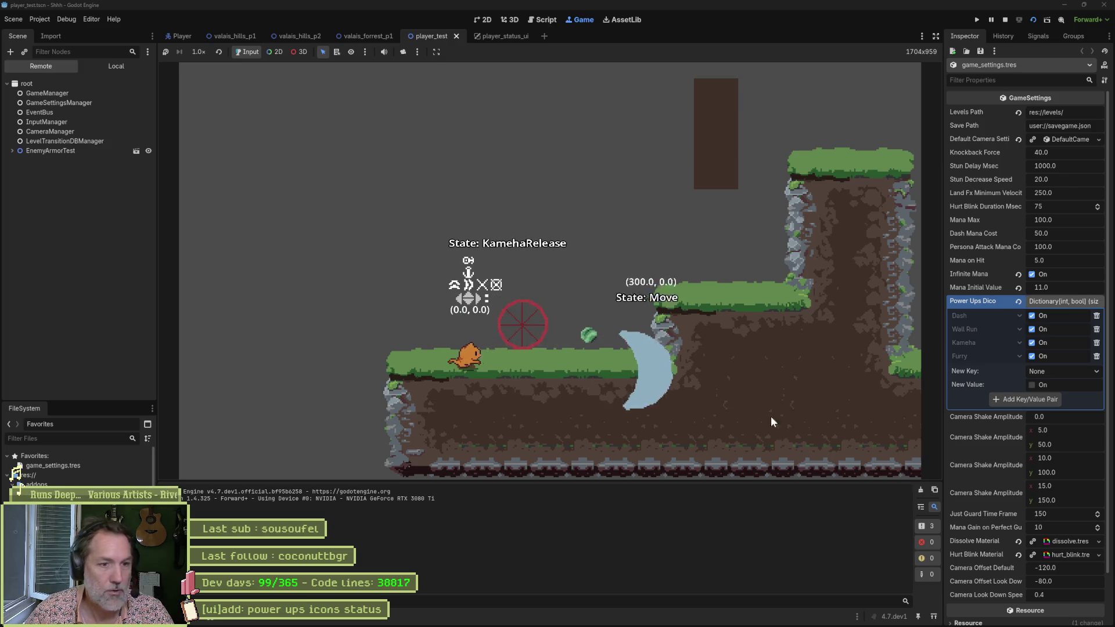
{"action": "key", "text": "F8"}
Return to hud.aseprite in Aseprite, passing through Asana.
{"action": "key", "text": "alt+Tab"}
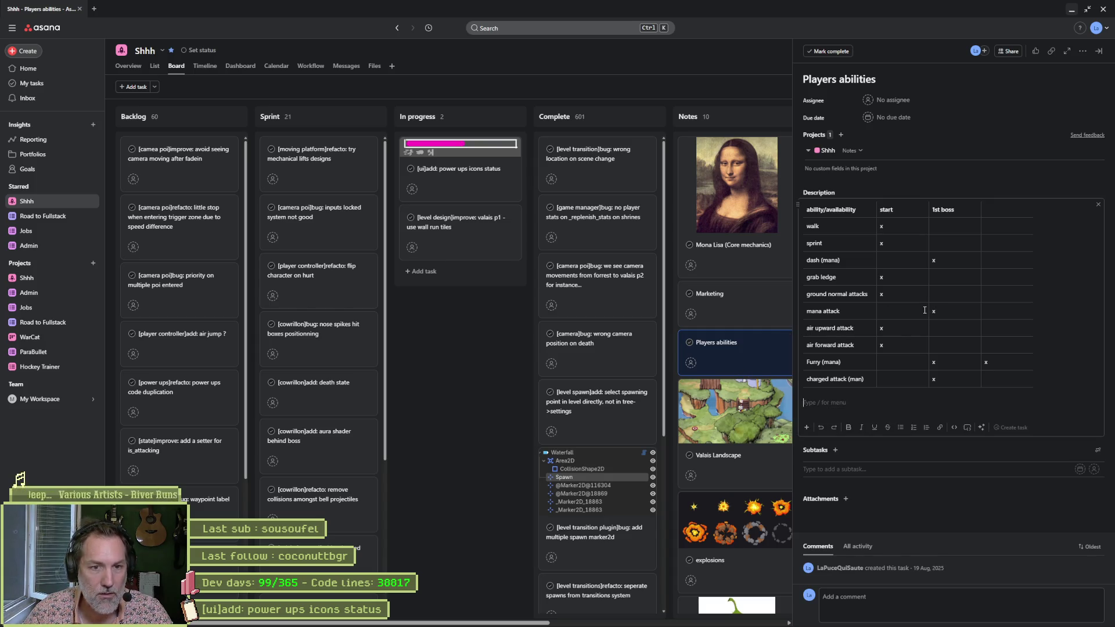
{"action": "key", "text": "alt+Tab"}
{"action": "key", "text": "alt+Tab"}
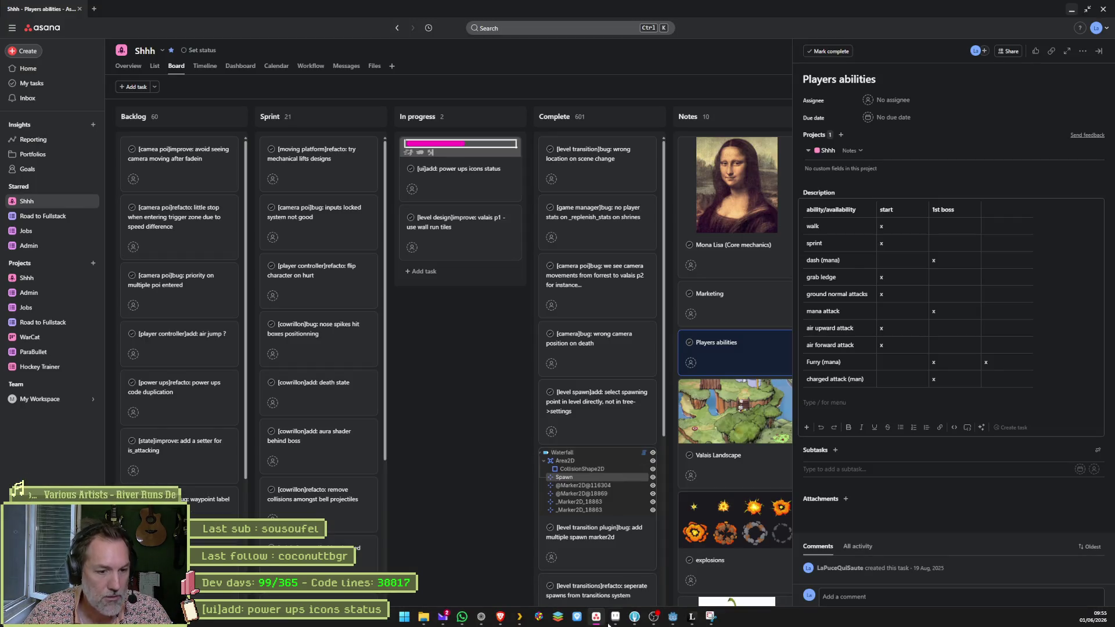
{"action": "left_click", "coordinate": [615, 618]}
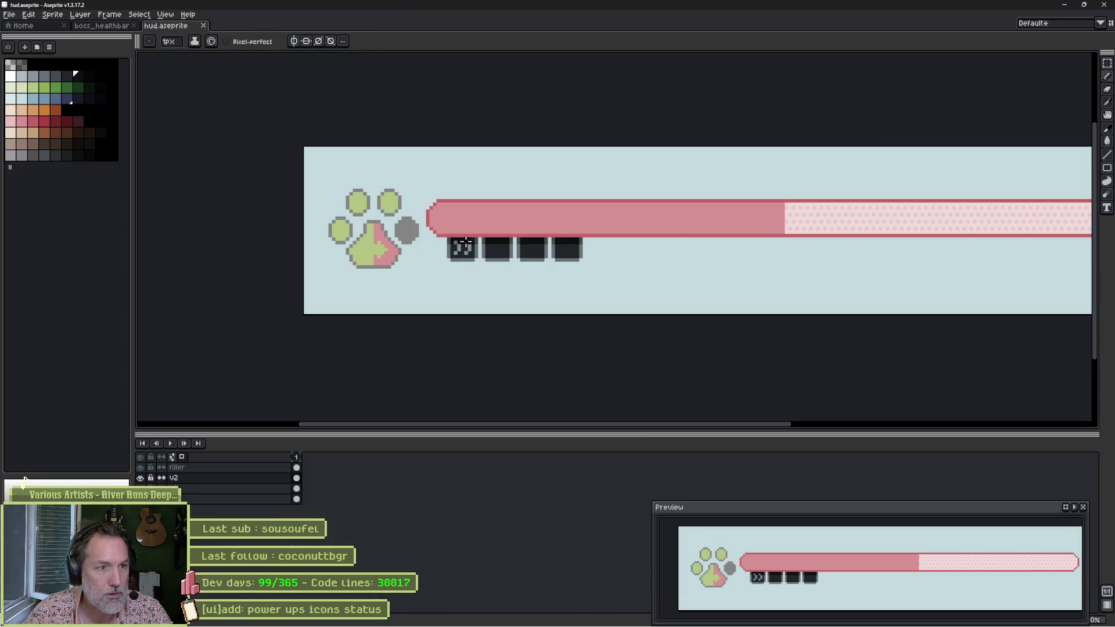
Switch from Aseprite back to the Asana Players abilities task.
{"action": "key", "text": "alt+Tab"}
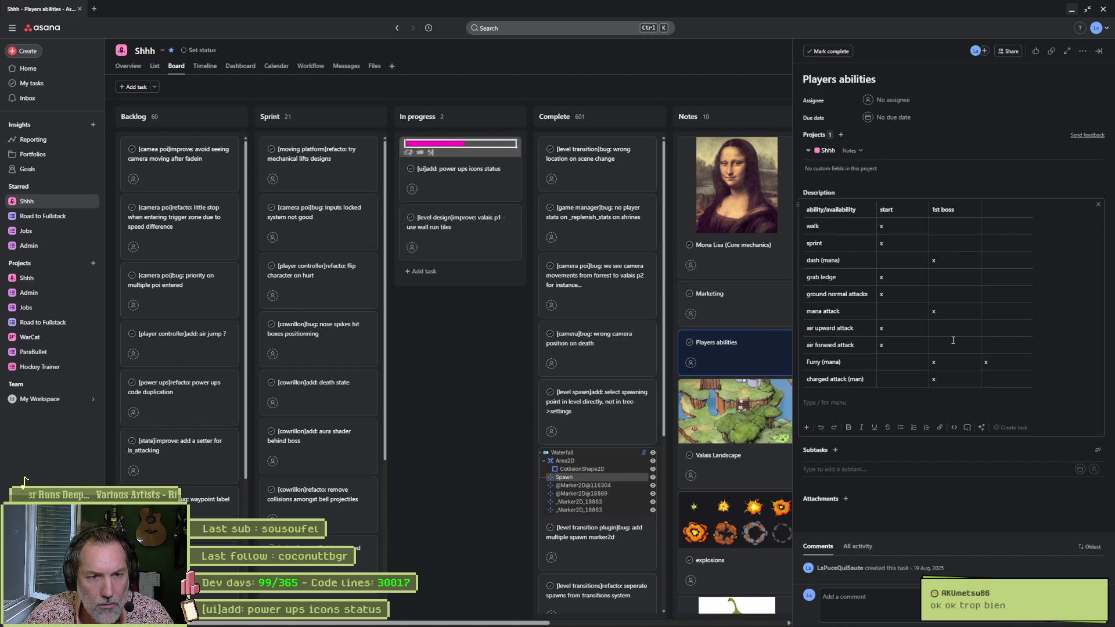
Add a 'wall run' row to the abilities table with an x under 1st boss.
{"action": "left_click", "coordinate": [805, 388]}
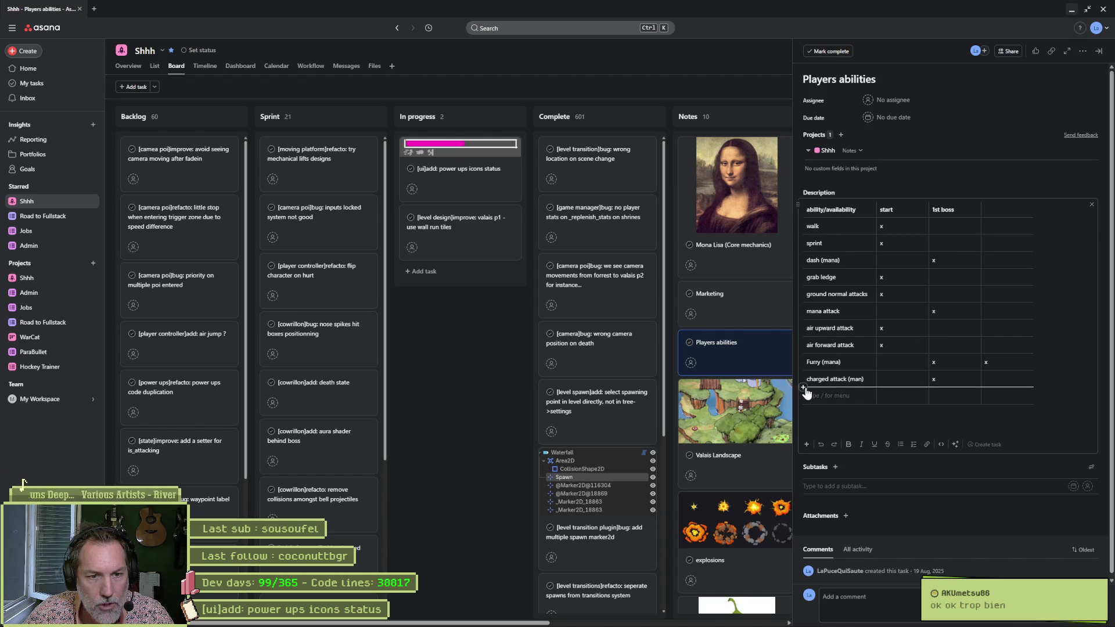
{"action": "type", "text": "wall run"}
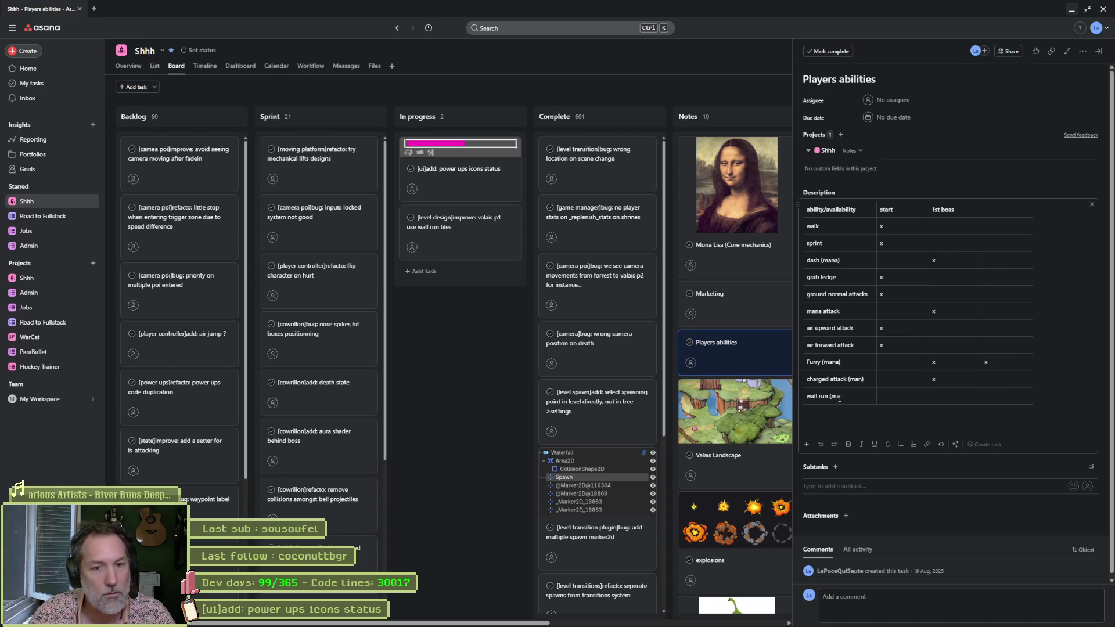
{"action": "left_click", "coordinate": [934, 396]}
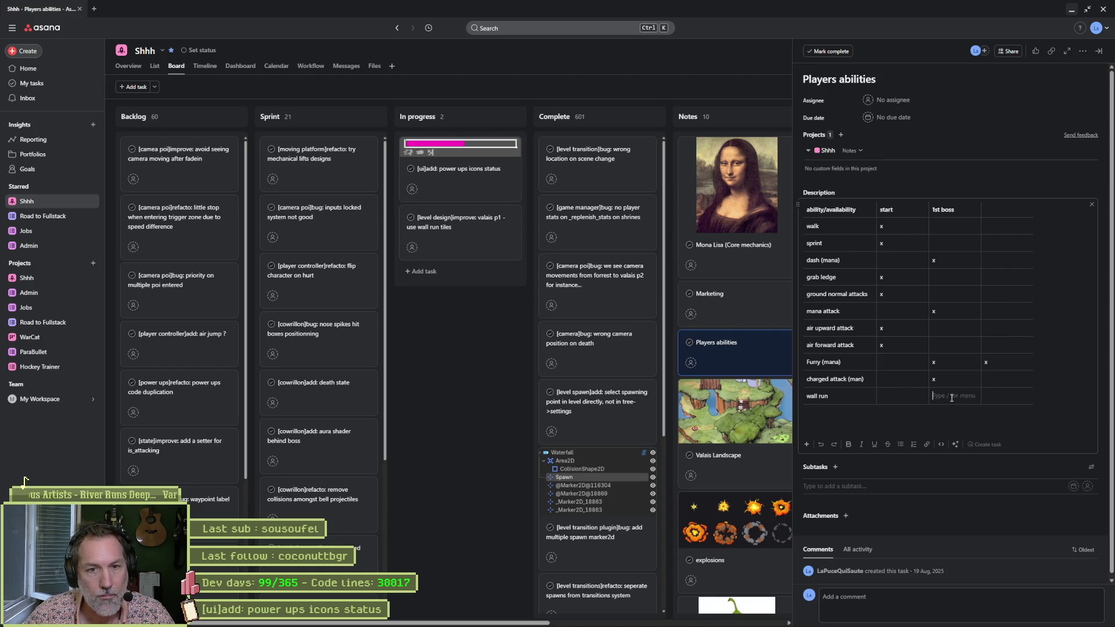
{"action": "type", "text": "x"}
{"action": "left_click", "coordinate": [956, 423]}
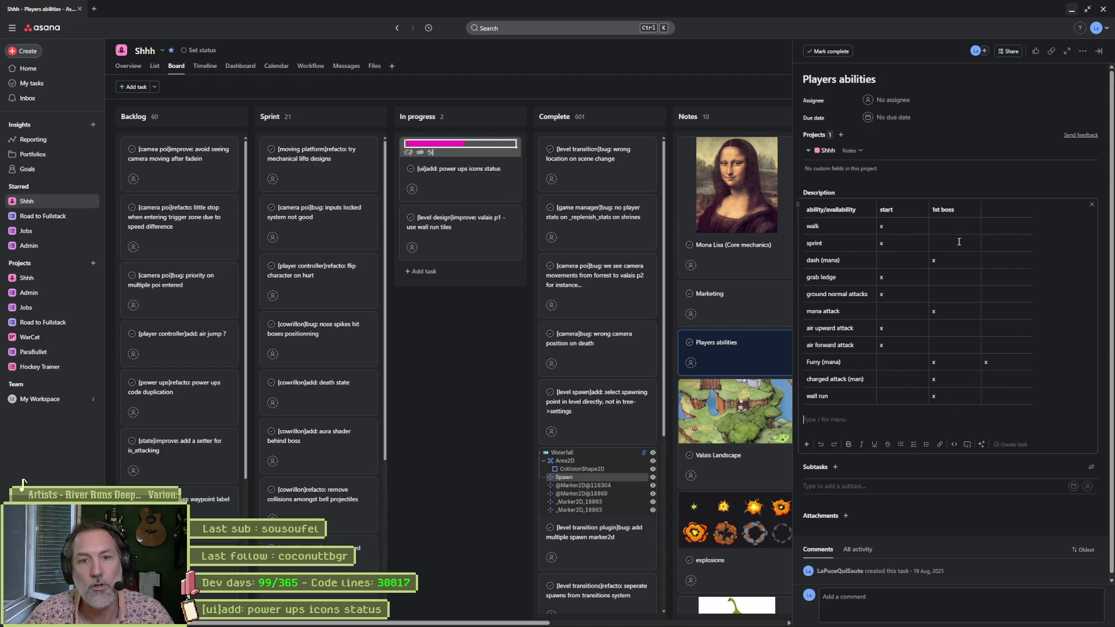
Rename the '1st boss' column heading to 'later'.
{"action": "triple_click", "coordinate": [956, 210]}
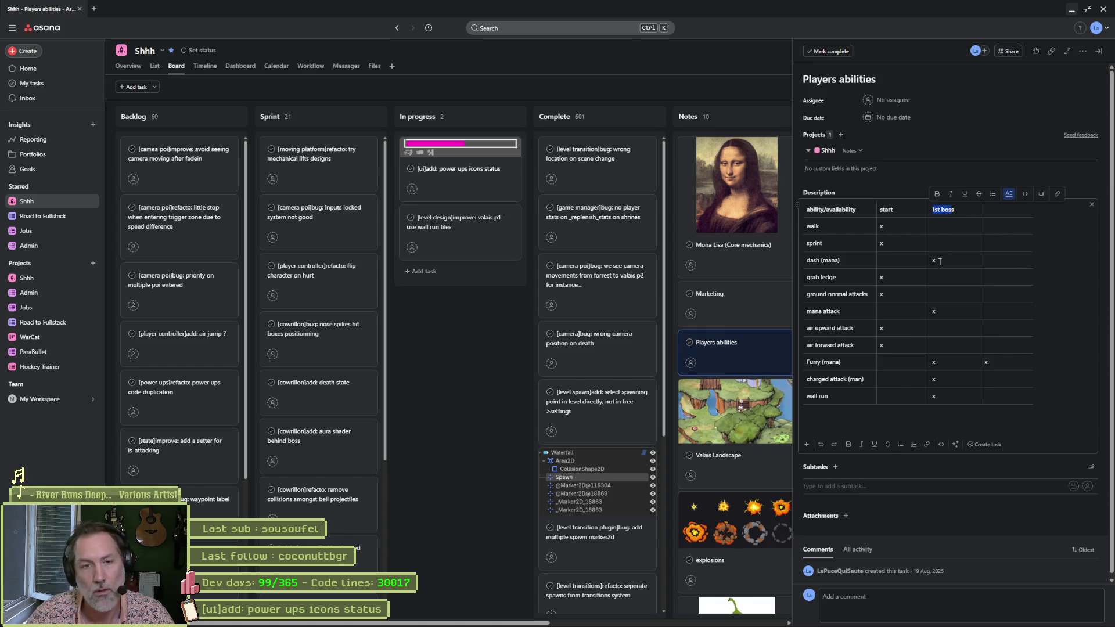
{"action": "type", "text": "after"}
{"action": "left_click", "coordinate": [863, 420]}
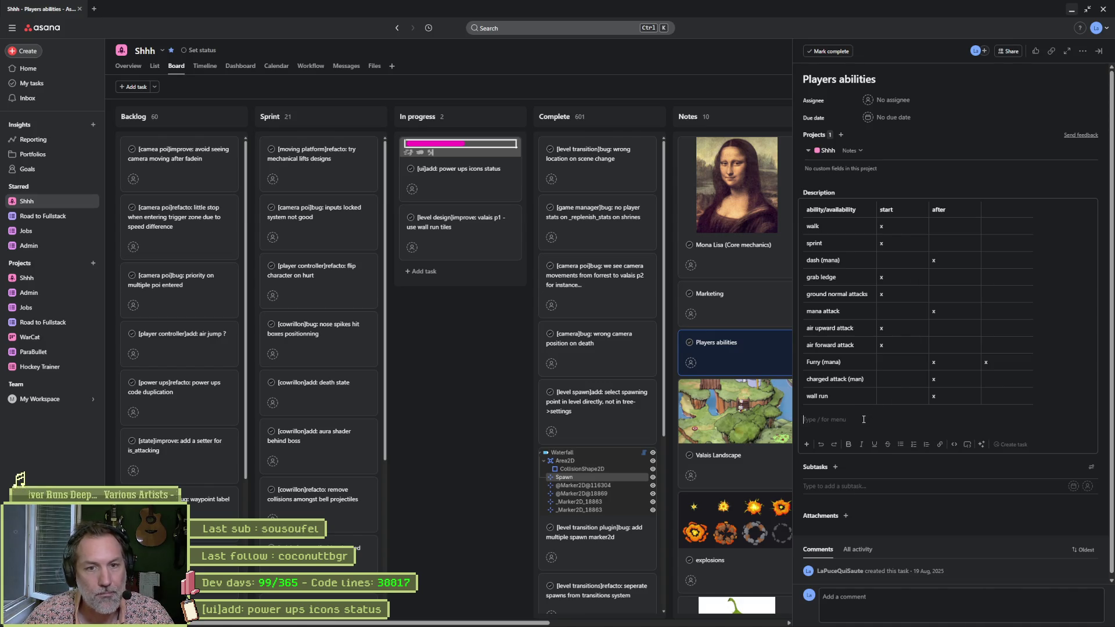
{"action": "double_click", "coordinate": [947, 210]}
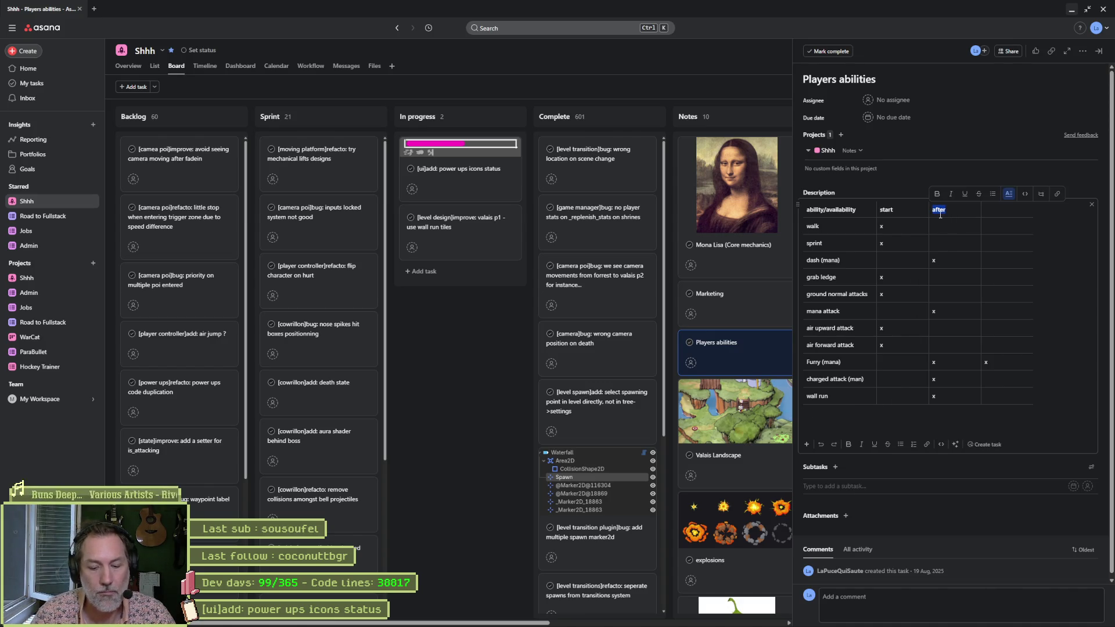
{"action": "type", "text": "later"}
{"action": "left_click", "coordinate": [875, 421]}
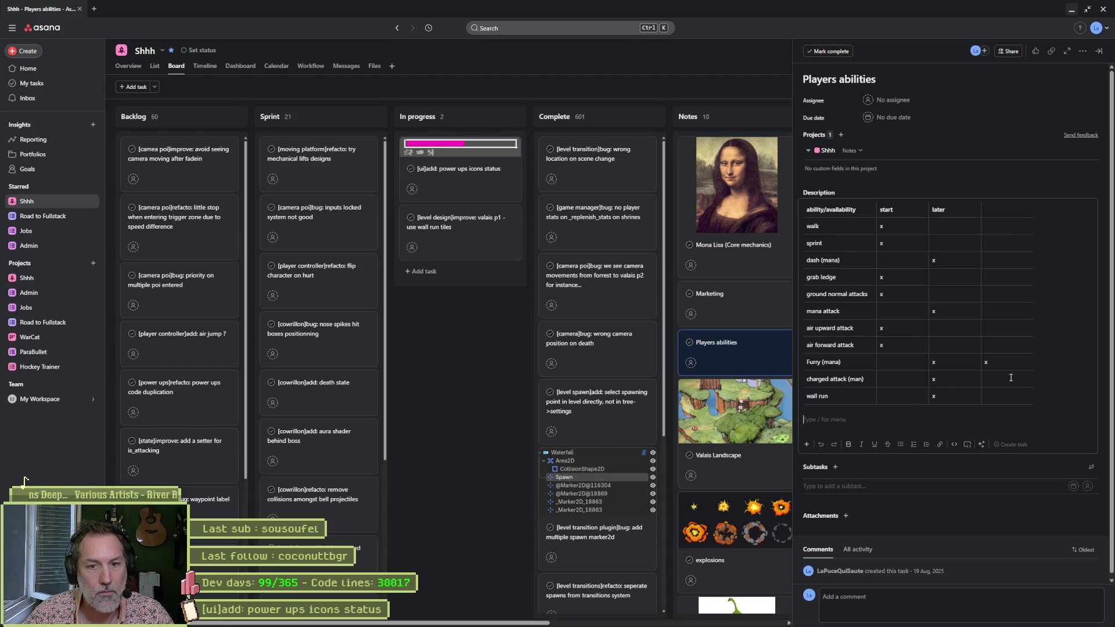
Delete Furry (mana)'s fourth-column x, then return to the HUD sprite in Aseprite.
{"action": "left_click", "coordinate": [992, 366]}
{"action": "key", "text": "BackSpace"}
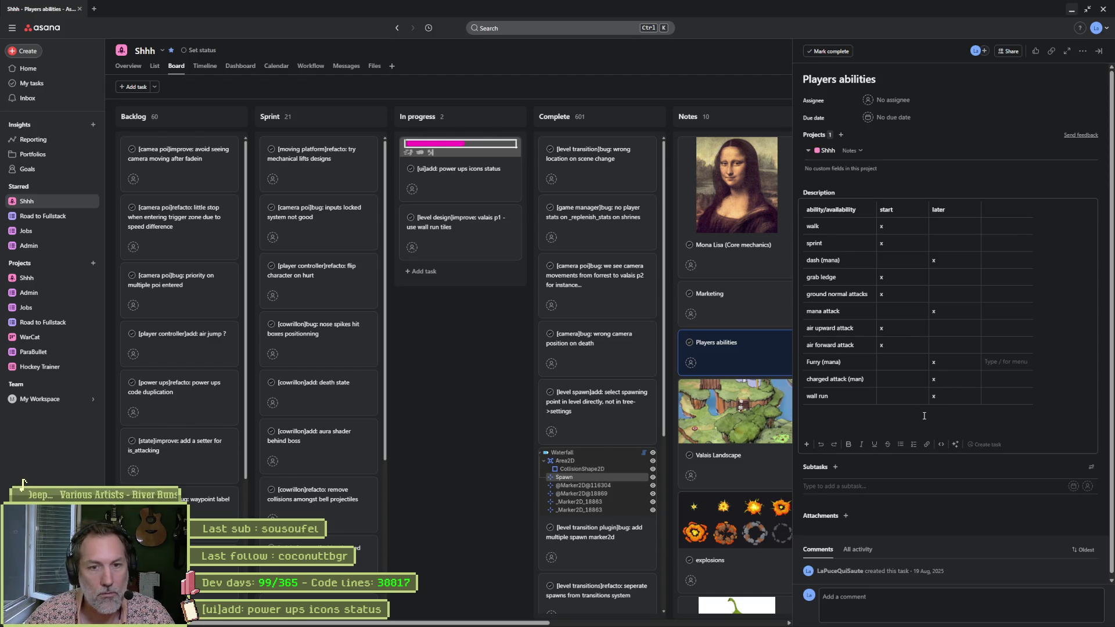
{"action": "left_click", "coordinate": [925, 416]}
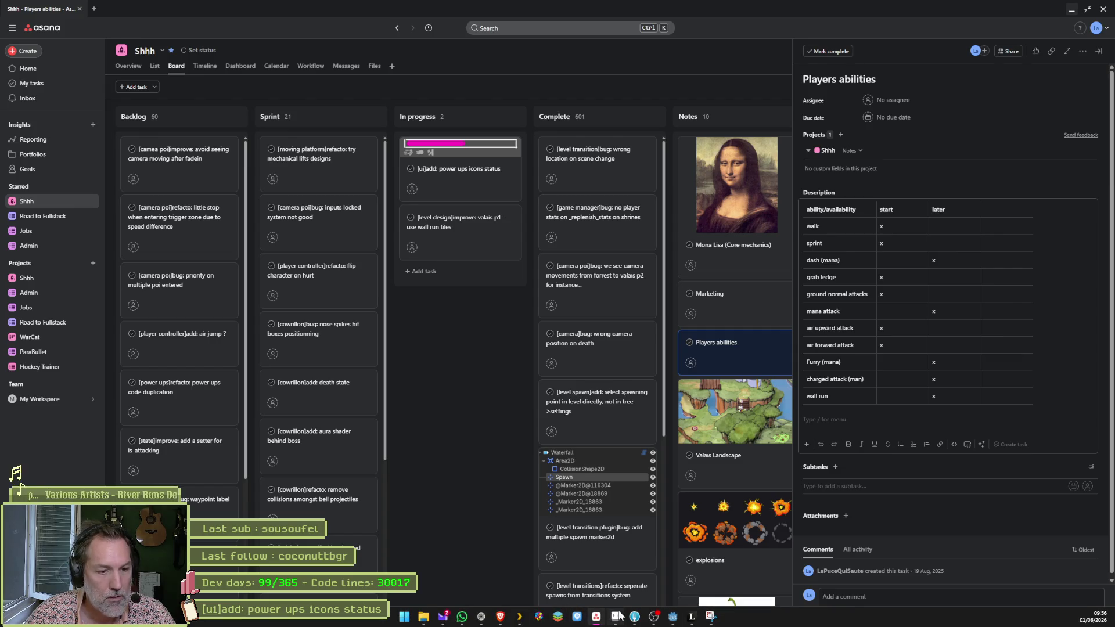
{"action": "left_click", "coordinate": [616, 617]}
{"action": "mouse_move", "coordinate": [913, 301]}
{"action": "left_mouse_down"}
{"action": "mouse_move", "coordinate": [740, 312]}
{"action": "mouse_move", "coordinate": [752, 307]}
{"action": "left_mouse_up"}
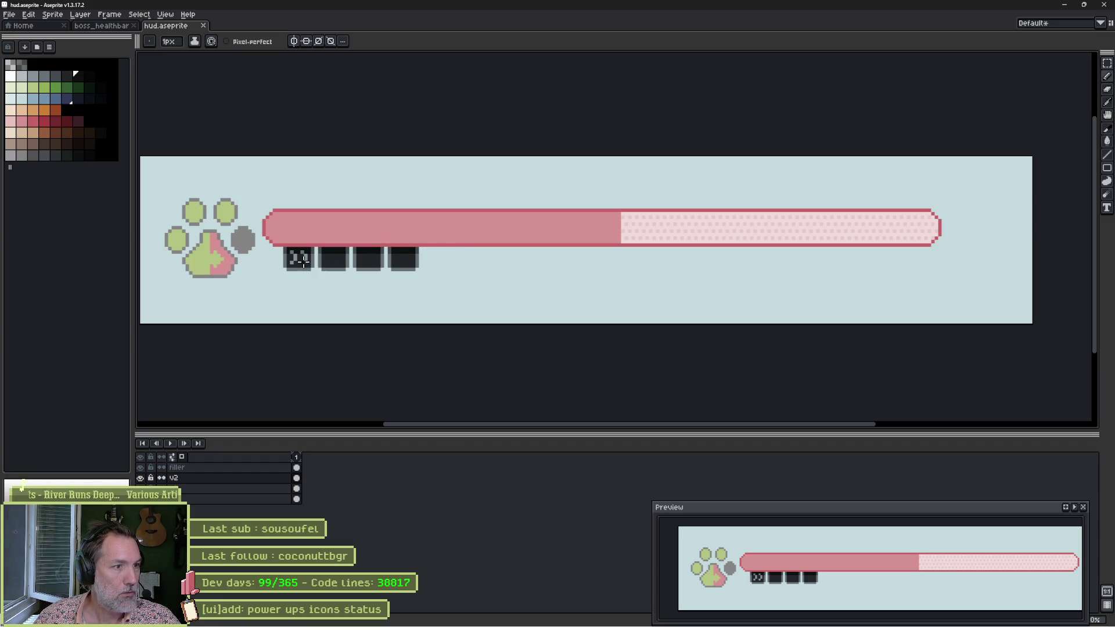
Zoom in on the first power-up icon below the health bar.
{"action": "scroll", "coordinate": [294, 256], "scroll_direction": "up", "scroll_amount": 3}
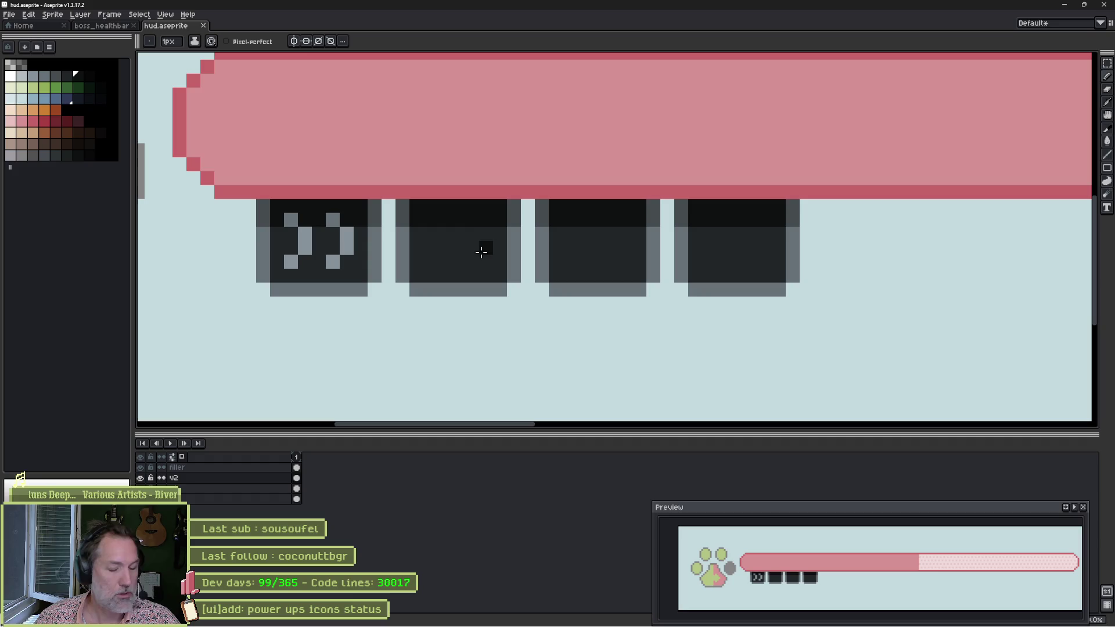
Pick the icon grey and draw two grey bars in the second power-up icon.
{"action": "left_click", "coordinate": [347, 235], "text": "alt"}
{"action": "left_click", "coordinate": [431, 234]}
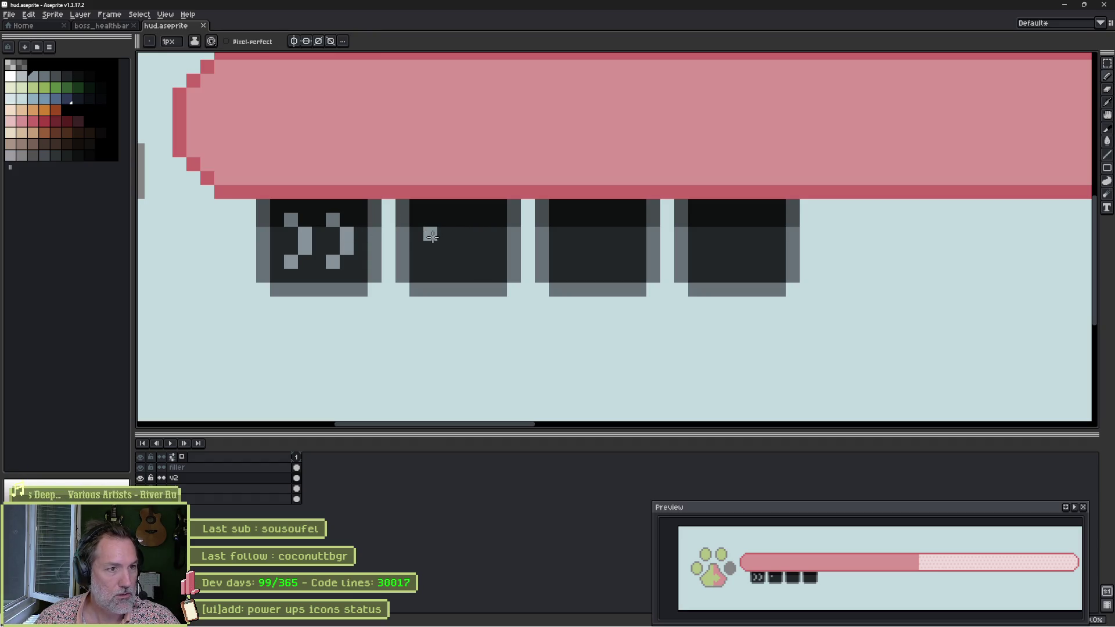
{"action": "mouse_move", "coordinate": [430, 235]}
{"action": "left_mouse_down"}
{"action": "mouse_move", "coordinate": [487, 234]}
{"action": "mouse_move", "coordinate": [452, 262]}
{"action": "mouse_move", "coordinate": [486, 261]}
{"action": "left_mouse_up"}
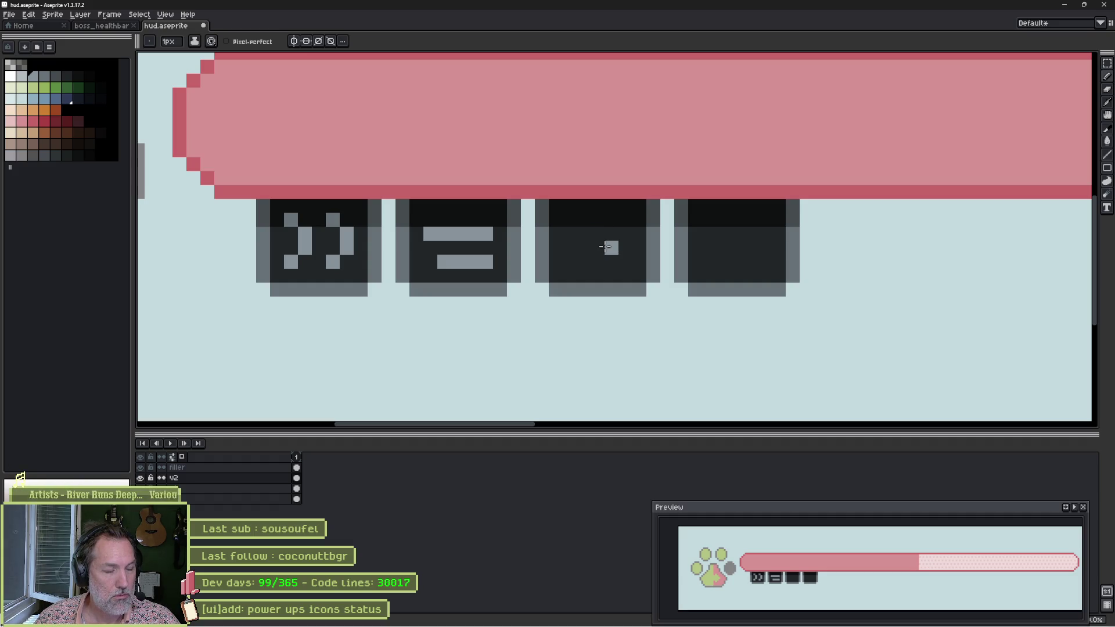
Draw the cat head's two ears and face shape in grey in the third icon.
{"action": "left_click", "coordinate": [573, 222]}
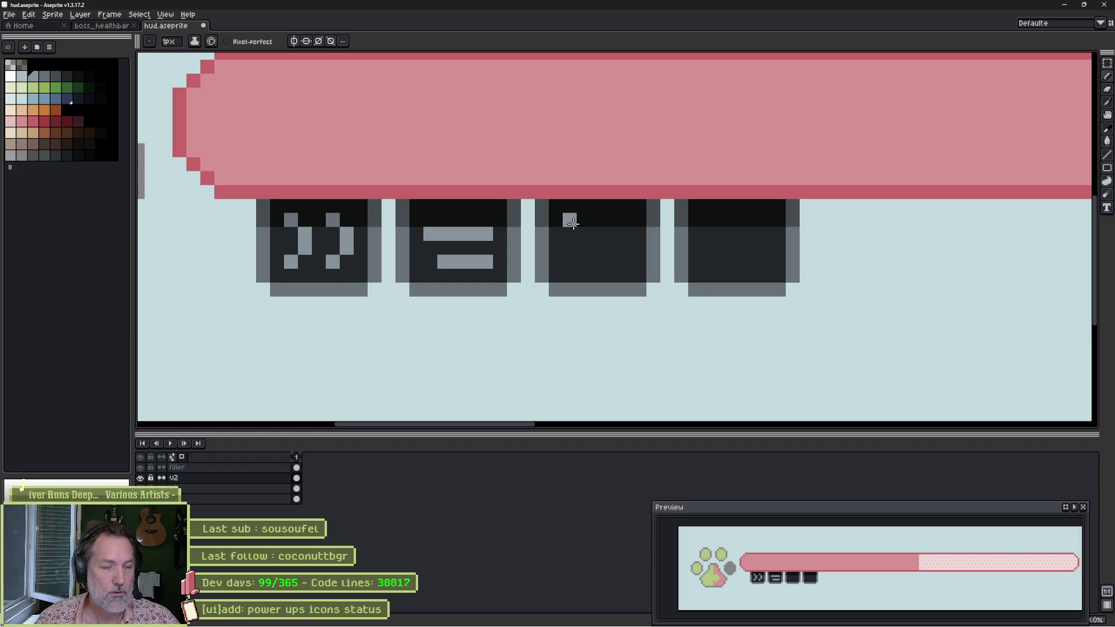
{"action": "key", "text": "ctrl+z"}
{"action": "scroll", "coordinate": [586, 230], "scroll_direction": "up", "scroll_amount": 3}
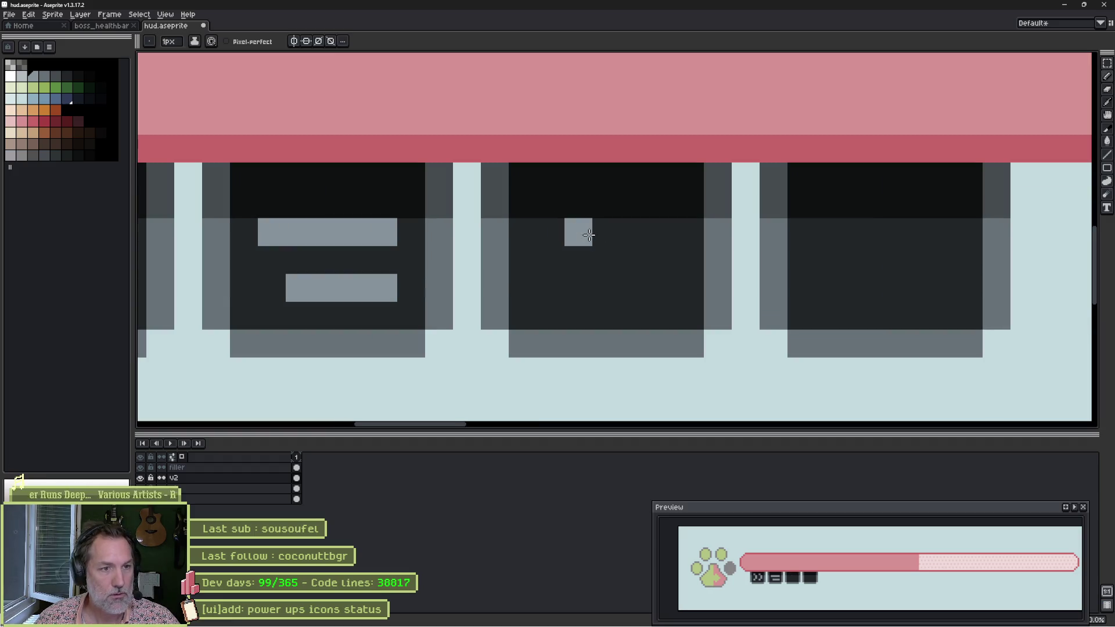
{"action": "left_click", "coordinate": [560, 207]}
{"action": "left_click", "coordinate": [662, 204]}
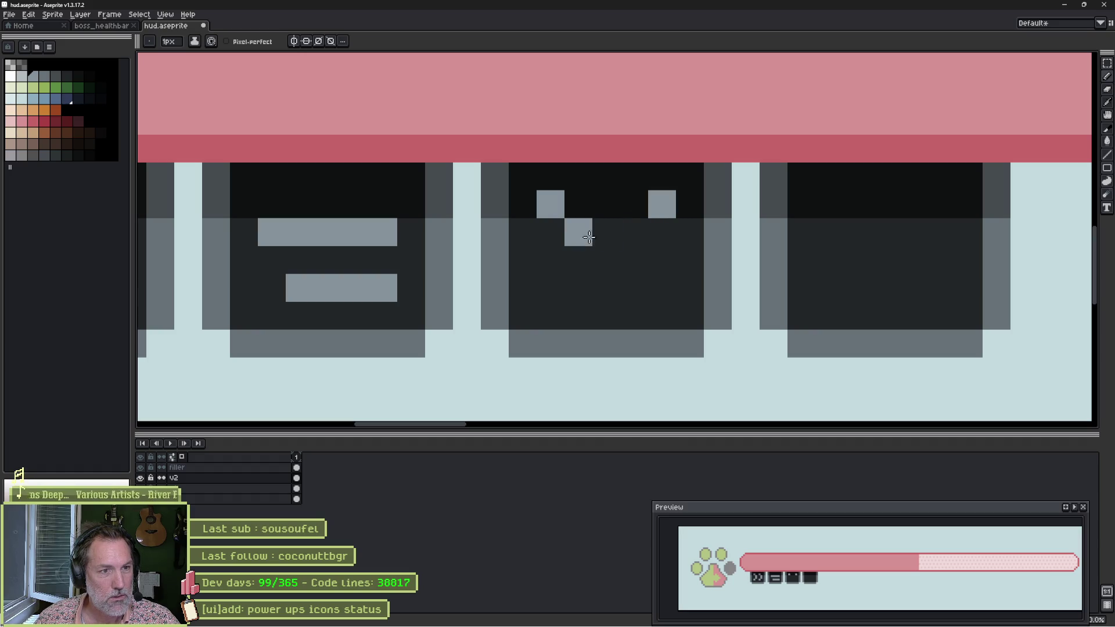
{"action": "mouse_move", "coordinate": [556, 237]}
{"action": "left_mouse_down"}
{"action": "mouse_move", "coordinate": [653, 237]}
{"action": "mouse_move", "coordinate": [642, 291]}
{"action": "mouse_move", "coordinate": [612, 311]}
{"action": "mouse_move", "coordinate": [572, 316]}
{"action": "mouse_move", "coordinate": [577, 284]}
{"action": "mouse_move", "coordinate": [558, 254]}
{"action": "left_mouse_up"}
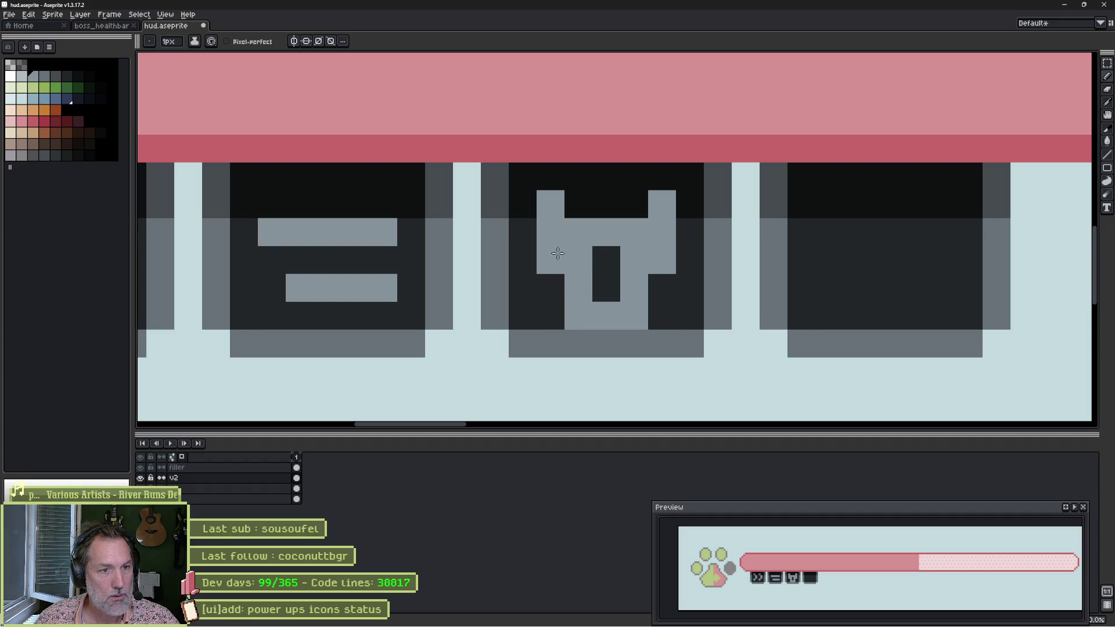
{"action": "left_click_drag", "start_coordinate": [567, 314], "coordinate": [622, 311]}
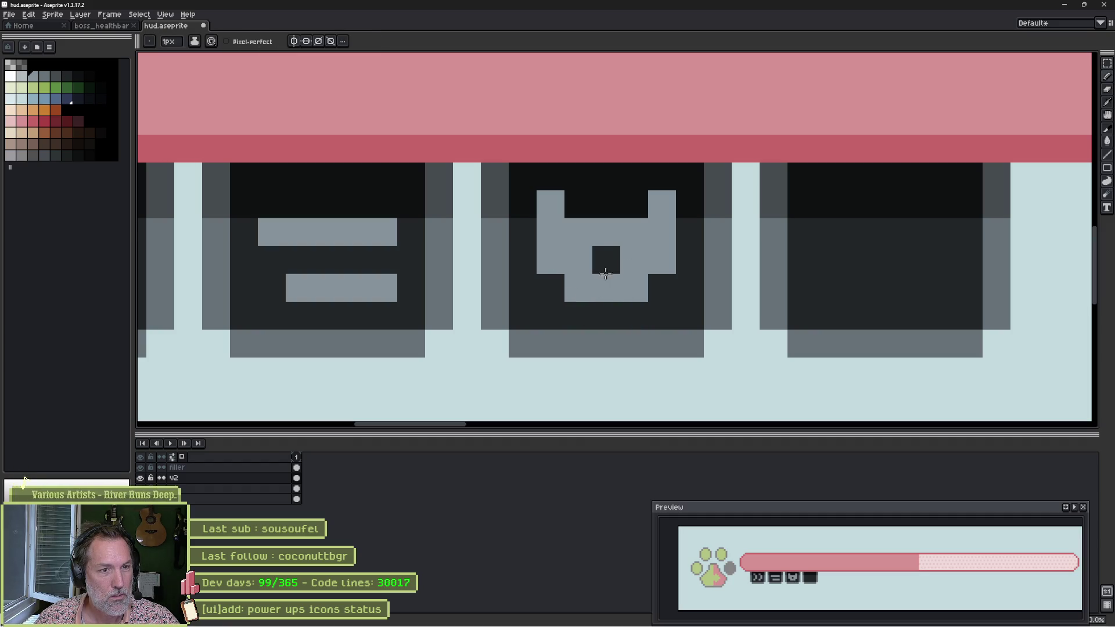
{"action": "left_click_drag", "start_coordinate": [607, 262], "coordinate": [632, 259]}
Try a pixel between the cat's ears, undo it, and sample a colour from the artwork.
{"action": "scroll", "coordinate": [582, 276], "scroll_direction": "right", "scroll_amount": 5}
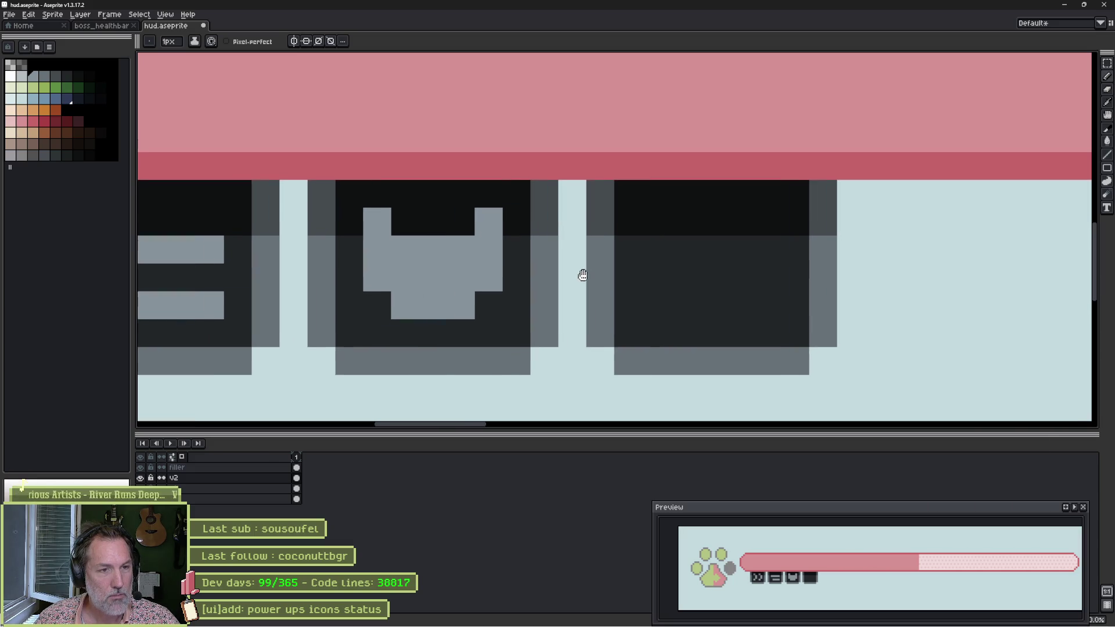
{"action": "left_click", "coordinate": [415, 236]}
{"action": "key", "text": "ctrl+z"}
{"action": "scroll", "coordinate": [495, 238], "scroll_direction": "left", "scroll_amount": 8}
{"action": "scroll", "coordinate": [495, 239], "scroll_direction": "down", "scroll_amount": 1}
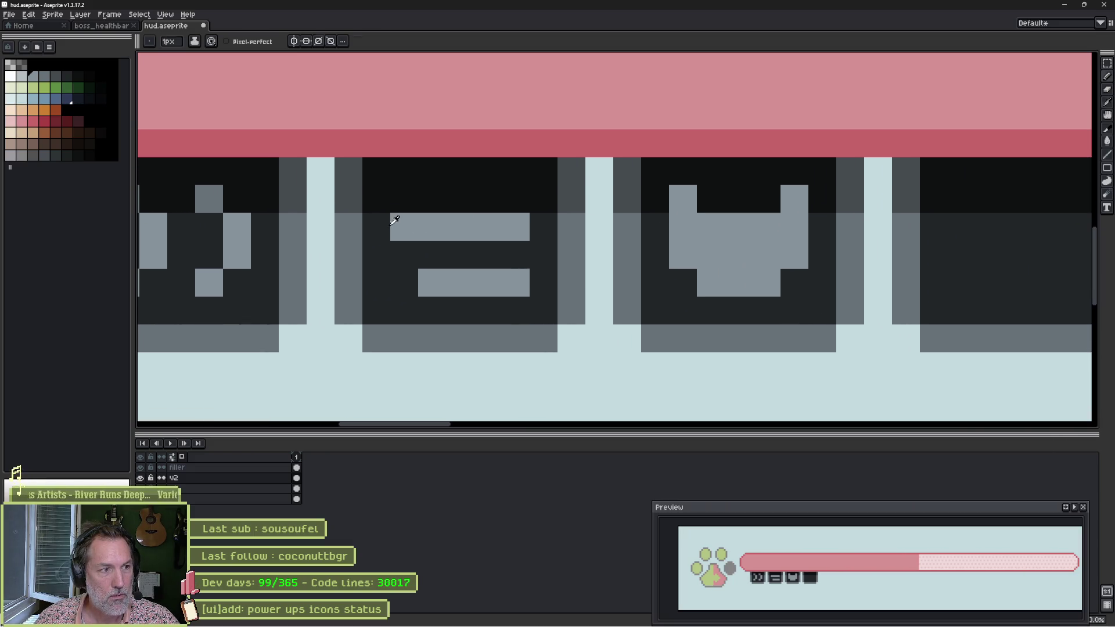
{"action": "left_click", "coordinate": [204, 192], "text": "alt"}
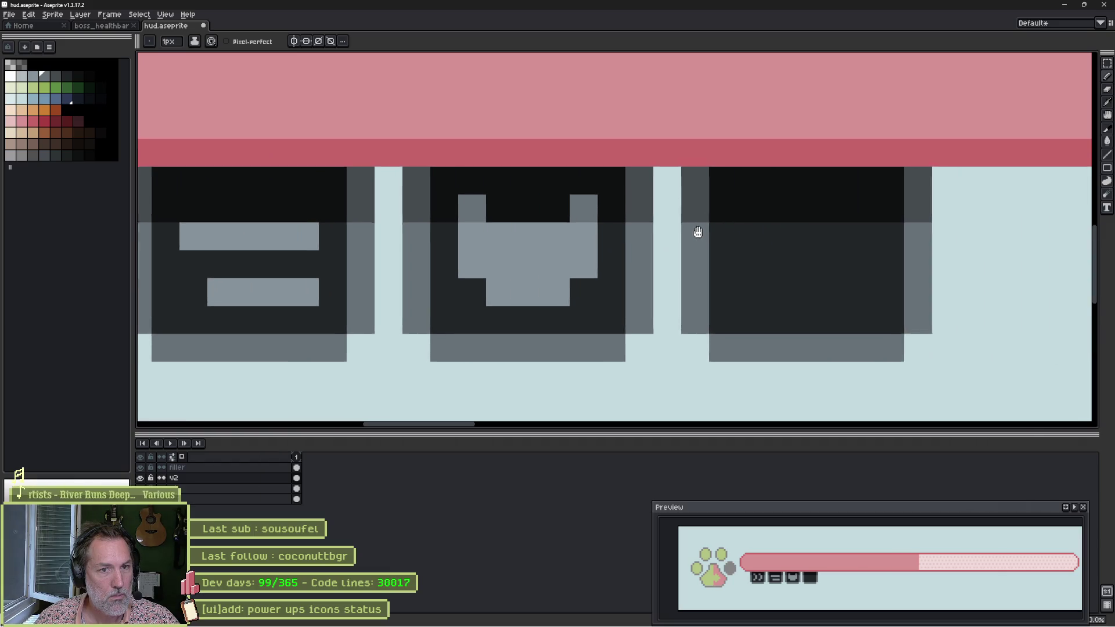
{"action": "scroll", "coordinate": [697, 229], "scroll_direction": "right", "scroll_amount": 10}
{"action": "scroll", "coordinate": [697, 229], "scroll_direction": "up", "scroll_amount": 1}
Draw the grey music-note stem in the fourth power-up box.
{"action": "left_click", "coordinate": [389, 270], "text": "alt"}
{"action": "scroll", "coordinate": [615, 252], "scroll_direction": "right", "scroll_amount": 2}
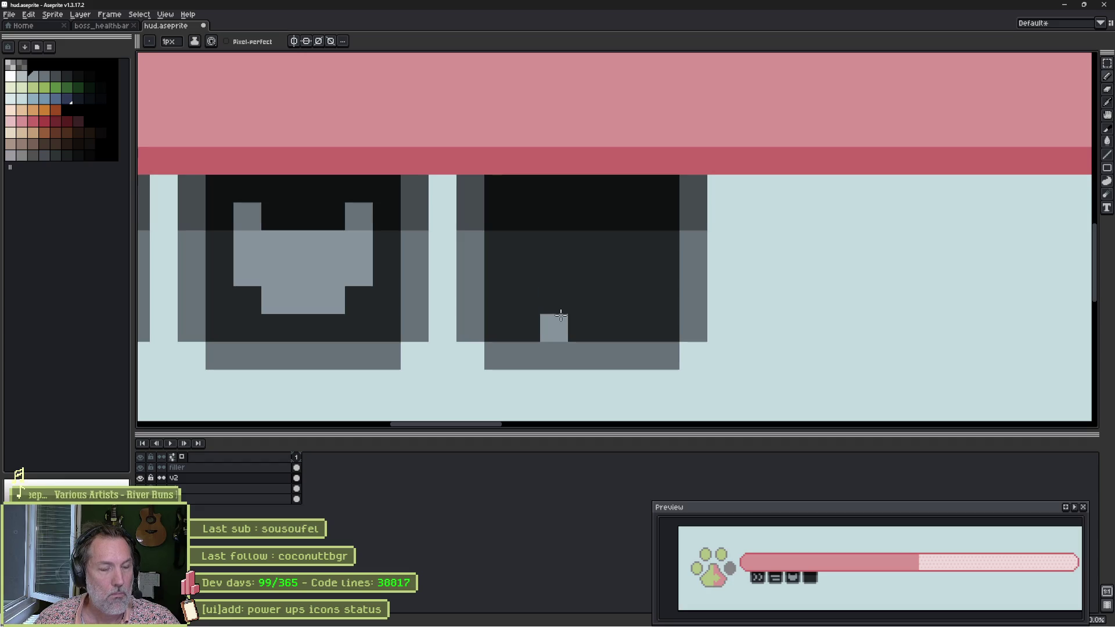
{"action": "mouse_move", "coordinate": [553, 313]}
{"action": "left_mouse_down"}
{"action": "mouse_move", "coordinate": [579, 273]}
{"action": "mouse_move", "coordinate": [578, 248]}
{"action": "mouse_move", "coordinate": [561, 238]}
{"action": "left_mouse_up"}
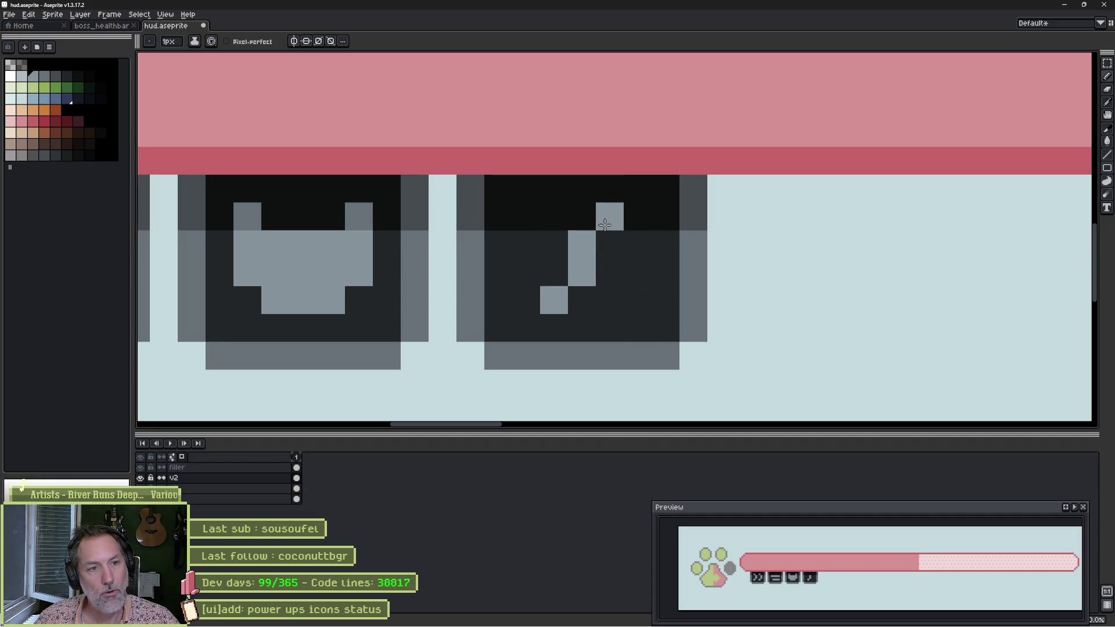
{"action": "left_click", "coordinate": [561, 225]}
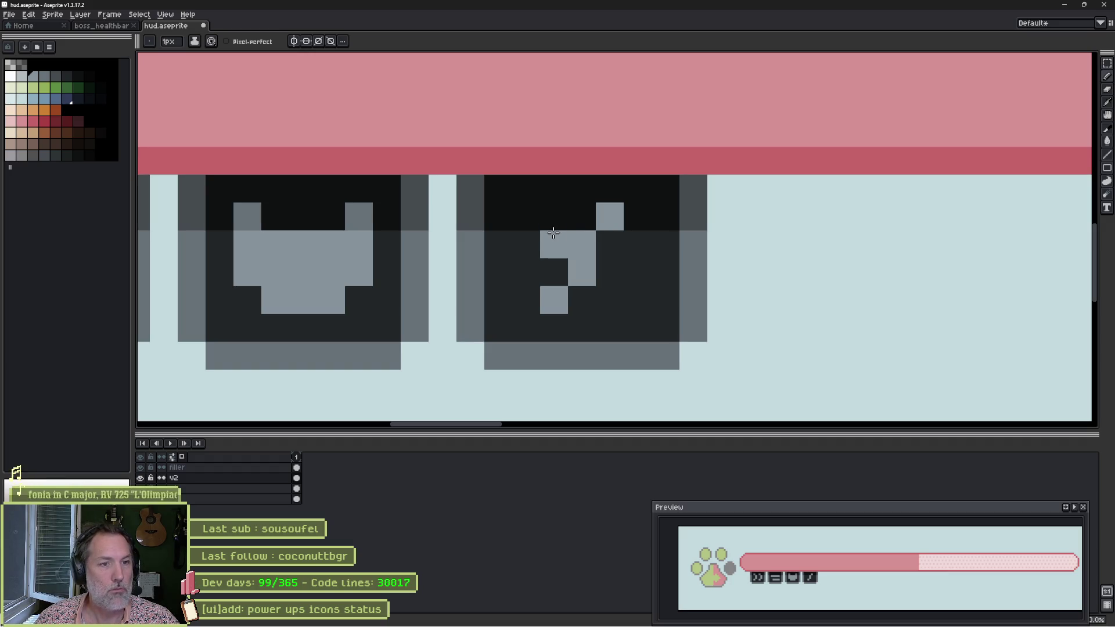
Resample the icon grey and repaint a stray pixel of the note icon.
{"action": "scroll", "coordinate": [635, 299], "scroll_direction": "down", "scroll_amount": 3}
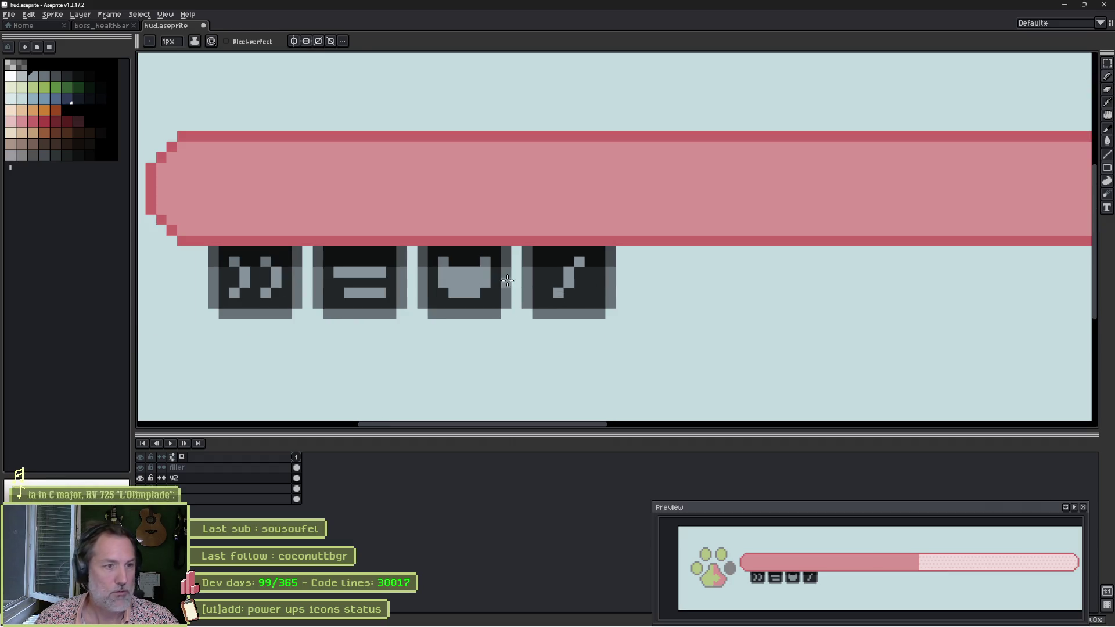
{"action": "left_click", "coordinate": [487, 262], "text": "alt"}
{"action": "left_click", "coordinate": [582, 263]}
{"action": "scroll", "coordinate": [582, 262], "scroll_direction": "down", "scroll_amount": 3}
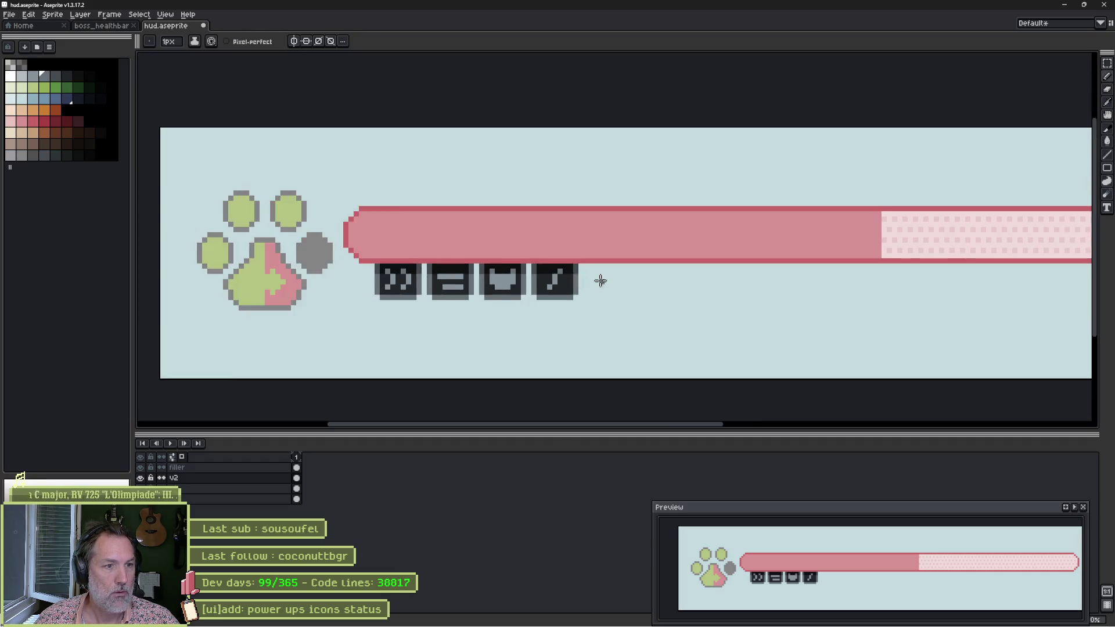
Save hud.aseprite with all four power-up icons drawn.
{"action": "right_click", "coordinate": [523, 285]}
{"action": "left_click", "coordinate": [531, 293]}
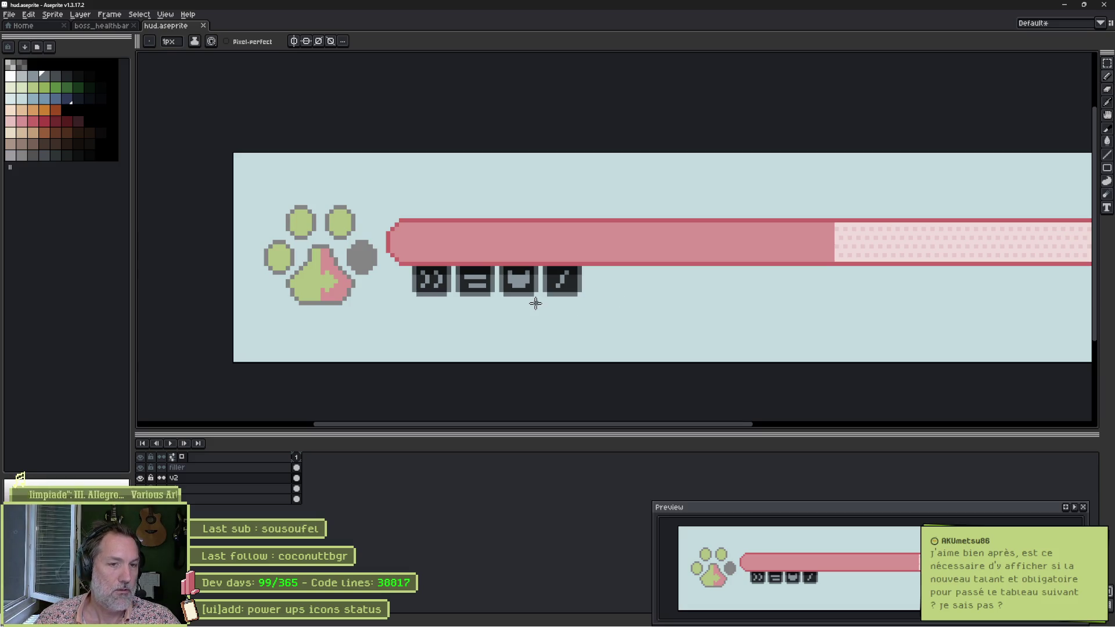
{"action": "scroll", "coordinate": [494, 270], "scroll_direction": "down", "scroll_amount": 2}
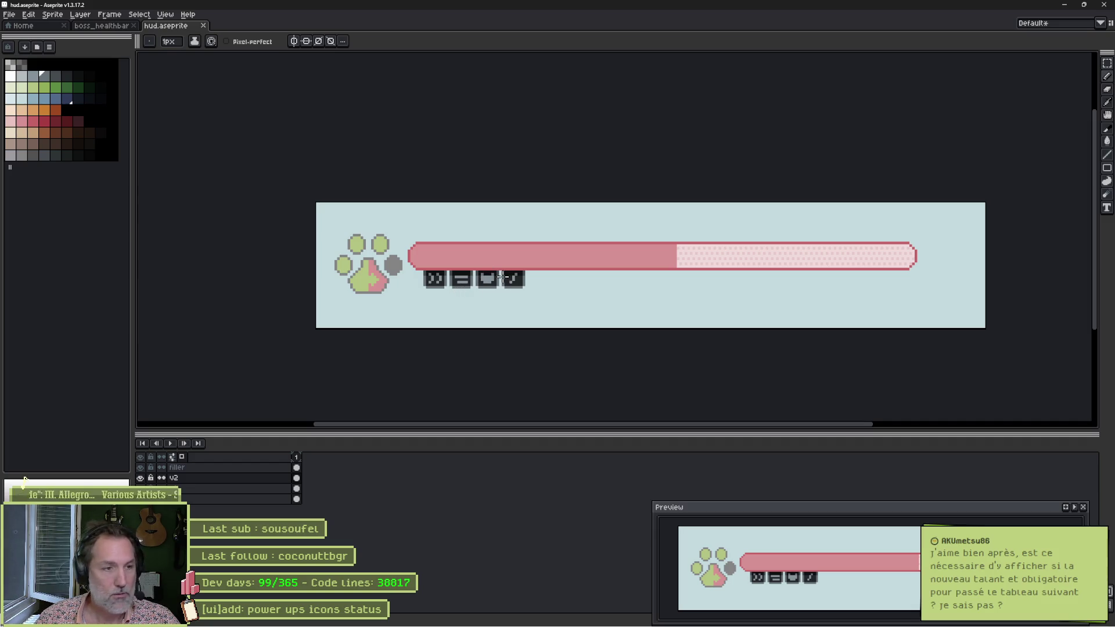
{"action": "mouse_move", "coordinate": [483, 623]}
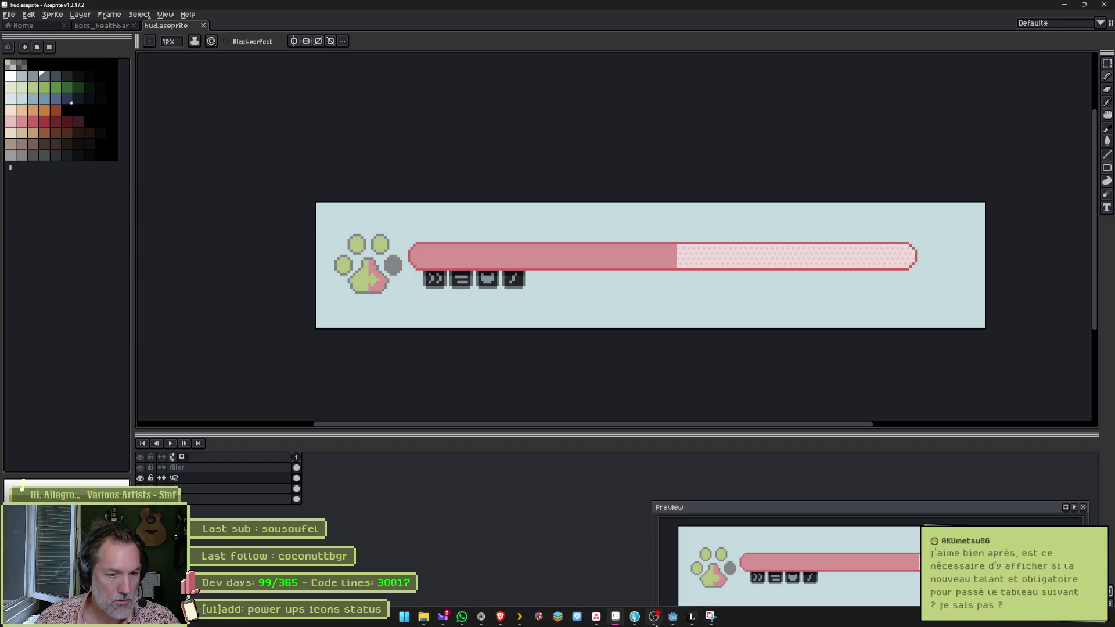
{"action": "left_click", "coordinate": [483, 622]}
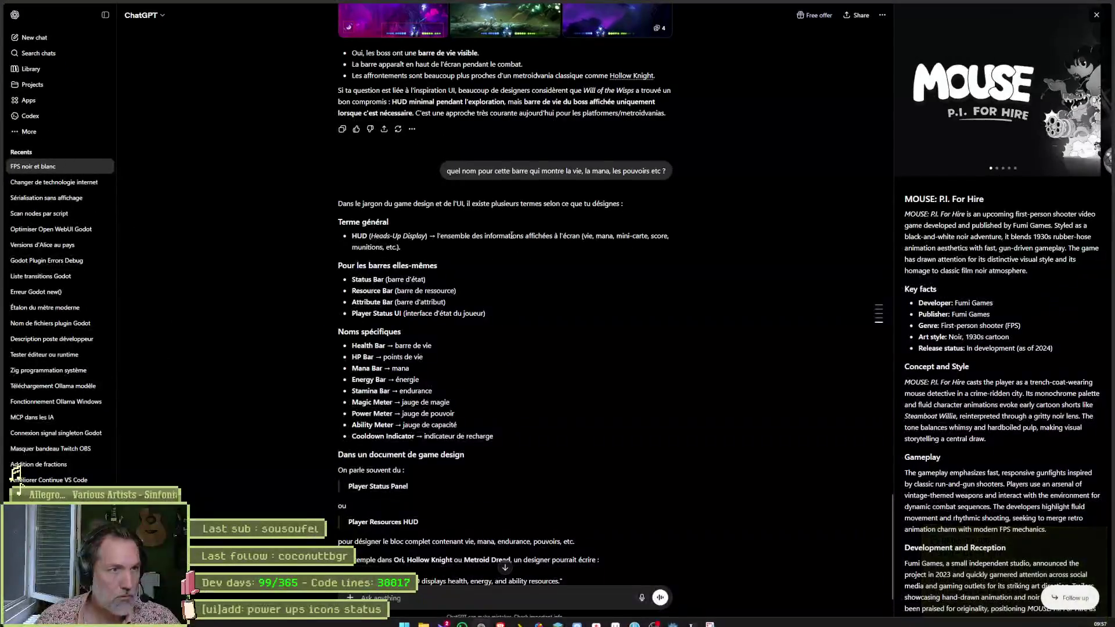
{"action": "scroll", "coordinate": [517, 259], "scroll_direction": "up", "scroll_amount": 2}
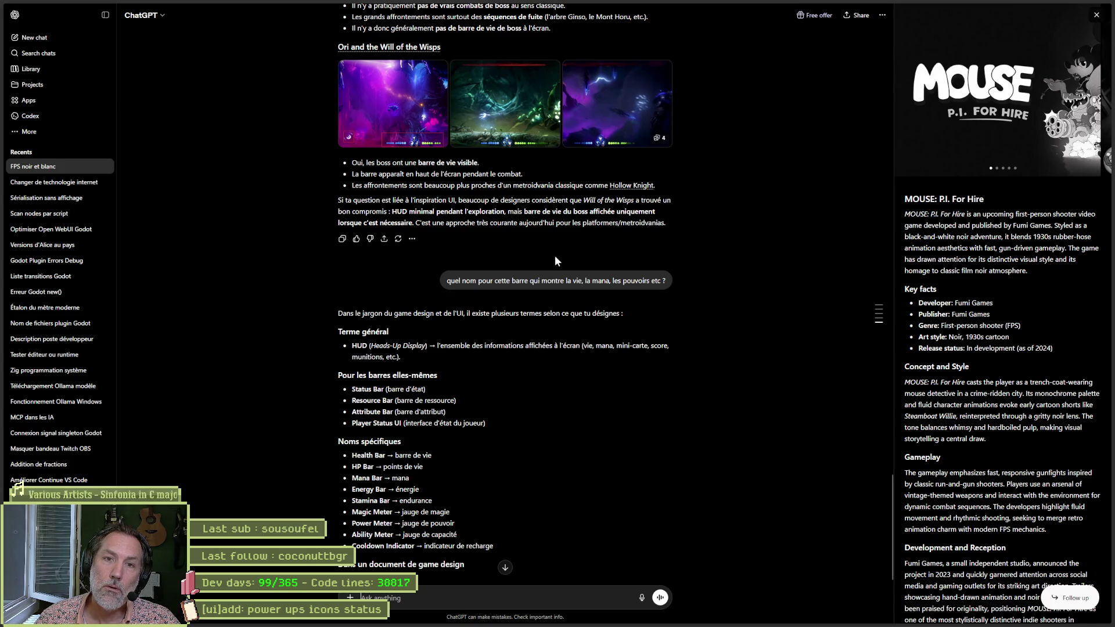
{"action": "scroll", "coordinate": [569, 260], "scroll_direction": "up", "scroll_amount": 10}
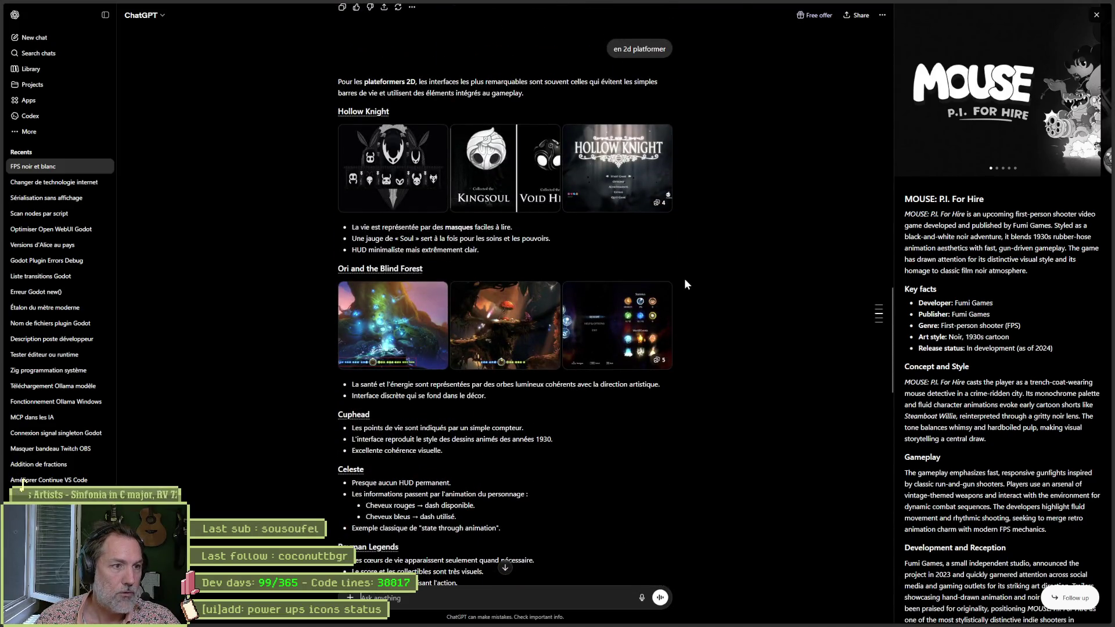
{"action": "scroll", "coordinate": [695, 276], "scroll_direction": "up", "scroll_amount": 8}
{"action": "scroll", "coordinate": [696, 277], "scroll_direction": "down", "scroll_amount": 5}
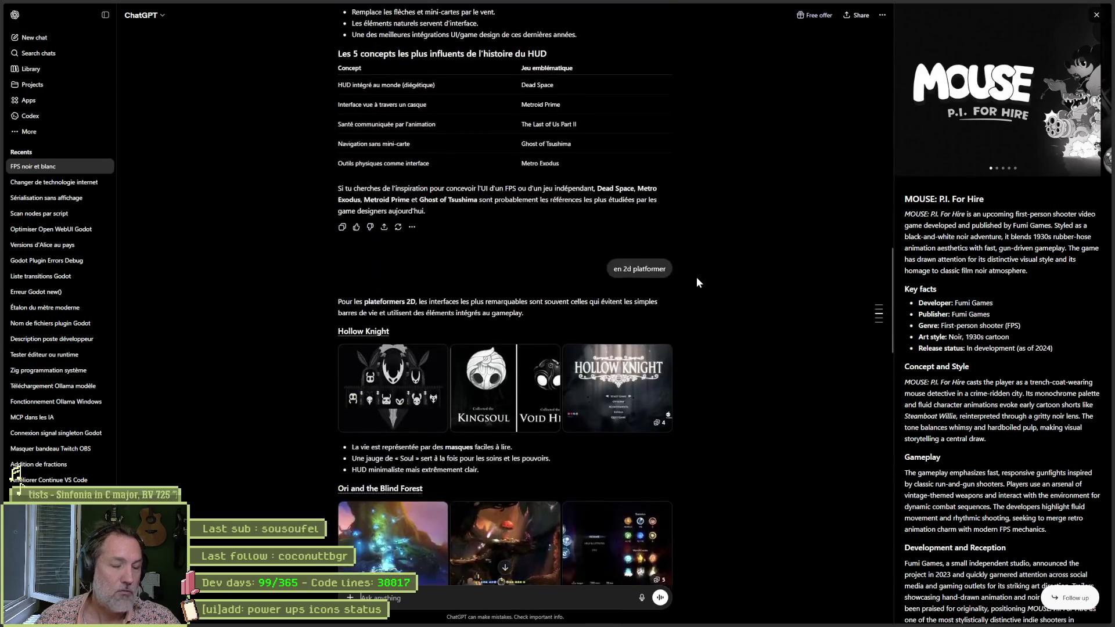
{"action": "key", "text": "alt+Tab"}
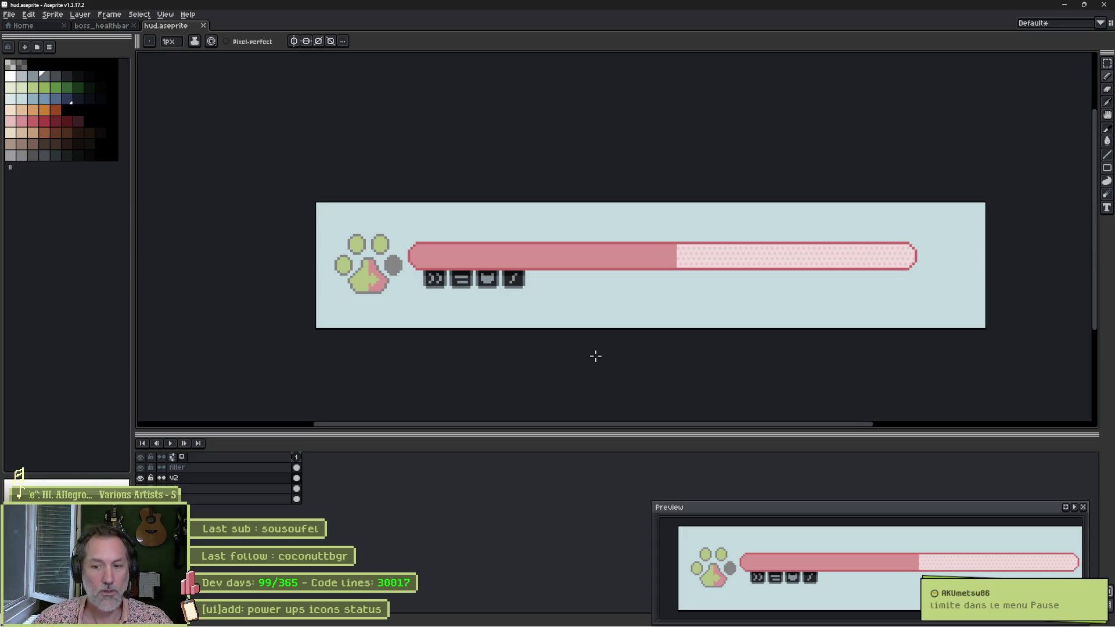
Paint the first icon's left, bottom and right edges peach.
{"action": "scroll", "coordinate": [429, 300], "scroll_direction": "up", "scroll_amount": 1}
{"action": "scroll", "coordinate": [448, 296], "scroll_direction": "up", "scroll_amount": 1}
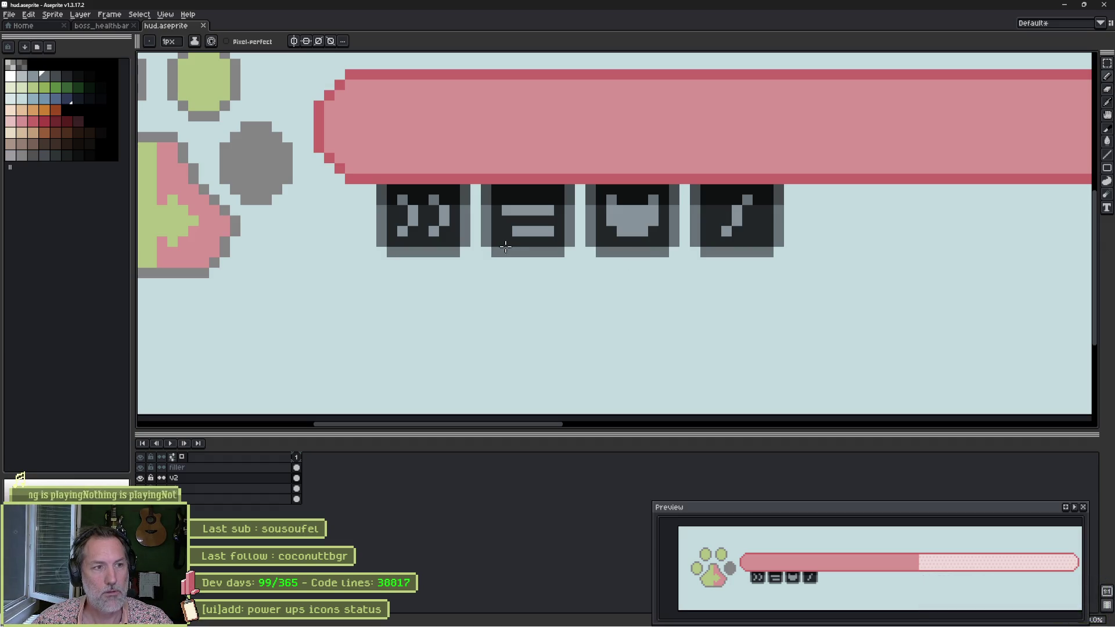
{"action": "scroll", "coordinate": [444, 243], "scroll_direction": "up", "scroll_amount": 2}
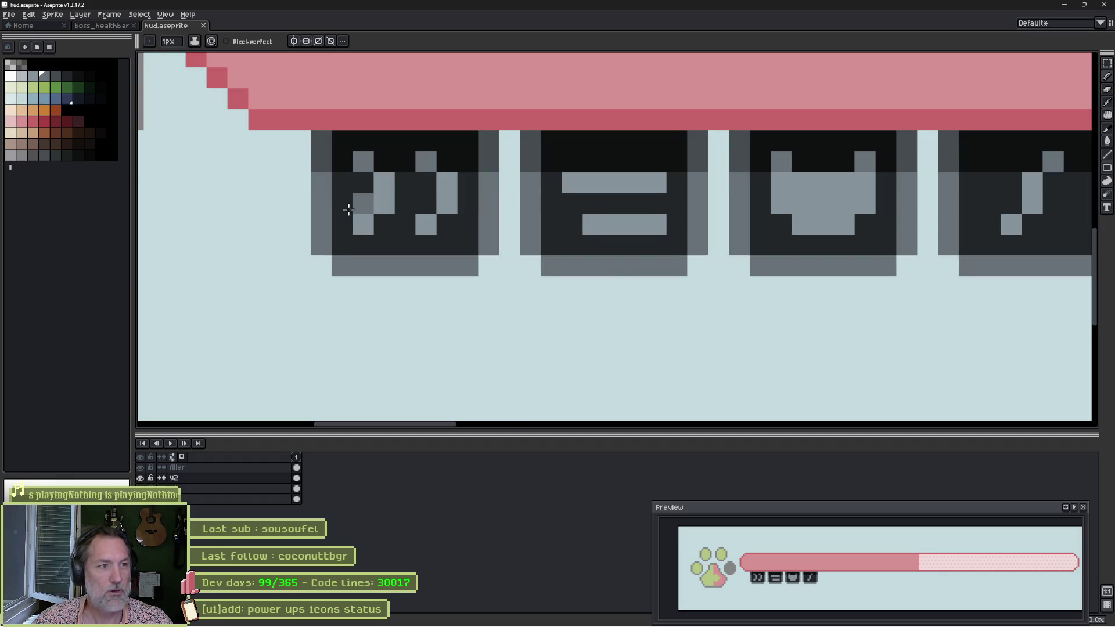
{"action": "left_click", "coordinate": [21, 110]}
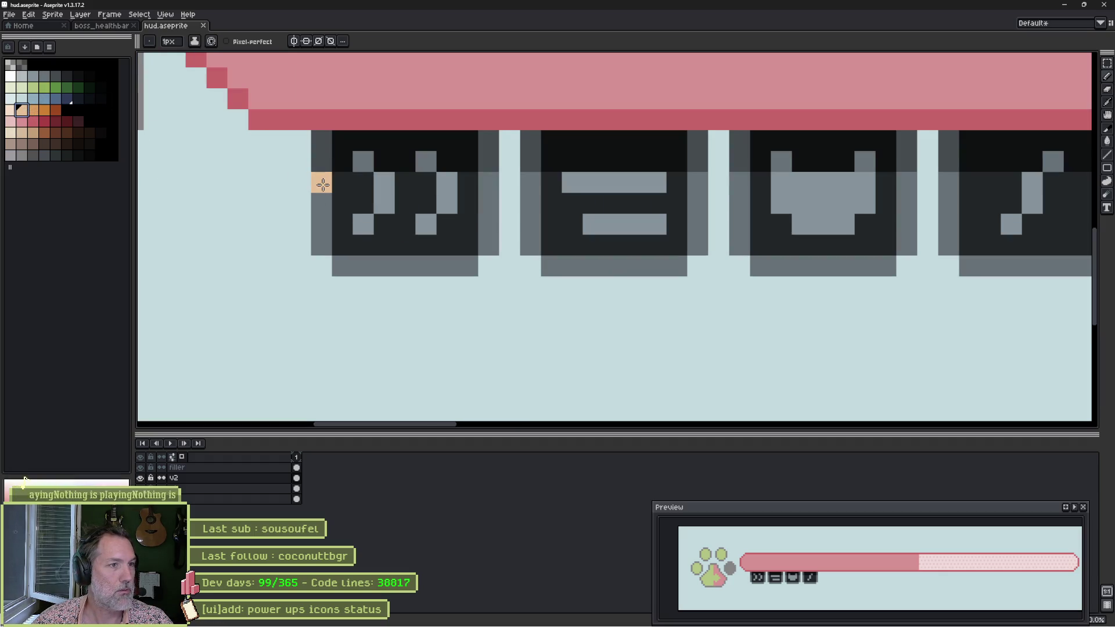
{"action": "mouse_move", "coordinate": [322, 184]}
{"action": "left_mouse_down"}
{"action": "mouse_move", "coordinate": [321, 235]}
{"action": "mouse_move", "coordinate": [342, 266]}
{"action": "mouse_move", "coordinate": [456, 266]}
{"action": "mouse_move", "coordinate": [493, 244]}
{"action": "mouse_move", "coordinate": [490, 177]}
{"action": "left_mouse_up"}
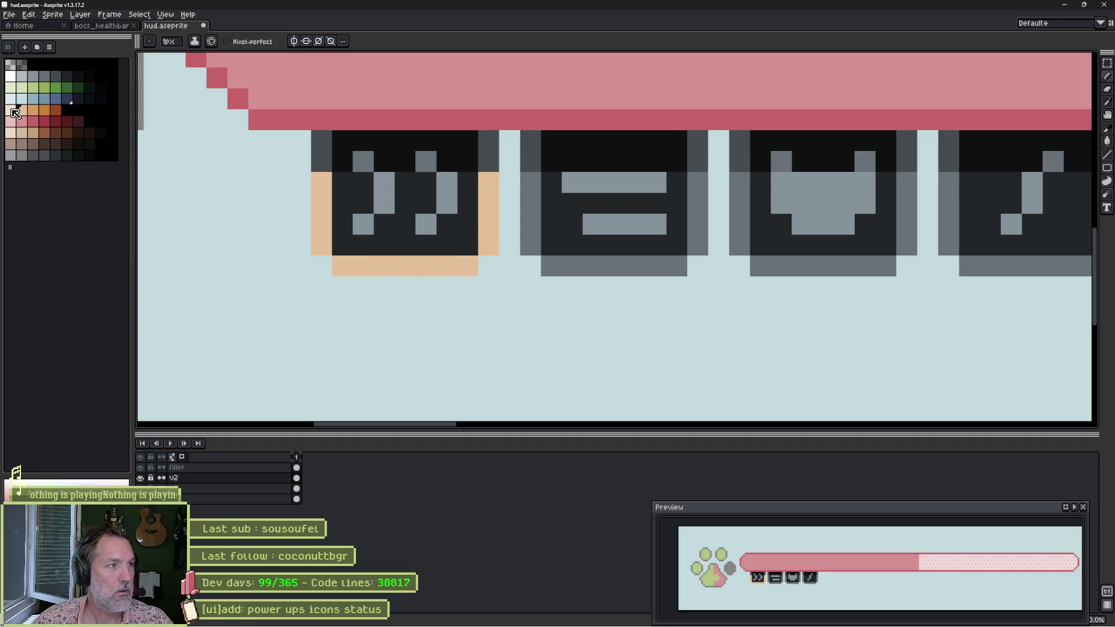
Paint the first icon's top corners and right edge darker orange.
{"action": "left_click", "coordinate": [33, 110]}
{"action": "left_click", "coordinate": [322, 161]}
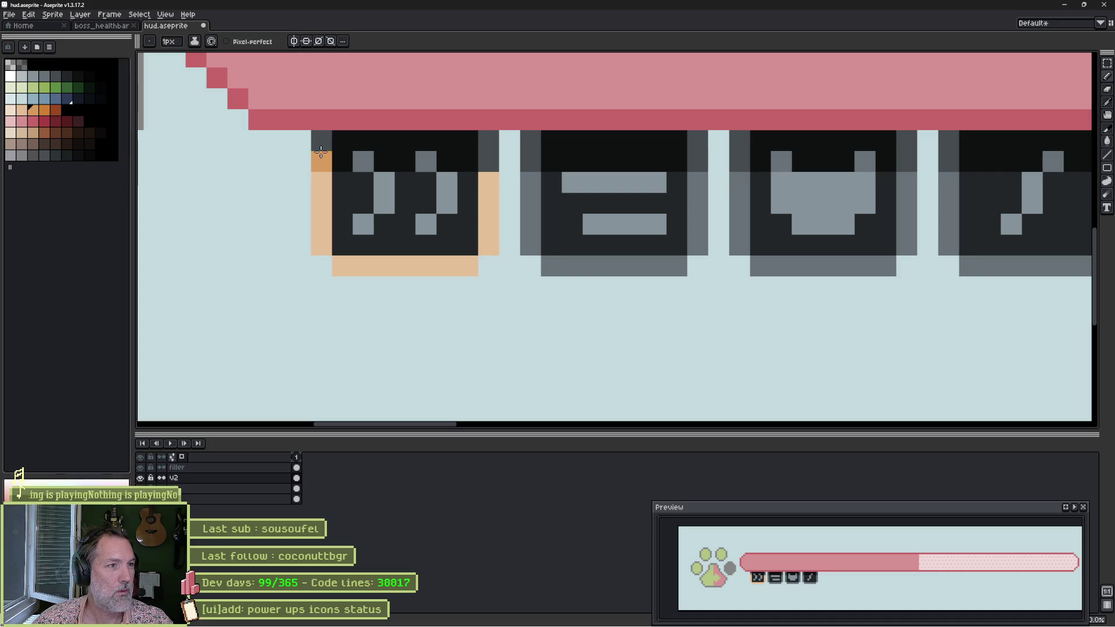
{"action": "left_click", "coordinate": [322, 140]}
{"action": "left_click", "coordinate": [463, 141]}
{"action": "key", "text": "ctrl+z"}
{"action": "left_click", "coordinate": [489, 140]}
Fill the first icon's top band with dark brown.
{"action": "left_click", "coordinate": [488, 161]}
{"action": "left_click", "coordinate": [55, 110]}
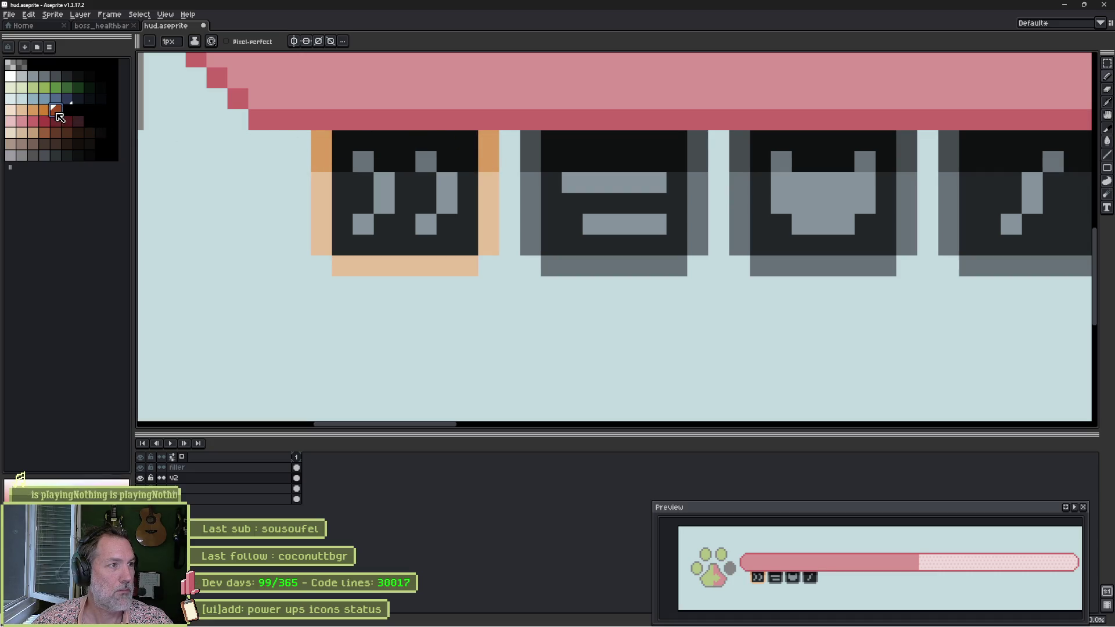
{"action": "left_click", "coordinate": [346, 141]}
{"action": "mouse_move", "coordinate": [346, 140]}
{"action": "left_mouse_down"}
{"action": "mouse_move", "coordinate": [468, 142]}
{"action": "mouse_move", "coordinate": [461, 160]}
{"action": "mouse_move", "coordinate": [343, 162]}
{"action": "left_mouse_up"}
Recolour the first icon's grey chevron pixels light peach.
{"action": "key", "text": "bracketleft"}
{"action": "key", "text": "bracketleft"}
{"action": "key", "text": "bracketleft"}
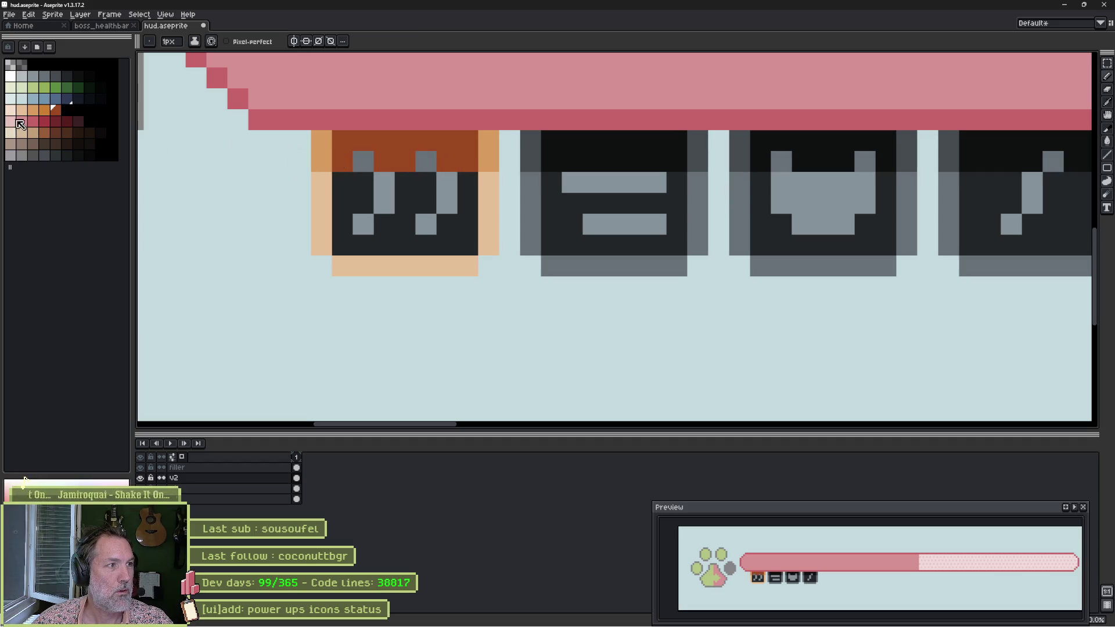
{"action": "left_click", "coordinate": [384, 183]}
{"action": "left_click", "coordinate": [384, 204]}
{"action": "left_click", "coordinate": [363, 224]}
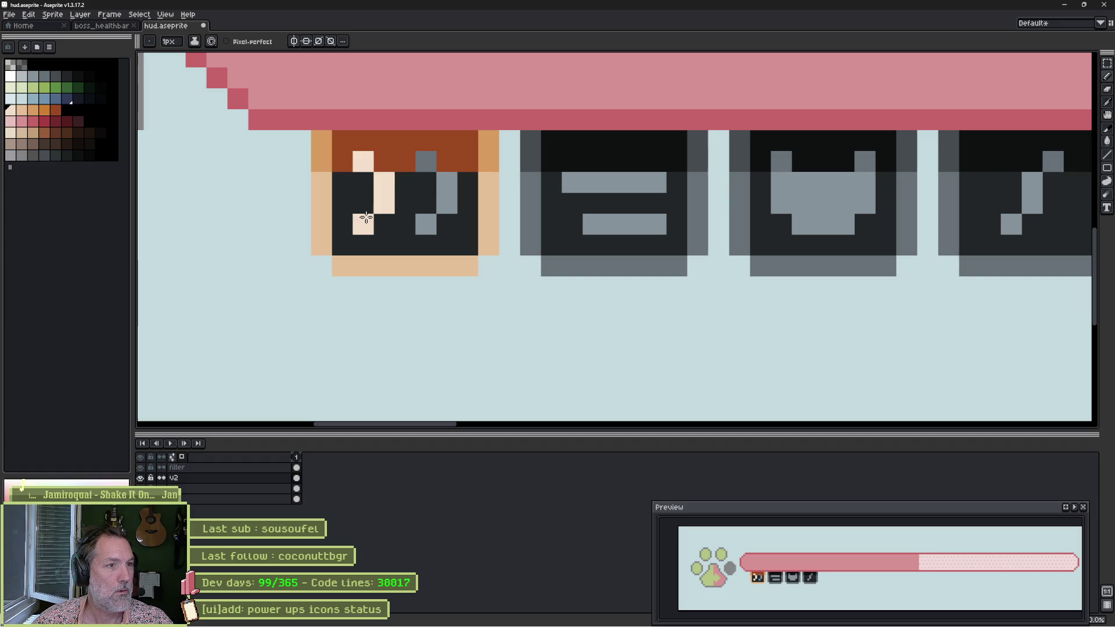
{"action": "left_click", "coordinate": [426, 161]}
{"action": "left_click", "coordinate": [447, 182]}
{"action": "left_click", "coordinate": [447, 203]}
{"action": "left_click", "coordinate": [426, 224]}
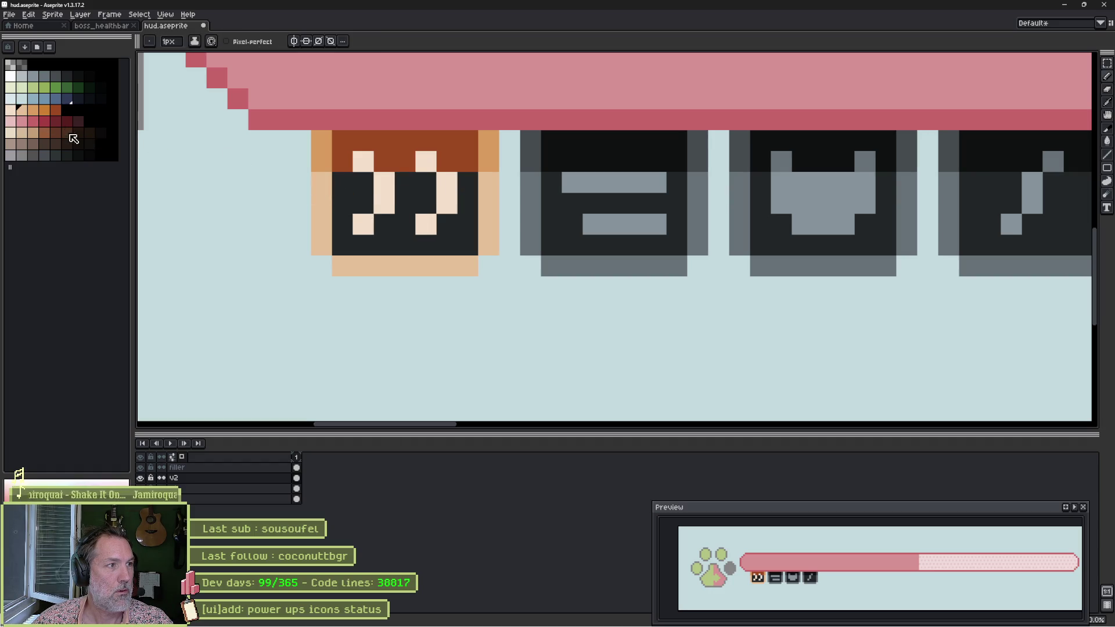
Fill the first icon's dark interior orange-tan.
{"action": "left_click", "coordinate": [33, 110]}
{"action": "left_click", "coordinate": [343, 182]}
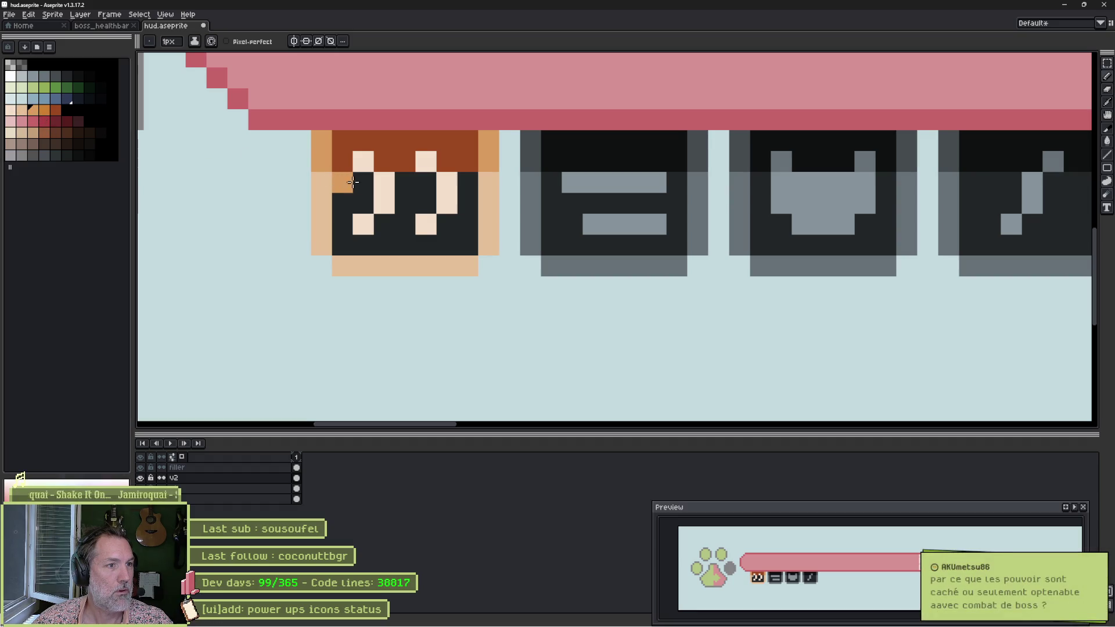
{"action": "mouse_move", "coordinate": [363, 182]}
{"action": "left_mouse_down"}
{"action": "mouse_move", "coordinate": [342, 203]}
{"action": "mouse_move", "coordinate": [352, 243]}
{"action": "mouse_move", "coordinate": [407, 216]}
{"action": "mouse_move", "coordinate": [427, 181]}
{"action": "mouse_move", "coordinate": [395, 235]}
{"action": "mouse_move", "coordinate": [451, 229]}
{"action": "mouse_move", "coordinate": [467, 213]}
{"action": "mouse_move", "coordinate": [486, 219]}
{"action": "left_mouse_up"}
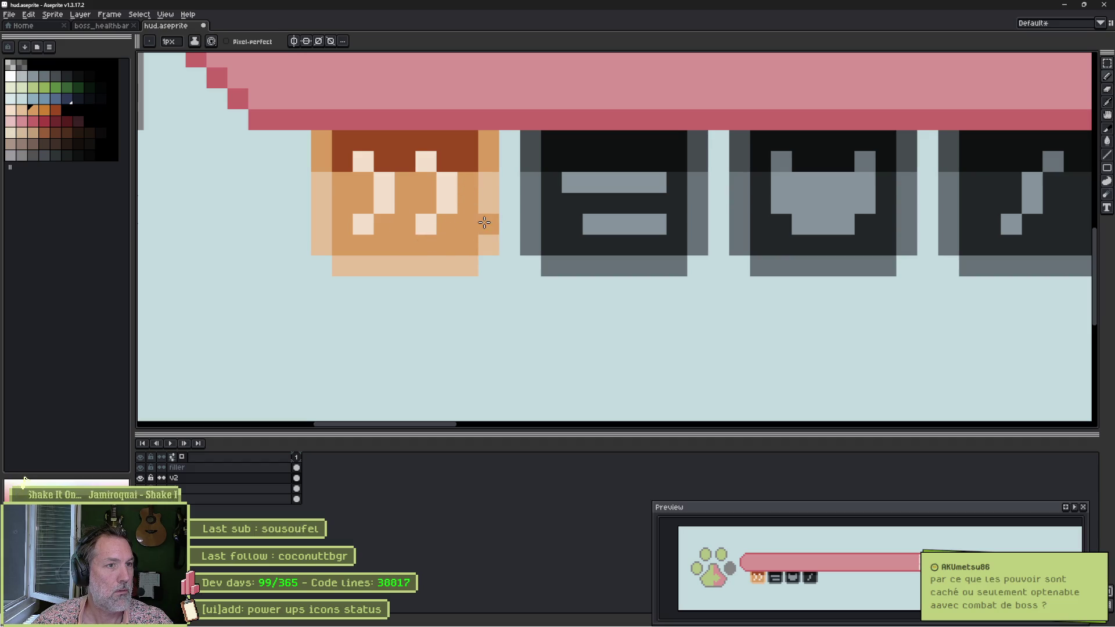
Save hud.aseprite with the orange first power-up icon.
{"action": "scroll", "coordinate": [485, 219], "scroll_direction": "down", "scroll_amount": 3}
{"action": "left_click_drag", "start_coordinate": [599, 241], "coordinate": [547, 256]}
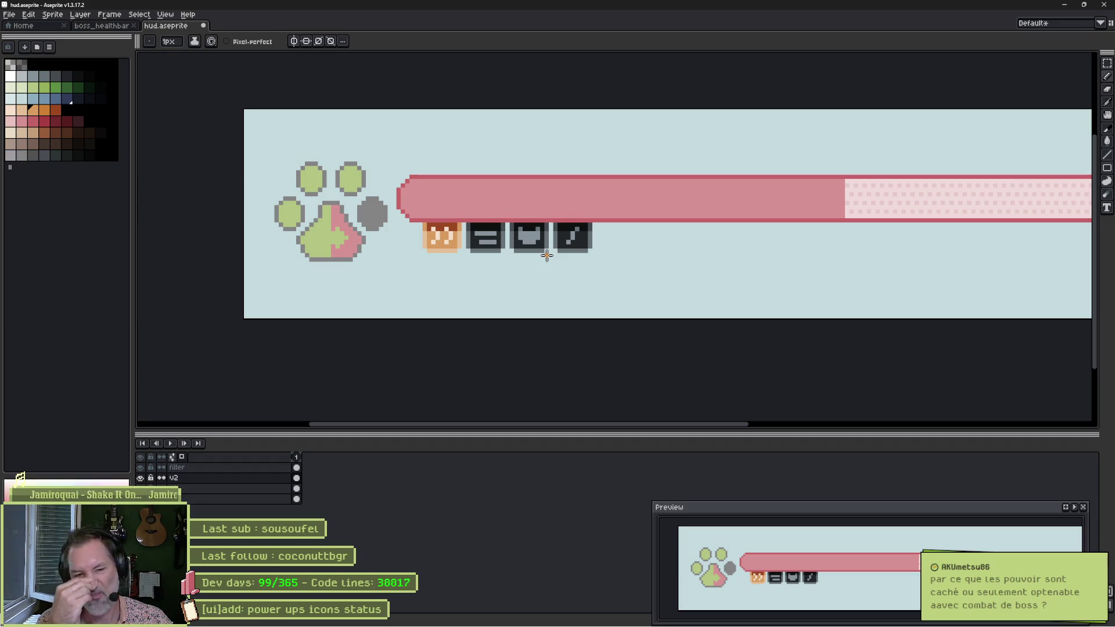
{"action": "scroll", "coordinate": [558, 244], "scroll_direction": "down", "scroll_amount": 2}
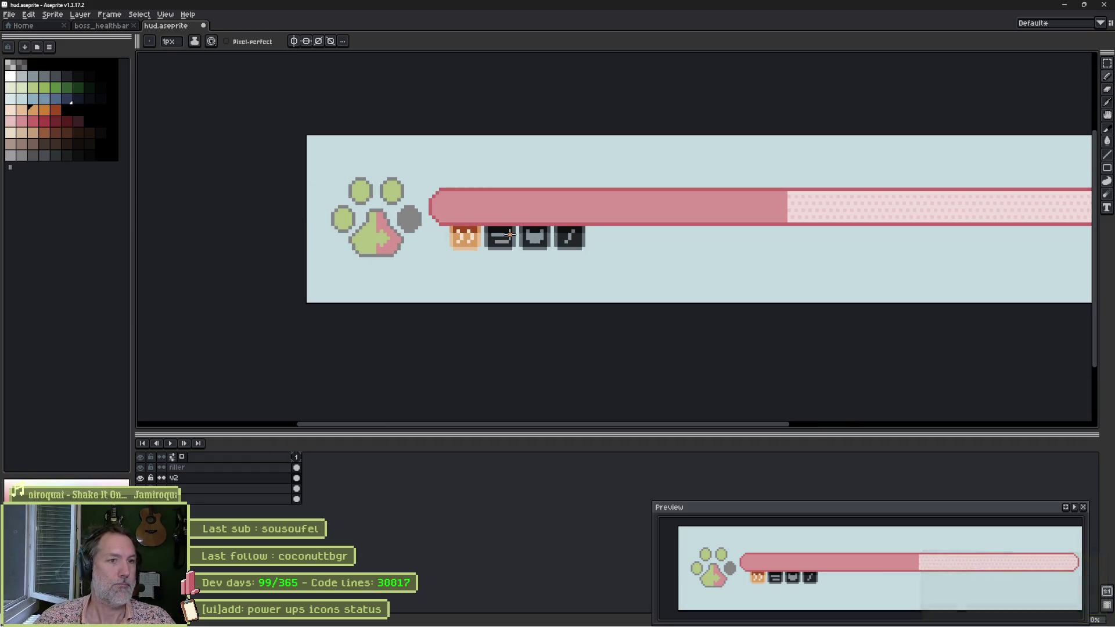
{"action": "scroll", "coordinate": [594, 236], "scroll_direction": "up", "scroll_amount": 1}
{"action": "key", "text": "ctrl+s"}
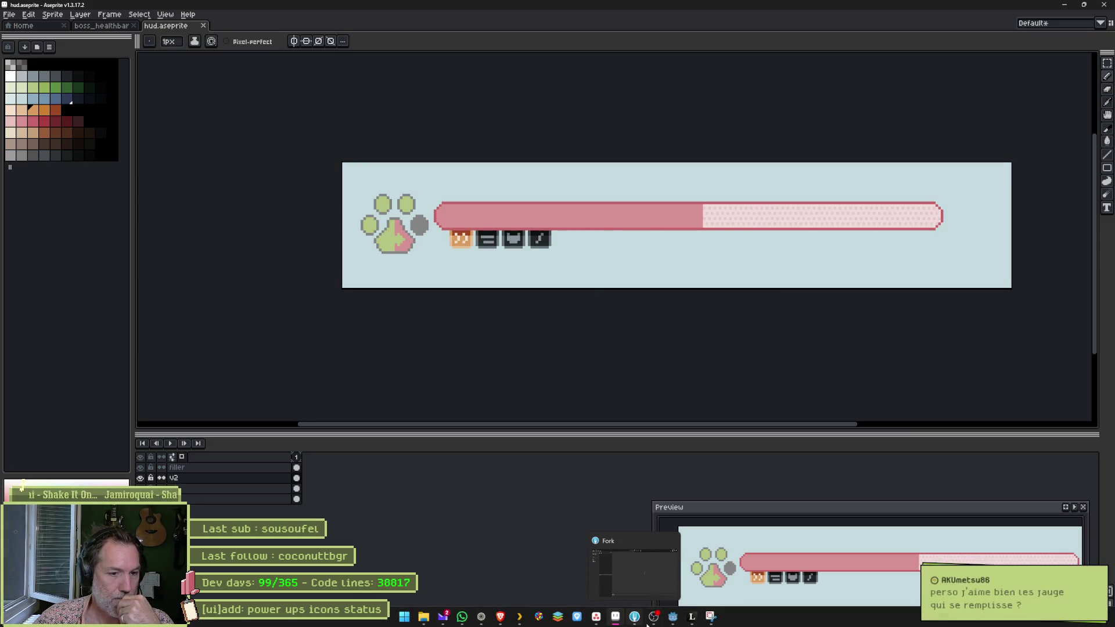
Bring Godot forward and open the valais_hills_p2 level scene.
{"action": "left_click", "coordinate": [678, 620]}
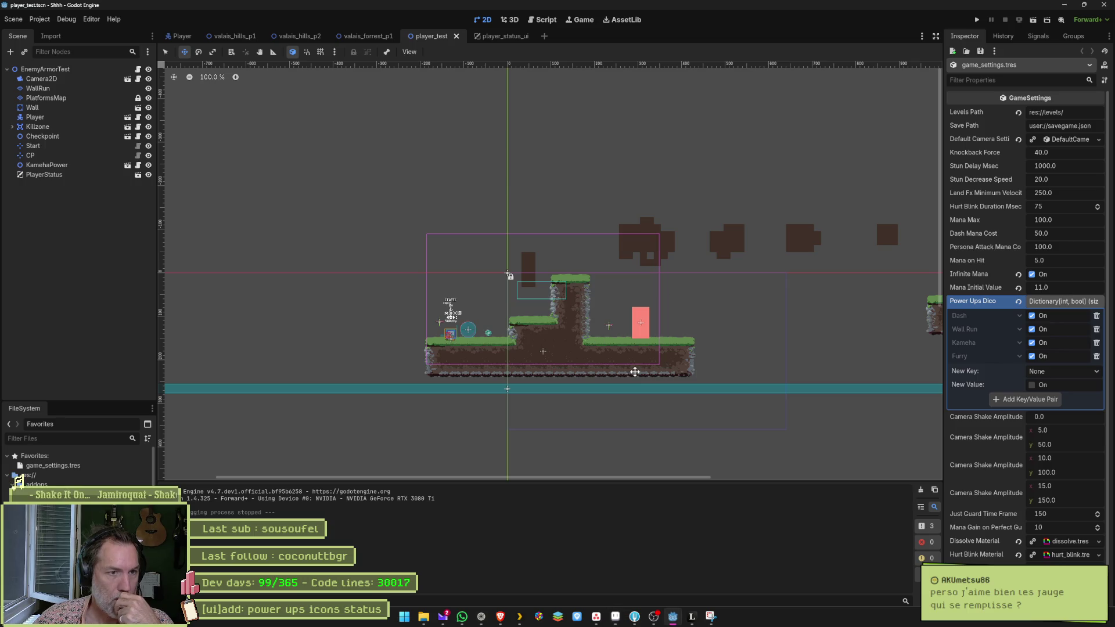
{"action": "left_click", "coordinate": [362, 38]}
{"action": "left_click", "coordinate": [301, 38]}
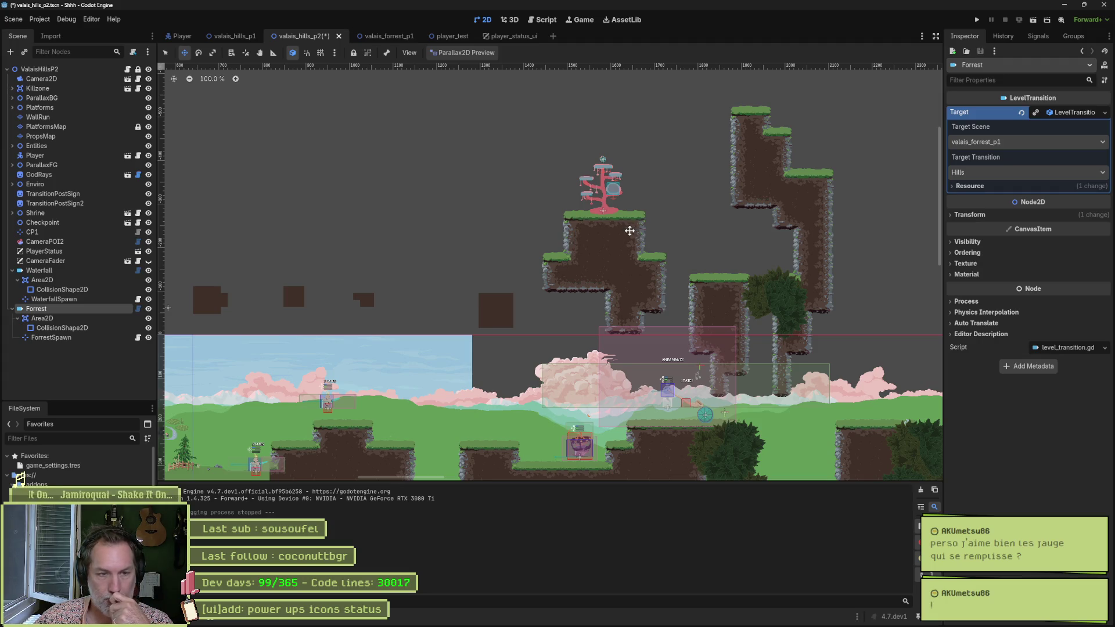
{"action": "scroll", "coordinate": [614, 427], "scroll_direction": "right", "scroll_amount": 5}
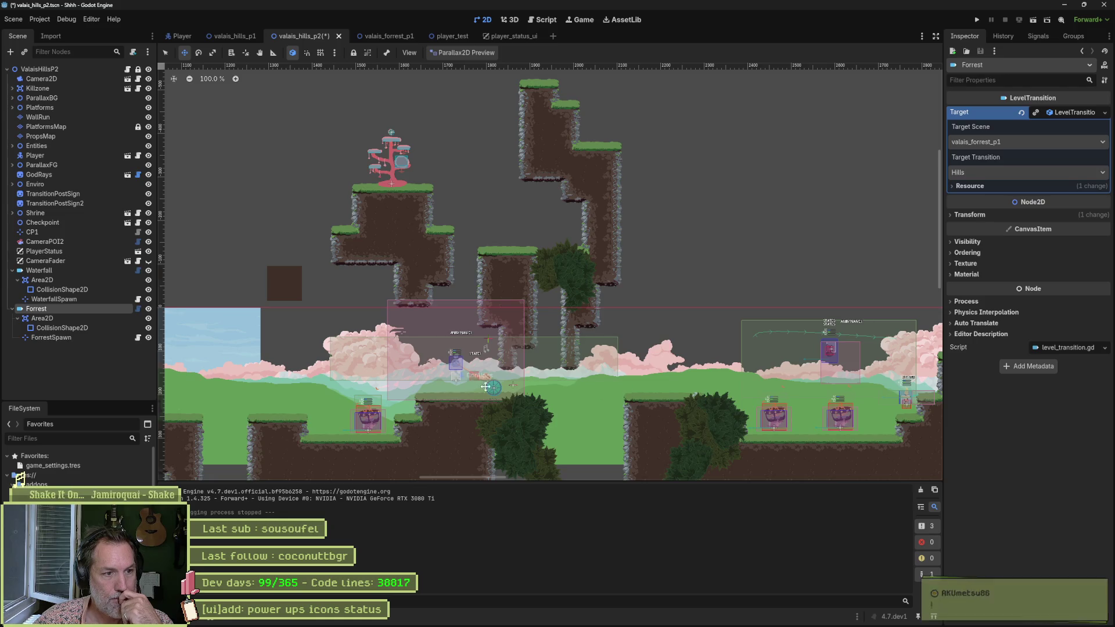
{"action": "scroll", "coordinate": [633, 394], "scroll_direction": "left", "scroll_amount": 5}
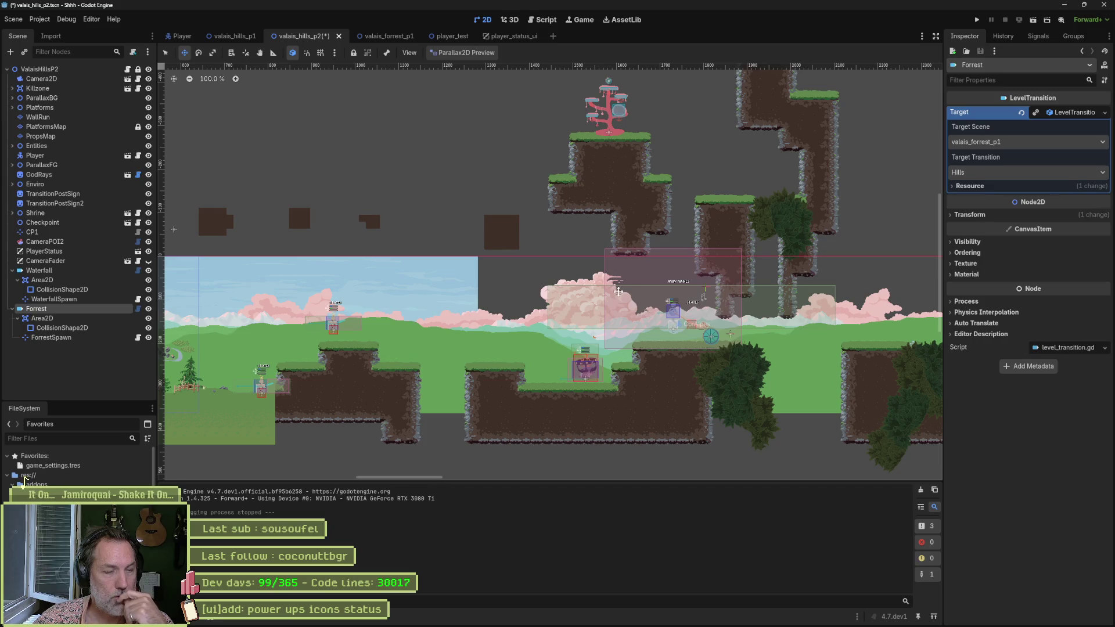
Browse the valais_forrest_p1 level's layout, then return to valais_hills_p2.
{"action": "left_click", "coordinate": [373, 33]}
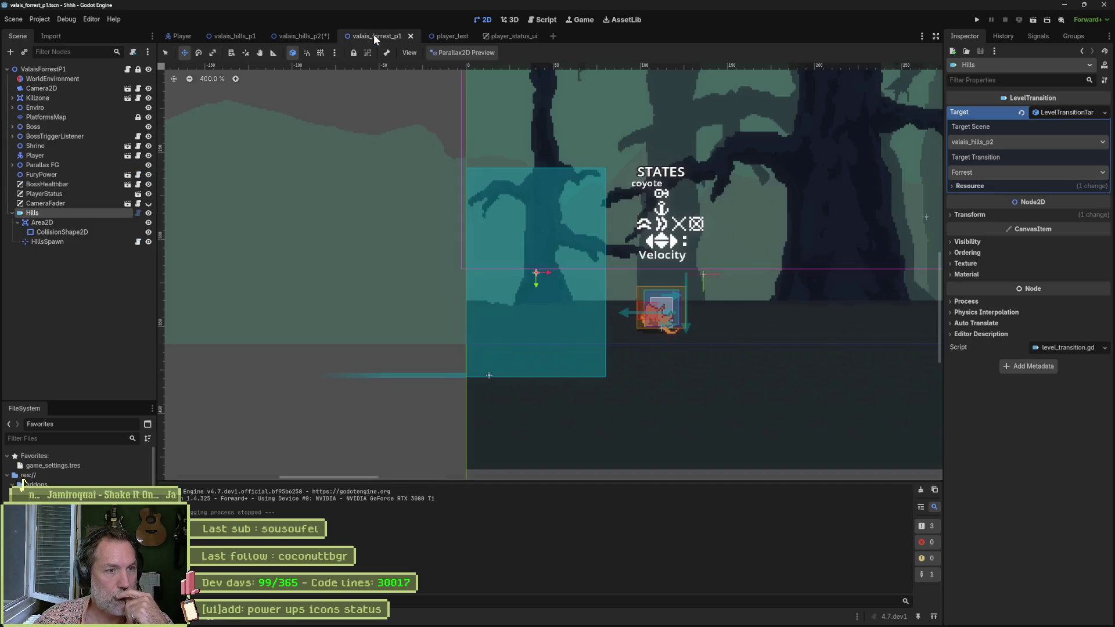
{"action": "scroll", "coordinate": [294, 299], "scroll_direction": "down", "scroll_amount": 8}
{"action": "scroll", "coordinate": [295, 299], "scroll_direction": "right", "scroll_amount": 10}
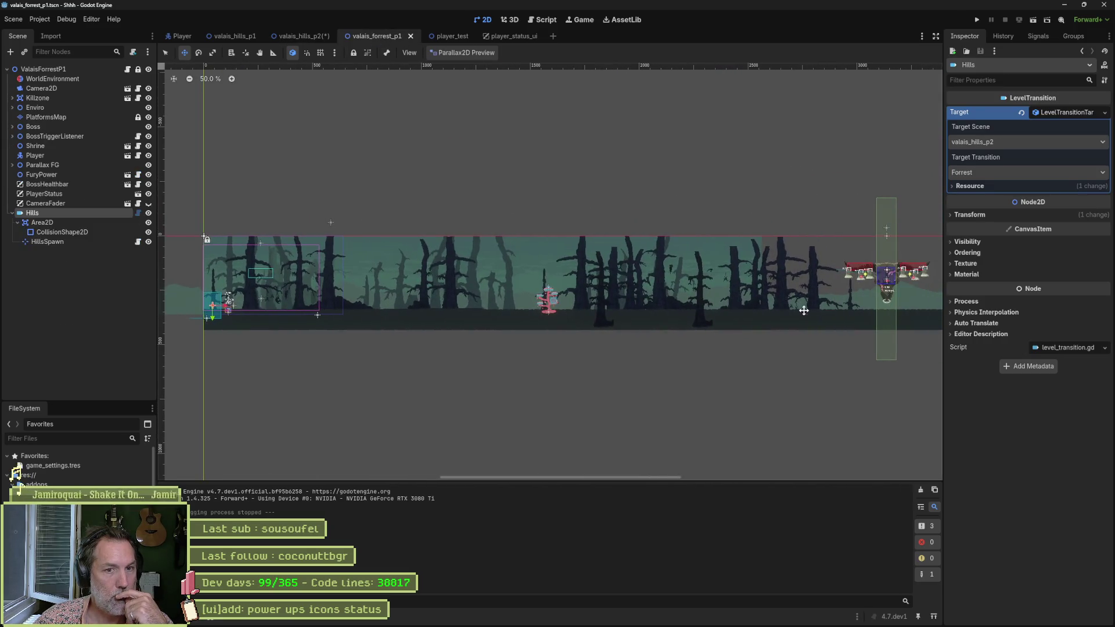
{"action": "scroll", "coordinate": [613, 321], "scroll_direction": "up", "scroll_amount": 3}
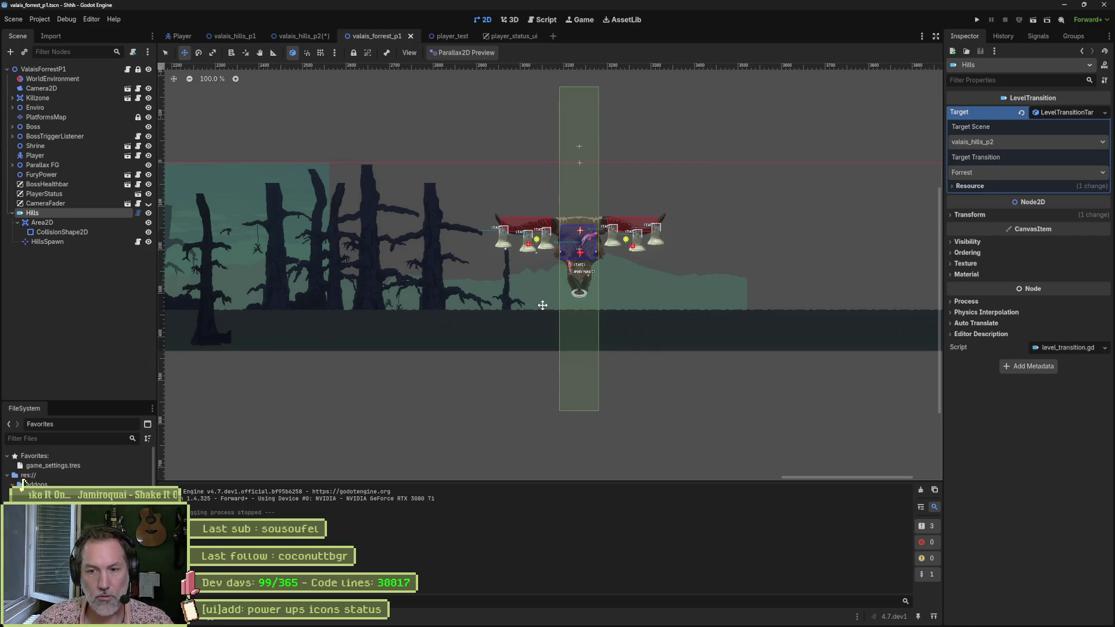
{"action": "left_click_drag", "start_coordinate": [431, 313], "coordinate": [813, 336]}
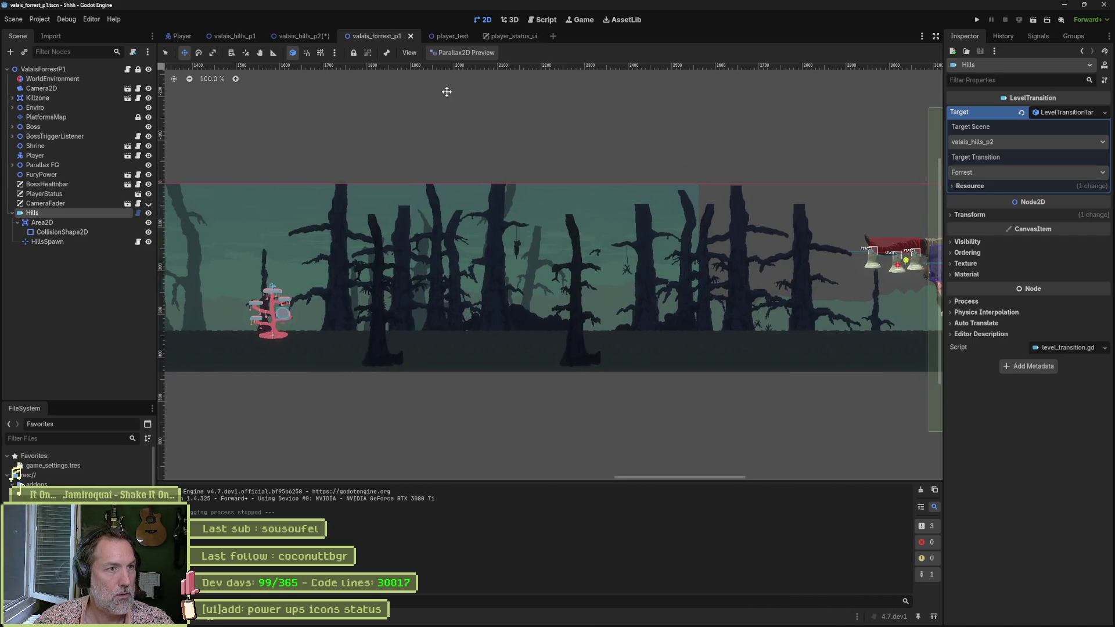
{"action": "left_click", "coordinate": [302, 36]}
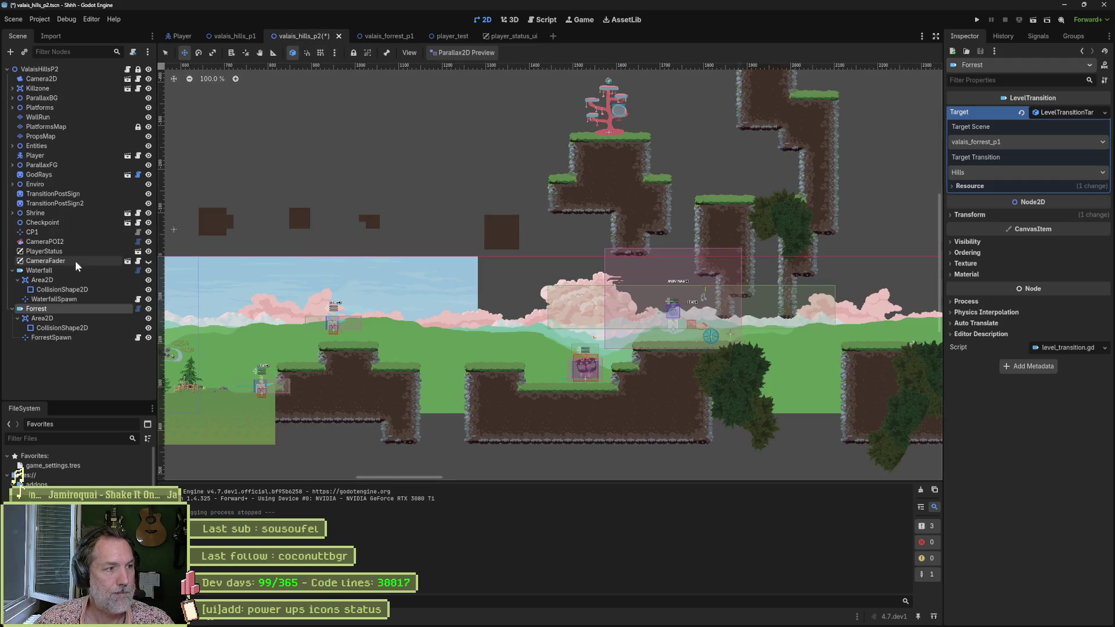
Select the Player node in the Scene dock to inspect its properties.
{"action": "left_click", "coordinate": [35, 155]}
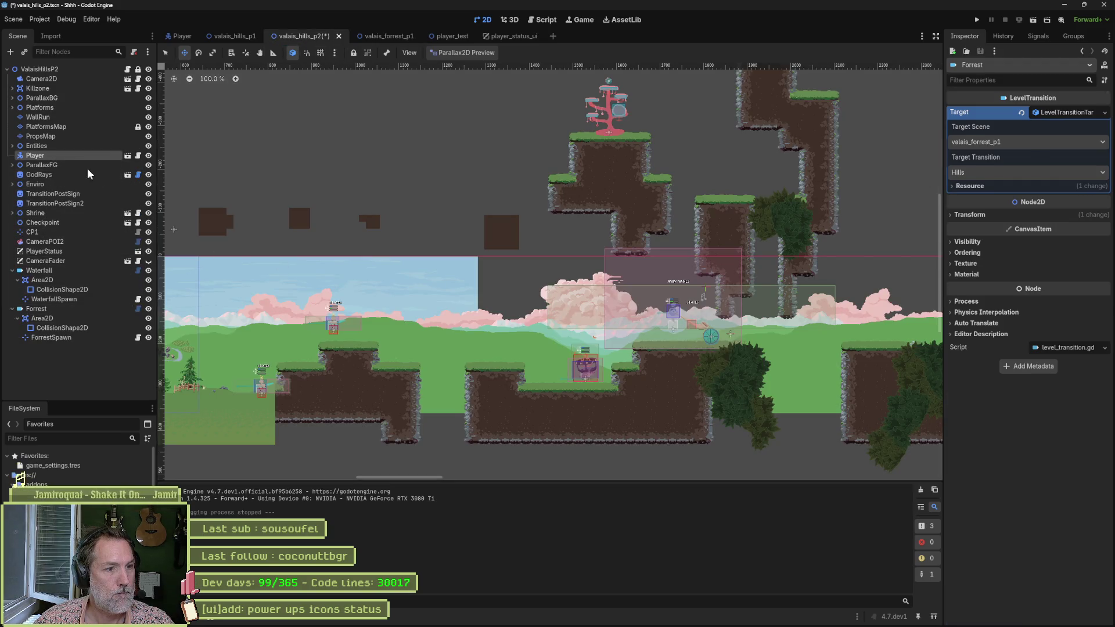
{"action": "scroll", "coordinate": [286, 273], "scroll_direction": "down", "scroll_amount": 2}
{"action": "left_click_drag", "start_coordinate": [347, 265], "coordinate": [491, 268]}
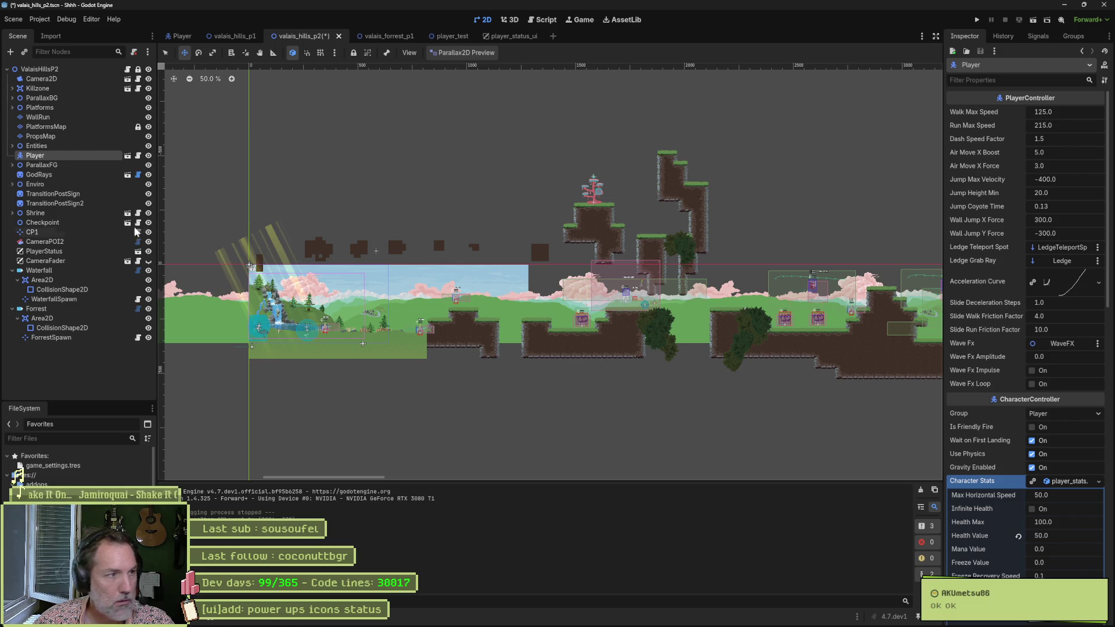
{"action": "left_click", "coordinate": [52, 175]}
{"action": "left_click", "coordinate": [58, 156]}
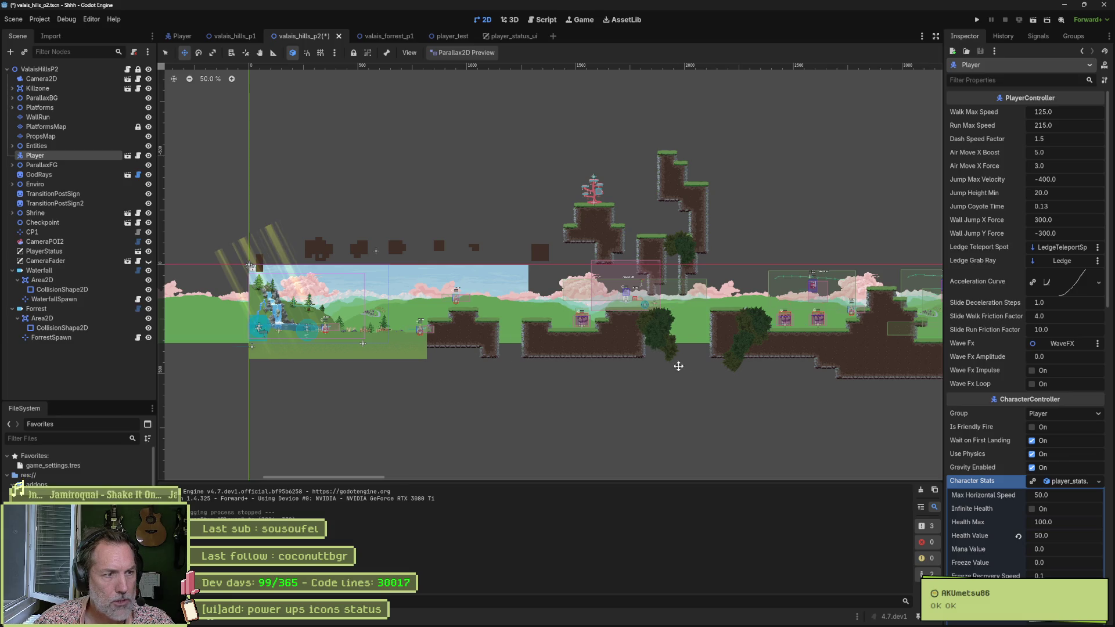
{"action": "scroll", "coordinate": [771, 363], "scroll_direction": "down", "scroll_amount": 2}
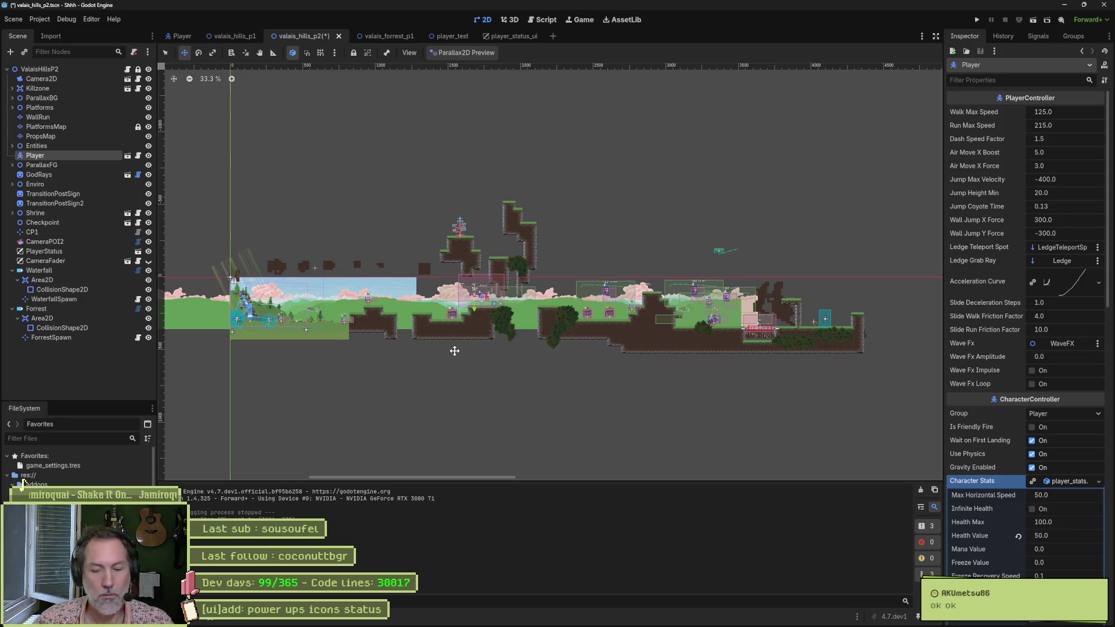
Run the level and jump the cat up the ledges toward the red wheel target.
{"action": "key", "text": "F5"}
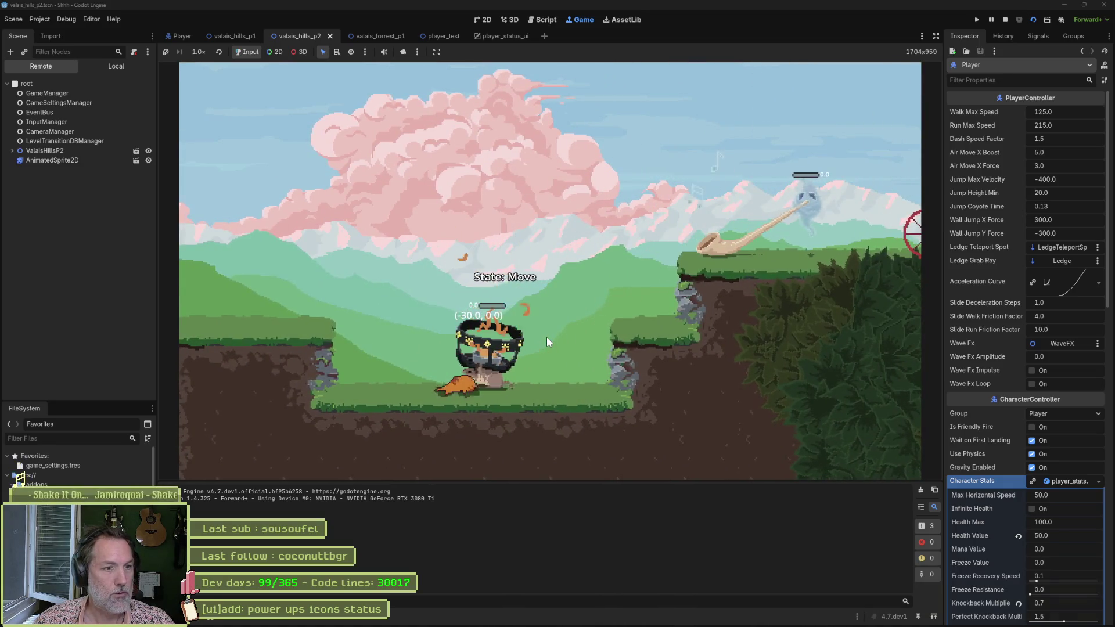
{"action": "key", "text": "space"}
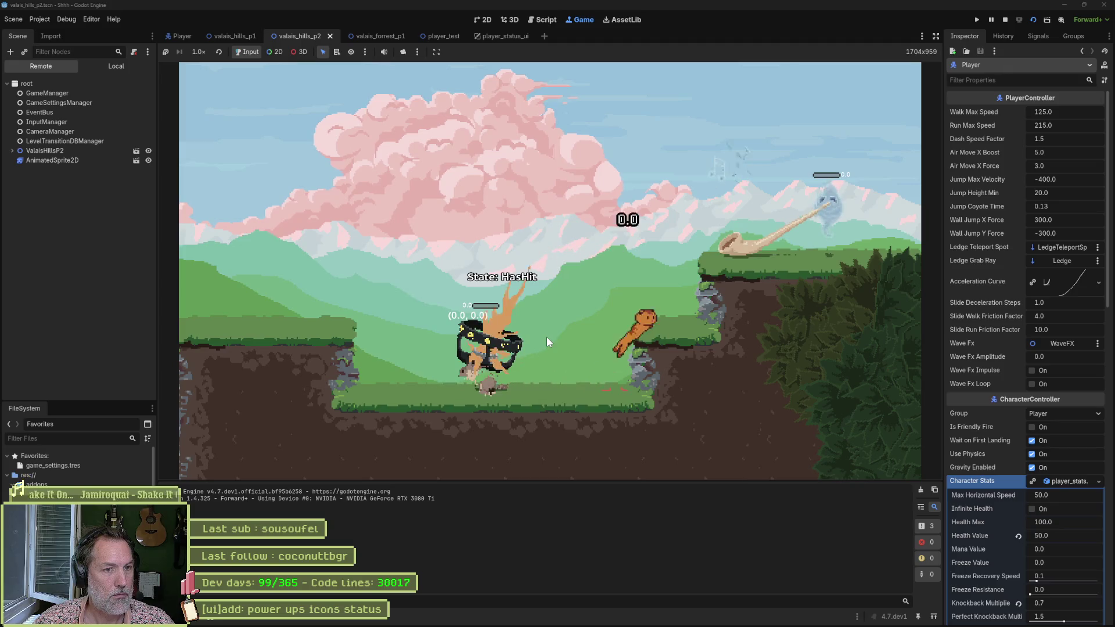
{"action": "key", "text": "Down"}
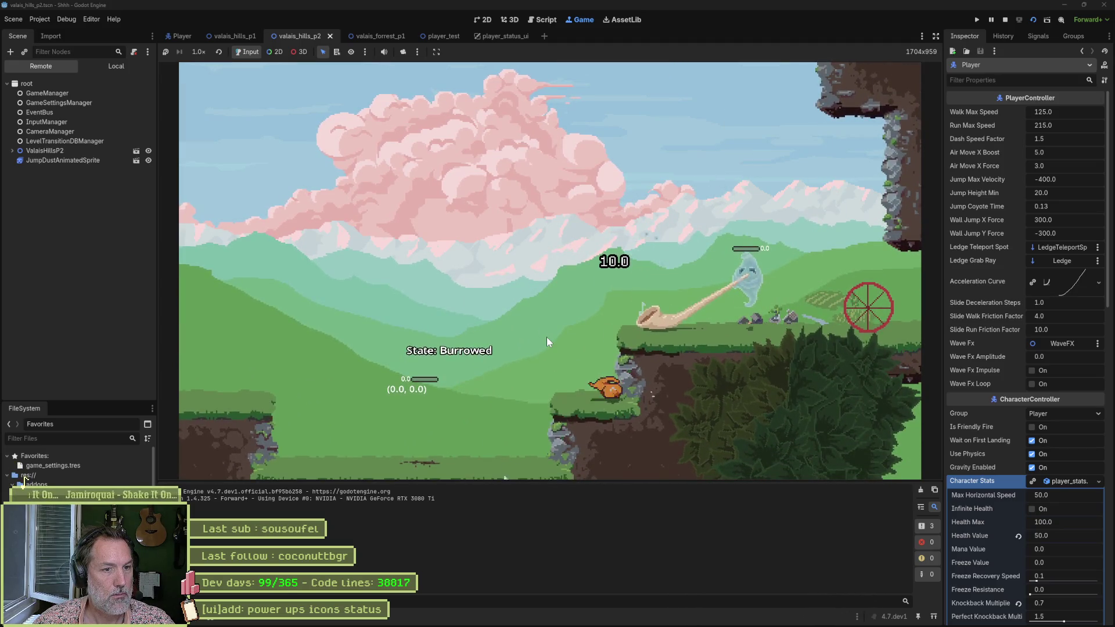
{"action": "key", "text": "space"}
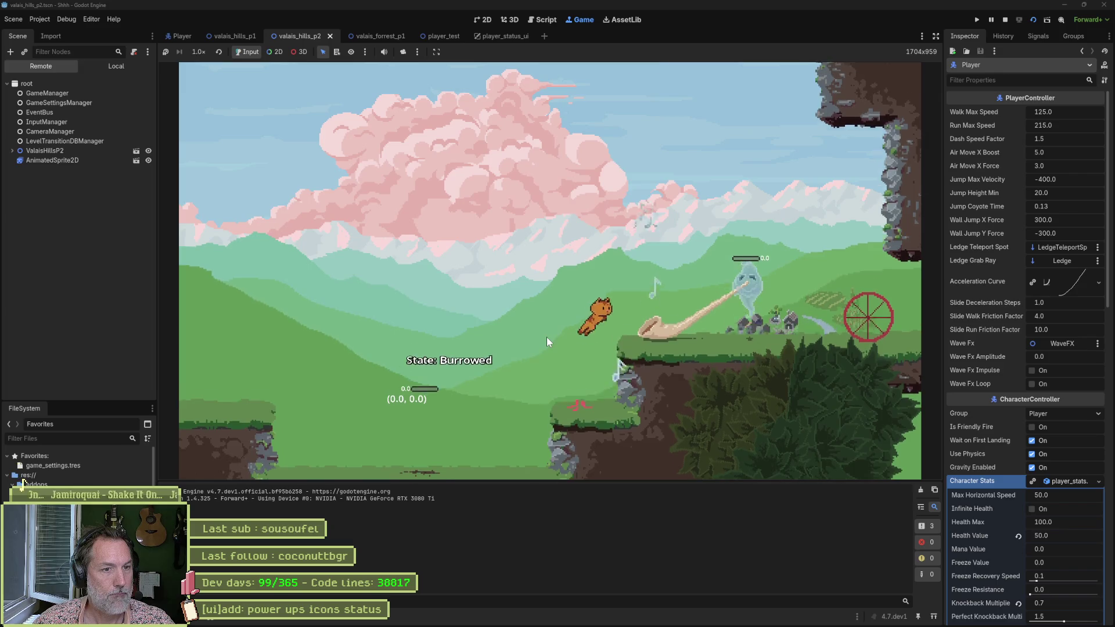
{"action": "key", "text": "Right"}
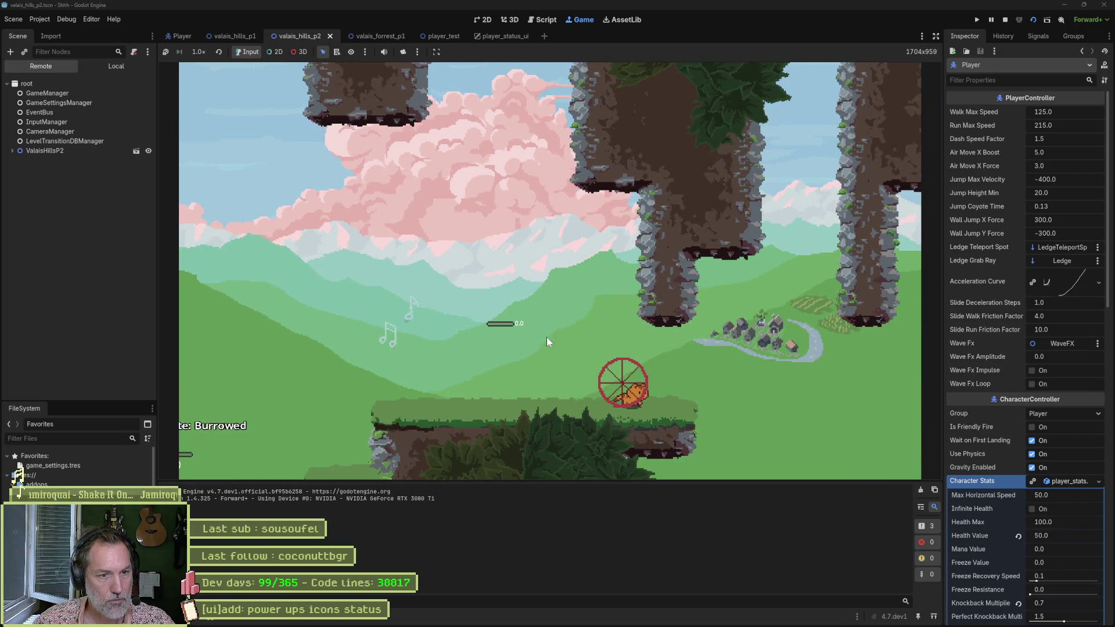
{"action": "key", "text": "Right"}
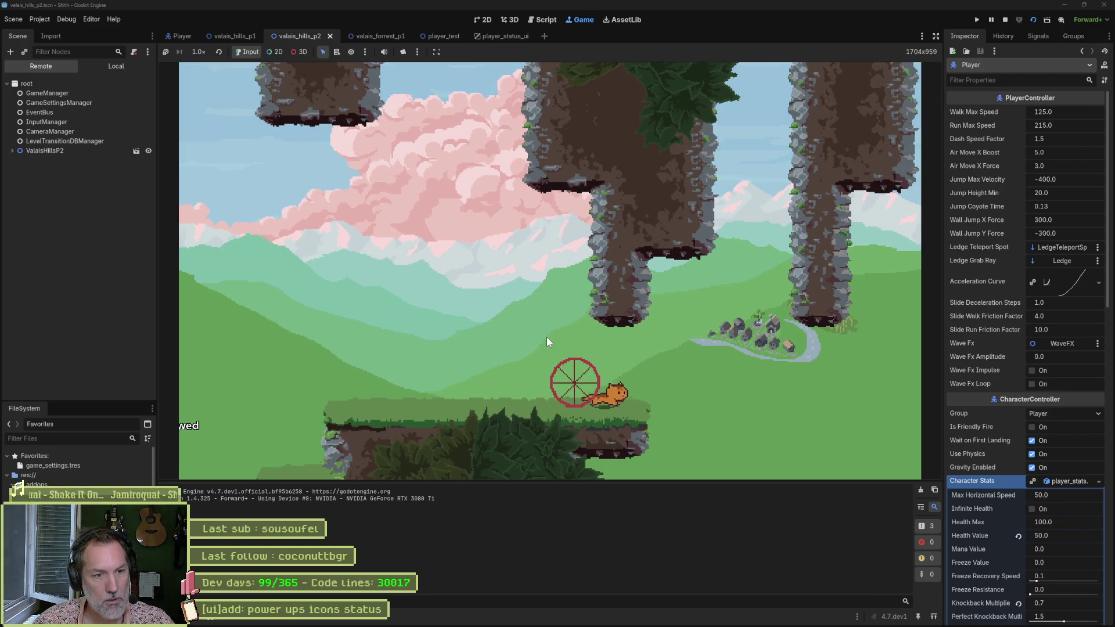
{"action": "key", "text": "space"}
{"action": "key", "text": "Right"}
Climb the shaft, reach the tree platform, run down the cliff, then stop the game.
{"action": "key", "text": "space"}
{"action": "key", "text": "space"}
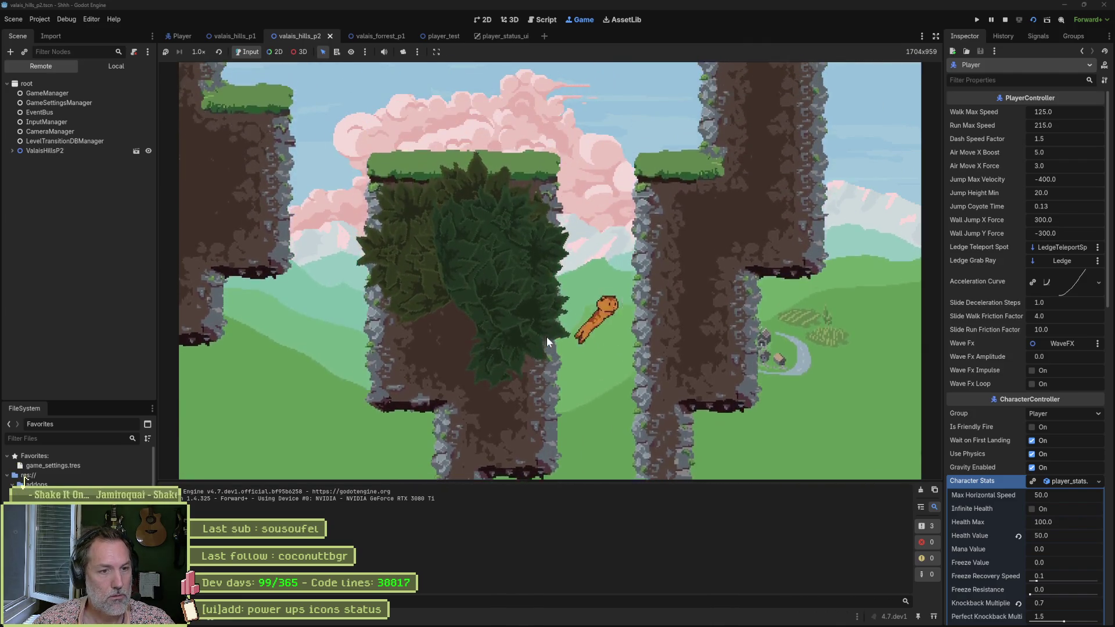
{"action": "key", "text": "Left"}
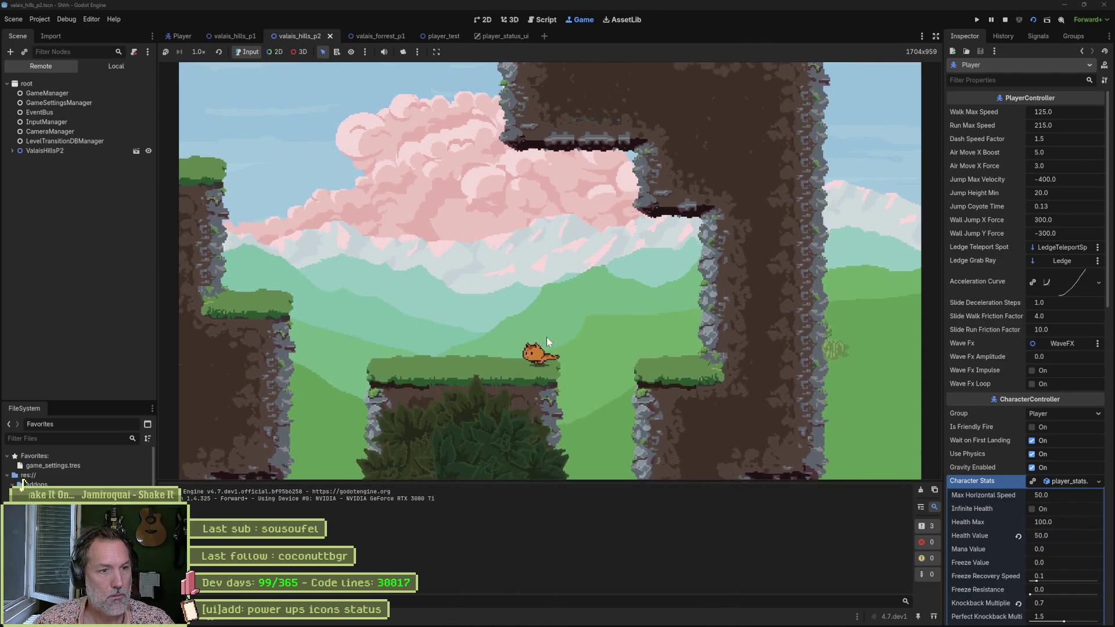
{"action": "key", "text": "space"}
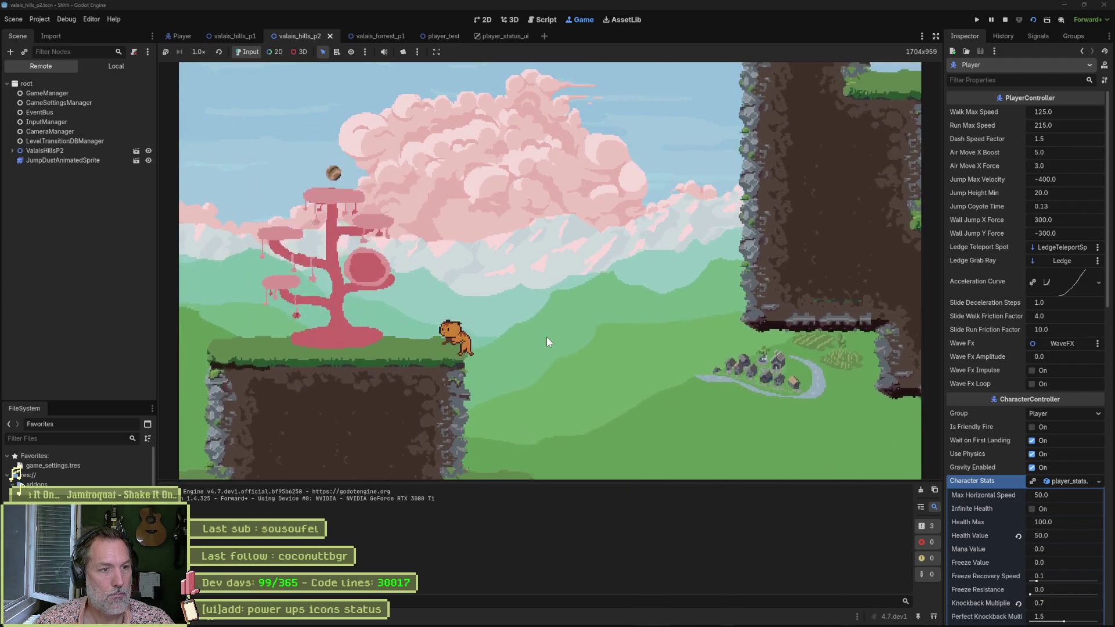
{"action": "key", "text": "Left"}
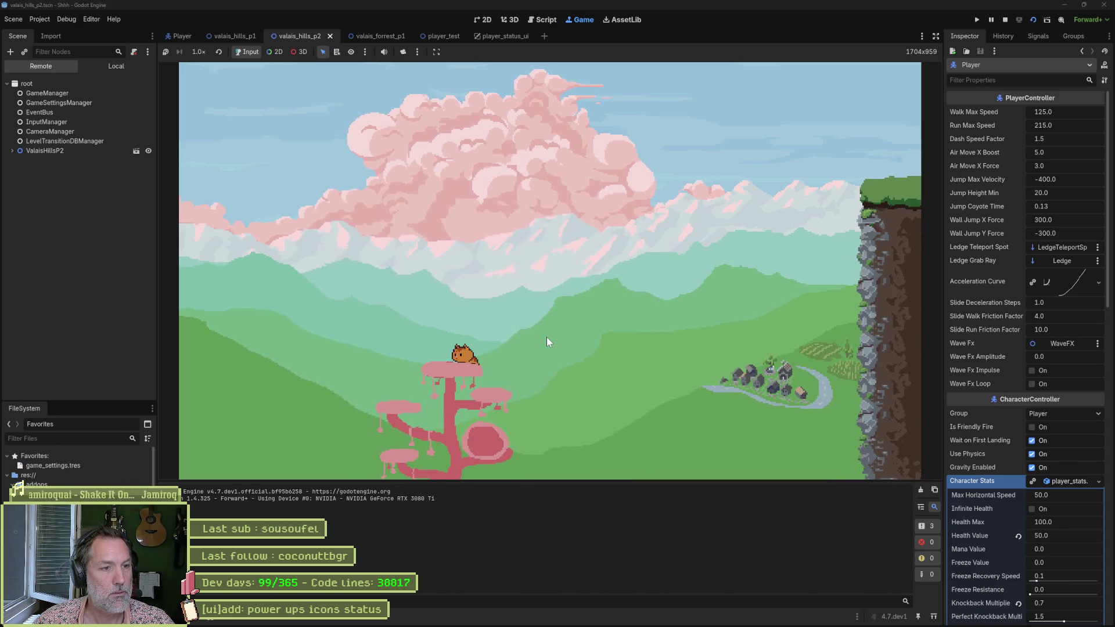
{"action": "key", "text": "Right"}
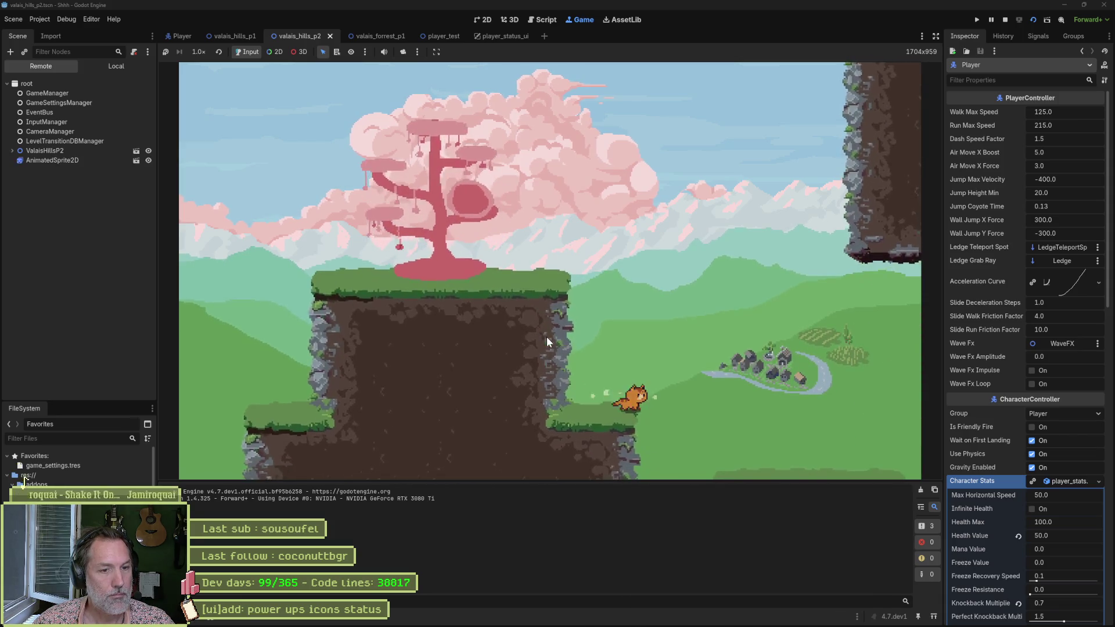
{"action": "key", "text": "space"}
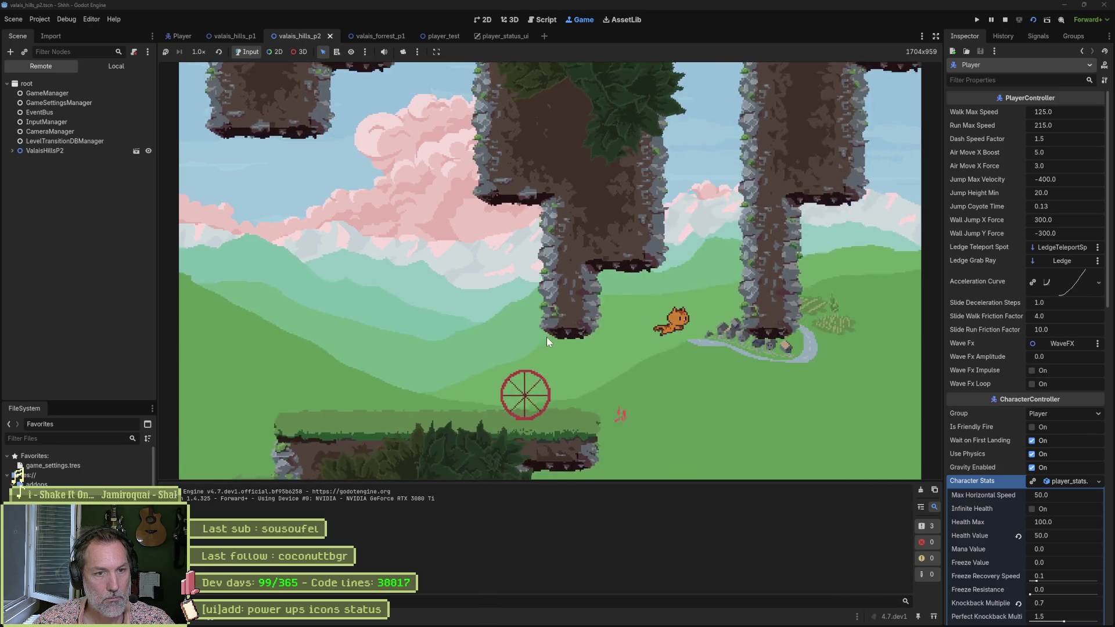
{"action": "key", "text": "Right"}
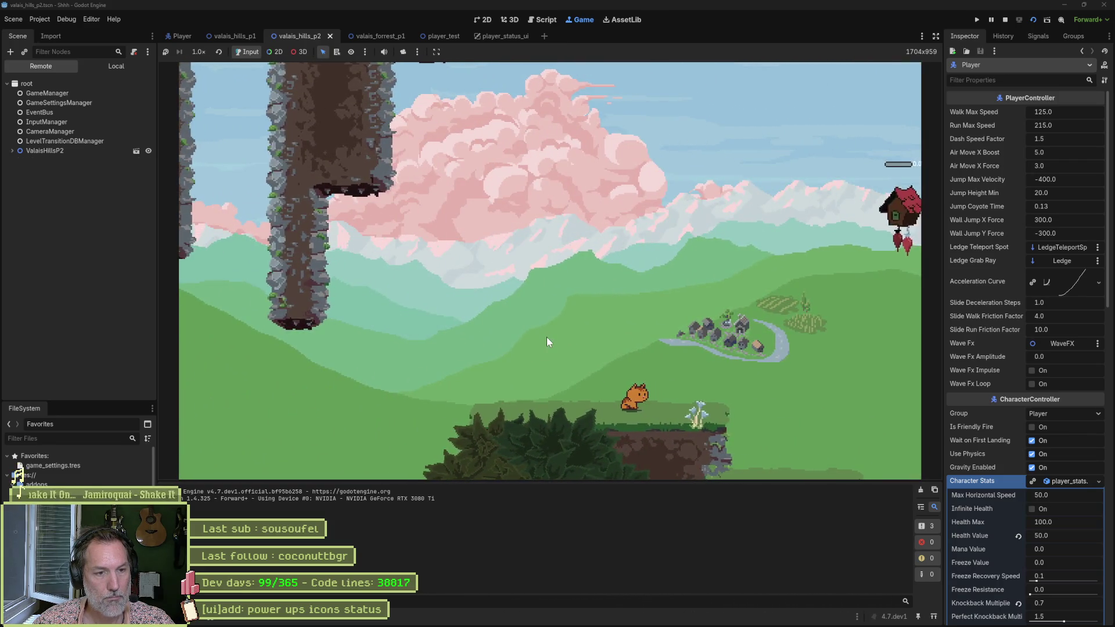
{"action": "key", "text": "F8"}
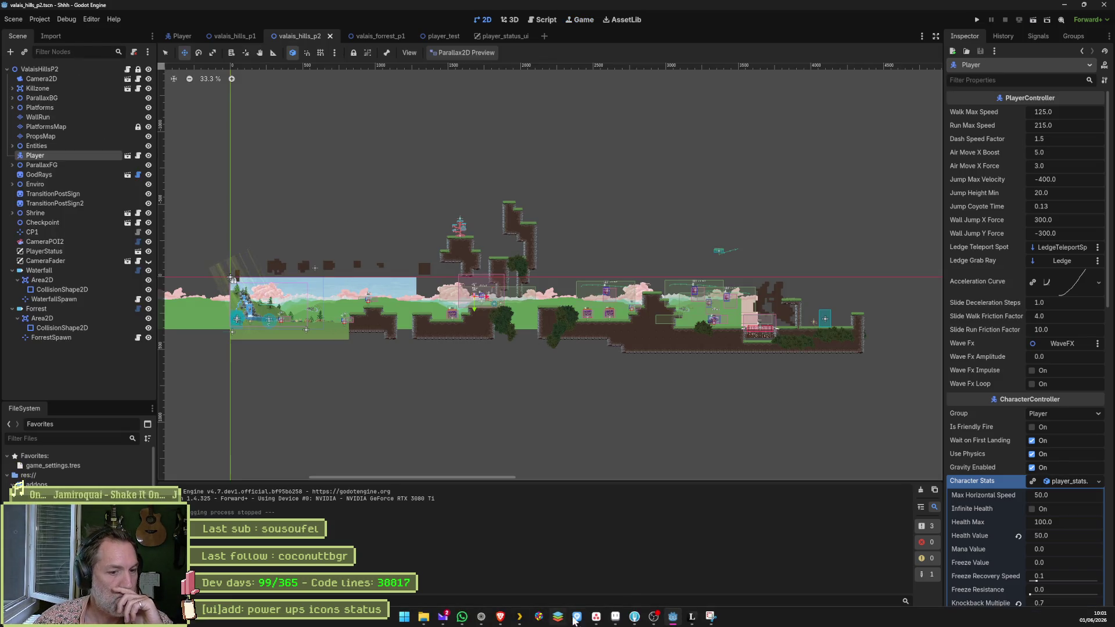
Reimport the updated HUD sprite in valais_hills_p1, run the game to test it, then stop.
{"action": "mouse_move", "coordinate": [615, 617]}
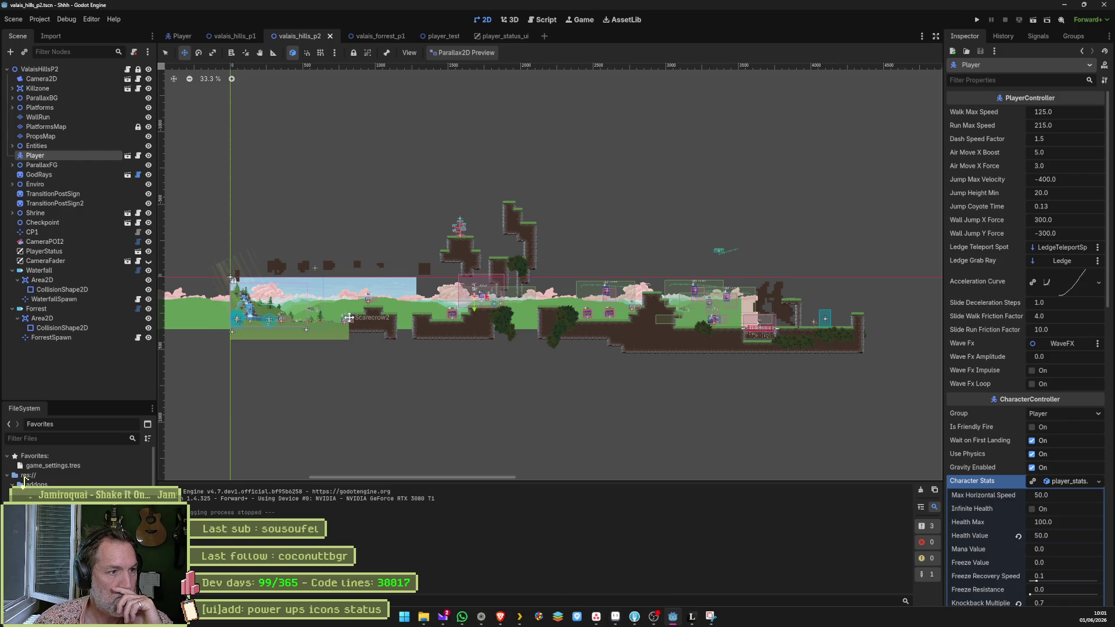
{"action": "left_click", "coordinate": [231, 36]}
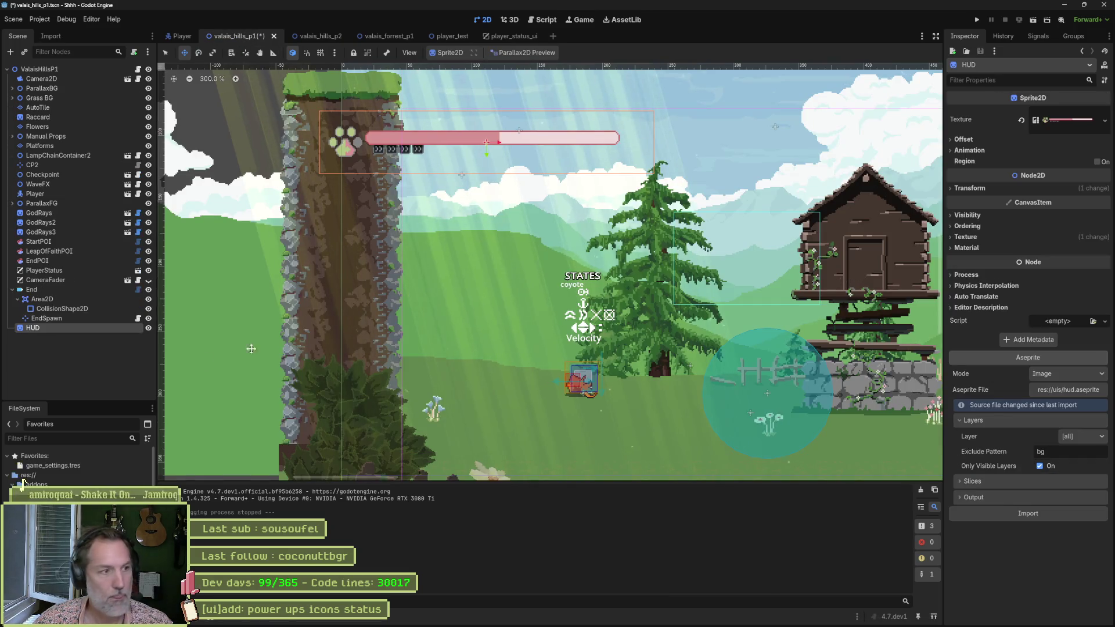
{"action": "left_click", "coordinate": [1037, 514]}
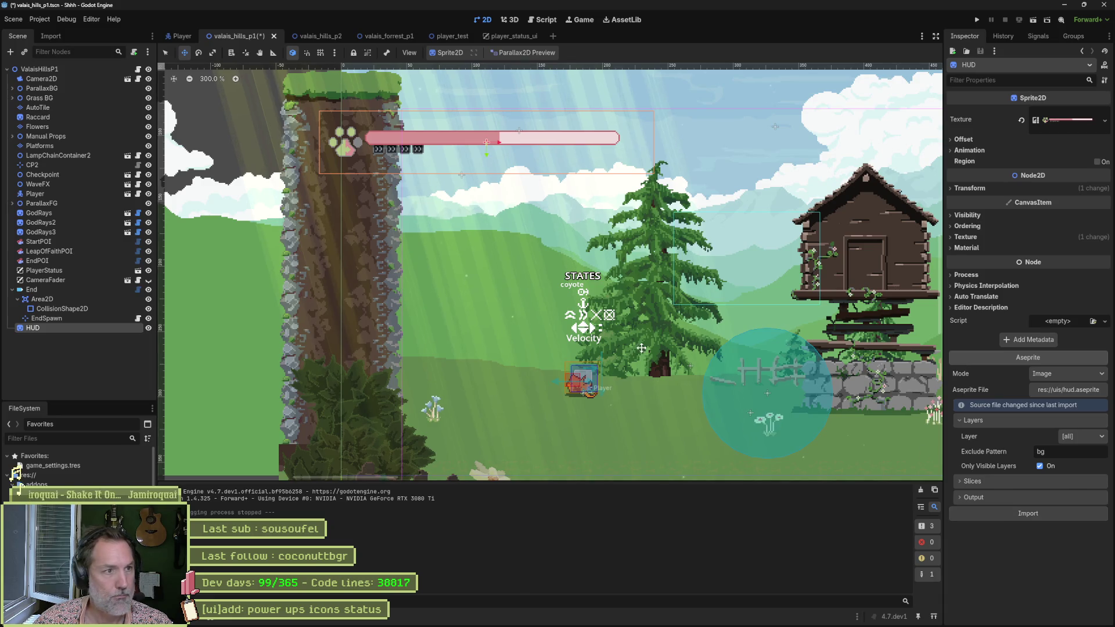
{"action": "key", "text": "F5"}
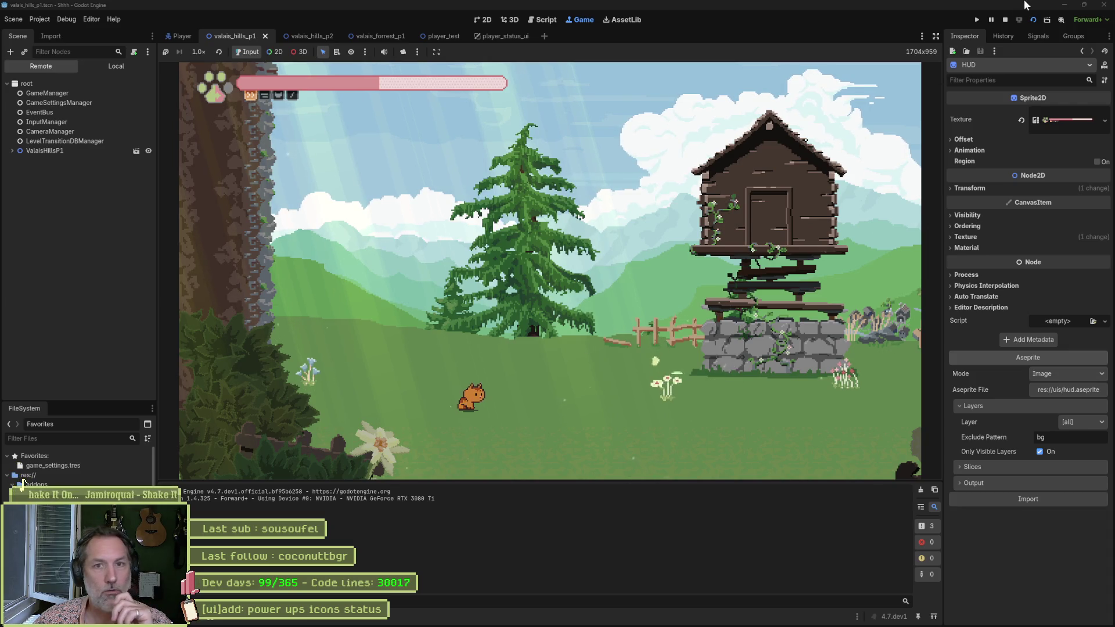
{"action": "key", "text": "F8"}
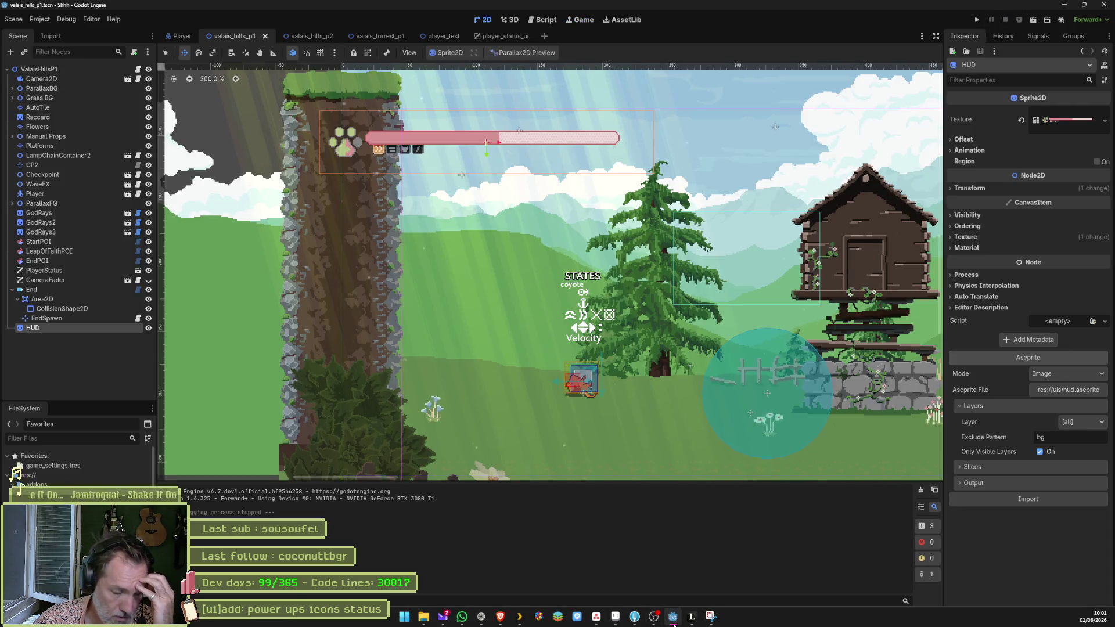
{"action": "mouse_move", "coordinate": [674, 623]}
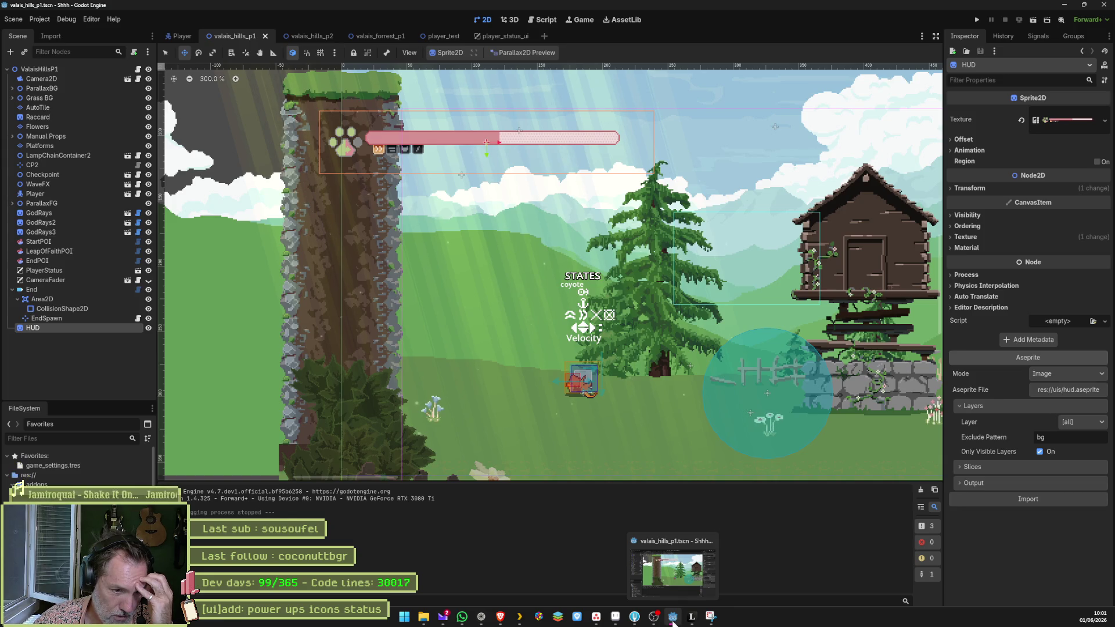
Add a new layer in hud.aseprite and paint a 7px blue orb below the orange icon.
{"action": "left_click", "coordinate": [654, 619]}
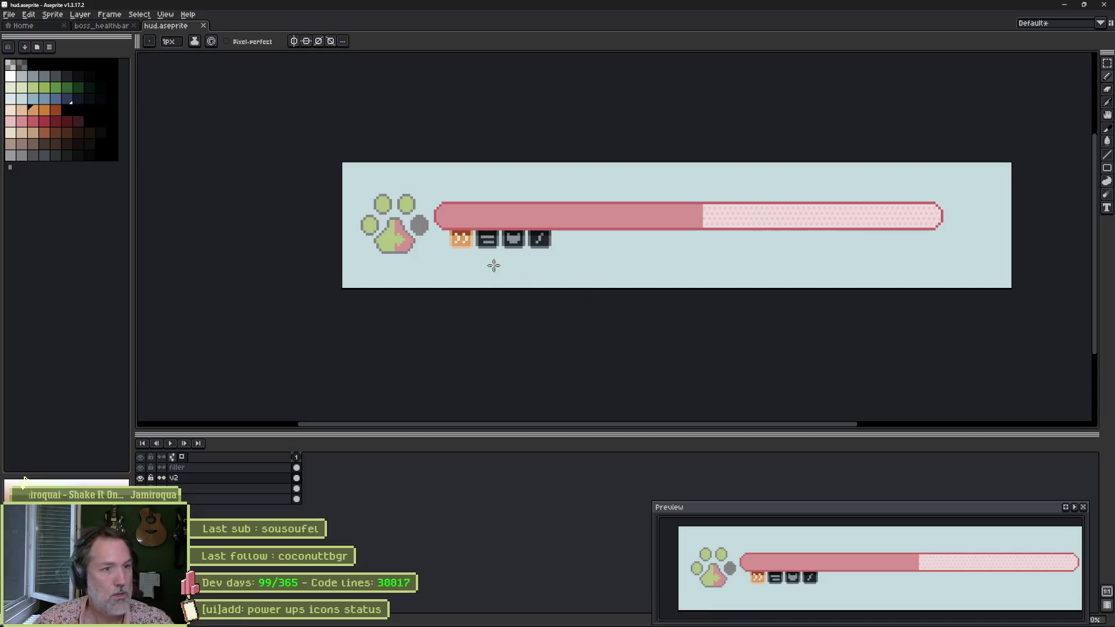
{"action": "scroll", "coordinate": [448, 259], "scroll_direction": "up", "scroll_amount": 5}
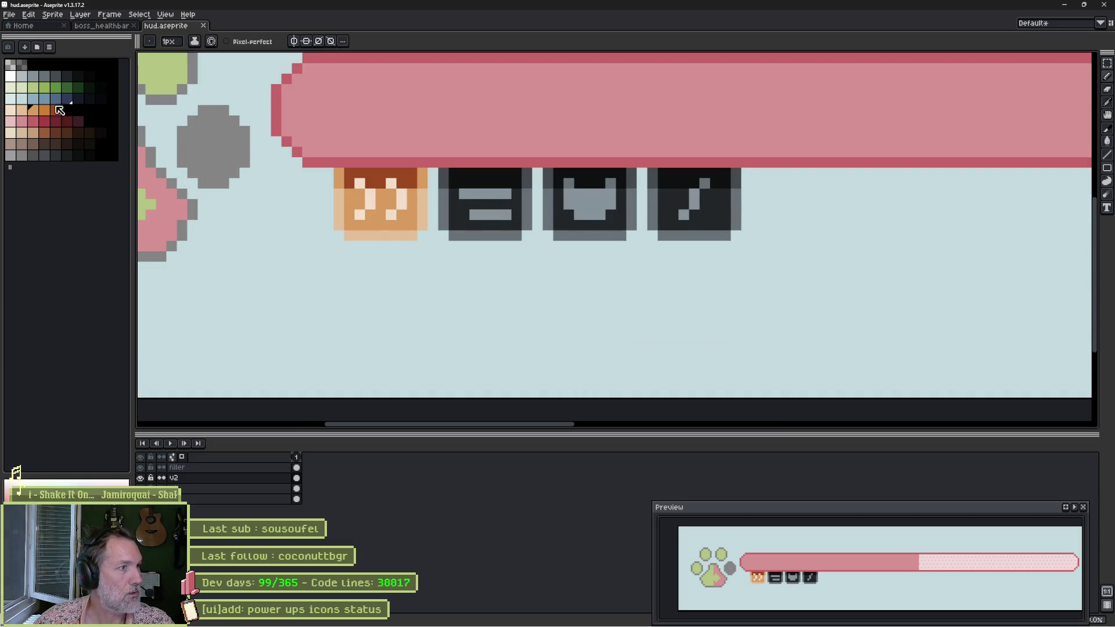
{"action": "key", "text": "shift+n"}
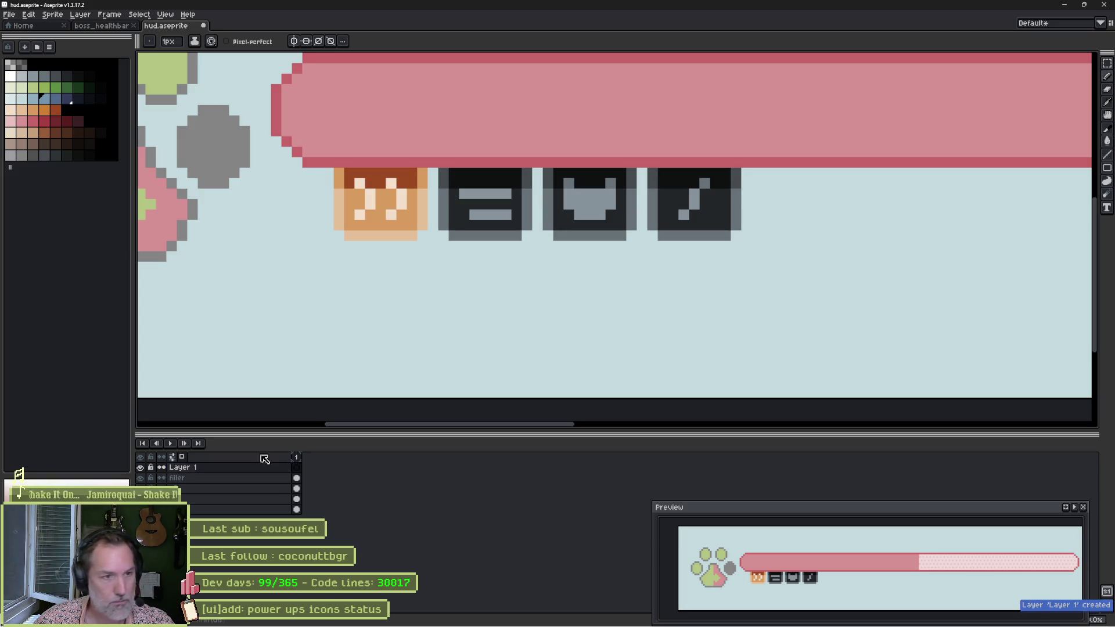
{"action": "key", "text": "plus"}
{"action": "key", "text": "plus"}
{"action": "key", "text": "plus"}
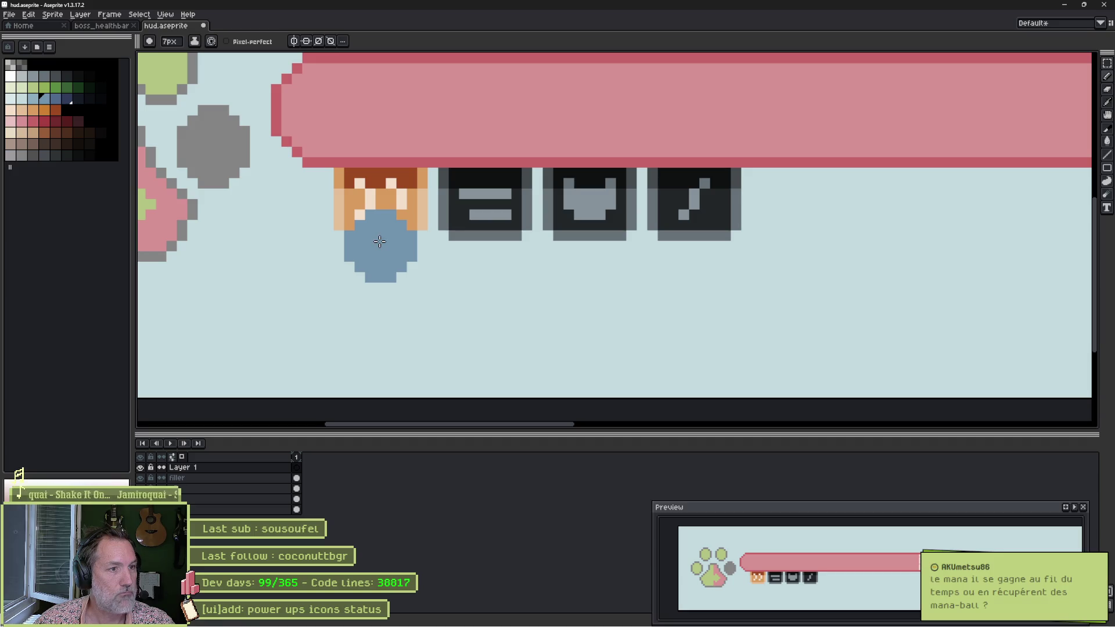
{"action": "left_click", "coordinate": [381, 277]}
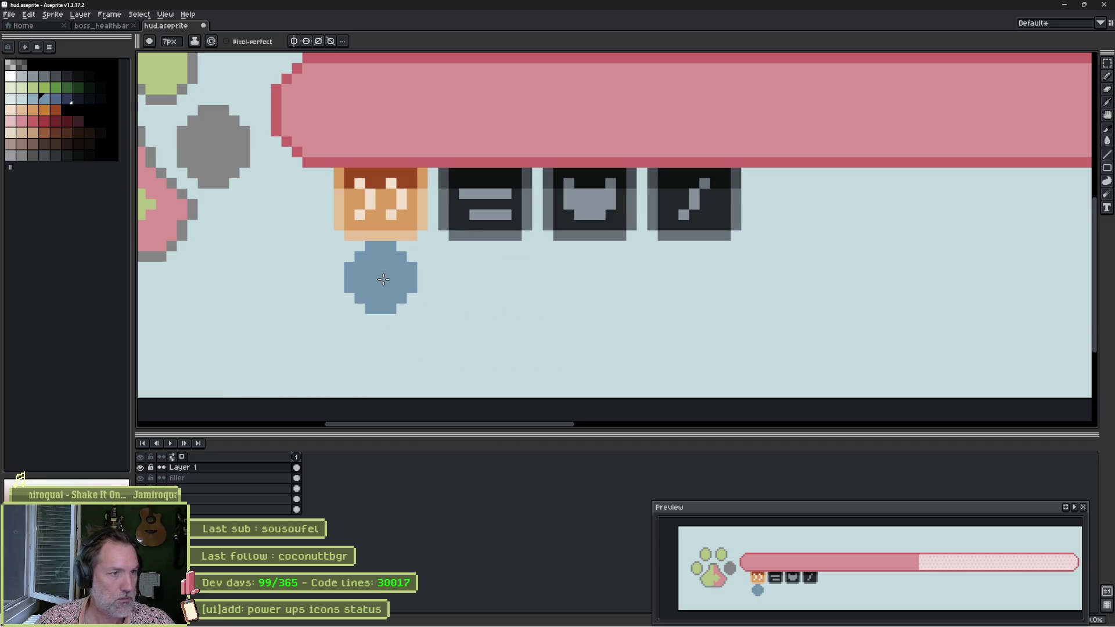
{"action": "scroll", "coordinate": [368, 291], "scroll_direction": "up", "scroll_amount": 4}
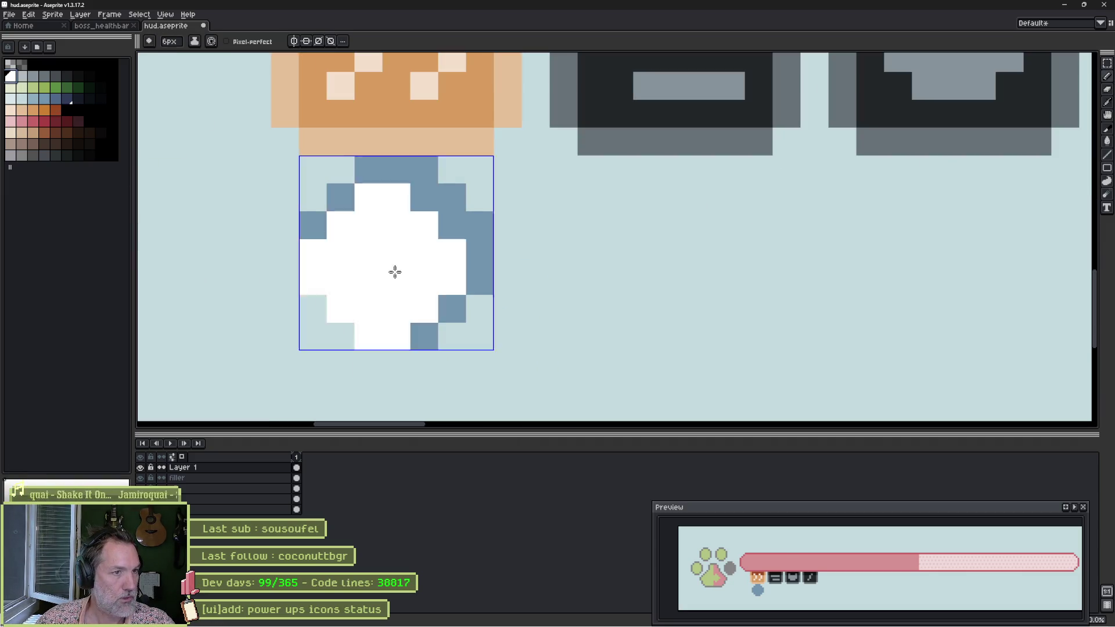
Draw a white V mark on the blue orb with a 1-pixel brush.
{"action": "key", "text": "minus"}
{"action": "key", "text": "minus"}
{"action": "key", "text": "minus"}
{"action": "left_click", "coordinate": [368, 225]}
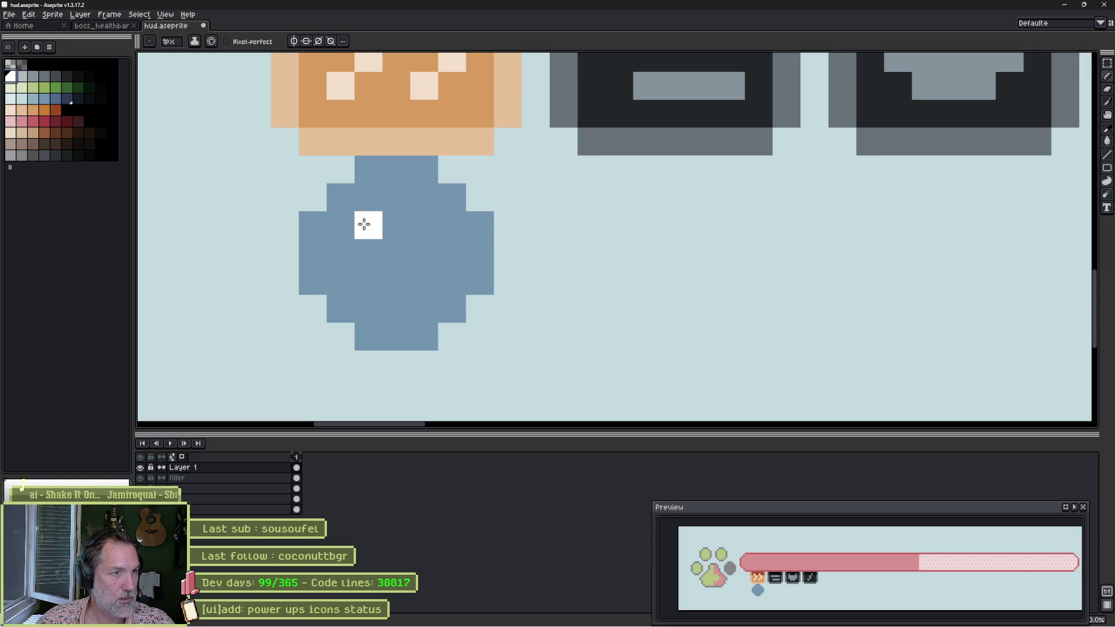
{"action": "left_click", "coordinate": [437, 231]}
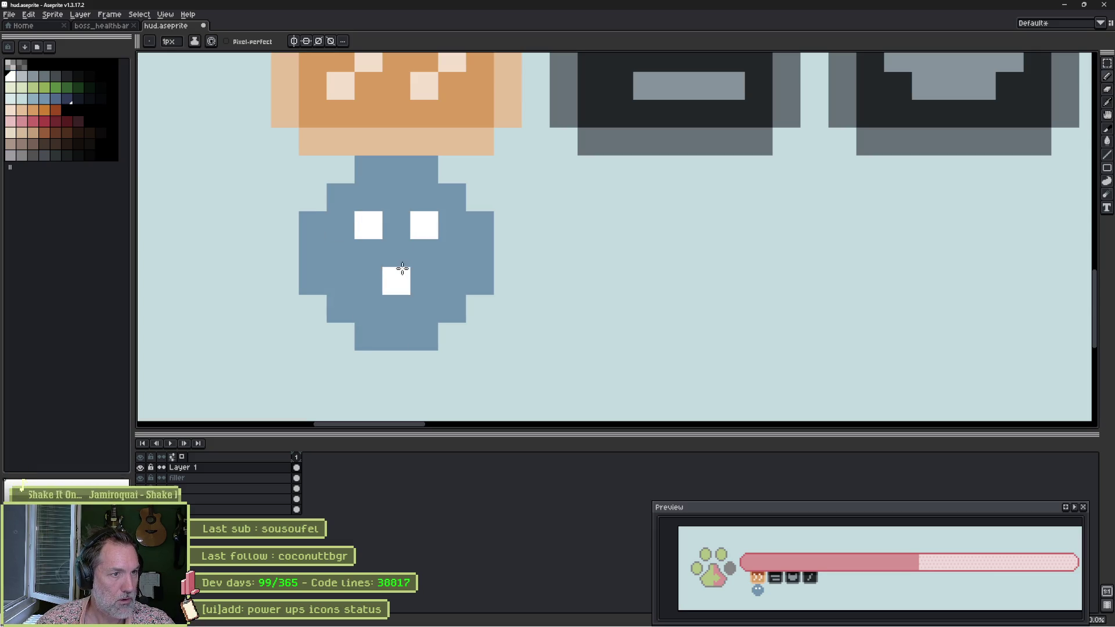
{"action": "left_click", "coordinate": [368, 253]}
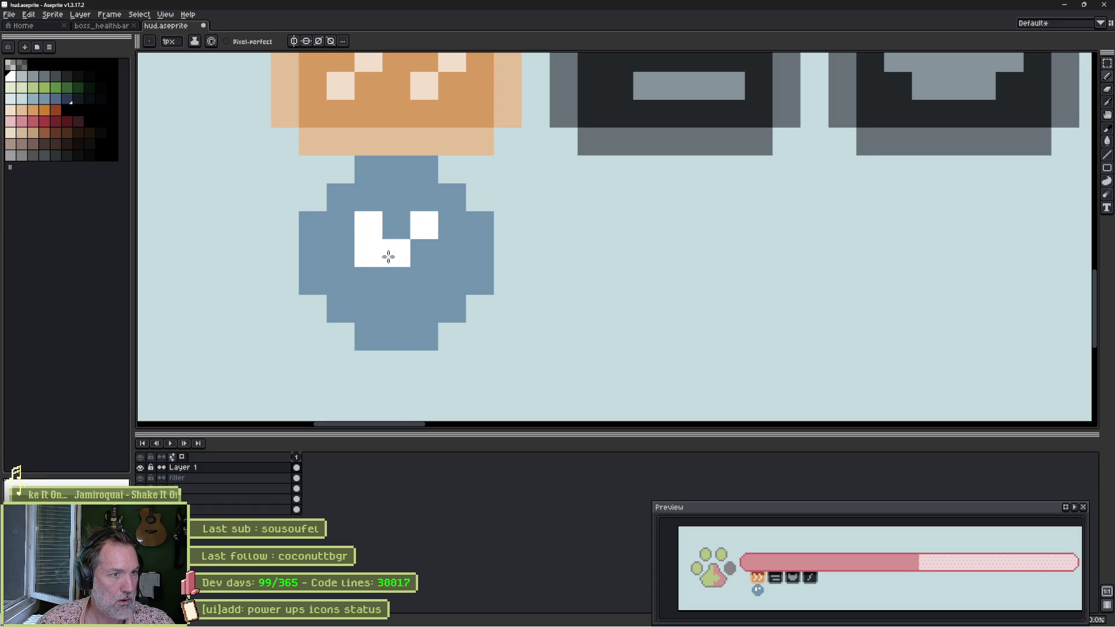
{"action": "left_click", "coordinate": [424, 253]}
{"action": "left_click", "coordinate": [398, 273]}
{"action": "left_click", "coordinate": [396, 296]}
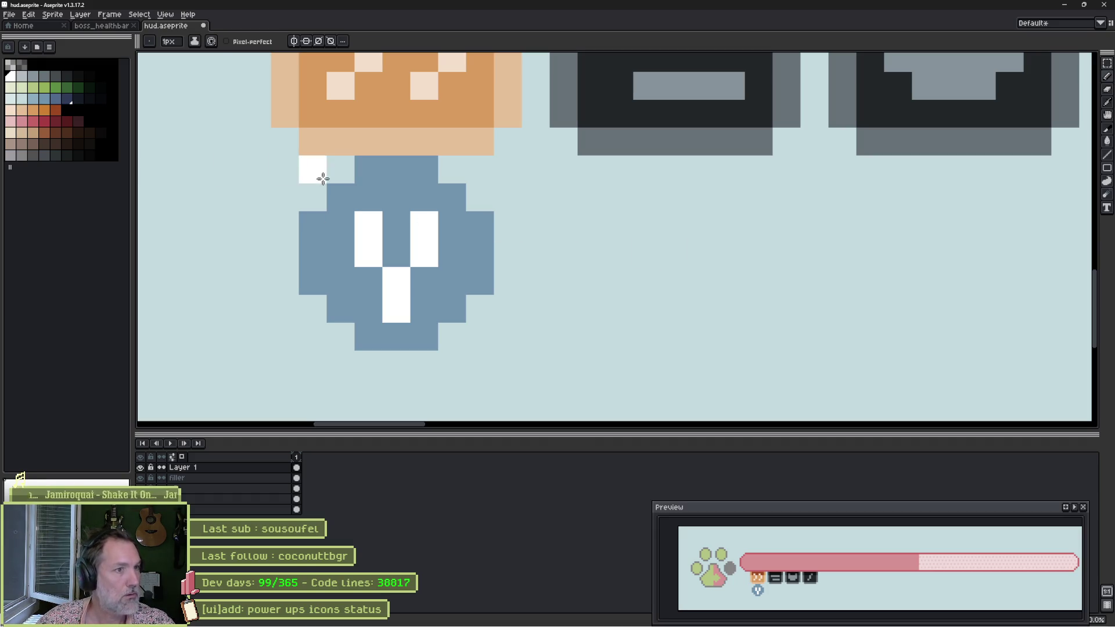
Outline the orb's edges in dark blue from the palette.
{"action": "left_click", "coordinate": [64, 103]}
{"action": "left_click", "coordinate": [61, 99]}
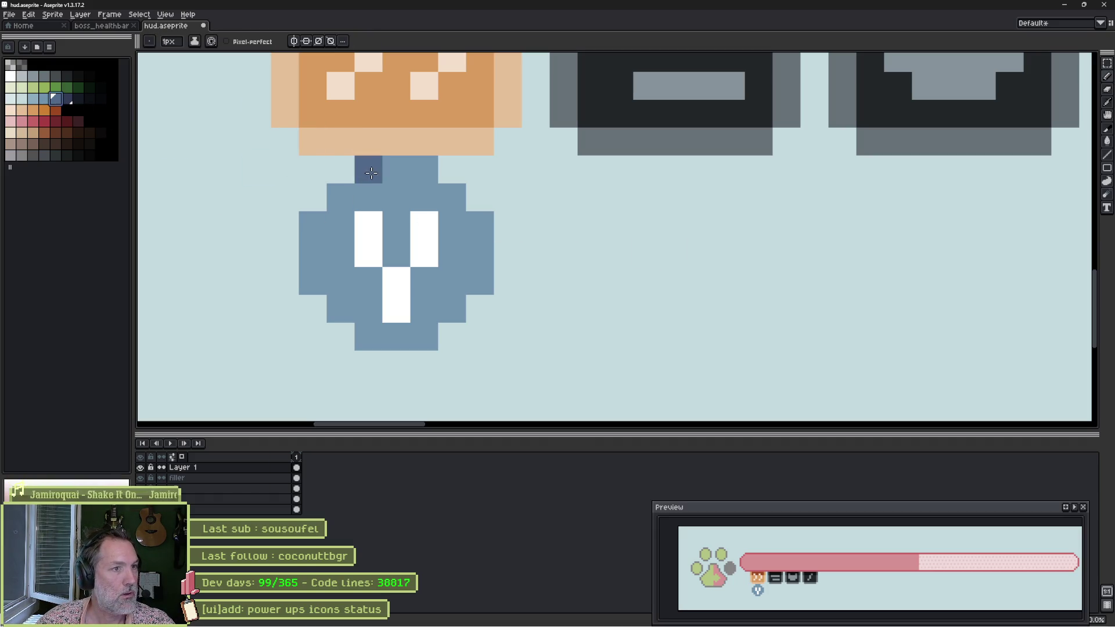
{"action": "mouse_move", "coordinate": [397, 169]}
{"action": "left_mouse_down"}
{"action": "mouse_move", "coordinate": [369, 170]}
{"action": "mouse_move", "coordinate": [424, 169]}
{"action": "mouse_move", "coordinate": [478, 227]}
{"action": "mouse_move", "coordinate": [481, 272]}
{"action": "mouse_move", "coordinate": [450, 314]}
{"action": "mouse_move", "coordinate": [396, 337]}
{"action": "mouse_move", "coordinate": [313, 281]}
{"action": "mouse_move", "coordinate": [341, 198]}
{"action": "left_mouse_up"}
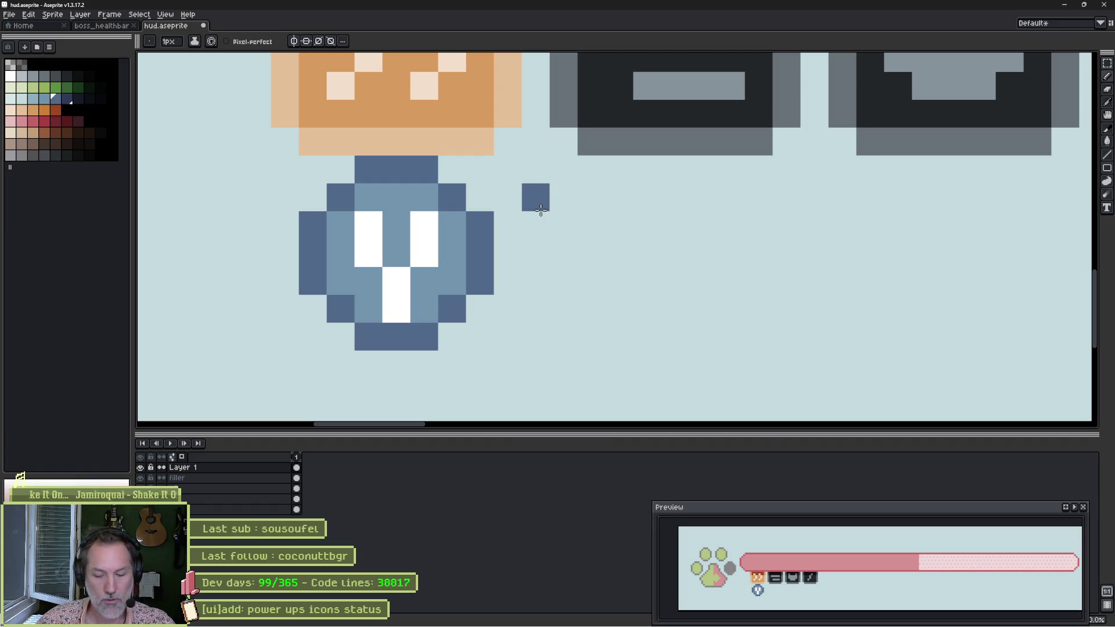
Duplicate the finished blue orb and place the copy to its right.
{"action": "key", "text": "m"}
{"action": "left_click_drag", "start_coordinate": [283, 162], "coordinate": [493, 351]}
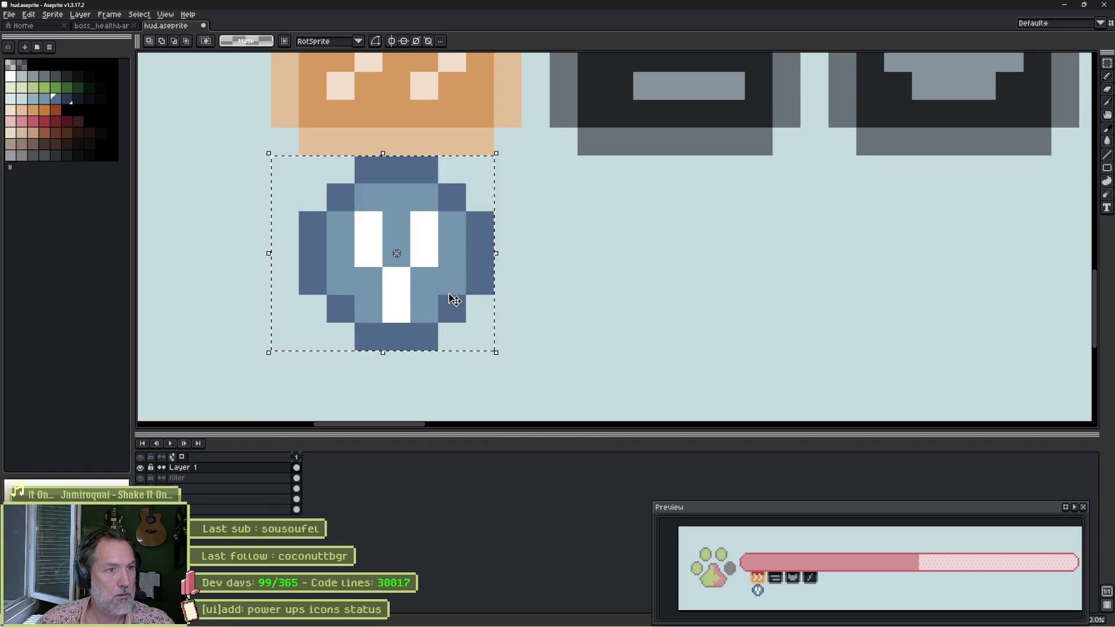
{"action": "left_click_drag", "start_coordinate": [454, 304], "coordinate": [710, 306]}
{"action": "scroll", "coordinate": [778, 285], "scroll_direction": "down", "scroll_amount": 2}
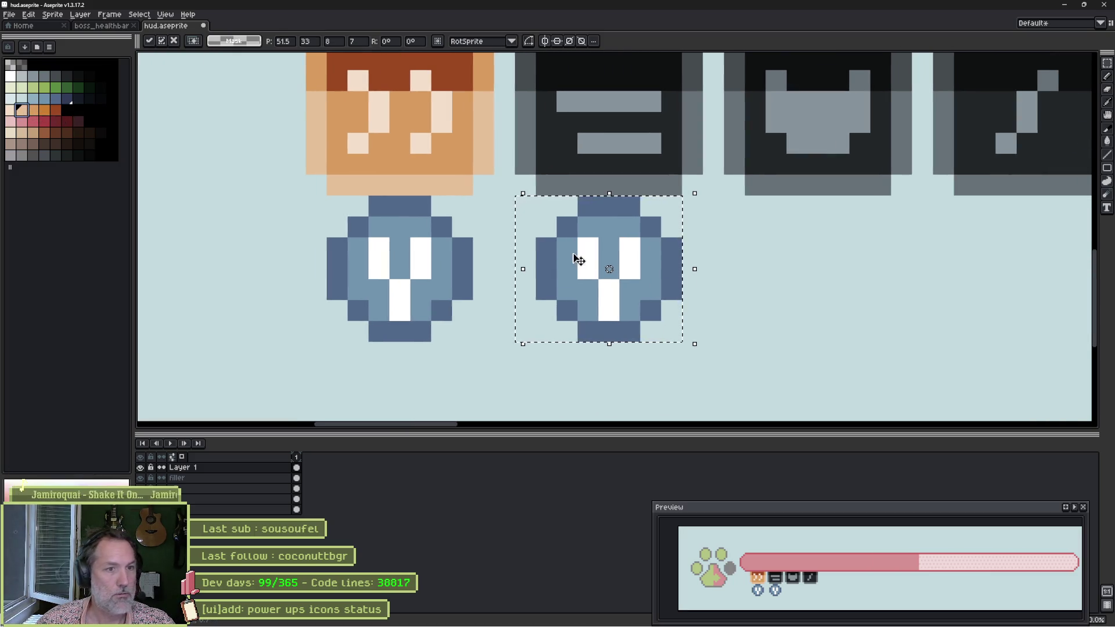
{"action": "key", "text": "ctrl+d"}
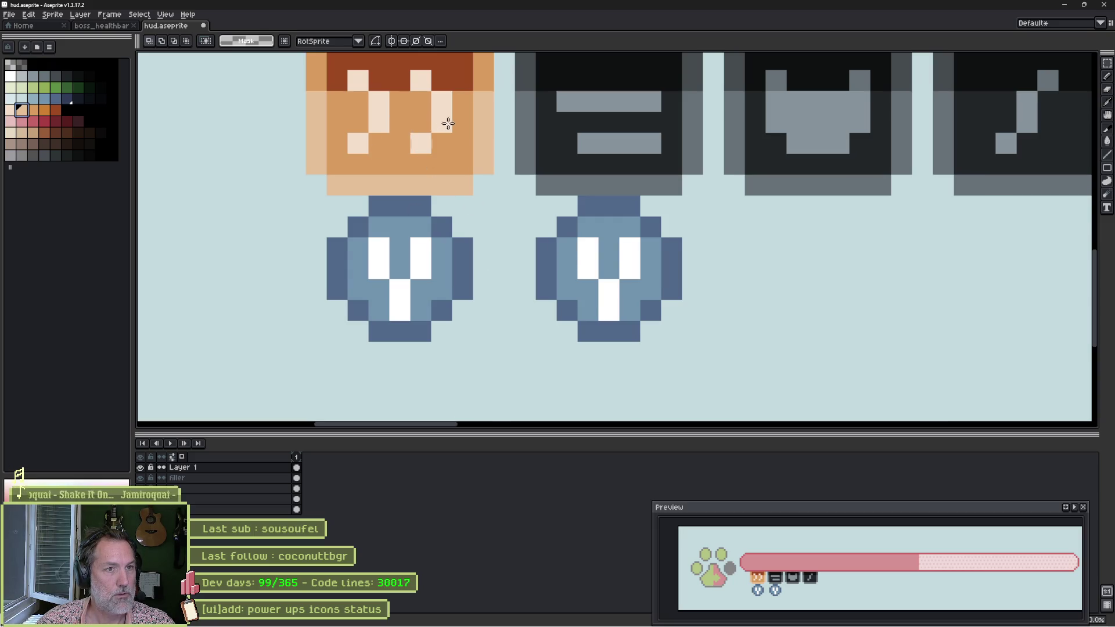
Paint over the copied orb's white V with the orb's light blue.
{"action": "left_click_drag", "start_coordinate": [448, 123], "coordinate": [427, 222]}
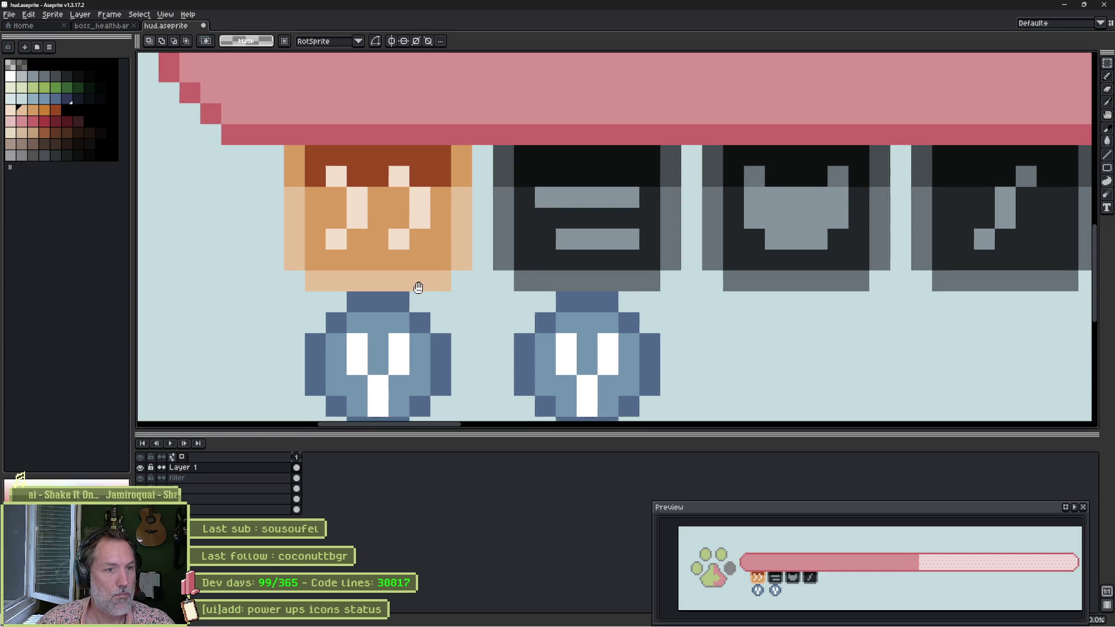
{"action": "left_click_drag", "start_coordinate": [417, 289], "coordinate": [396, 182]}
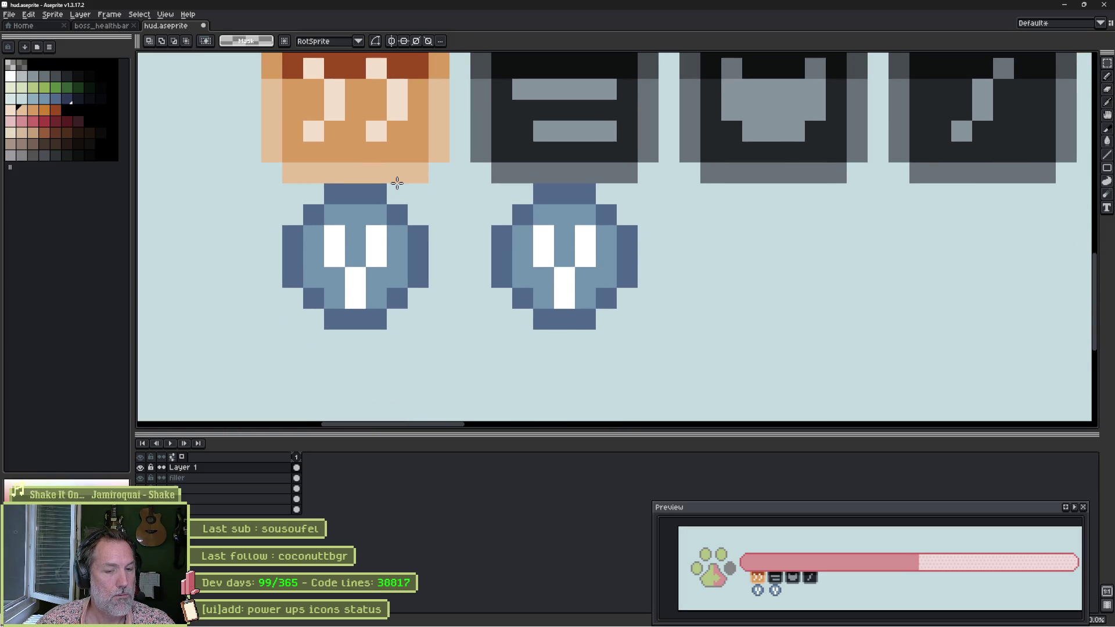
{"action": "key", "text": "i"}
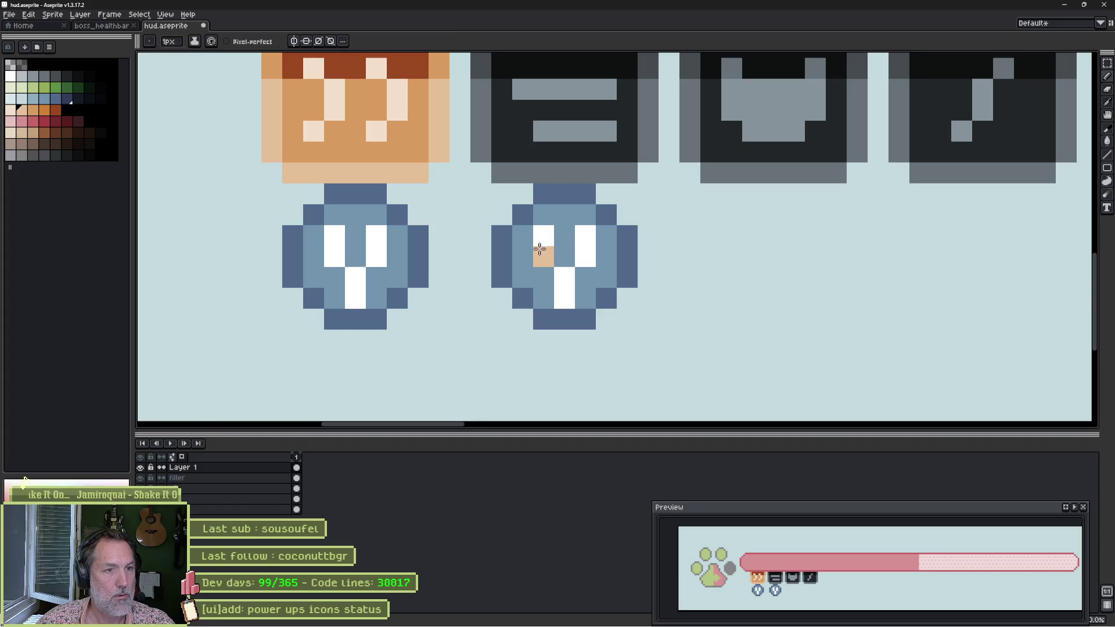
{"action": "left_click", "coordinate": [530, 246]}
{"action": "key", "text": "b"}
{"action": "mouse_move", "coordinate": [530, 246]}
{"action": "left_mouse_down"}
{"action": "mouse_move", "coordinate": [572, 302]}
{"action": "mouse_move", "coordinate": [590, 229]}
{"action": "mouse_move", "coordinate": [563, 252]}
{"action": "mouse_move", "coordinate": [585, 274]}
{"action": "mouse_move", "coordinate": [580, 239]}
{"action": "left_mouse_up"}
{"action": "left_click", "coordinate": [377, 234], "text": "alt"}
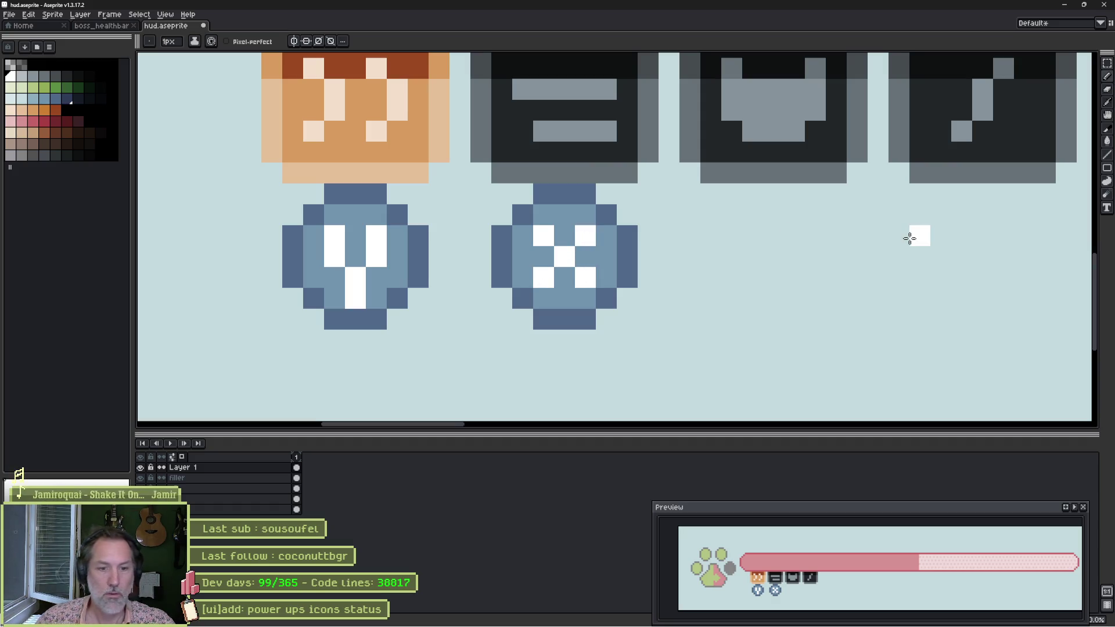
Reimport the updated HUD sprite in Godot and run the game to check the orbs.
{"action": "key", "text": "alt+Tab"}
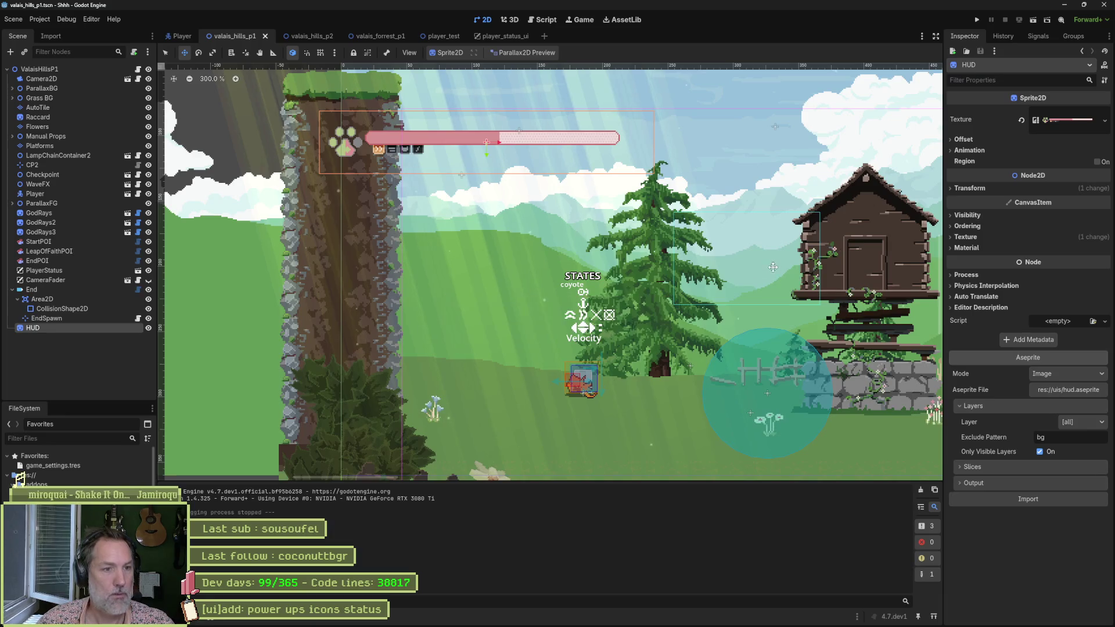
{"action": "left_click", "coordinate": [1018, 499]}
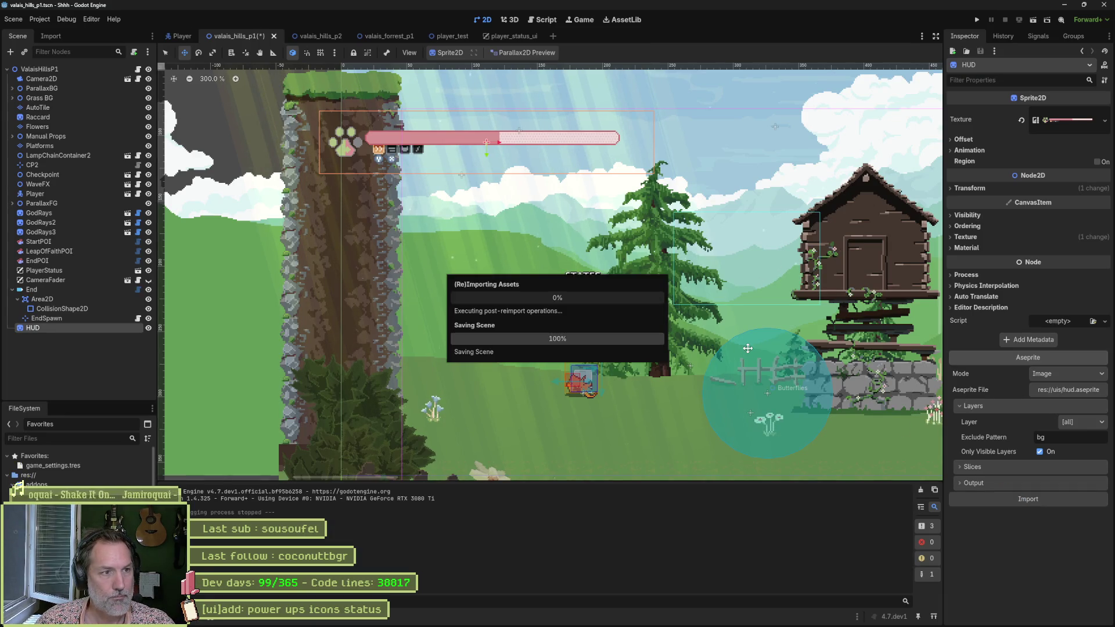
{"action": "key", "text": "F5"}
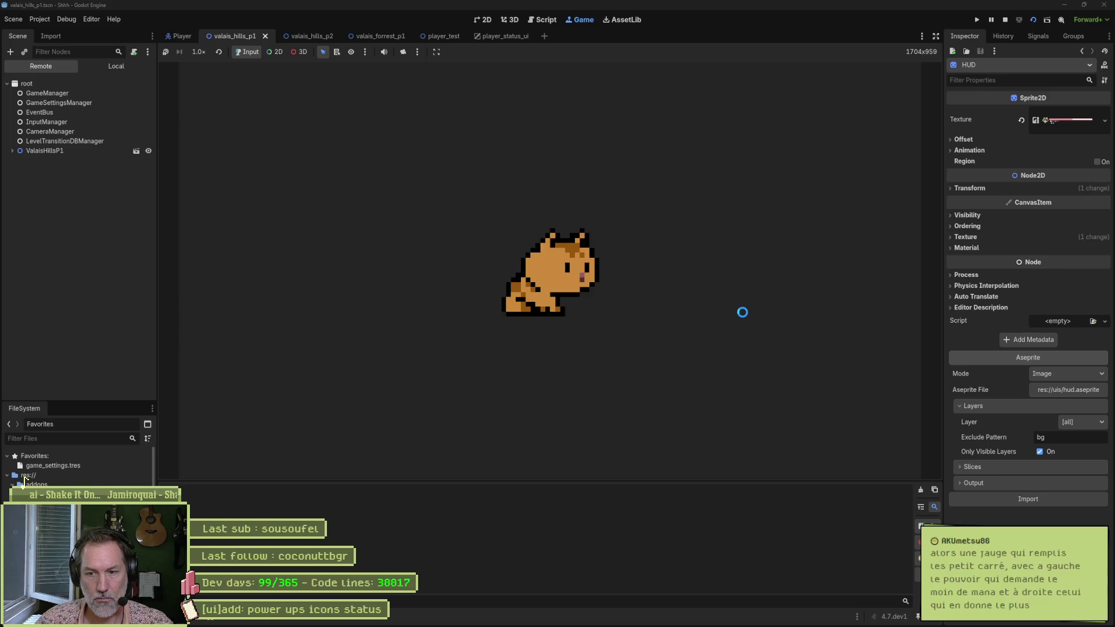
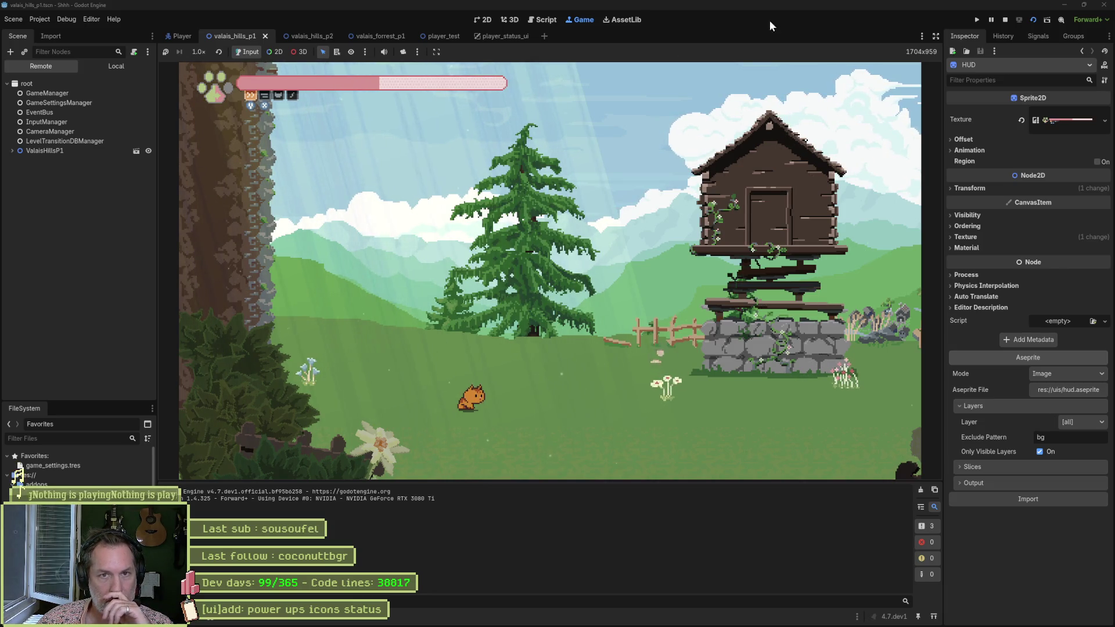
Stop the Godot test run and bring hud.aseprite up in Aseprite.
{"action": "left_click", "coordinate": [1006, 20]}
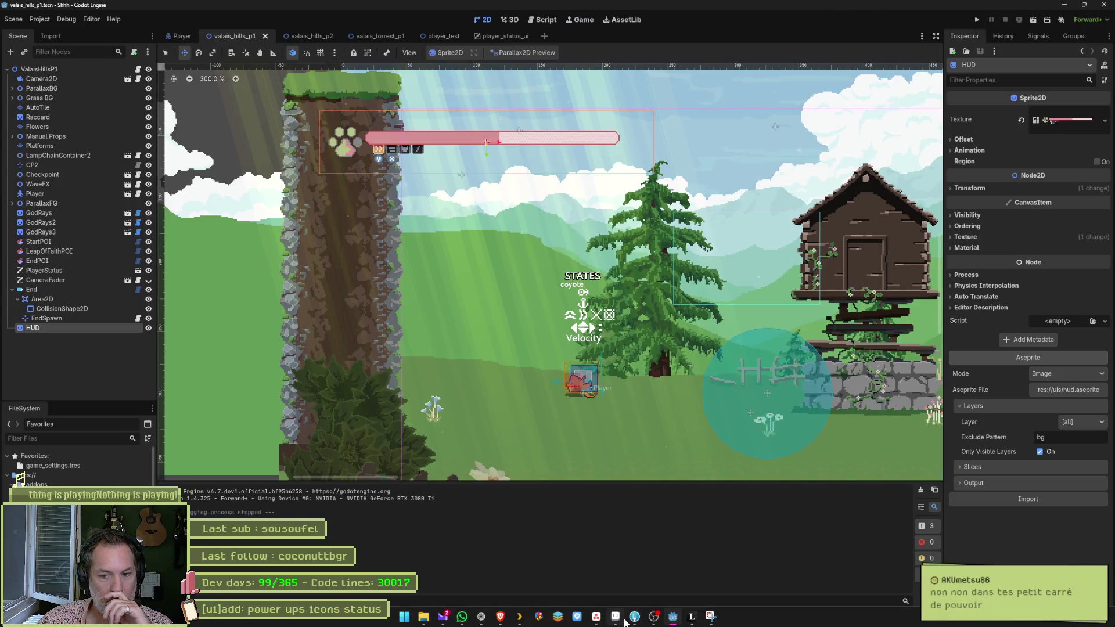
{"action": "left_click", "coordinate": [625, 621]}
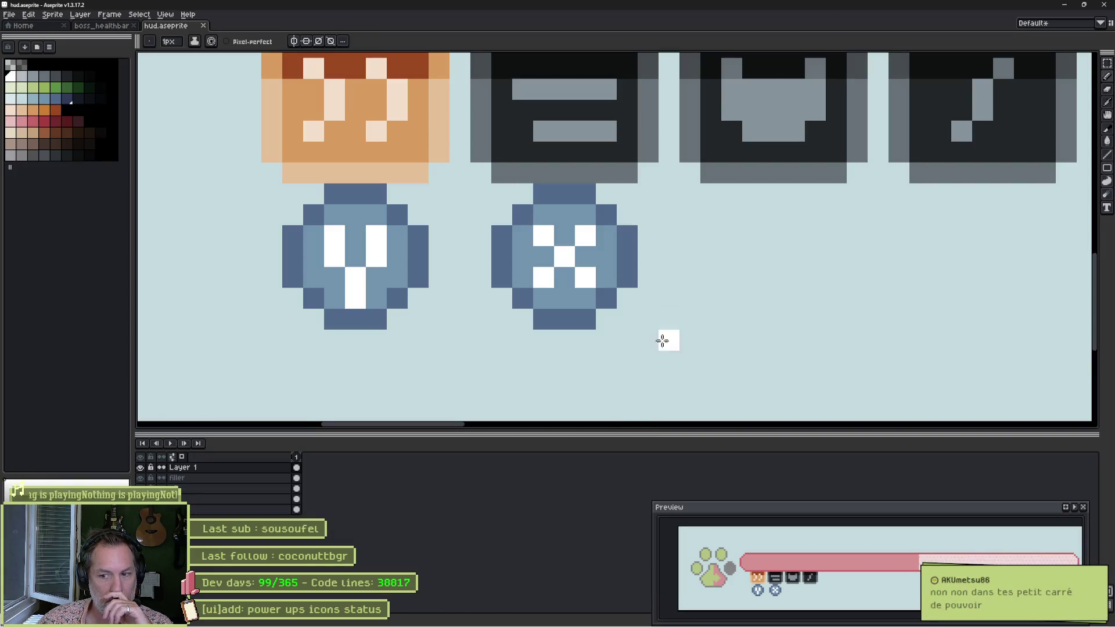
{"action": "scroll", "coordinate": [690, 236], "scroll_direction": "down", "scroll_amount": 2}
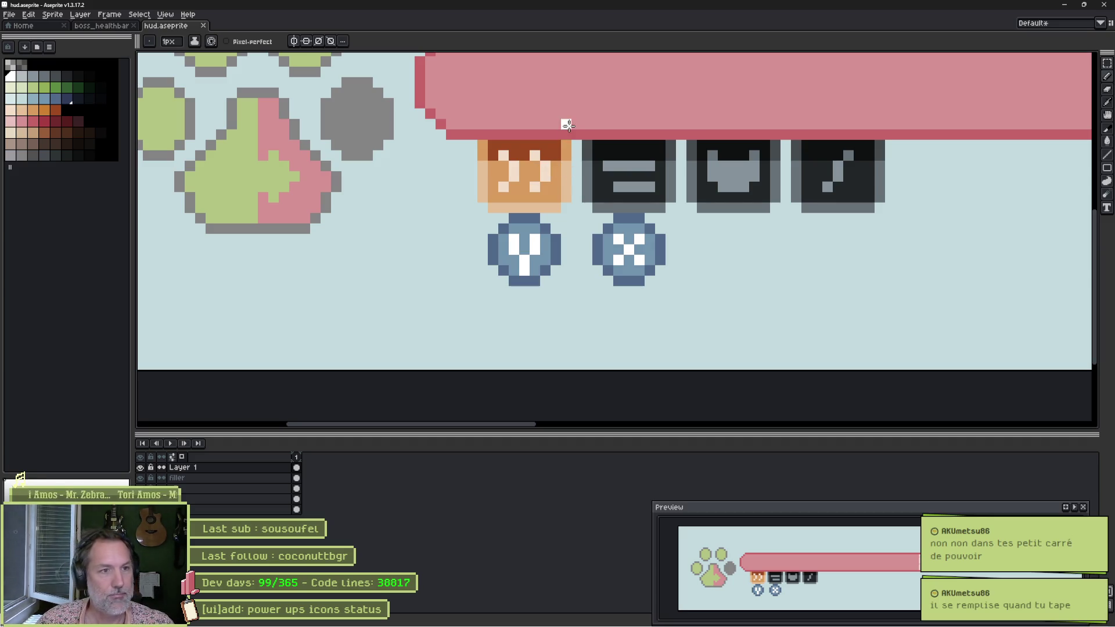
{"action": "scroll", "coordinate": [569, 124], "scroll_direction": "down", "scroll_amount": 3}
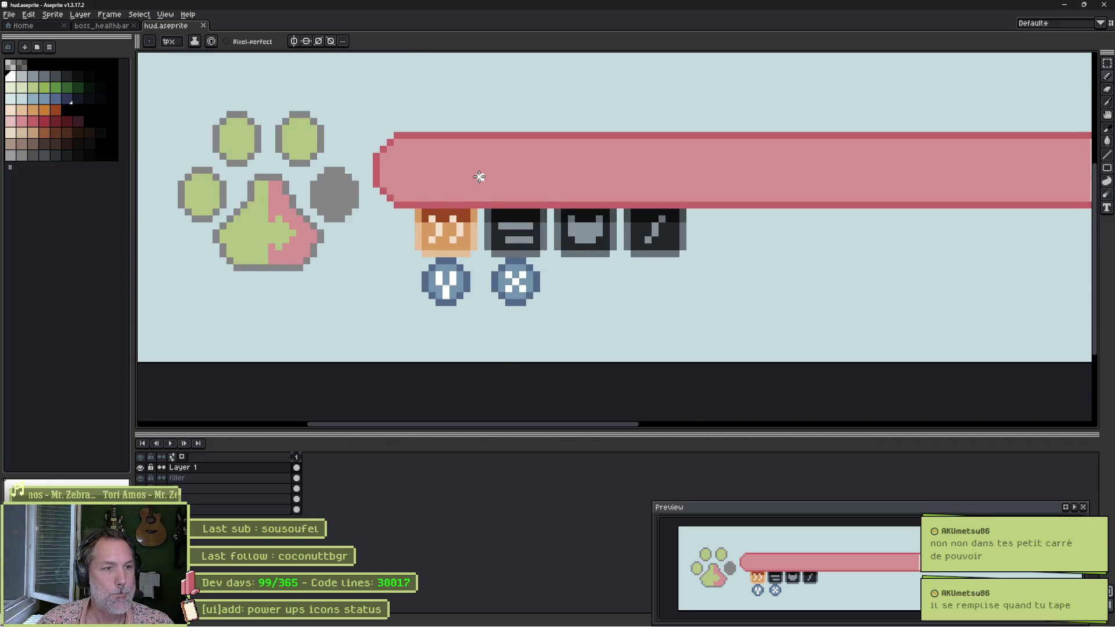
{"action": "scroll", "coordinate": [557, 165], "scroll_direction": "left", "scroll_amount": 2}
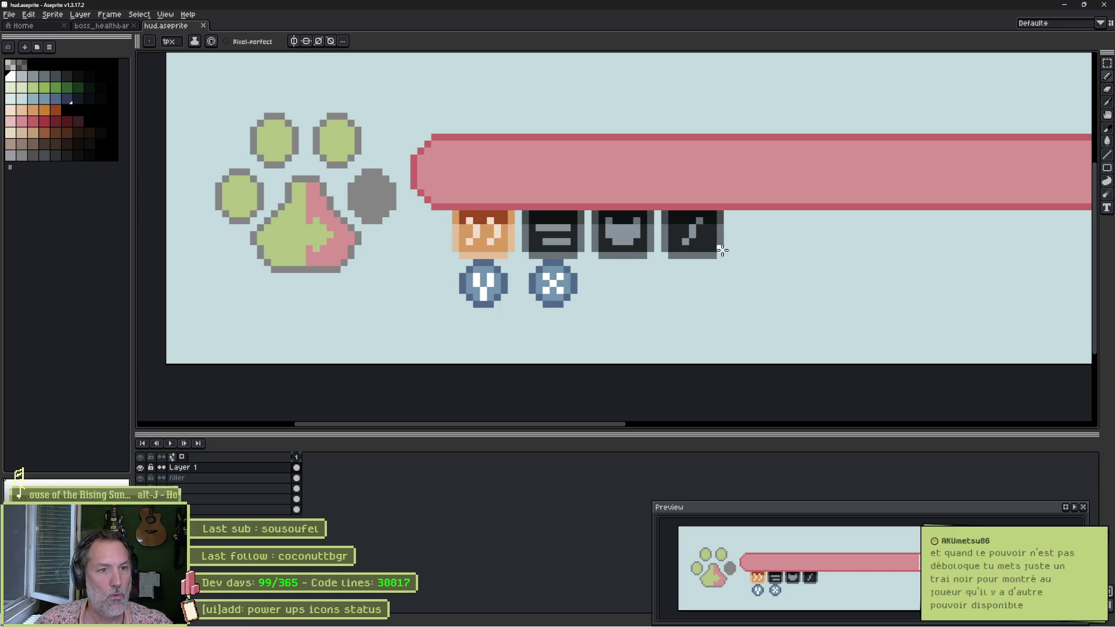
{"action": "scroll", "coordinate": [725, 247], "scroll_direction": "up", "scroll_amount": 4}
{"action": "scroll", "coordinate": [726, 247], "scroll_direction": "up", "scroll_amount": 1}
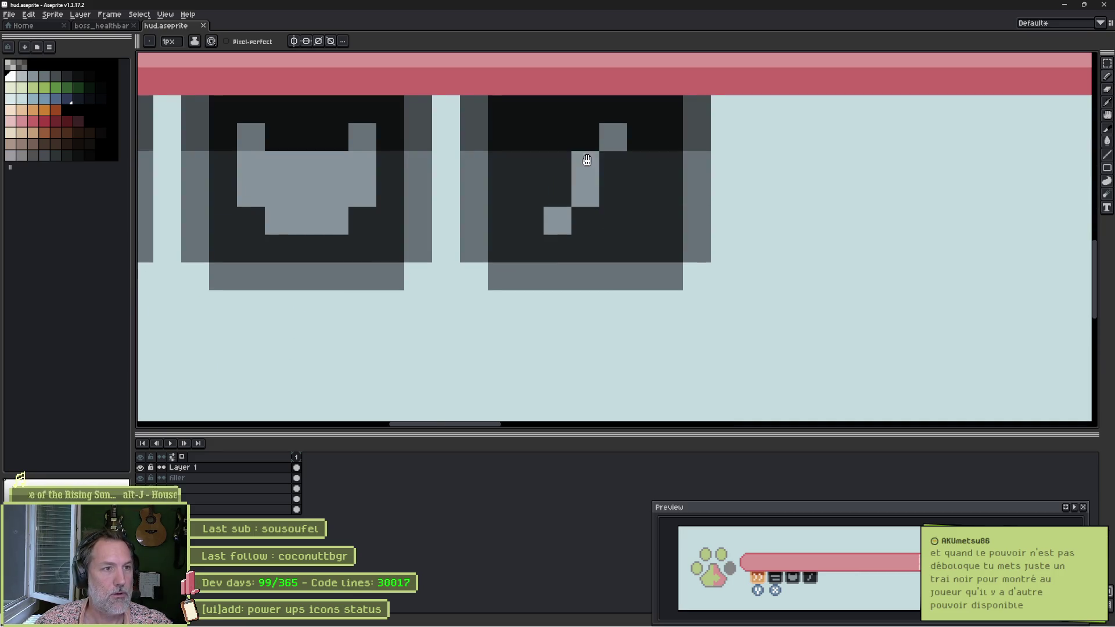
Cut the music-note icon down to its bottom strip, deleting the upper part and shifting the lower one.
{"action": "left_click_drag", "start_coordinate": [585, 162], "coordinate": [578, 199]}
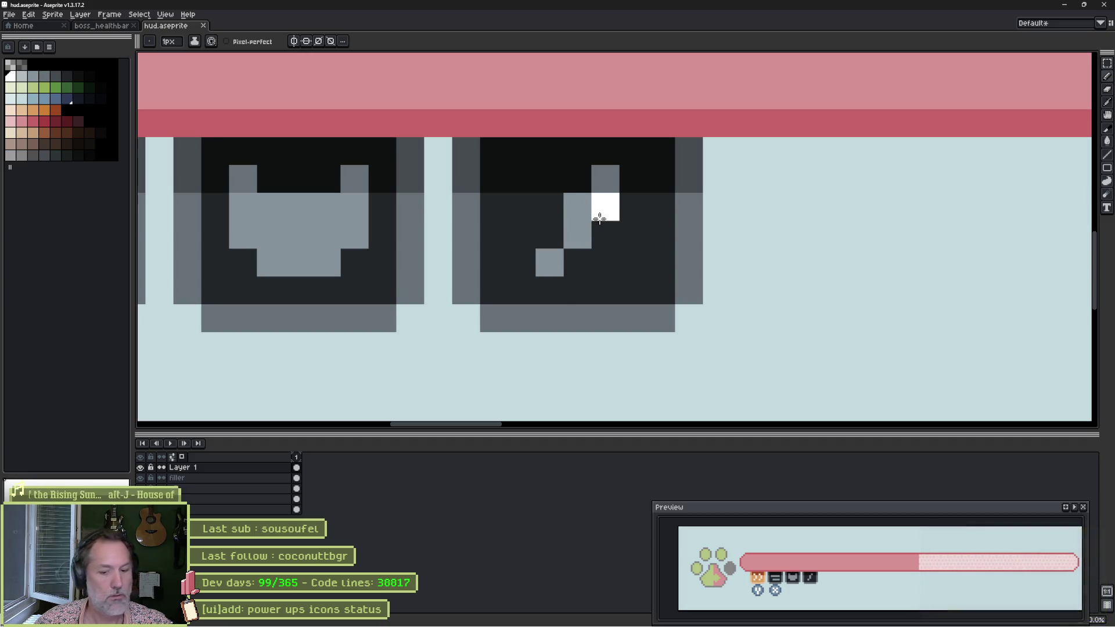
{"action": "key", "text": "v"}
{"action": "key", "text": "b"}
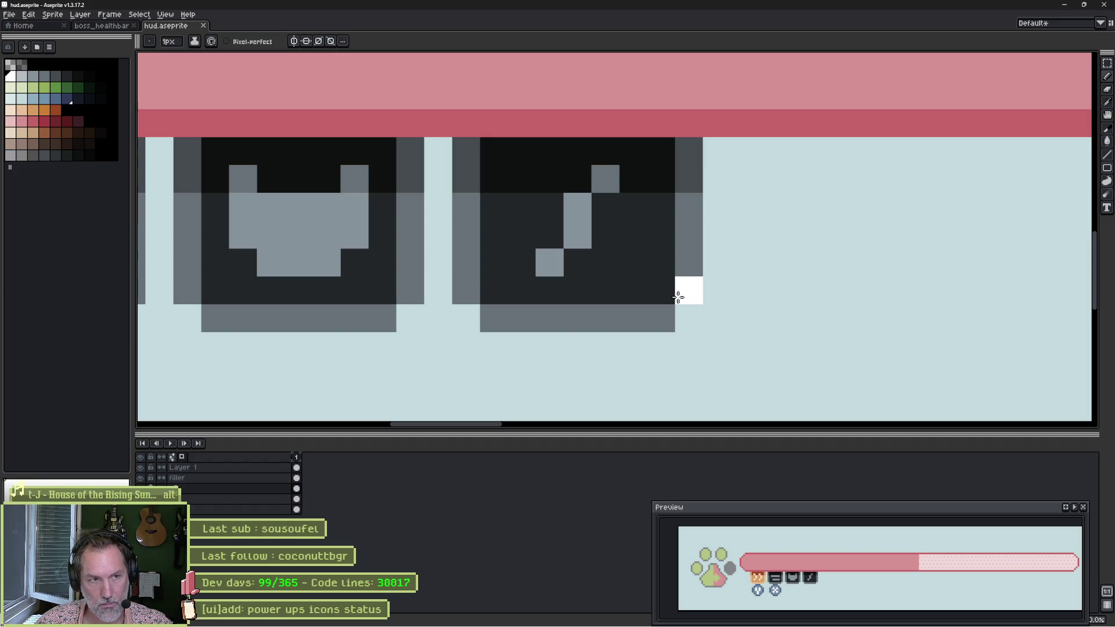
{"action": "key", "text": "m"}
{"action": "mouse_move", "coordinate": [715, 318]}
{"action": "left_mouse_down"}
{"action": "mouse_move", "coordinate": [535, 262]}
{"action": "mouse_move", "coordinate": [468, 261]}
{"action": "left_mouse_up"}
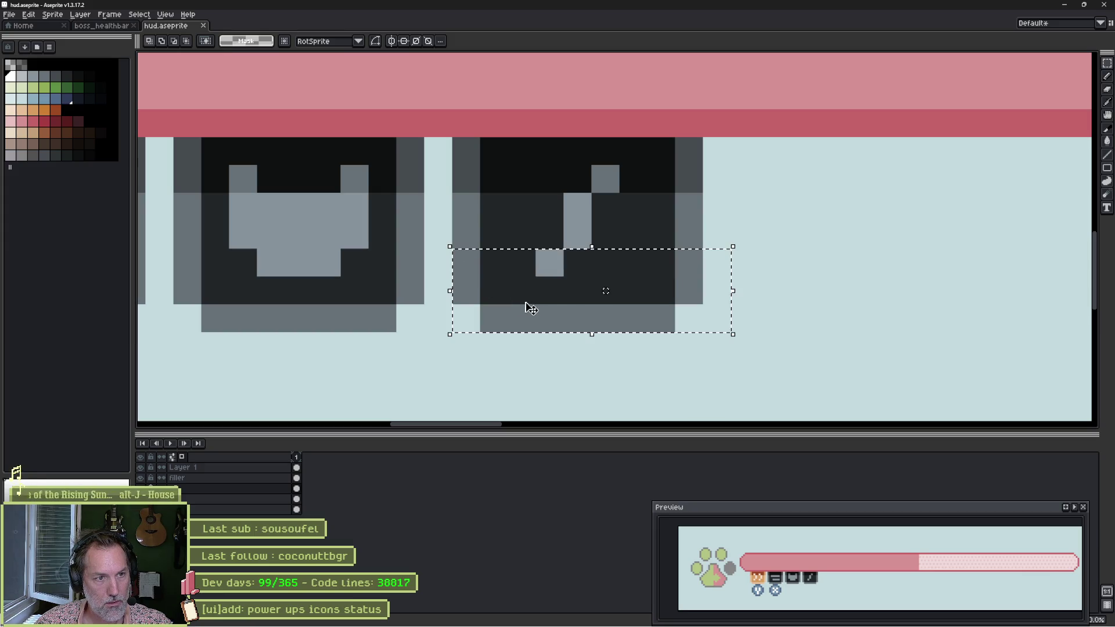
{"action": "left_click_drag", "start_coordinate": [546, 294], "coordinate": [542, 350]}
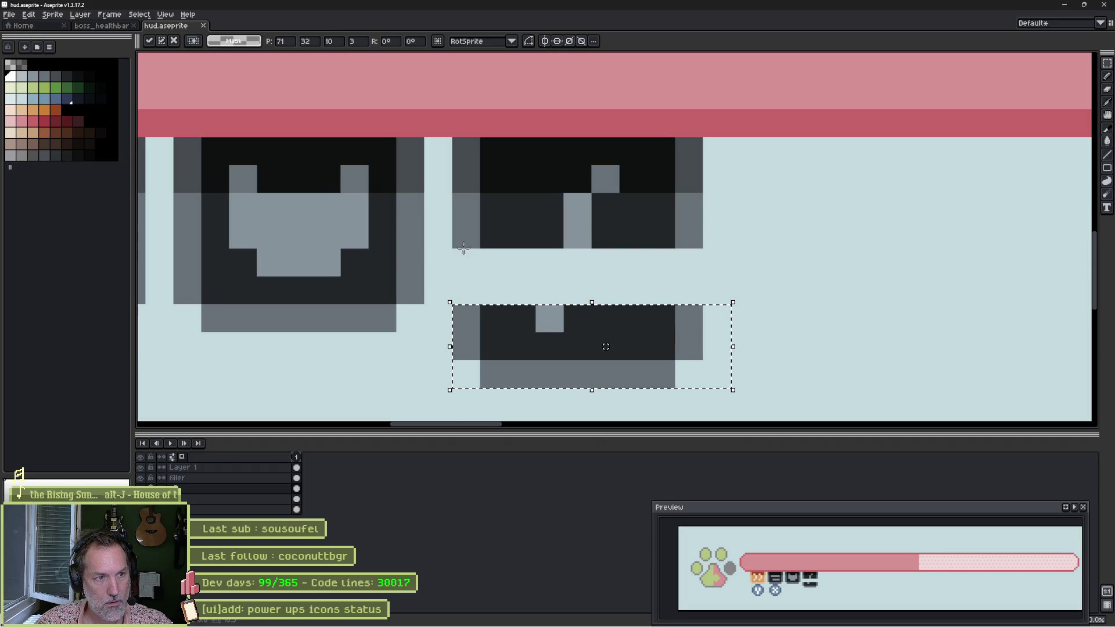
{"action": "mouse_move", "coordinate": [459, 249]}
{"action": "left_mouse_down"}
{"action": "mouse_move", "coordinate": [543, 176]}
{"action": "mouse_move", "coordinate": [690, 157]}
{"action": "left_mouse_up"}
{"action": "key", "text": "Delete"}
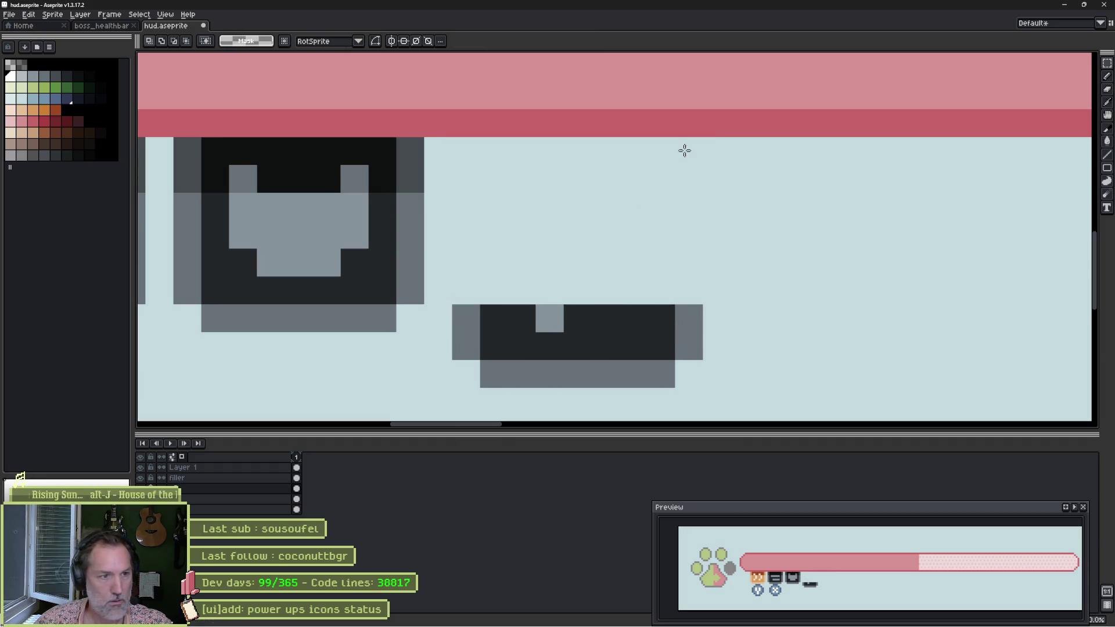
{"action": "mouse_move", "coordinate": [459, 282]}
{"action": "left_mouse_down"}
{"action": "mouse_move", "coordinate": [698, 377]}
{"action": "mouse_move", "coordinate": [604, 366]}
{"action": "mouse_move", "coordinate": [524, 332]}
{"action": "mouse_move", "coordinate": [569, 281]}
{"action": "mouse_move", "coordinate": [567, 192]}
{"action": "left_mouse_up"}
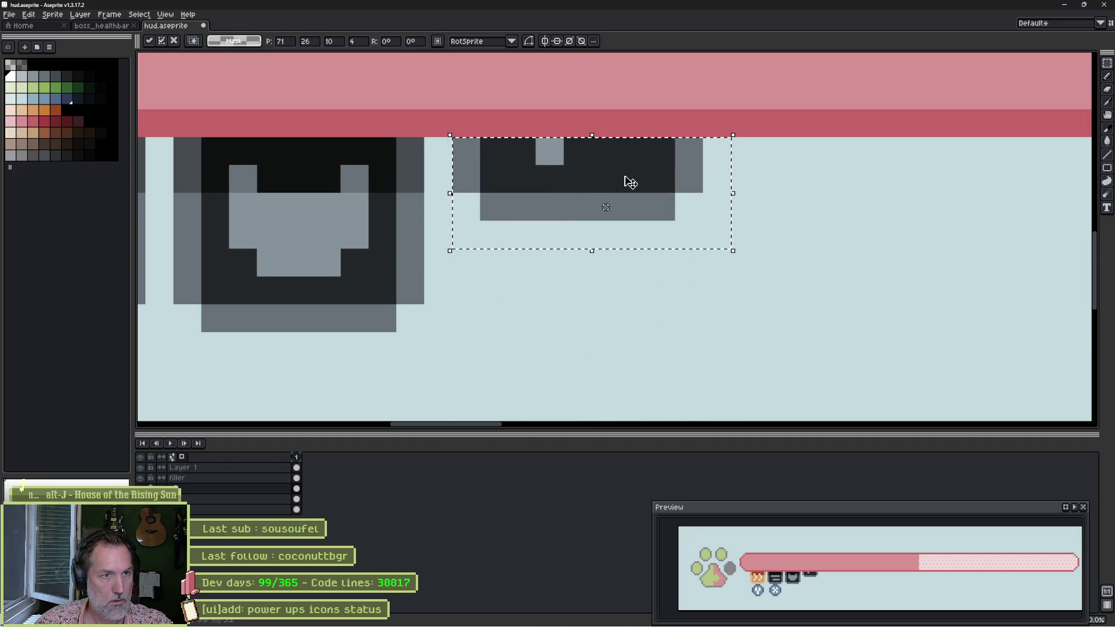
{"action": "key", "text": "ctrl+d"}
Paint the remaining strip near-black, with one grey pixel on its top row.
{"action": "key", "text": "b"}
{"action": "left_click", "coordinate": [605, 167], "text": "alt"}
{"action": "left_click", "coordinate": [559, 155]}
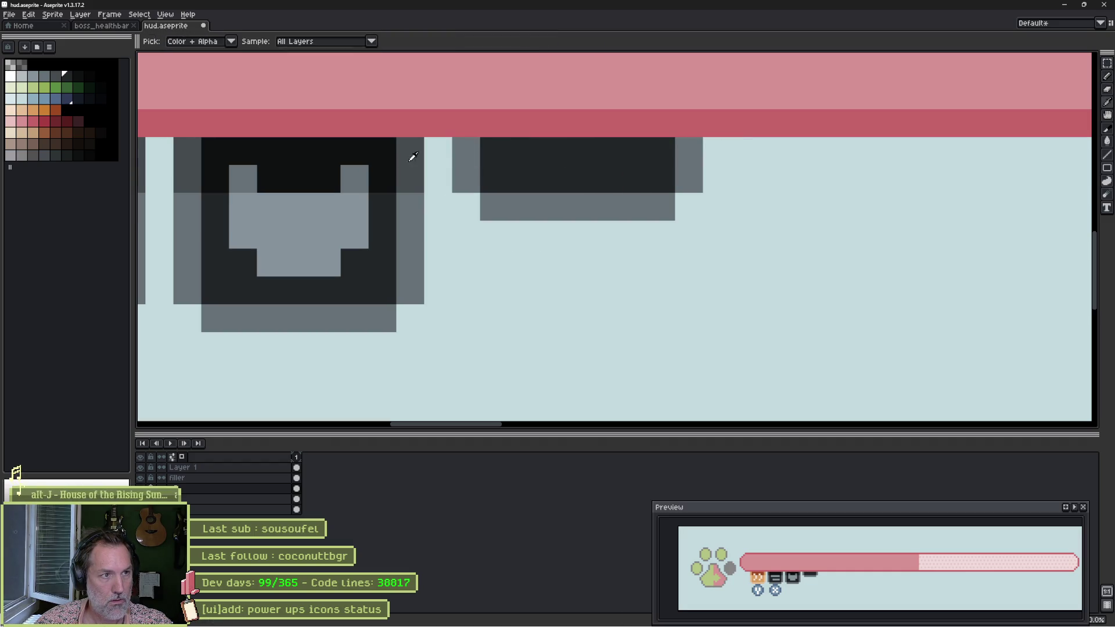
{"action": "left_click", "coordinate": [365, 148], "text": "alt"}
{"action": "mouse_move", "coordinate": [490, 153]}
{"action": "left_mouse_down"}
{"action": "mouse_move", "coordinate": [651, 154]}
{"action": "mouse_move", "coordinate": [486, 175]}
{"action": "left_mouse_up"}
{"action": "left_click", "coordinate": [656, 173]}
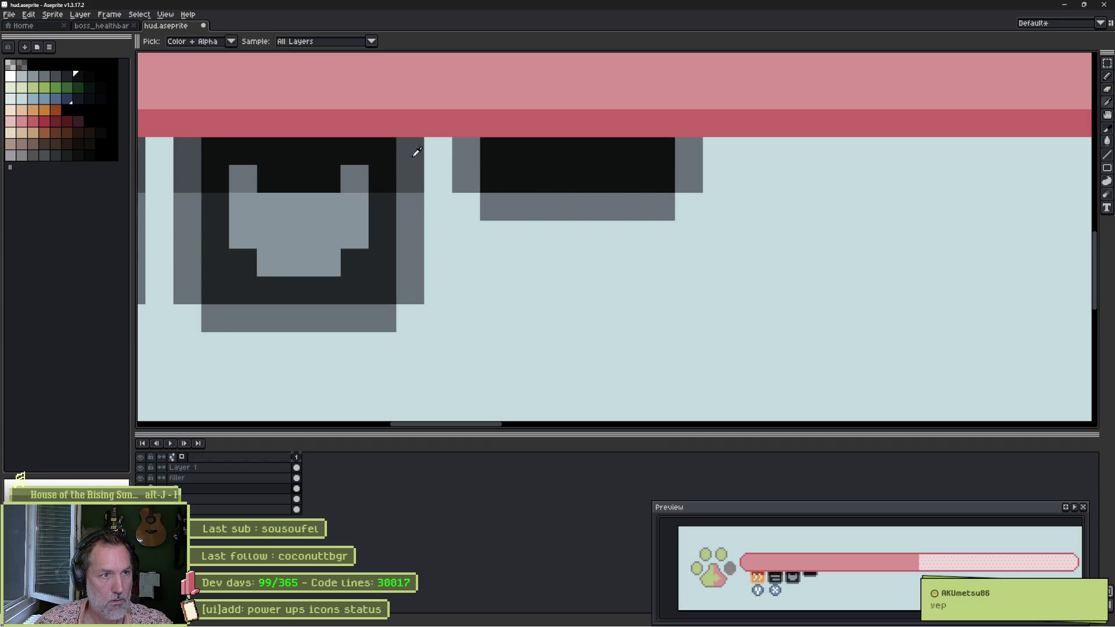
{"action": "left_click", "coordinate": [465, 151], "text": "alt"}
{"action": "left_click", "coordinate": [561, 163]}
{"action": "left_click", "coordinate": [689, 151]}
{"action": "left_click", "coordinate": [689, 179]}
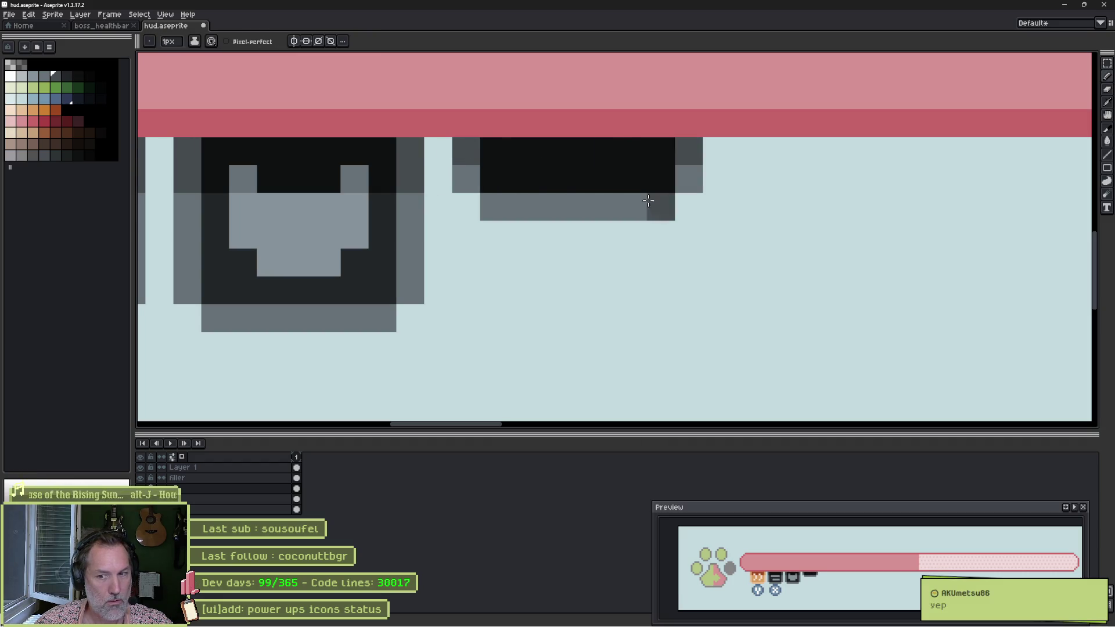
{"action": "scroll", "coordinate": [477, 225], "scroll_direction": "down", "scroll_amount": 5}
{"action": "scroll", "coordinate": [477, 225], "scroll_direction": "left", "scroll_amount": 5}
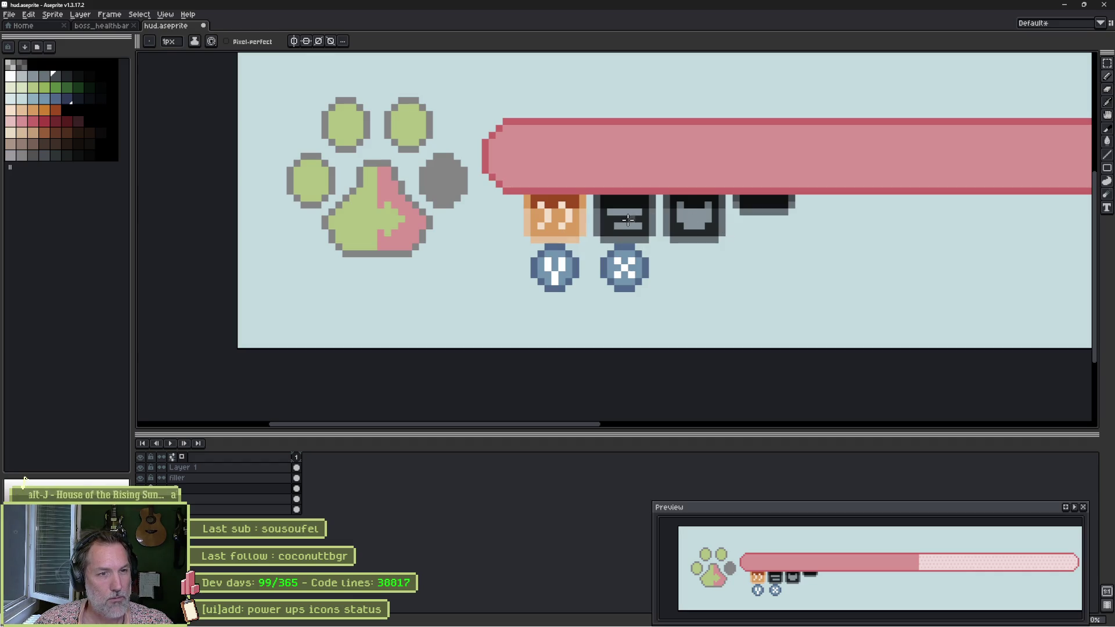
{"action": "key", "text": "m"}
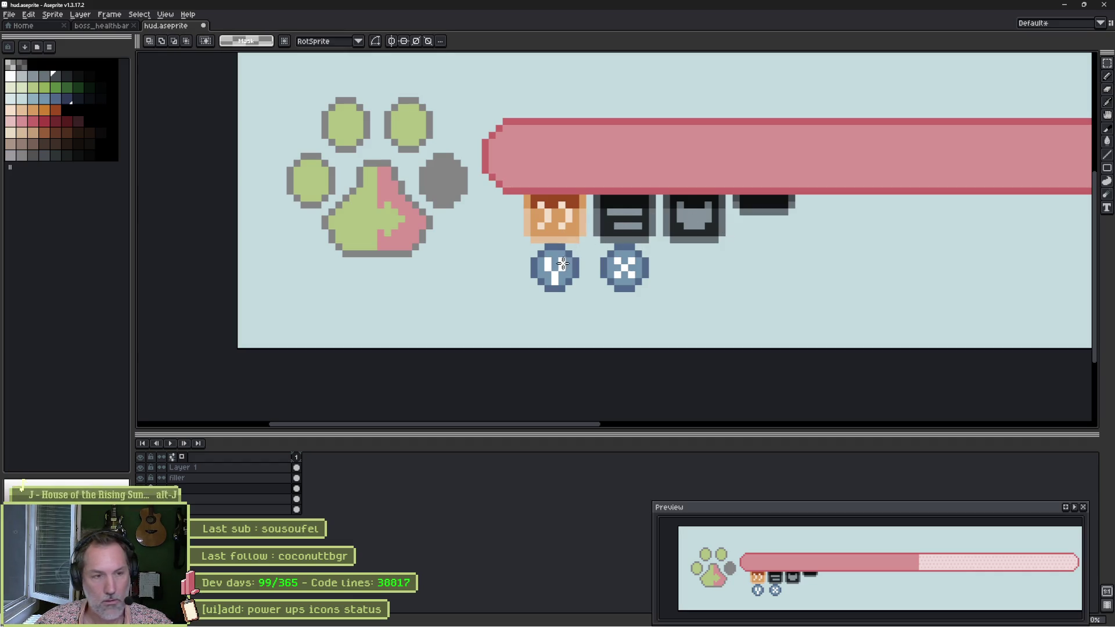
{"action": "mouse_move", "coordinate": [524, 244]}
{"action": "left_mouse_down"}
{"action": "mouse_move", "coordinate": [648, 294]}
{"action": "mouse_move", "coordinate": [651, 307]}
{"action": "mouse_move", "coordinate": [631, 283]}
{"action": "left_mouse_up"}
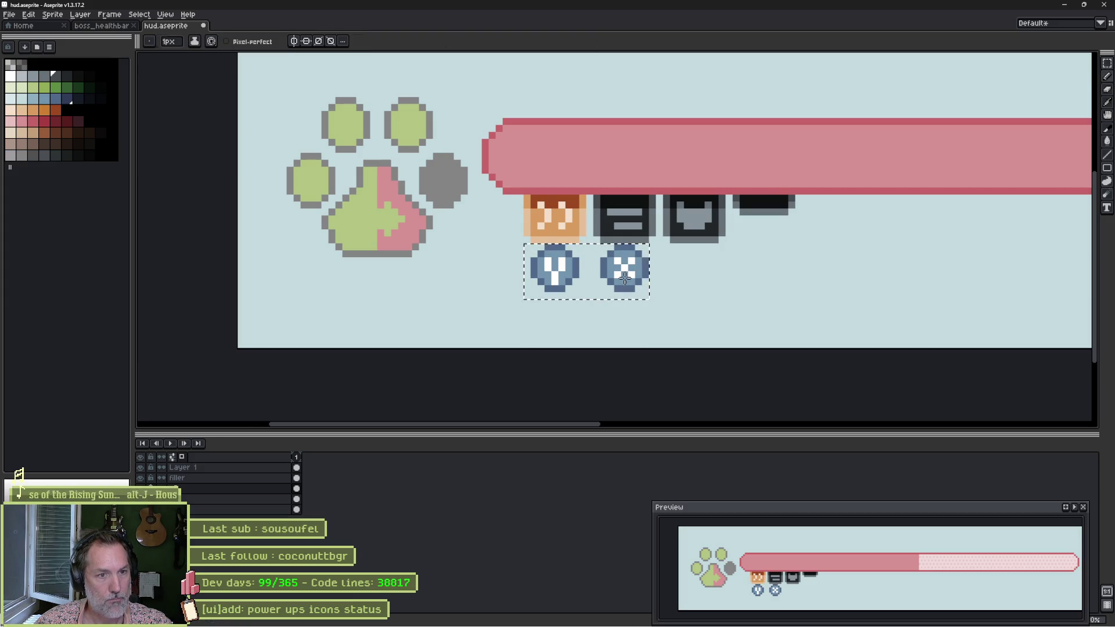
{"action": "key", "text": "b"}
{"action": "left_click", "coordinate": [626, 280]}
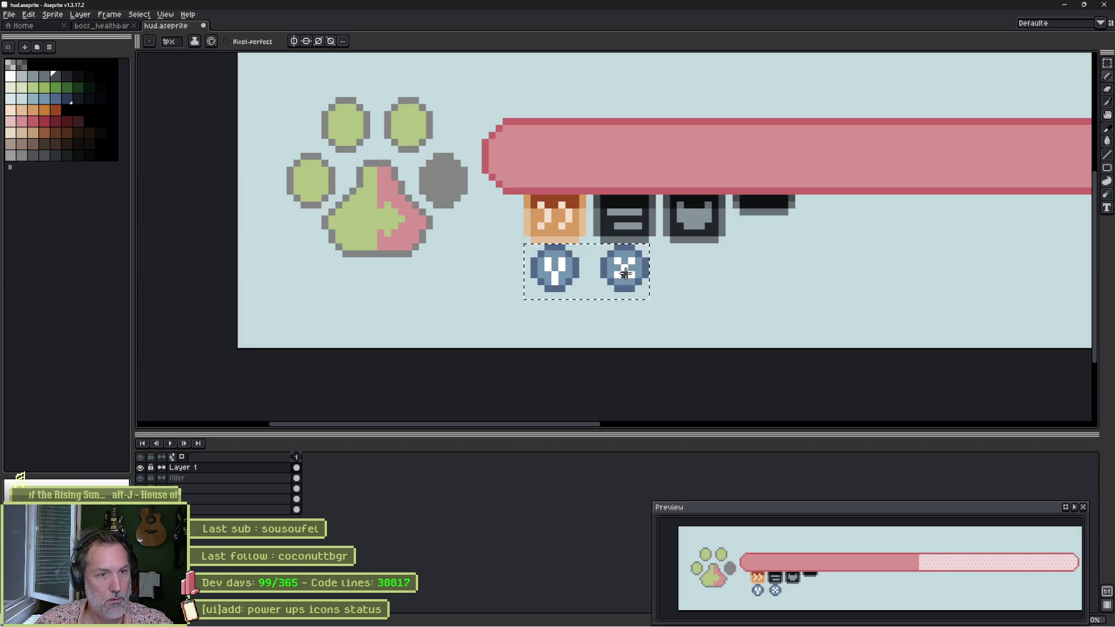
{"action": "key", "text": "ctrl+z"}
{"action": "key", "text": "ctrl+z"}
{"action": "key", "text": "ctrl+z"}
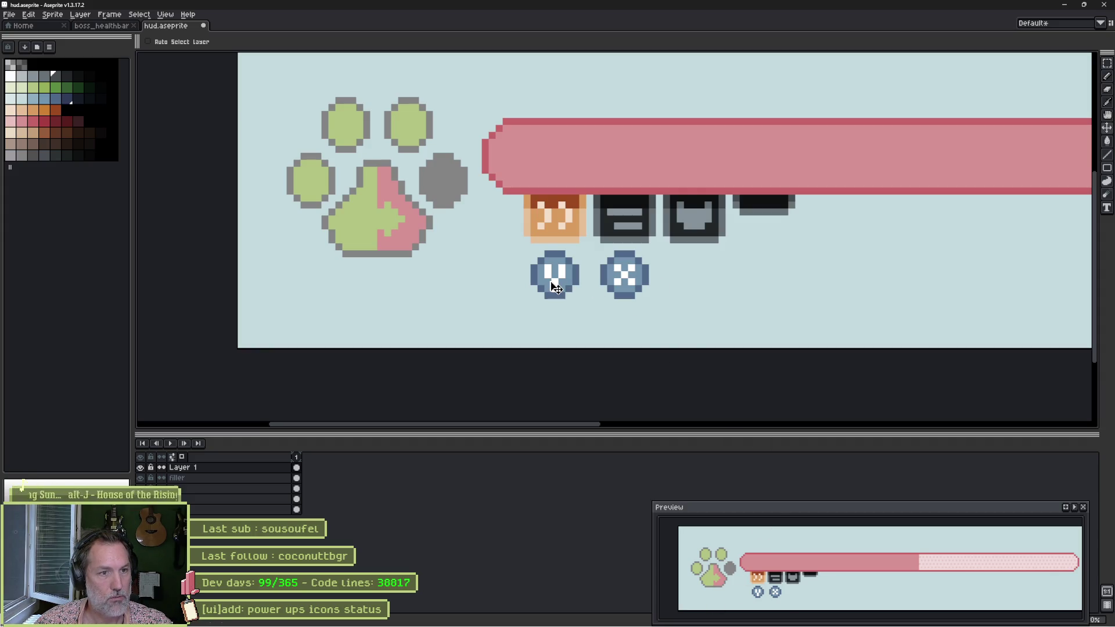
{"action": "mouse_move", "coordinate": [553, 282]}
{"action": "left_mouse_down"}
{"action": "mouse_move", "coordinate": [555, 202]}
{"action": "mouse_move", "coordinate": [554, 259]}
{"action": "mouse_move", "coordinate": [526, 266]}
{"action": "left_mouse_up"}
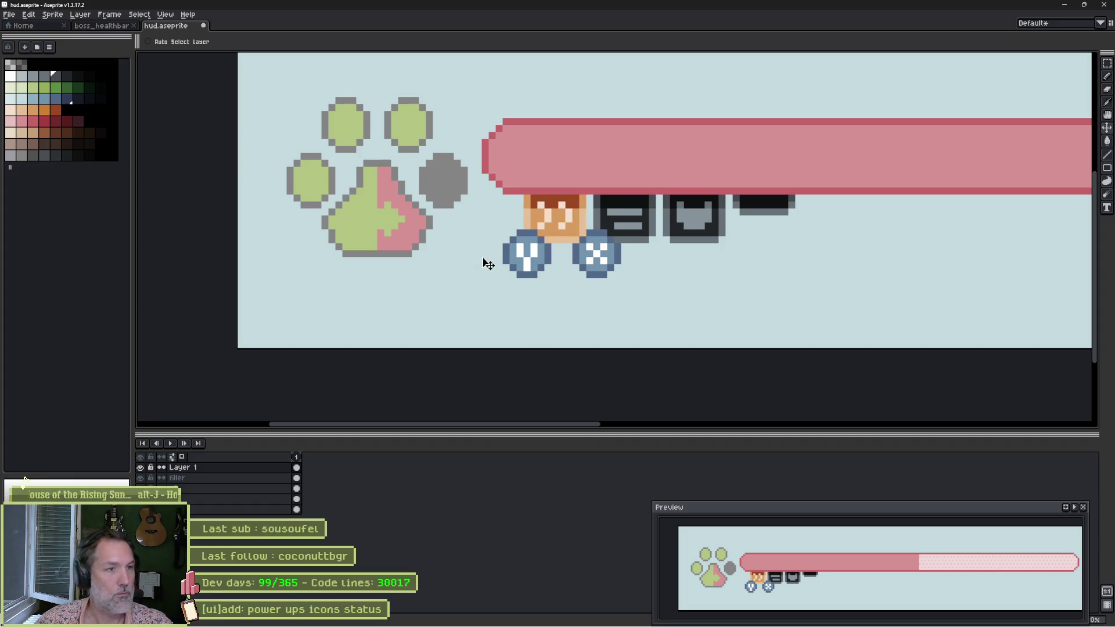
{"action": "left_click_drag", "start_coordinate": [578, 187], "coordinate": [523, 226]}
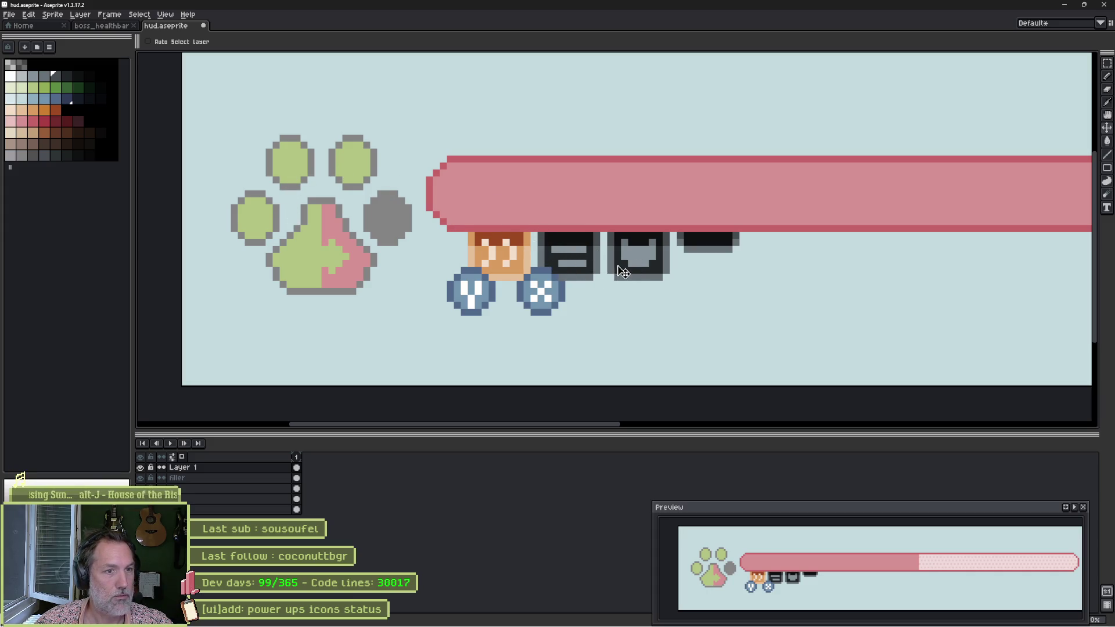
{"action": "left_click_drag", "start_coordinate": [552, 305], "coordinate": [581, 327]}
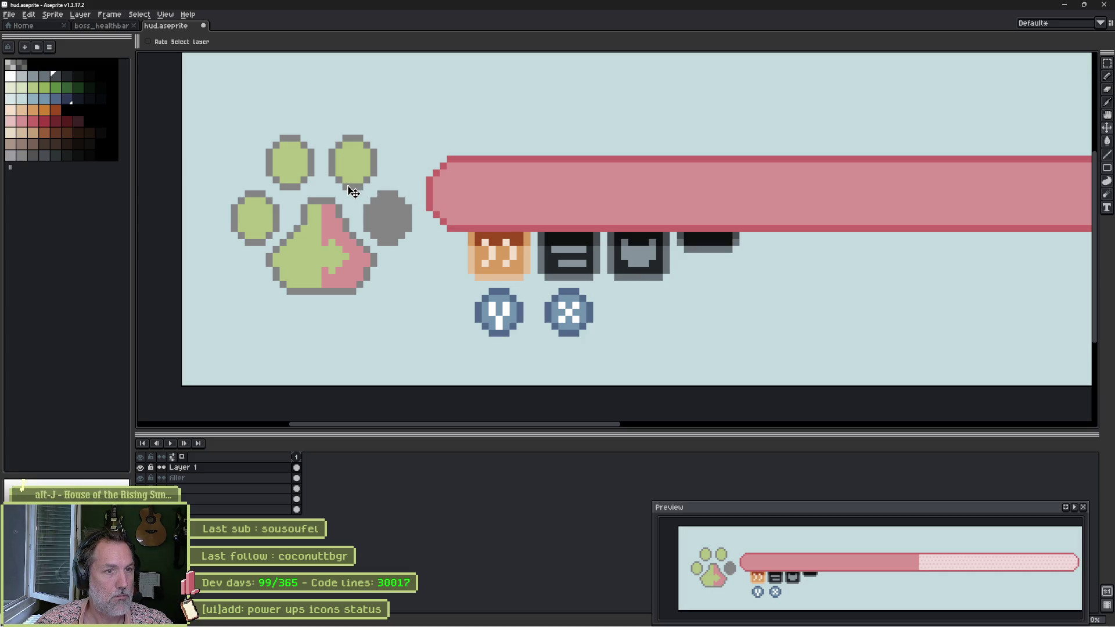
Undo an accidental grey canvas fill and fill the paw's top-right toe grey.
{"action": "key", "text": "b"}
{"action": "key", "text": "g"}
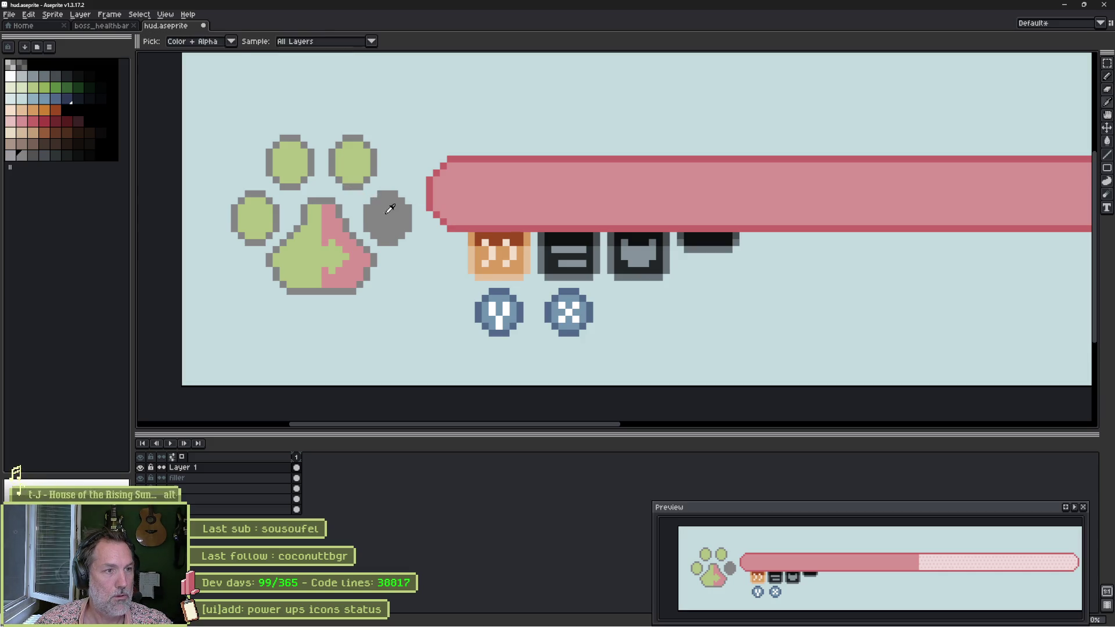
{"action": "left_click", "coordinate": [359, 165]}
{"action": "key", "text": "ctrl+z"}
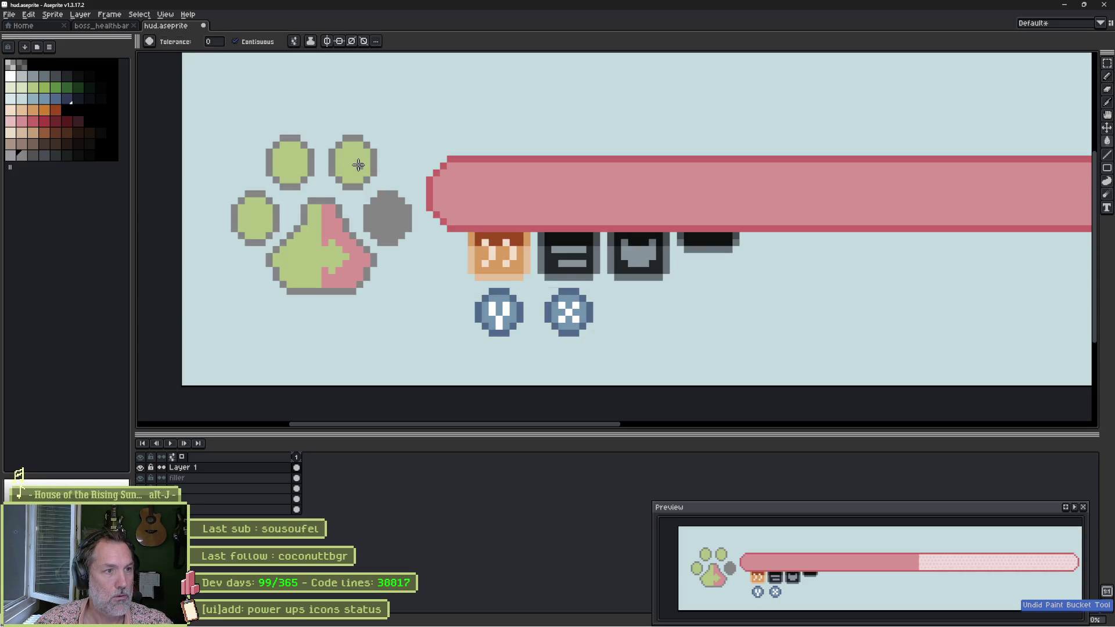
{"action": "key", "text": "ctrl+z"}
{"action": "key", "text": "ctrl+z"}
{"action": "key", "text": "ctrl+z"}
{"action": "key", "text": "ctrl+y"}
{"action": "key", "text": "g"}
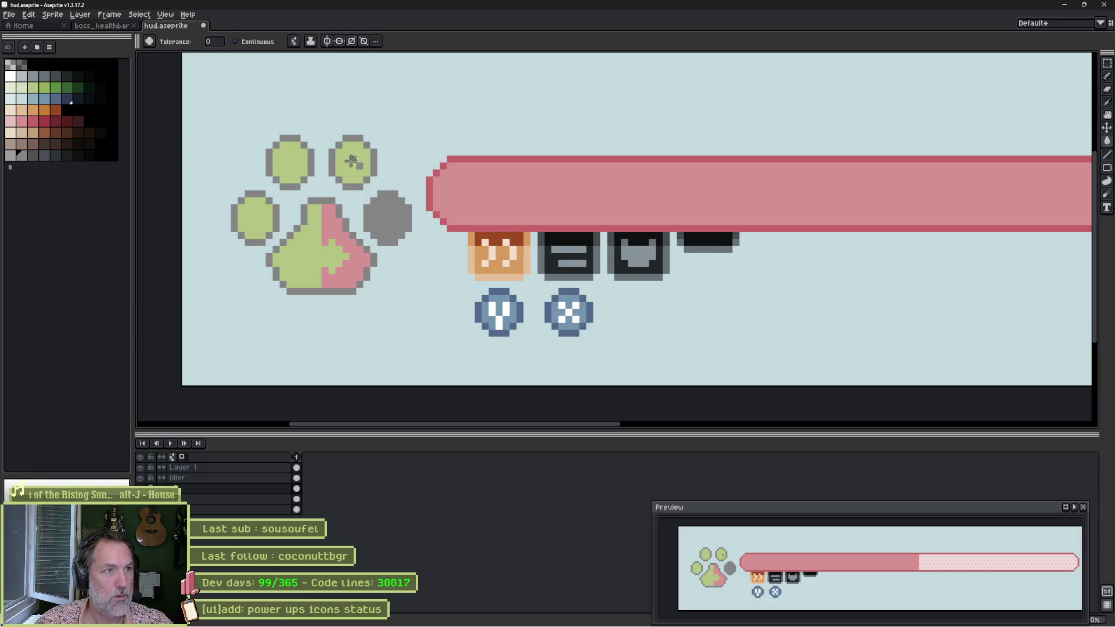
{"action": "left_click", "coordinate": [348, 159]}
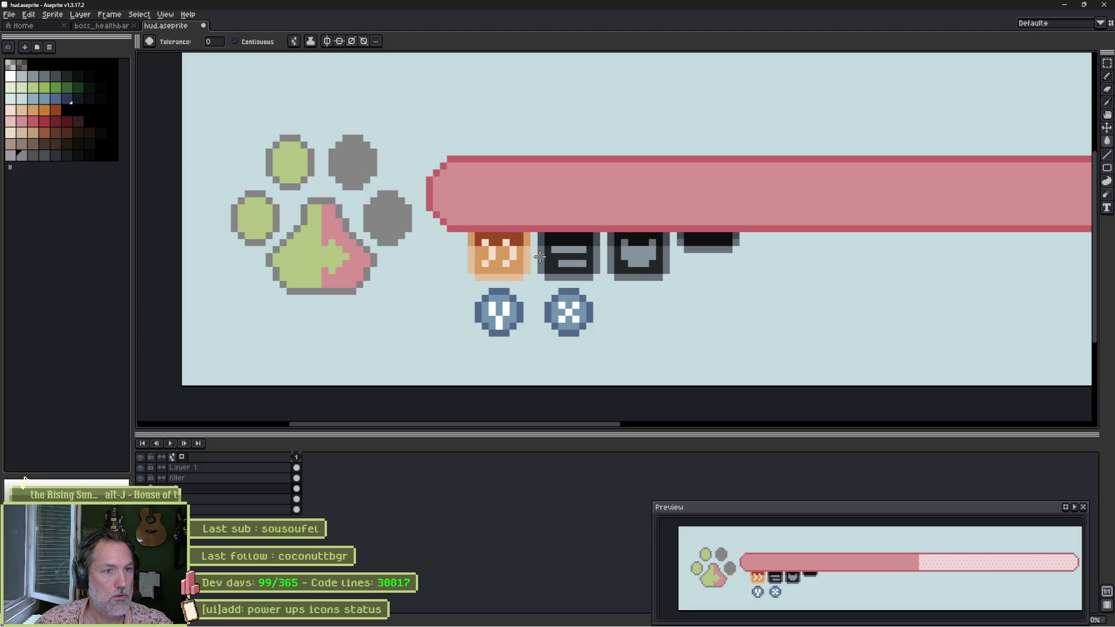
Paint light skin-tone pixels along the equals icon's edge.
{"action": "scroll", "coordinate": [575, 270], "scroll_direction": "up", "scroll_amount": 3}
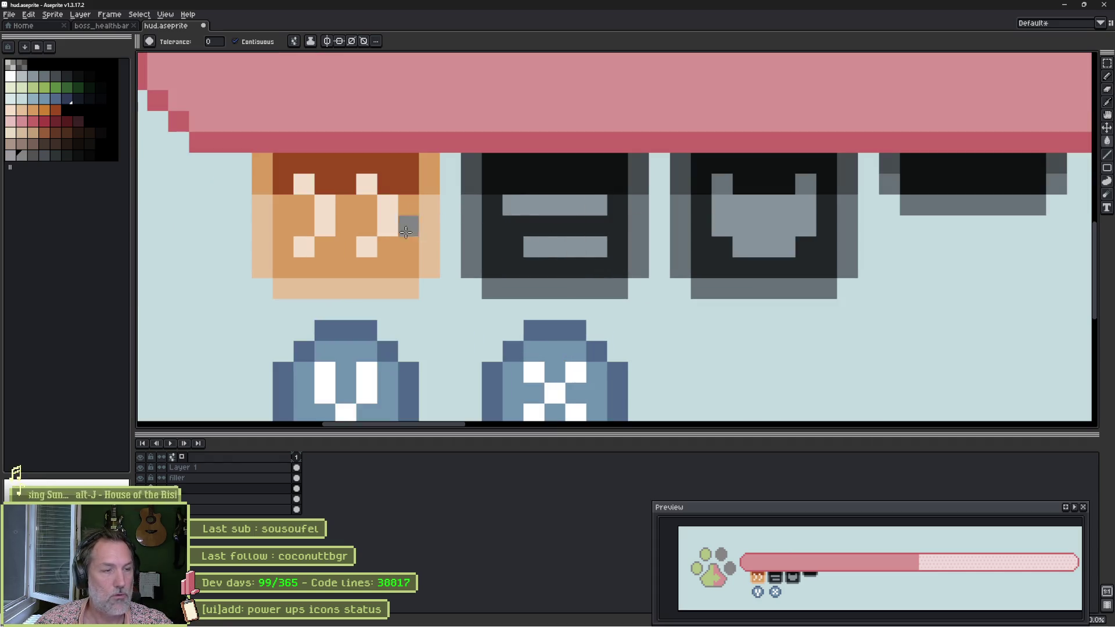
{"action": "key", "text": "b"}
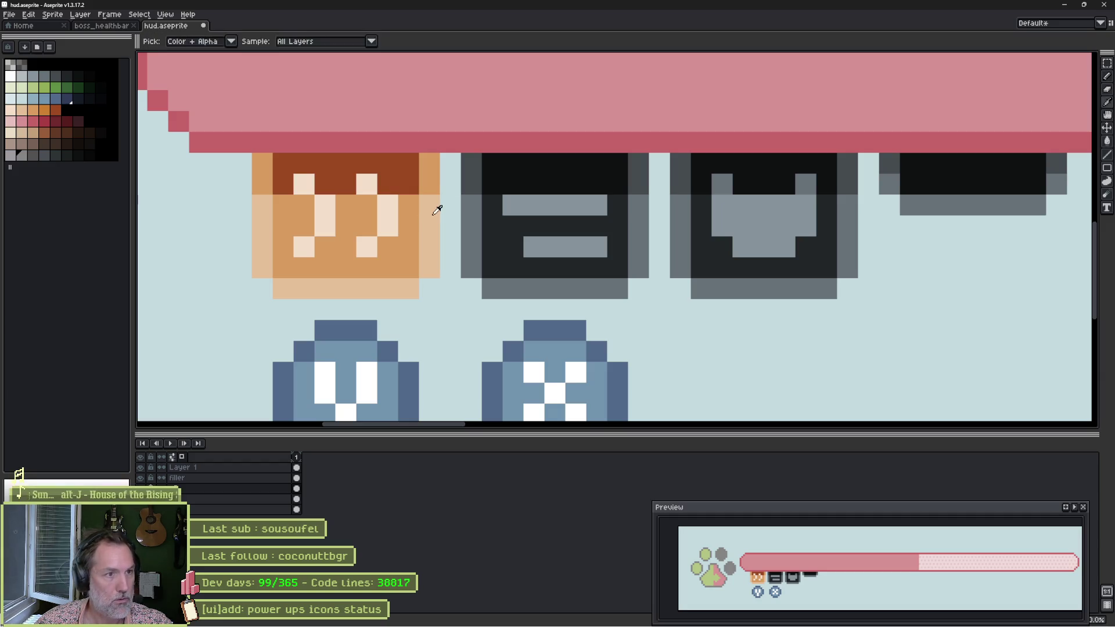
{"action": "left_click", "coordinate": [436, 205], "text": "alt"}
{"action": "mouse_move", "coordinate": [471, 204]}
{"action": "left_mouse_down"}
{"action": "mouse_move", "coordinate": [471, 273]}
{"action": "mouse_move", "coordinate": [589, 295]}
{"action": "mouse_move", "coordinate": [642, 259]}
{"action": "mouse_move", "coordinate": [639, 203]}
{"action": "left_mouse_up"}
Bucket-fill the second icon's dark area and edges orange, its bar light skin, its top brown.
{"action": "key", "text": "alt"}
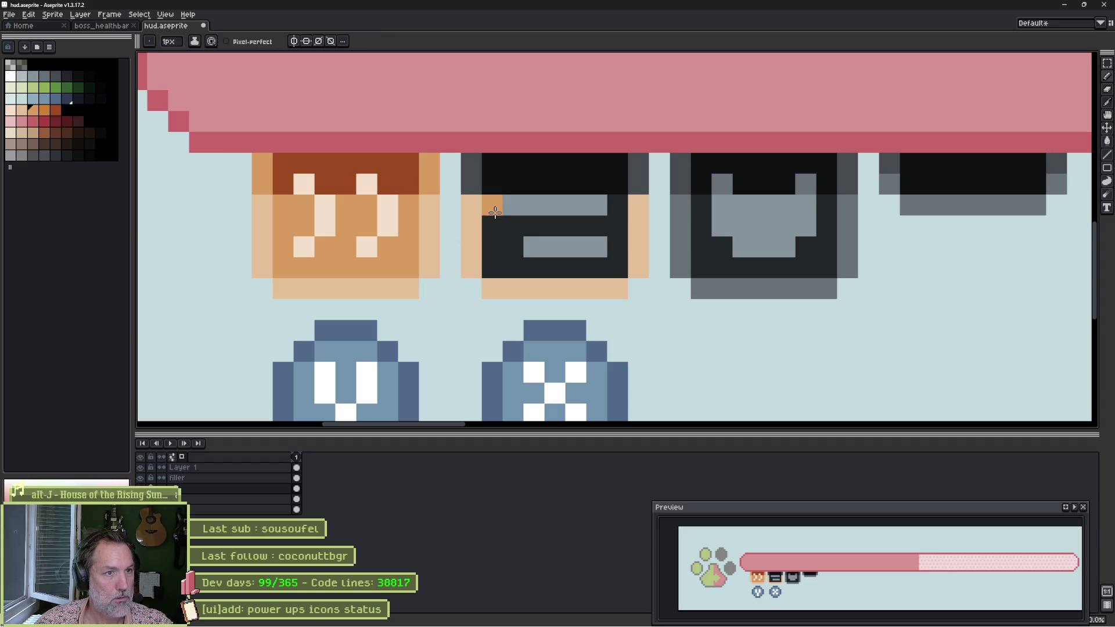
{"action": "key", "text": "g"}
{"action": "left_click", "coordinate": [505, 244]}
{"action": "left_click", "coordinate": [383, 221], "text": "alt"}
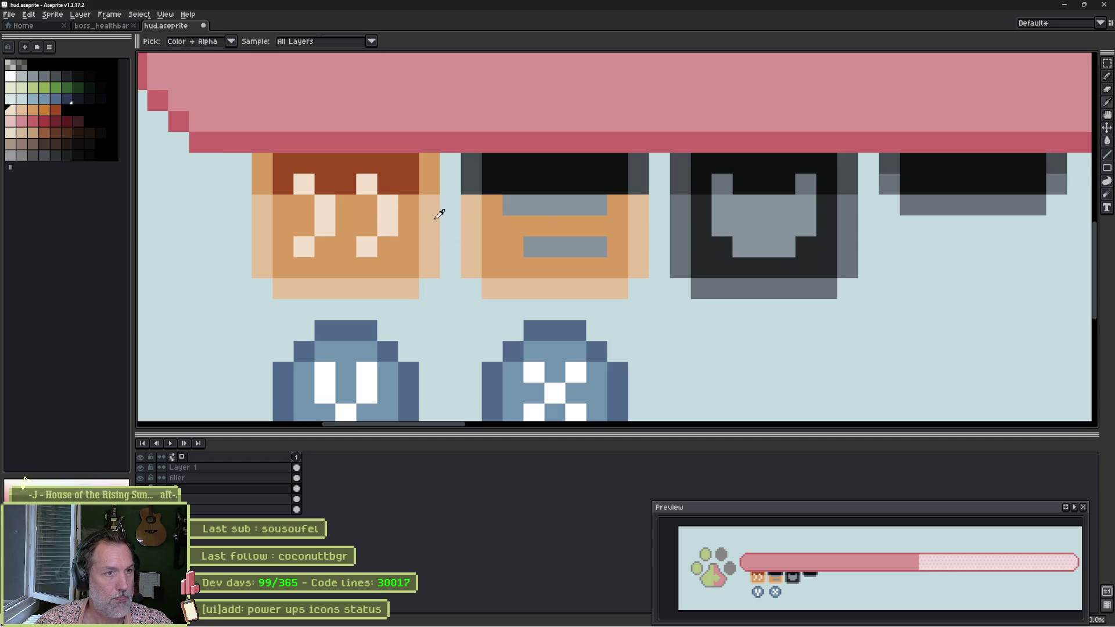
{"action": "left_click", "coordinate": [561, 223]}
{"action": "left_click", "coordinate": [556, 247]}
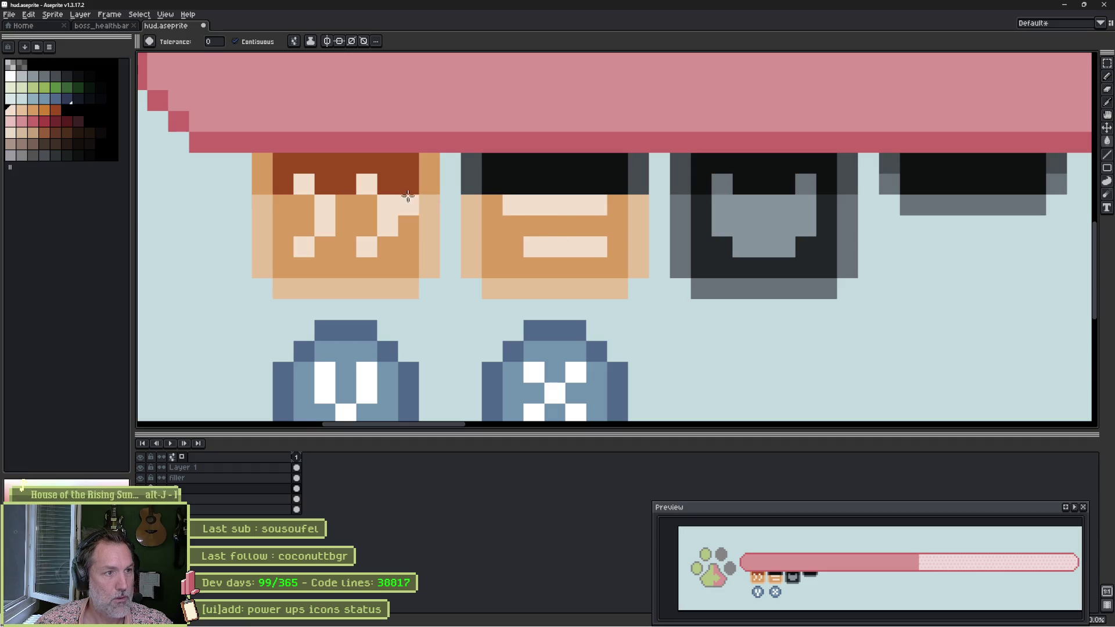
{"action": "left_click", "coordinate": [399, 165], "text": "alt"}
{"action": "left_click", "coordinate": [494, 174]}
{"action": "left_click", "coordinate": [269, 167], "text": "alt"}
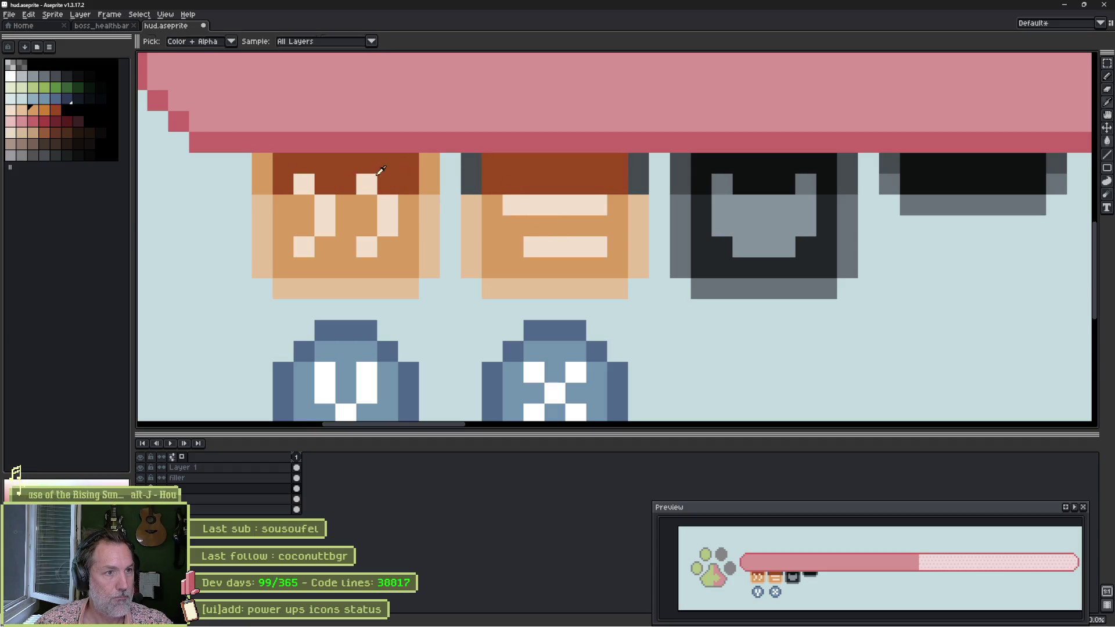
{"action": "left_click", "coordinate": [467, 171]}
{"action": "left_click", "coordinate": [639, 174]}
{"action": "scroll", "coordinate": [616, 232], "scroll_direction": "down", "scroll_amount": 5}
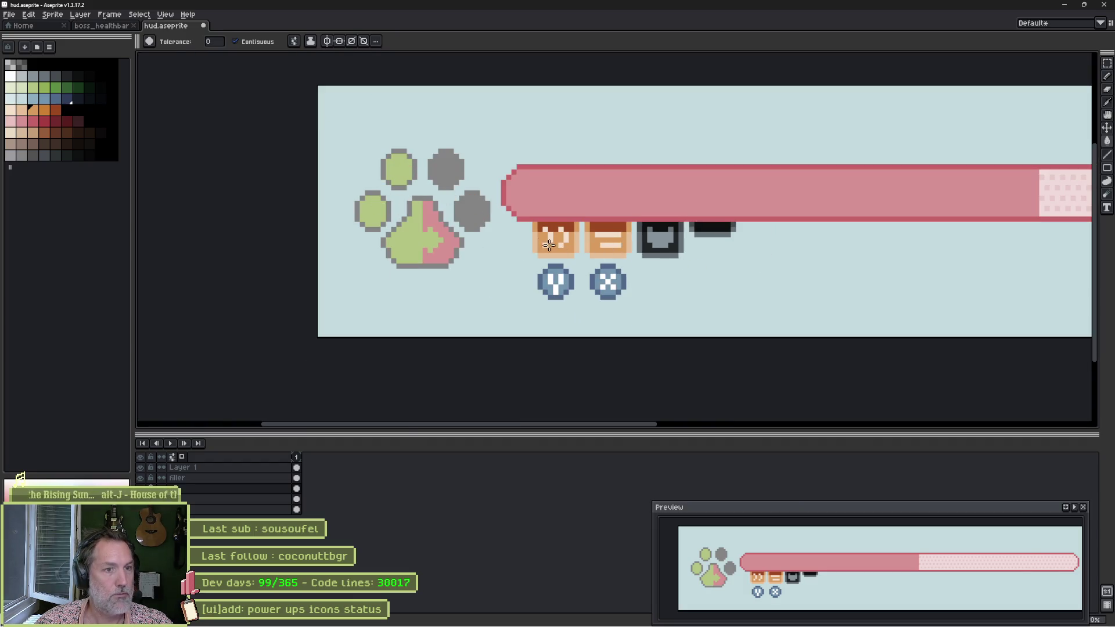
Save hud.aseprite and bring the health bar's left end into view.
{"action": "key", "text": "ctrl+s"}
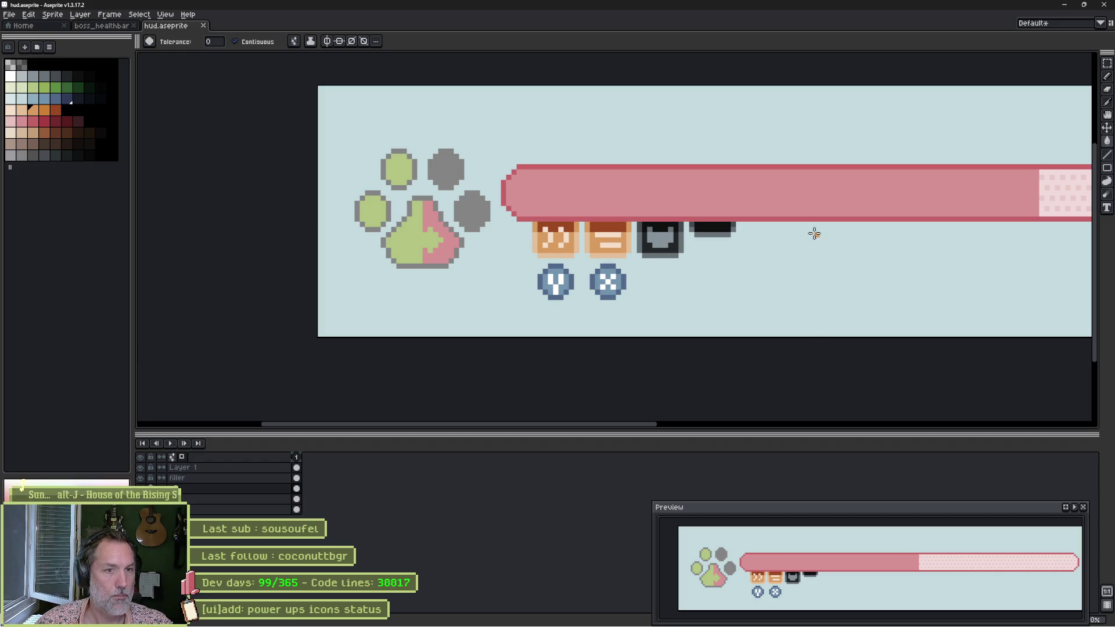
{"action": "scroll", "coordinate": [876, 251], "scroll_direction": "down", "scroll_amount": 1}
{"action": "left_click_drag", "start_coordinate": [876, 251], "coordinate": [640, 284]}
{"action": "scroll", "coordinate": [416, 244], "scroll_direction": "up", "scroll_amount": 1}
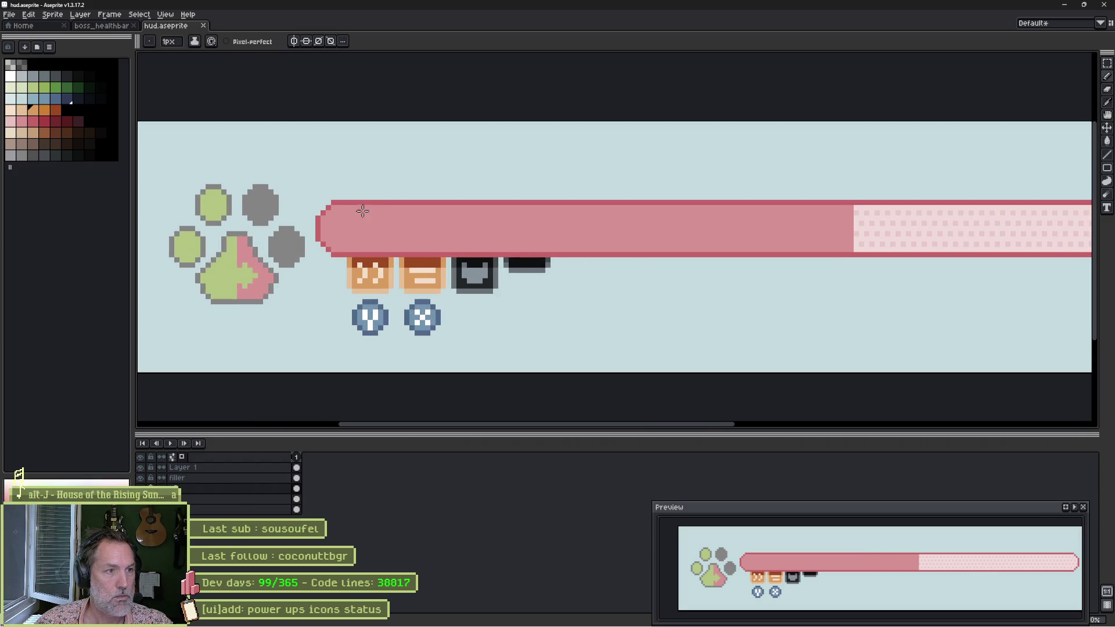
Recolour the health bar's whole outline dark red with a non-contiguous bucket fill.
{"action": "left_click", "coordinate": [363, 204], "text": "alt"}
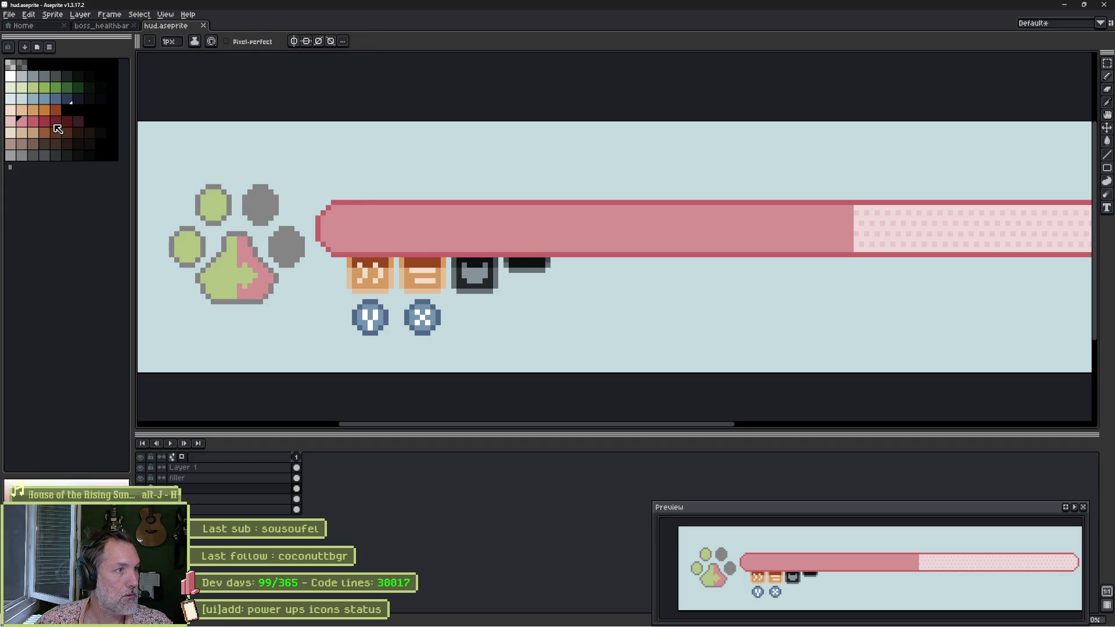
{"action": "key", "text": "i"}
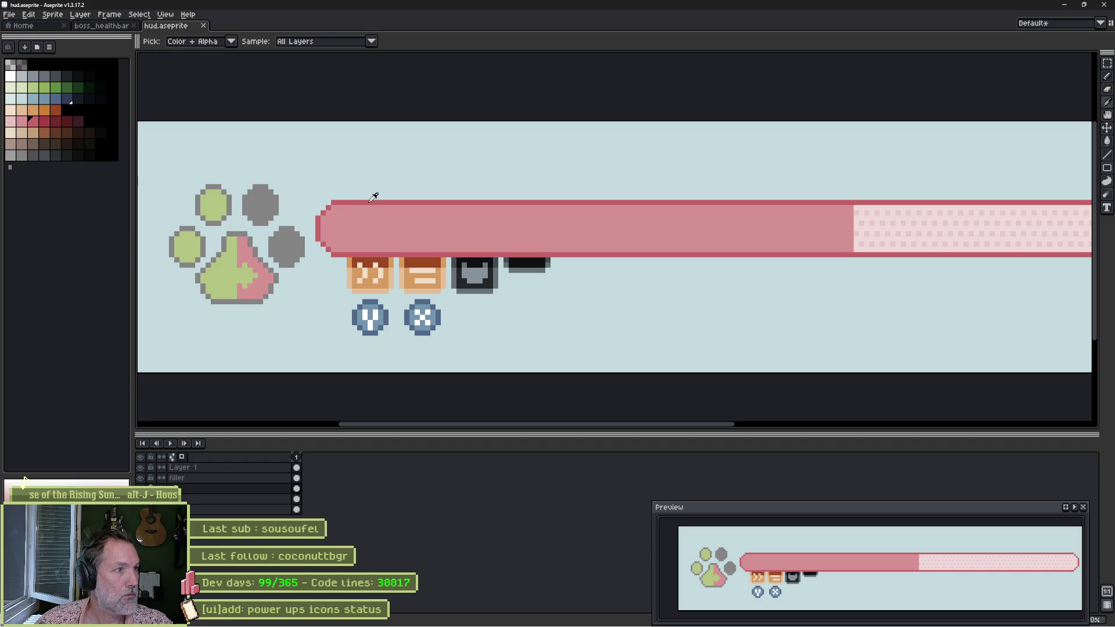
{"action": "left_click", "coordinate": [44, 121]}
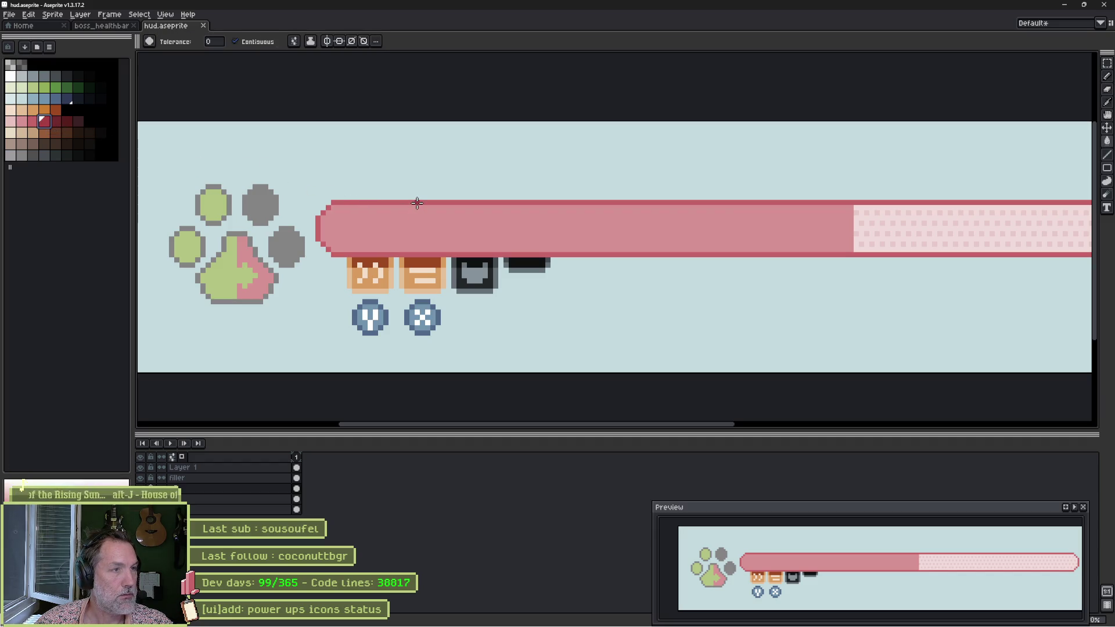
{"action": "left_click", "coordinate": [235, 41]}
{"action": "left_click", "coordinate": [408, 201]}
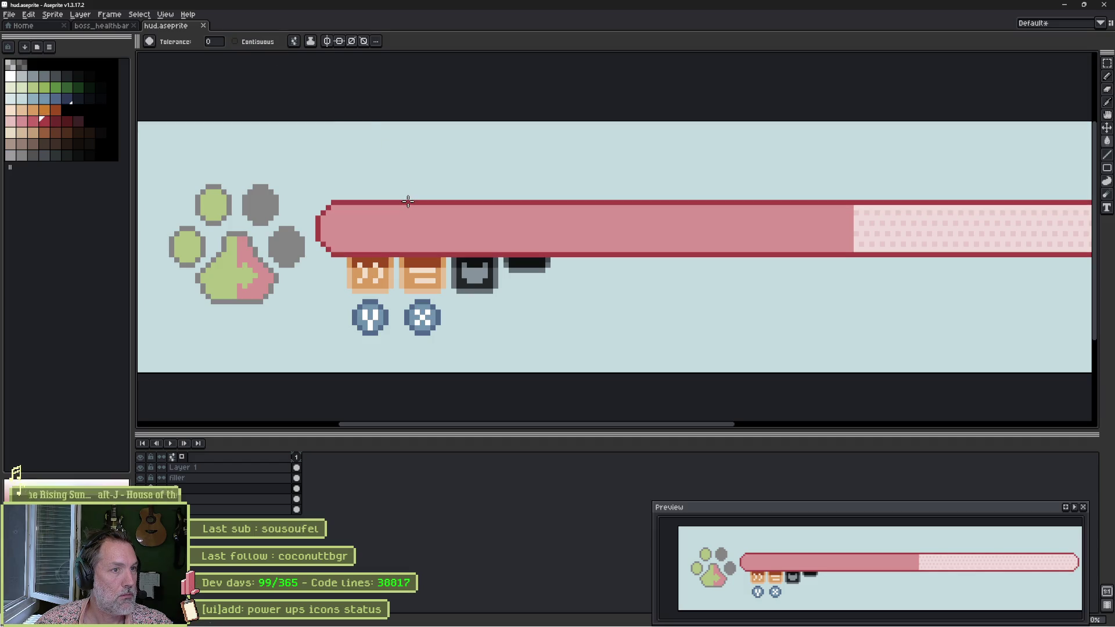
{"action": "left_click", "coordinate": [33, 121]}
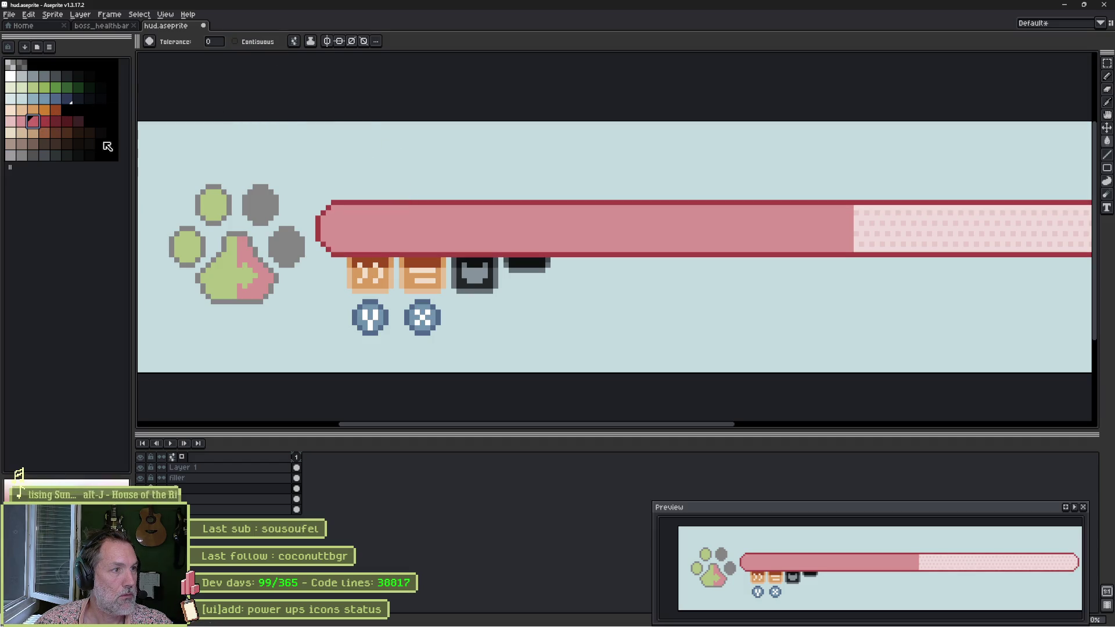
{"action": "left_click", "coordinate": [339, 213]}
{"action": "key", "text": "ctrl+z"}
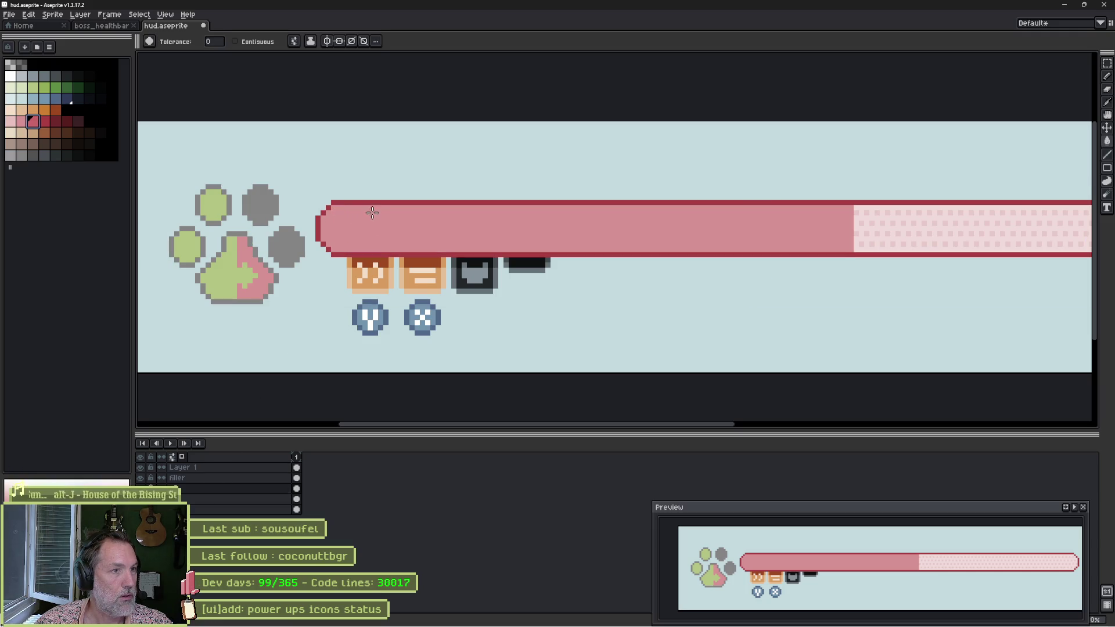
Pick the bar's interior pink and set up a 6px pencil brush.
{"action": "key", "text": "i"}
{"action": "left_click", "coordinate": [352, 199], "text": "alt"}
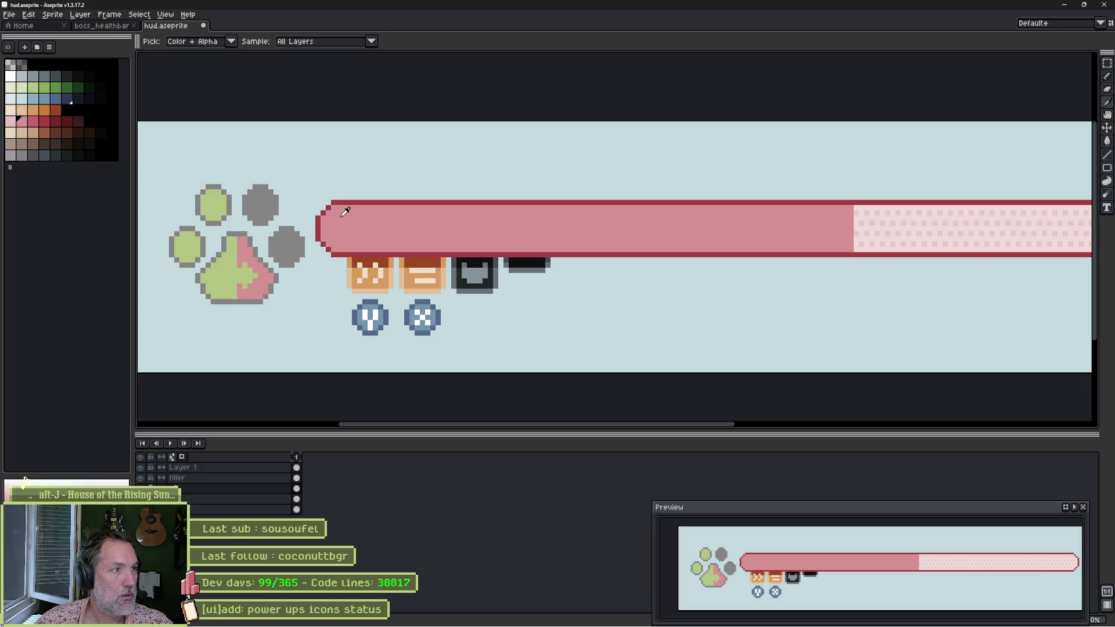
{"action": "left_click", "coordinate": [27, 123]}
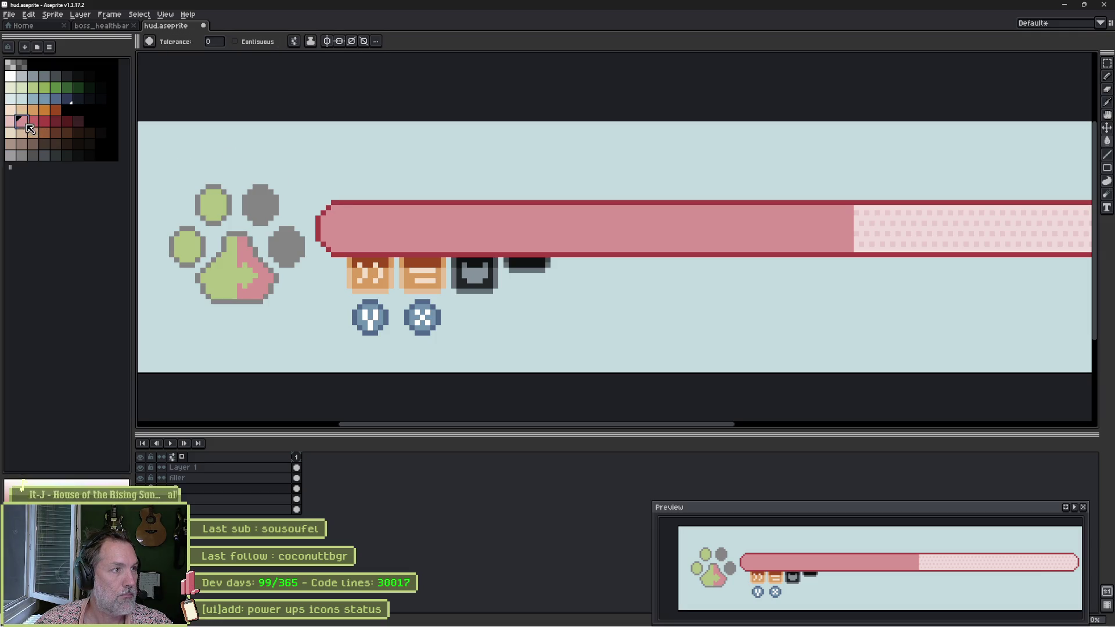
{"action": "key", "text": "b"}
{"action": "key", "text": "e"}
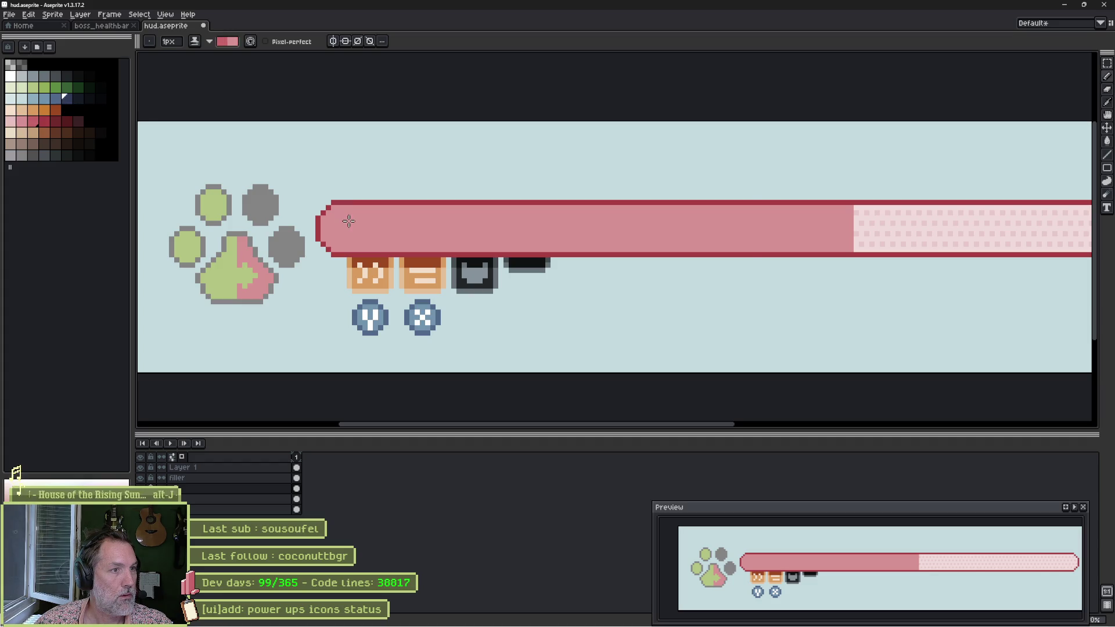
{"action": "scroll", "coordinate": [351, 223], "scroll_direction": "up", "scroll_amount": 3}
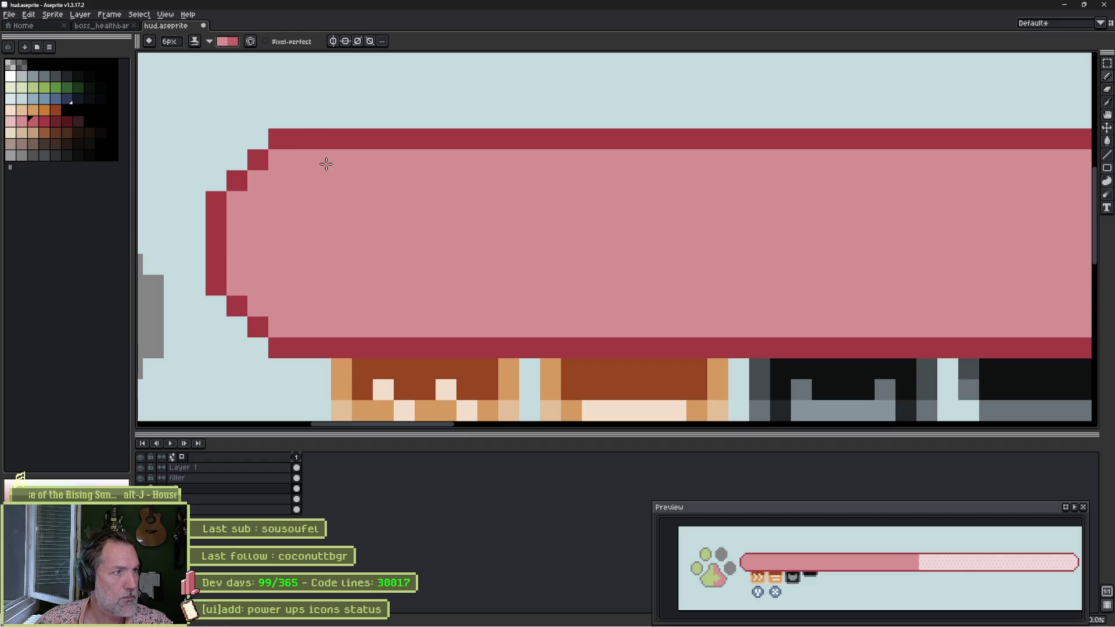
{"action": "left_click", "coordinate": [54, 19]}
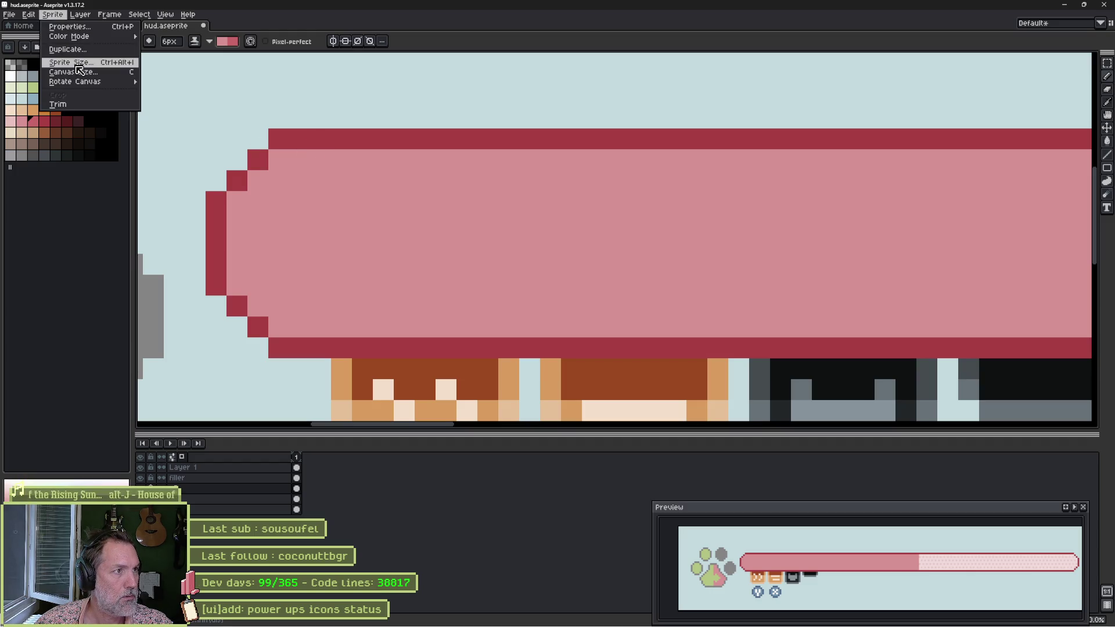
{"action": "mouse_move", "coordinate": [95, 40]}
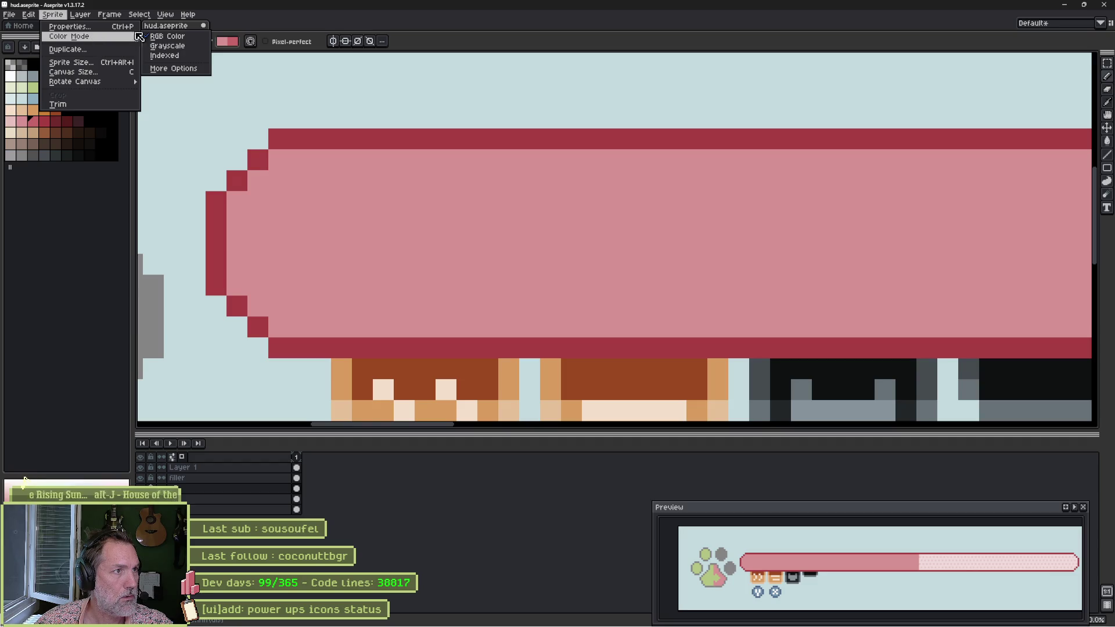
{"action": "left_click", "coordinate": [168, 36]}
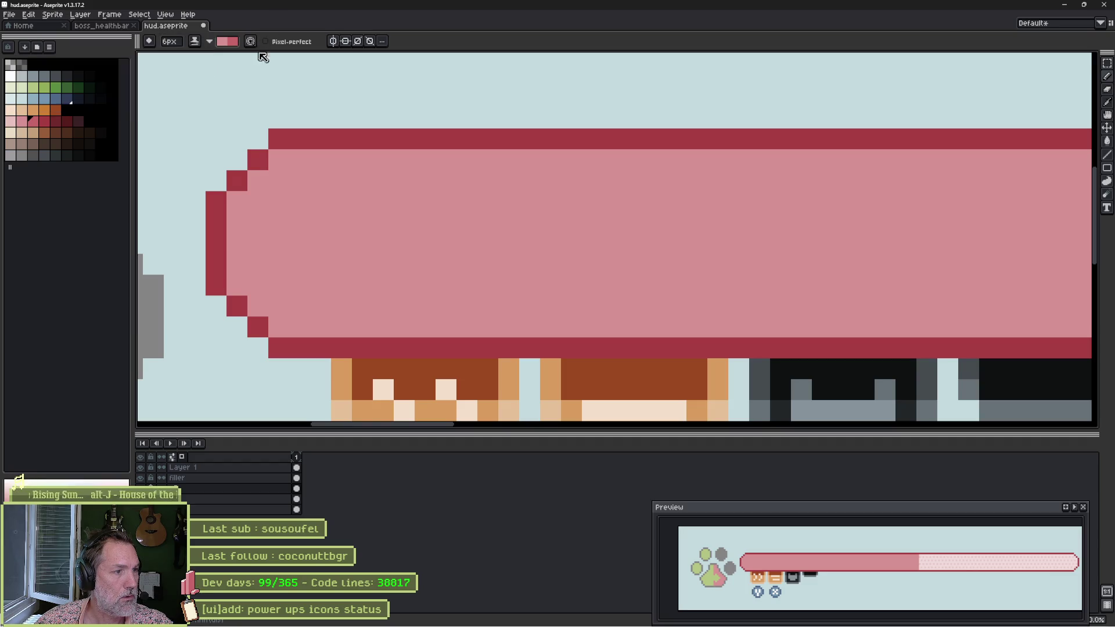
Sample the bar's pink again and select the neighbouring pink swatch for drawing.
{"action": "left_click", "coordinate": [423, 186], "text": "alt"}
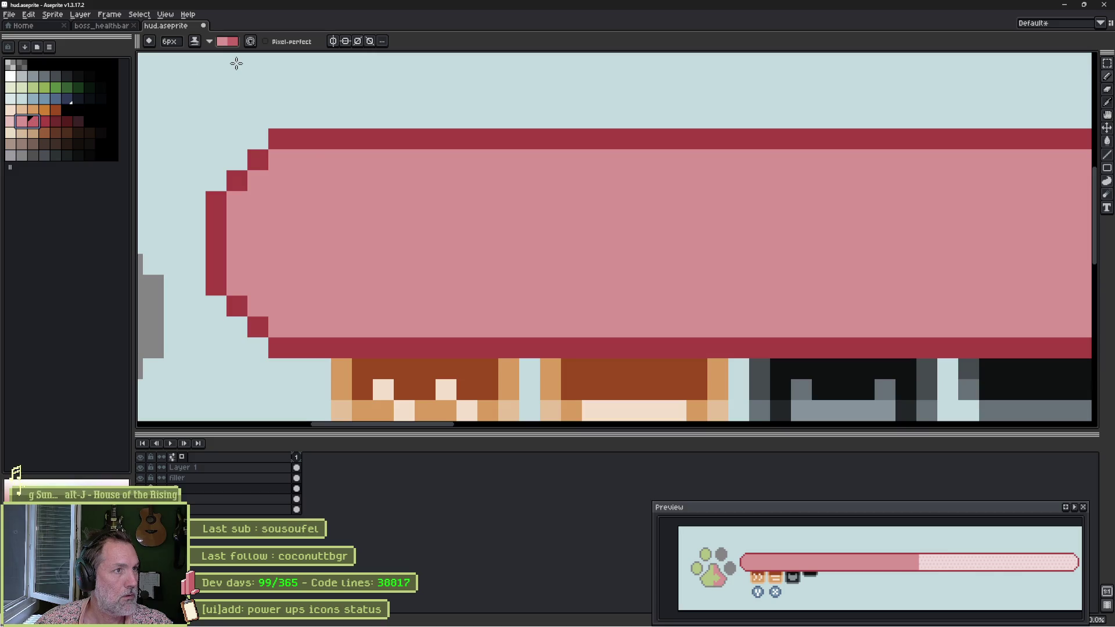
{"action": "left_click", "coordinate": [318, 172]}
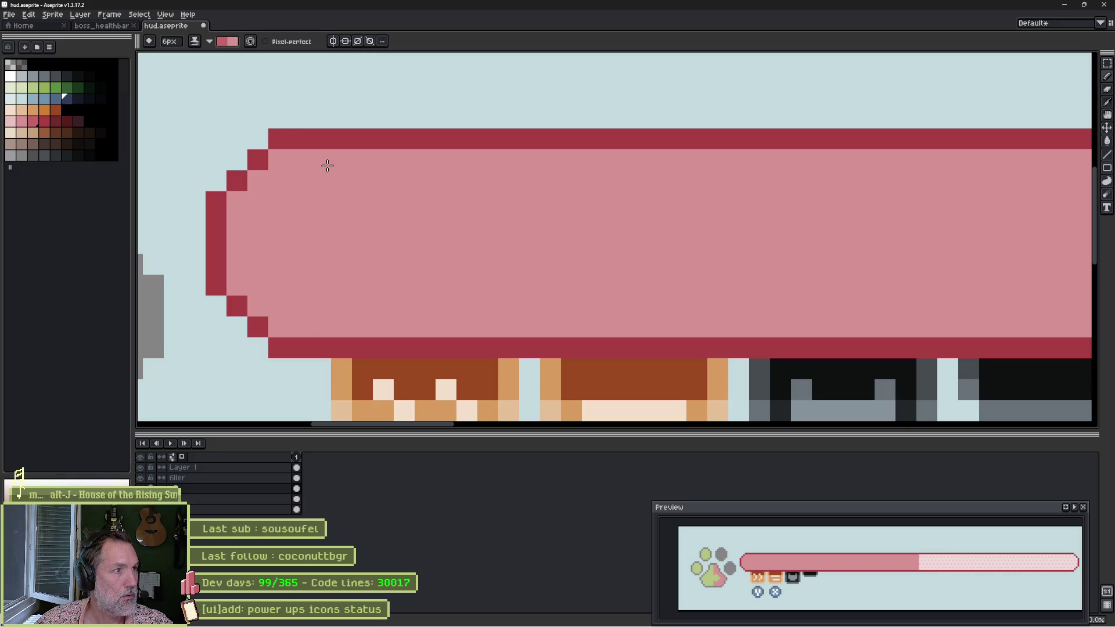
{"action": "key", "text": "alt"}
{"action": "left_click", "coordinate": [327, 171], "text": "alt"}
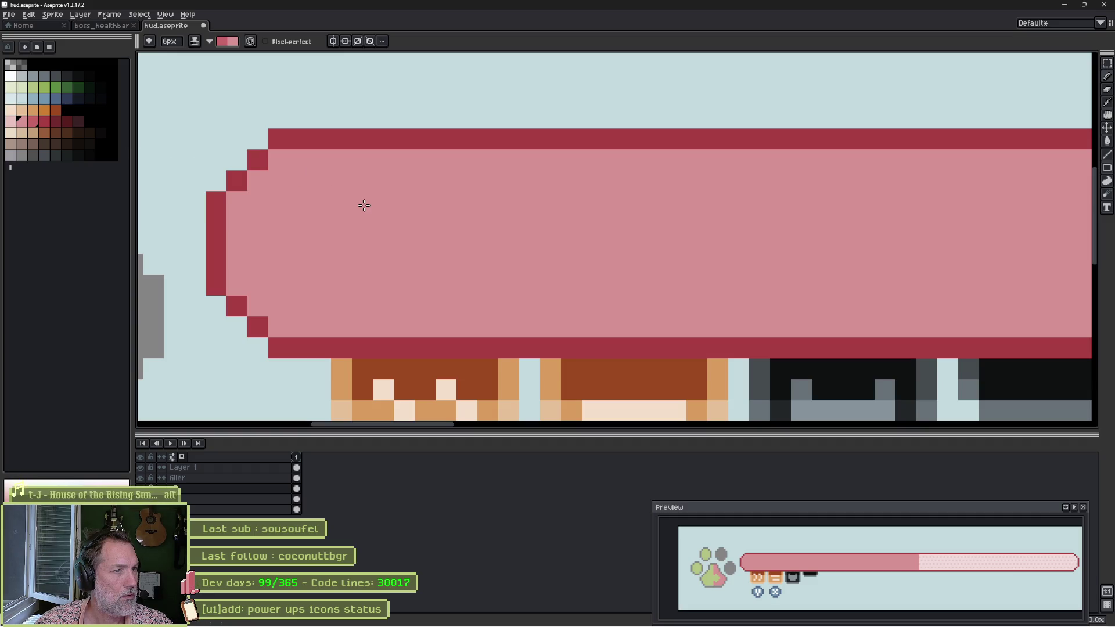
{"action": "left_click", "coordinate": [33, 121]}
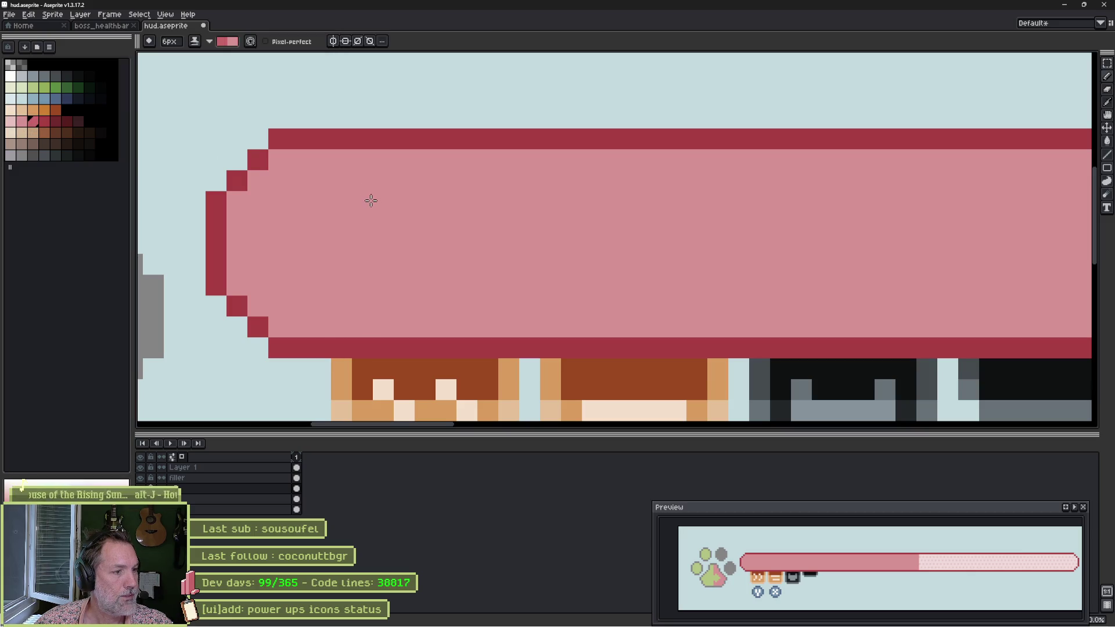
{"action": "key", "text": "v"}
{"action": "scroll", "coordinate": [375, 206], "scroll_direction": "down", "scroll_amount": 4}
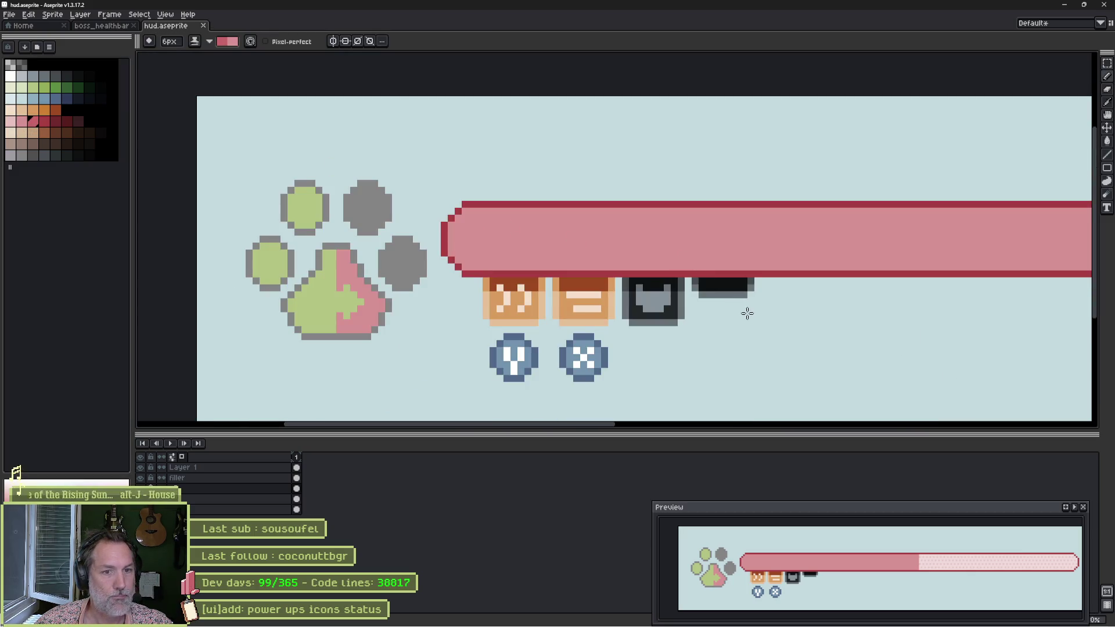
{"action": "scroll", "coordinate": [550, 303], "scroll_direction": "down", "scroll_amount": 1}
{"action": "scroll", "coordinate": [473, 291], "scroll_direction": "down", "scroll_amount": 1}
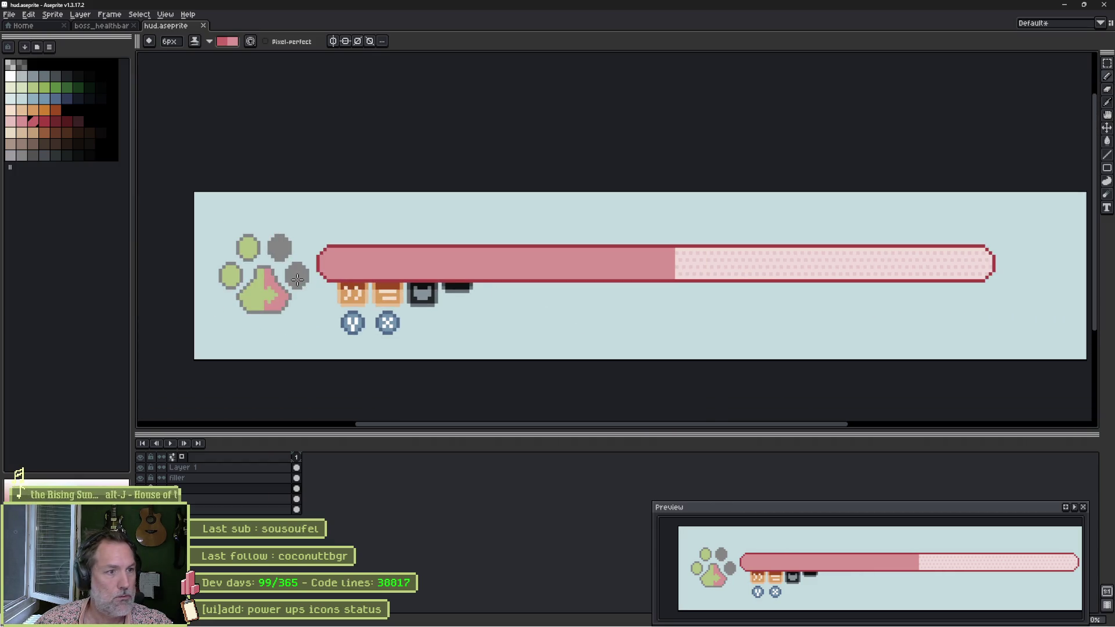
{"action": "scroll", "coordinate": [282, 273], "scroll_direction": "up", "scroll_amount": 1}
{"action": "scroll", "coordinate": [283, 273], "scroll_direction": "up", "scroll_amount": 5}
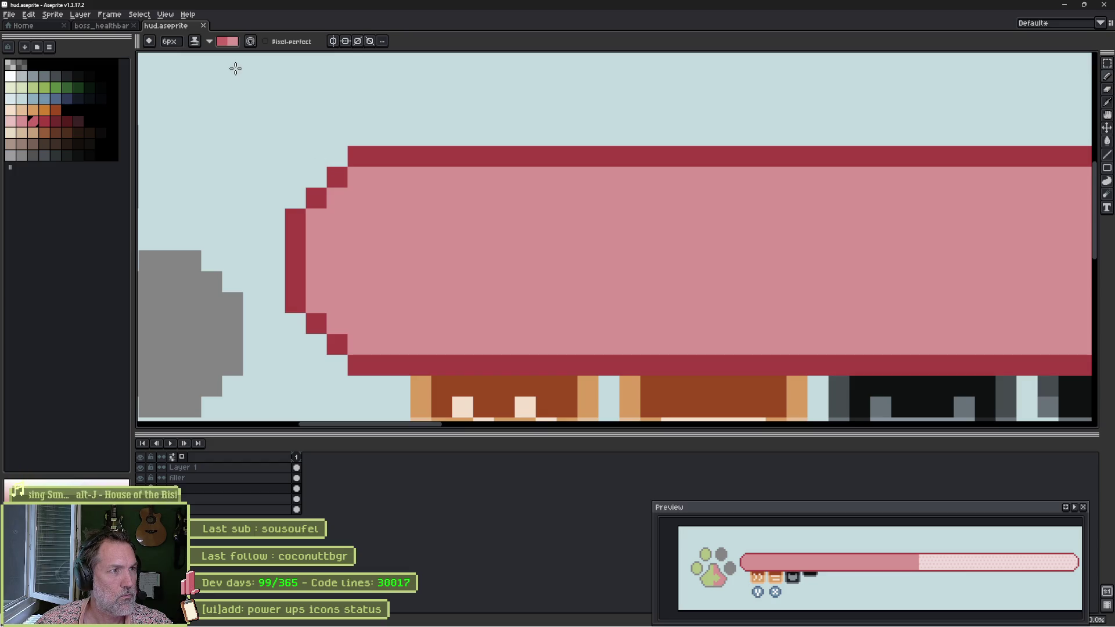
{"action": "key", "text": "b"}
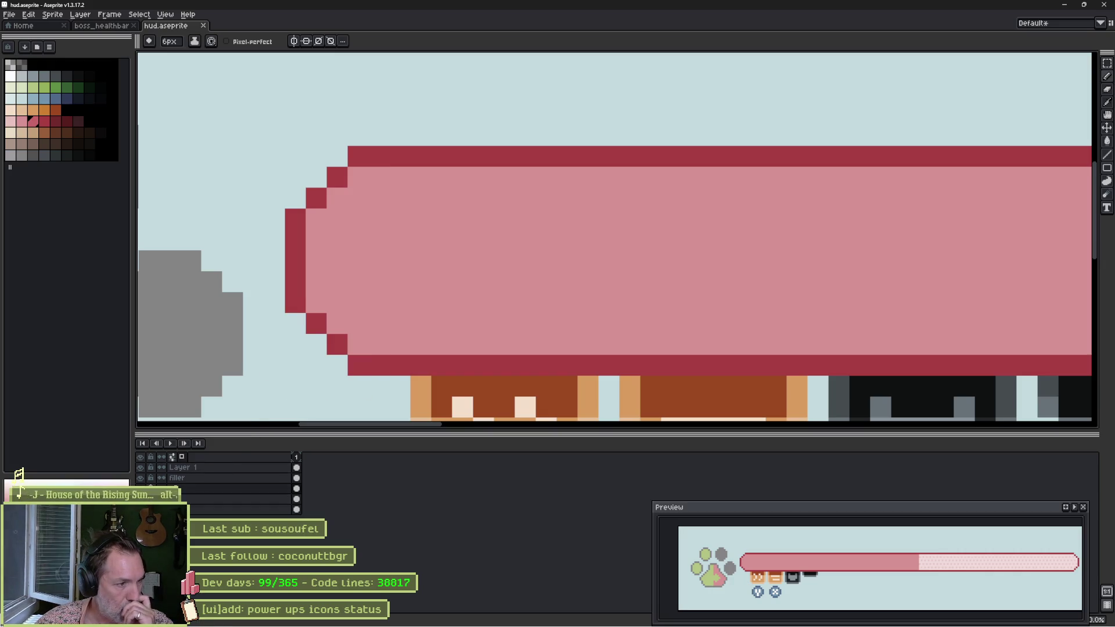
On the filler layer, select a two-pink ramp with Shading ink and a 2px brush.
{"action": "left_click", "coordinate": [178, 478]}
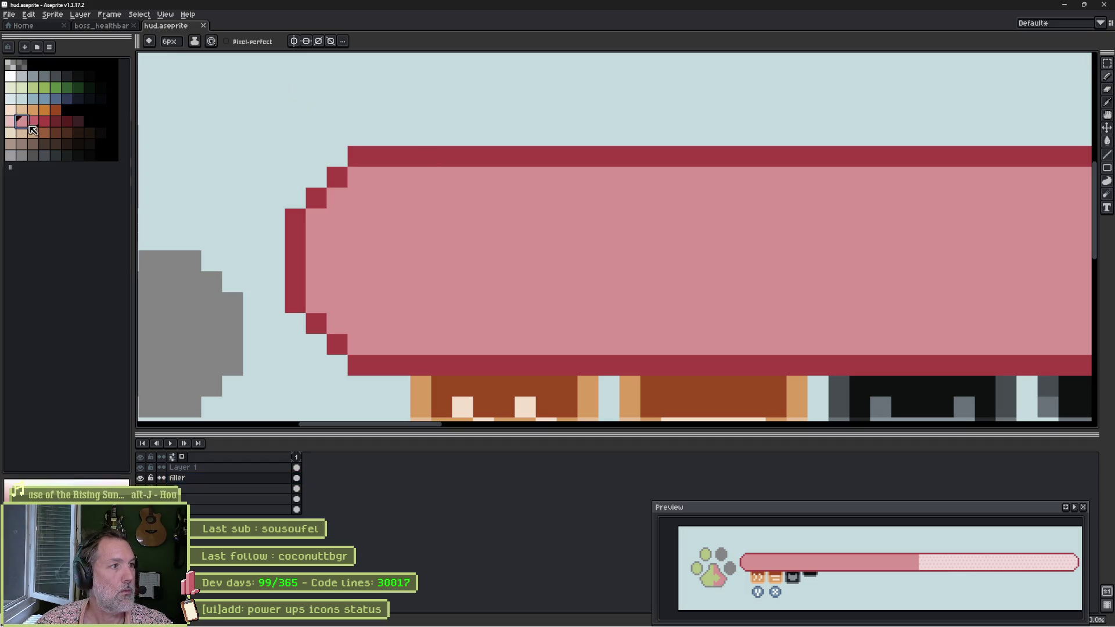
{"action": "left_click_drag", "start_coordinate": [32, 121], "coordinate": [21, 121]}
{"action": "key", "text": "s"}
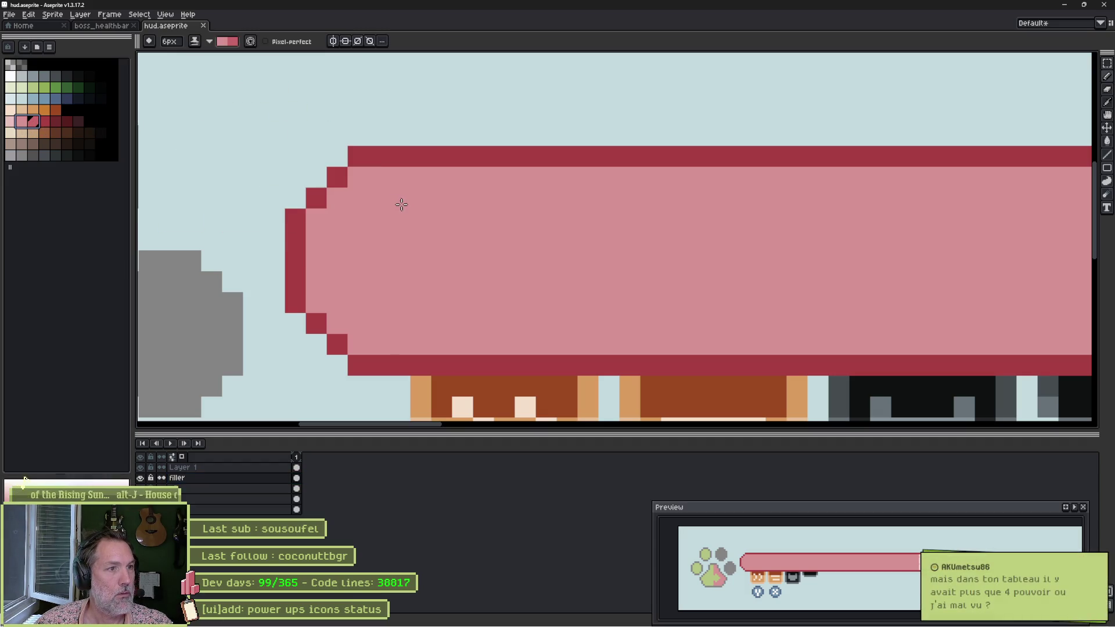
{"action": "key", "text": "minus"}
{"action": "key", "text": "minus"}
{"action": "key", "text": "minus"}
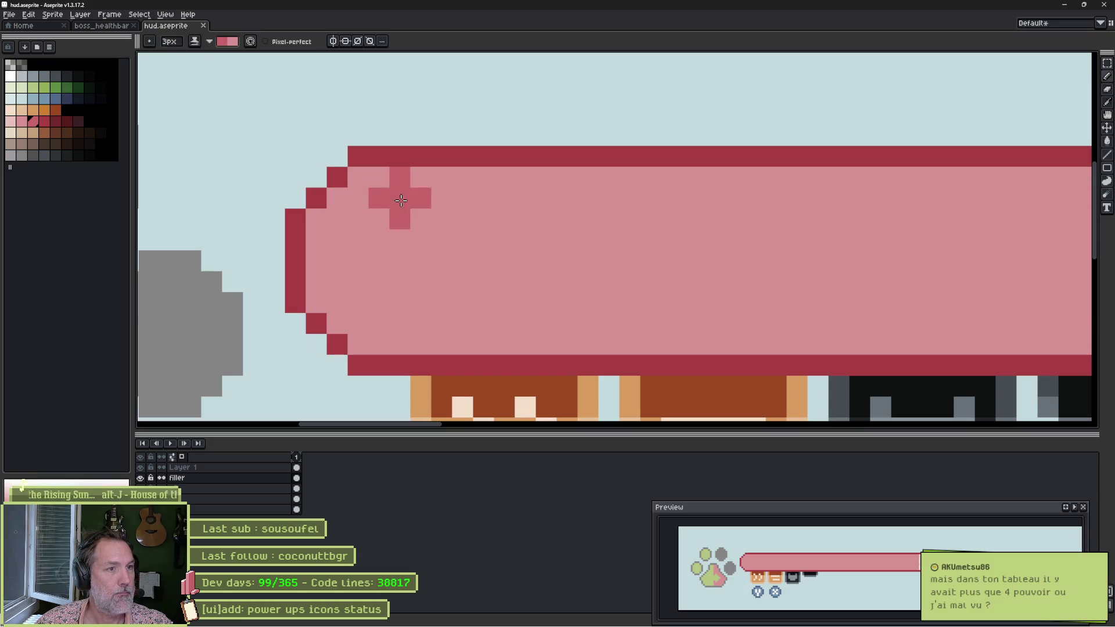
Paint a darker shading stripe along the health bar's top edge.
{"action": "scroll", "coordinate": [553, 217], "scroll_direction": "down", "scroll_amount": 1}
{"action": "scroll", "coordinate": [651, 229], "scroll_direction": "down", "scroll_amount": 3}
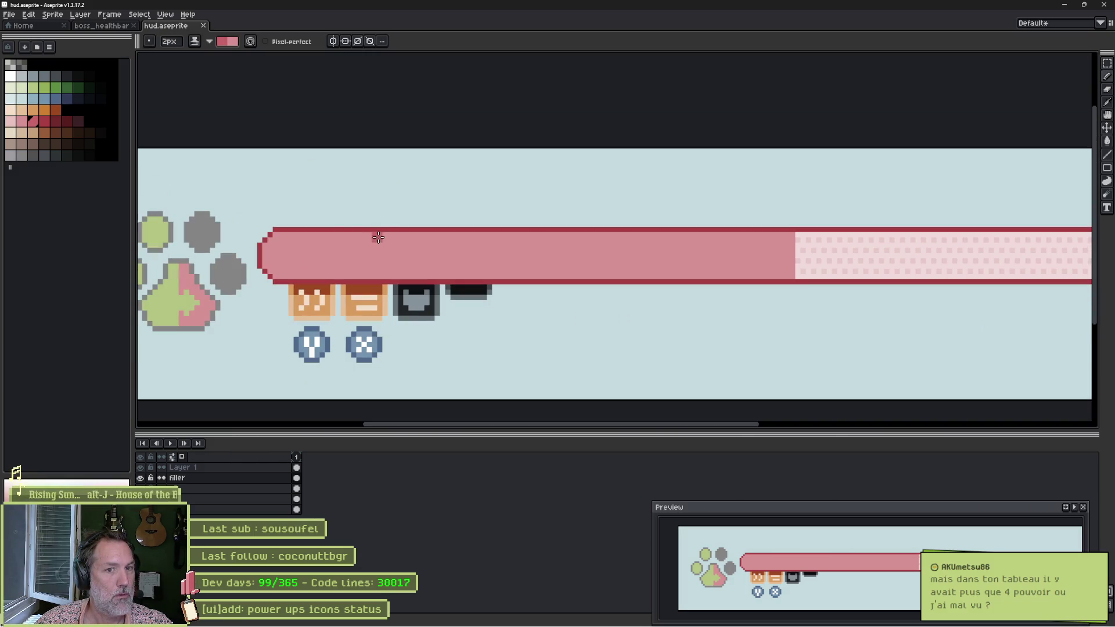
{"action": "left_click_drag", "start_coordinate": [275, 237], "coordinate": [824, 241]}
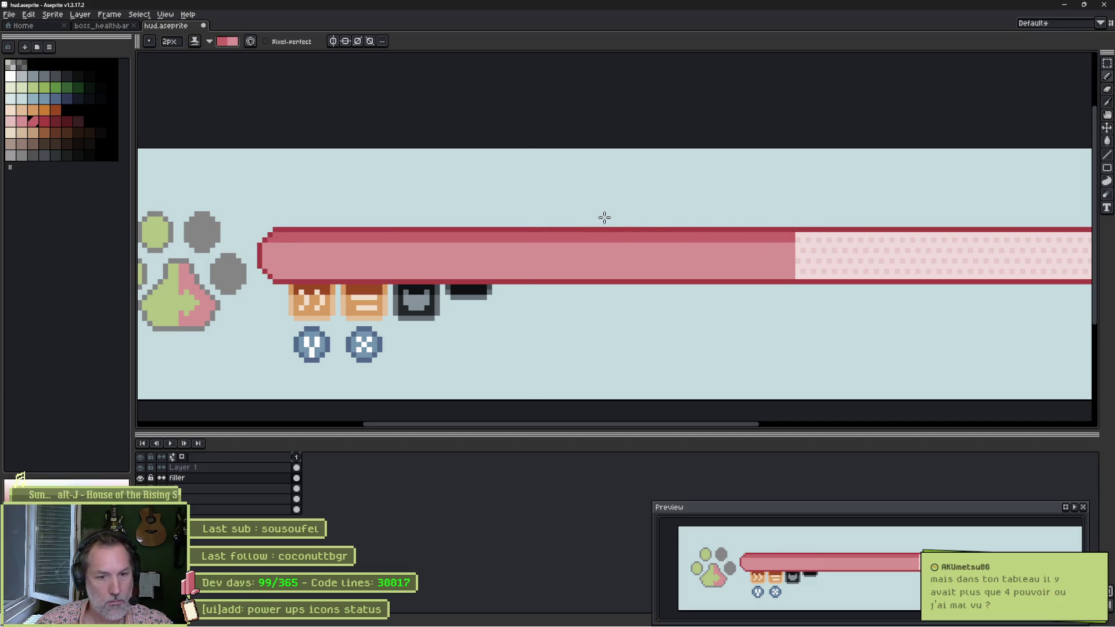
{"action": "key", "text": "ctrl+z"}
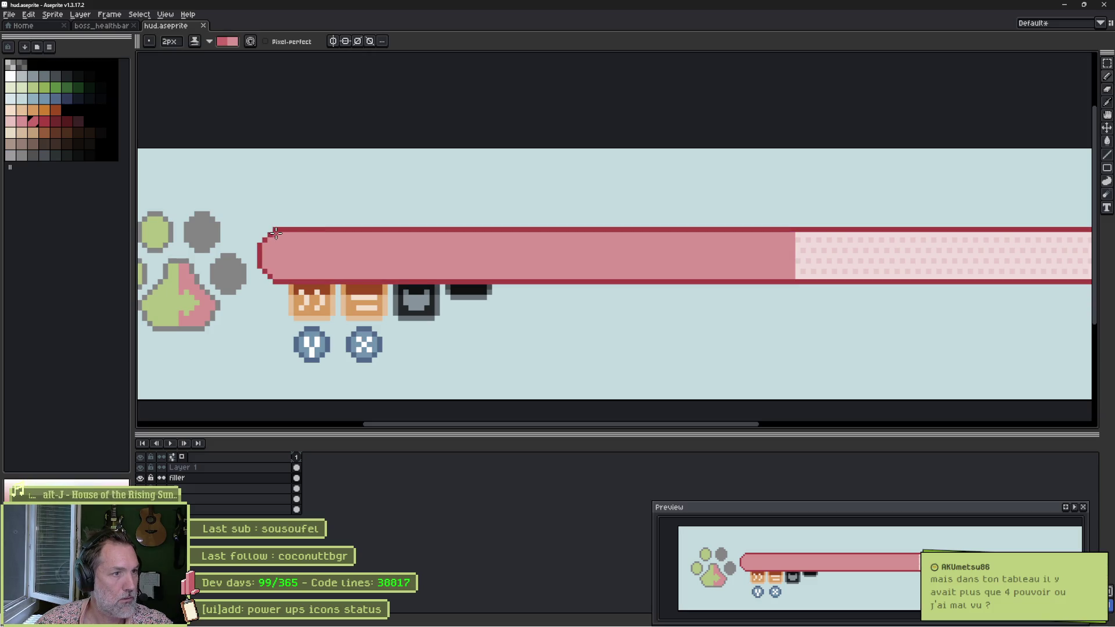
{"action": "left_click_drag", "start_coordinate": [276, 233], "coordinate": [797, 234]}
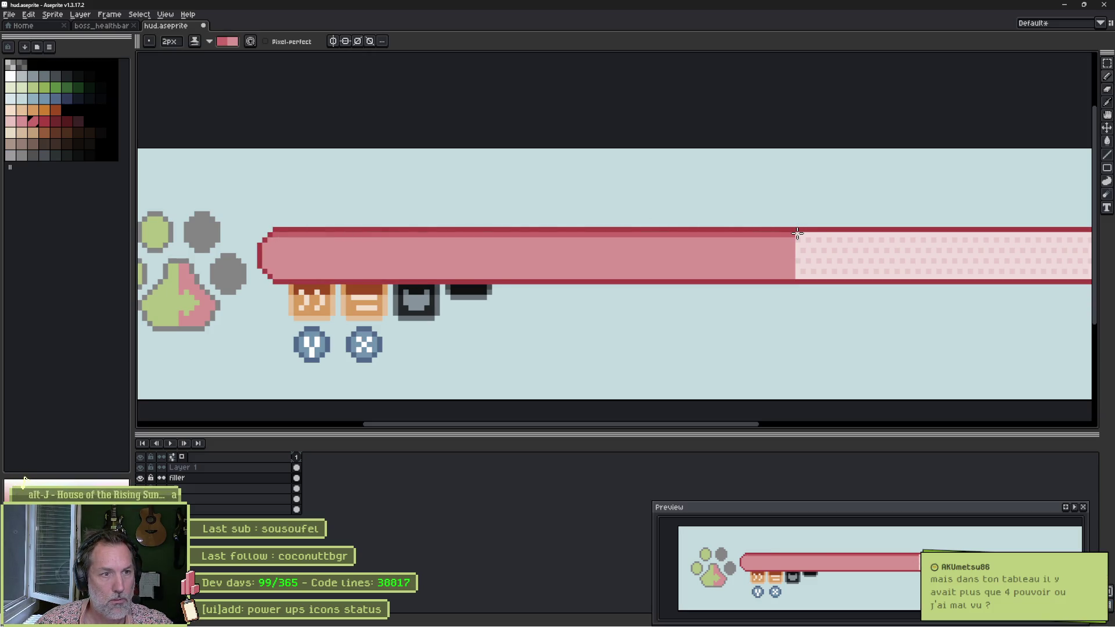
{"action": "scroll", "coordinate": [235, 268], "scroll_direction": "up", "scroll_amount": 3}
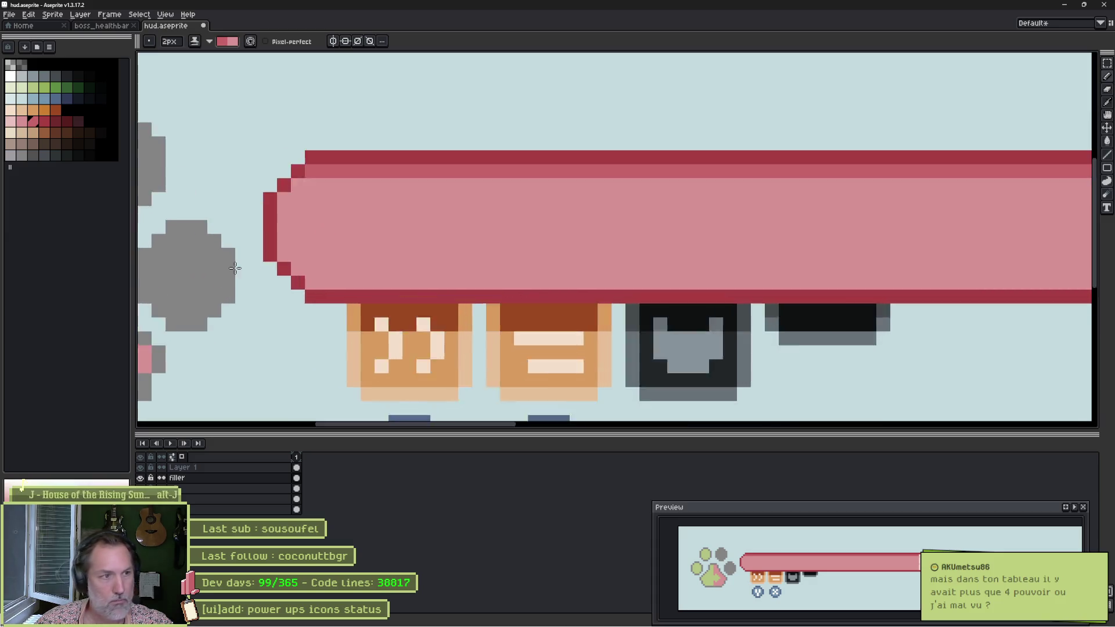
{"action": "scroll", "coordinate": [235, 268], "scroll_direction": "up", "scroll_amount": 1}
Extend the shading 1px around the bar's rounded left corner, undoing stray pixels.
{"action": "key", "text": "minus"}
{"action": "left_click", "coordinate": [421, 157]}
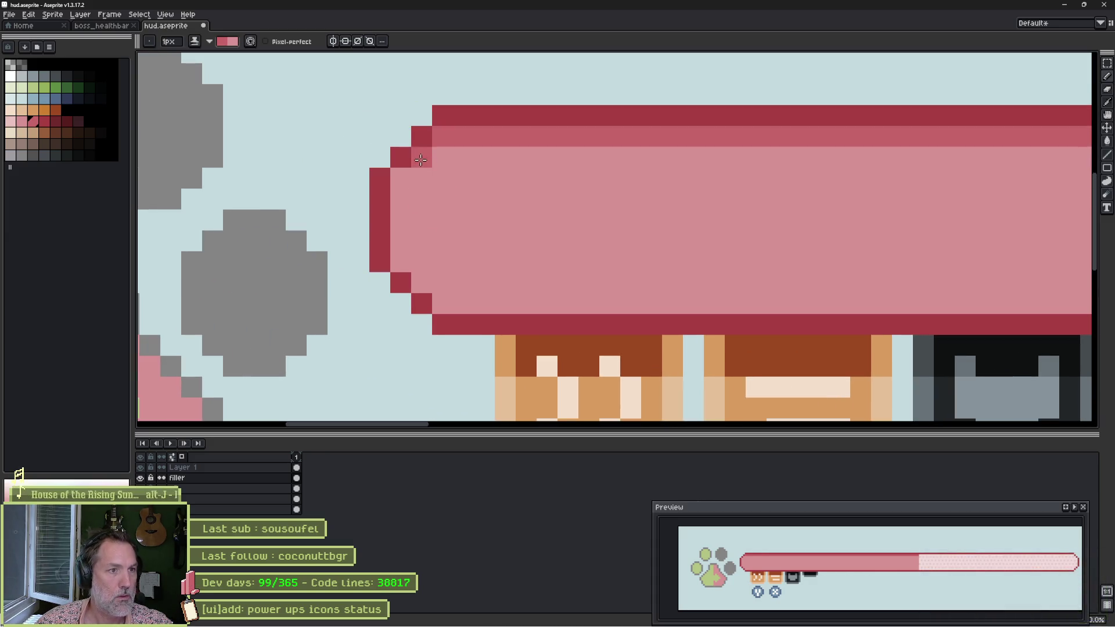
{"action": "left_click", "coordinate": [395, 178]}
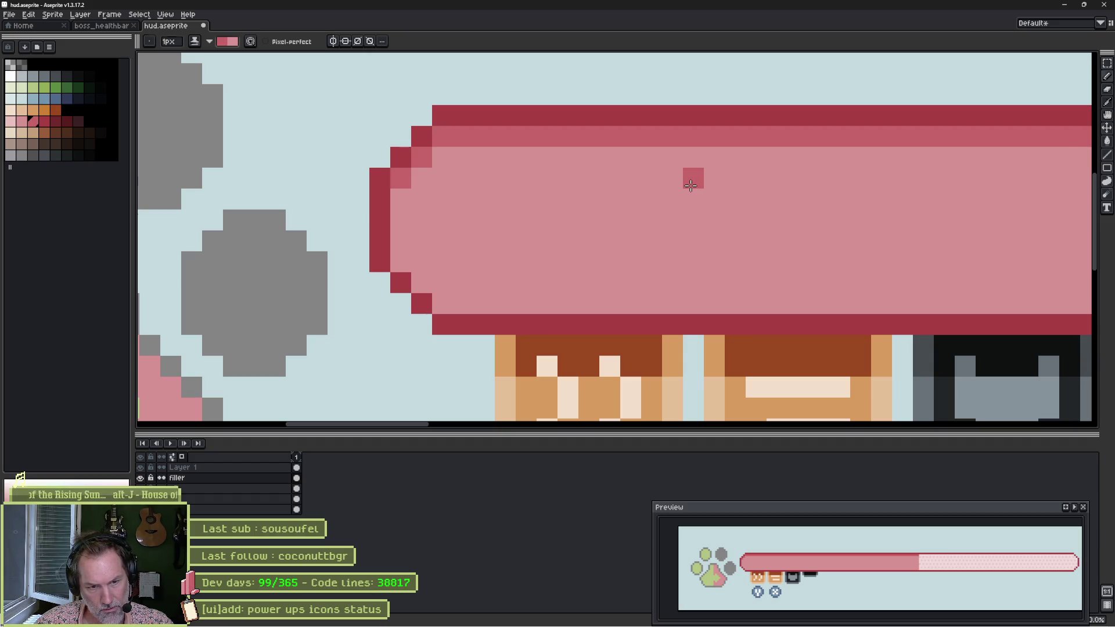
{"action": "key", "text": "ctrl+z"}
{"action": "key", "text": "ctrl+z"}
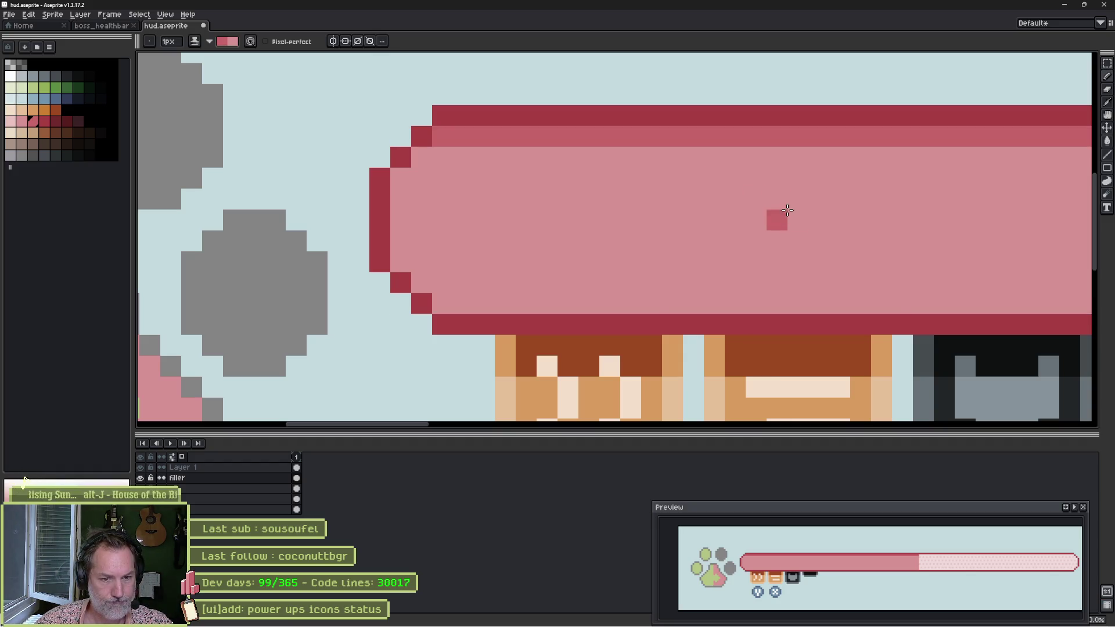
{"action": "scroll", "coordinate": [796, 217], "scroll_direction": "down", "scroll_amount": 3}
Sample the bar's light pink, check the layer properties, and return to simple ink painting.
{"action": "scroll", "coordinate": [901, 231], "scroll_direction": "up", "scroll_amount": 3}
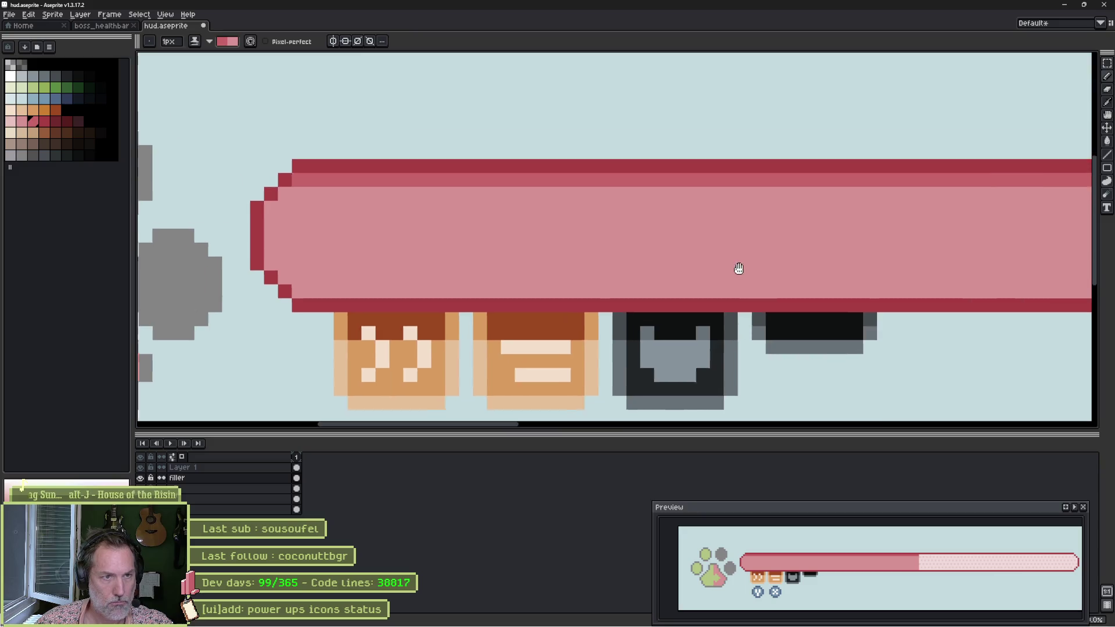
{"action": "key", "text": "alt"}
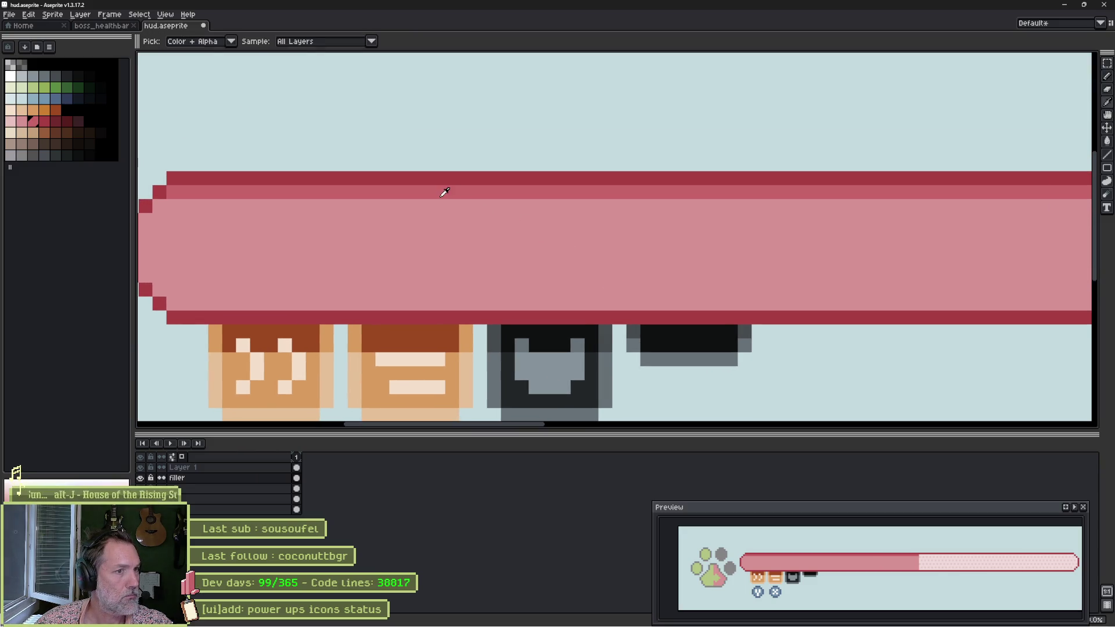
{"action": "left_click", "coordinate": [353, 217], "text": "alt"}
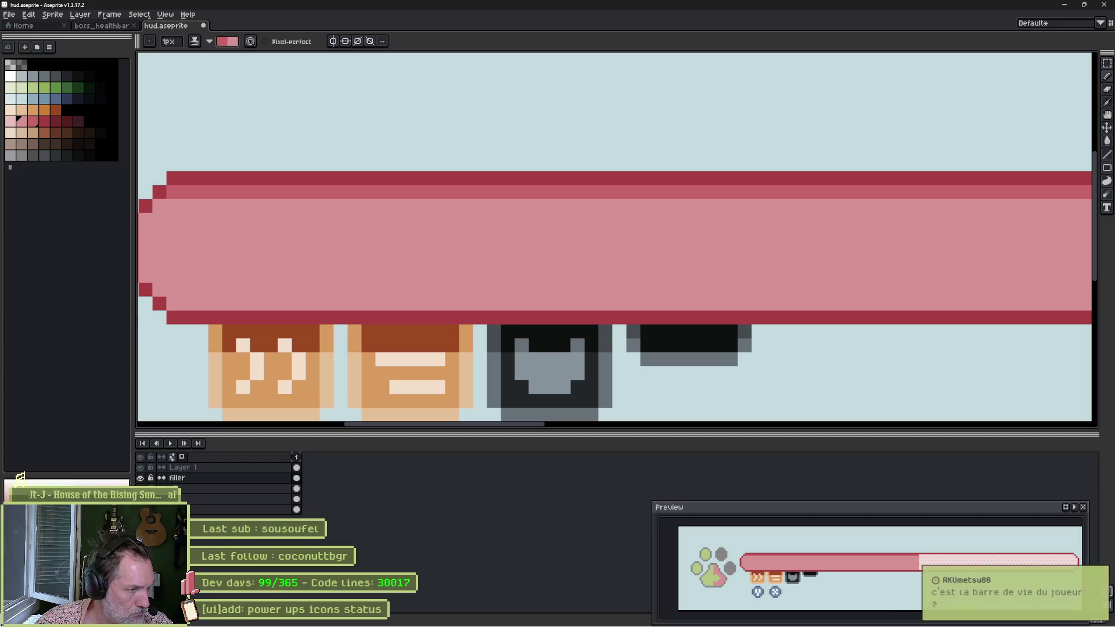
{"action": "double_click", "coordinate": [198, 510]}
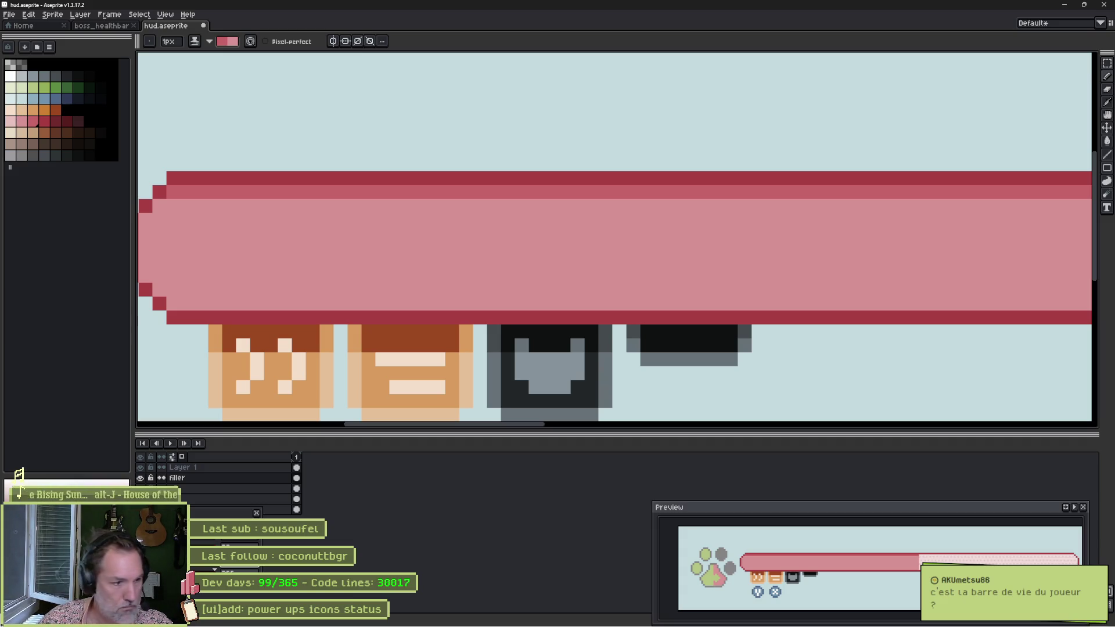
{"action": "key", "text": "Return"}
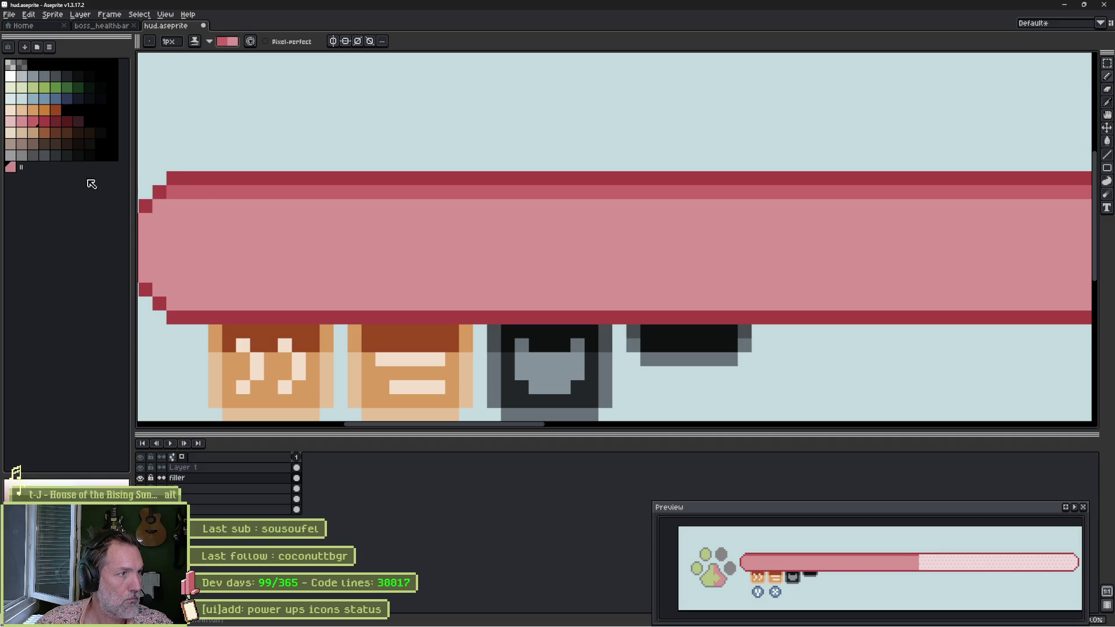
{"action": "key", "text": "b"}
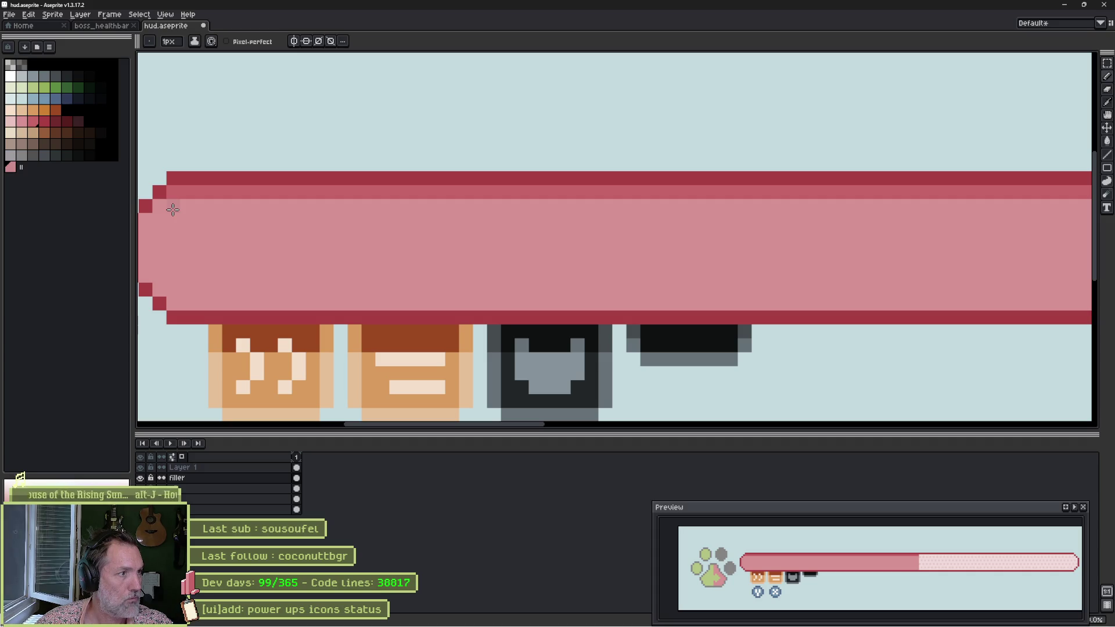
{"action": "left_click", "coordinate": [173, 210], "text": "alt"}
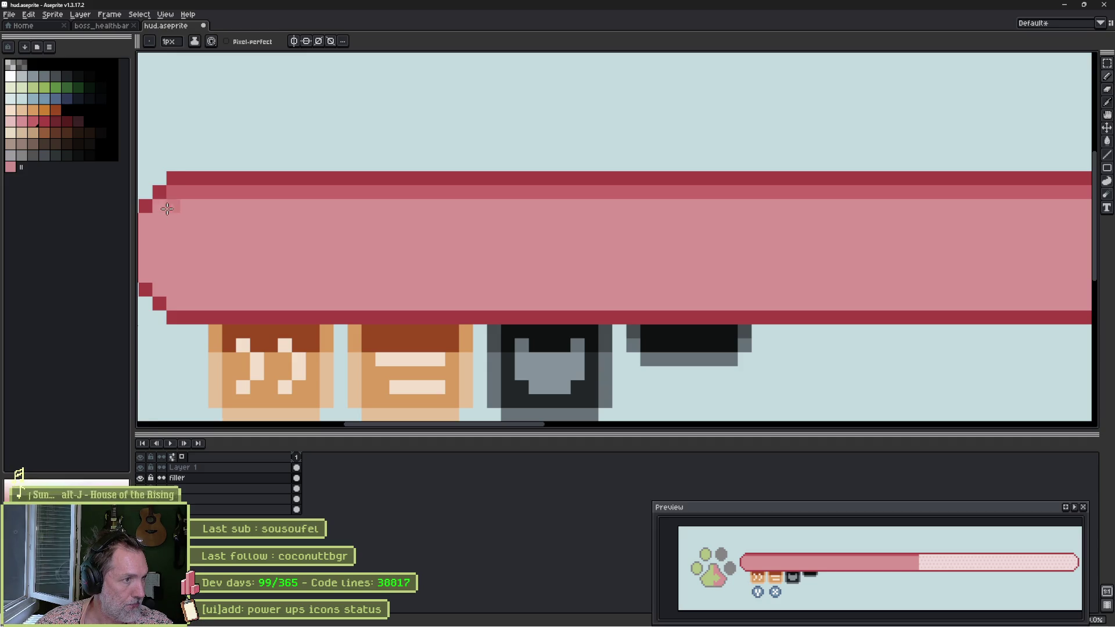
{"action": "scroll", "coordinate": [156, 214], "scroll_direction": "down", "scroll_amount": 3}
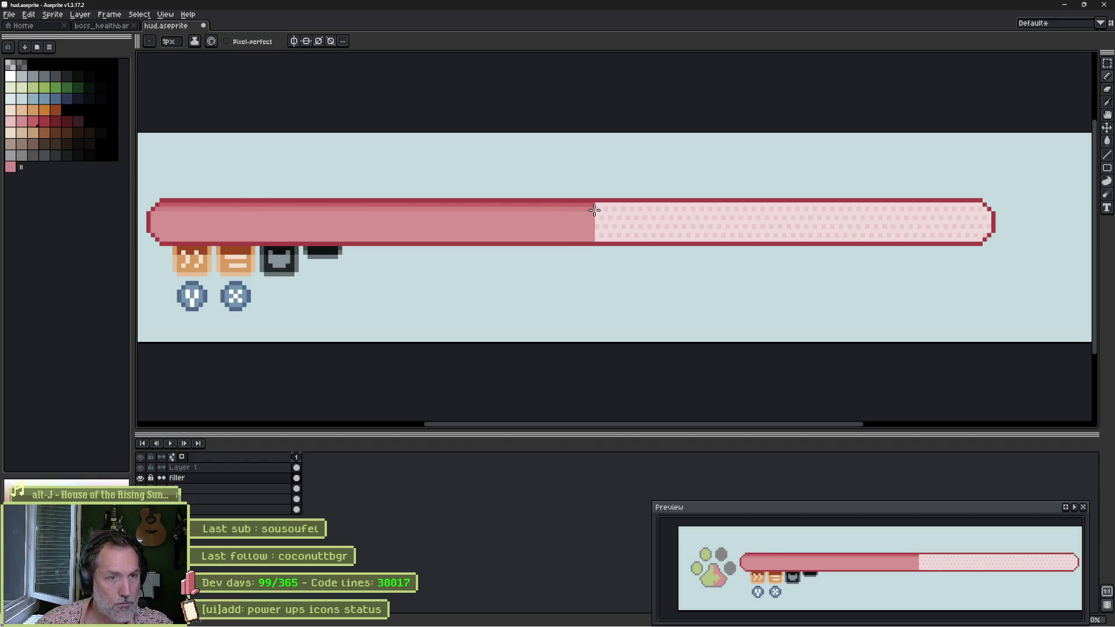
{"action": "scroll", "coordinate": [651, 266], "scroll_direction": "down", "scroll_amount": 1}
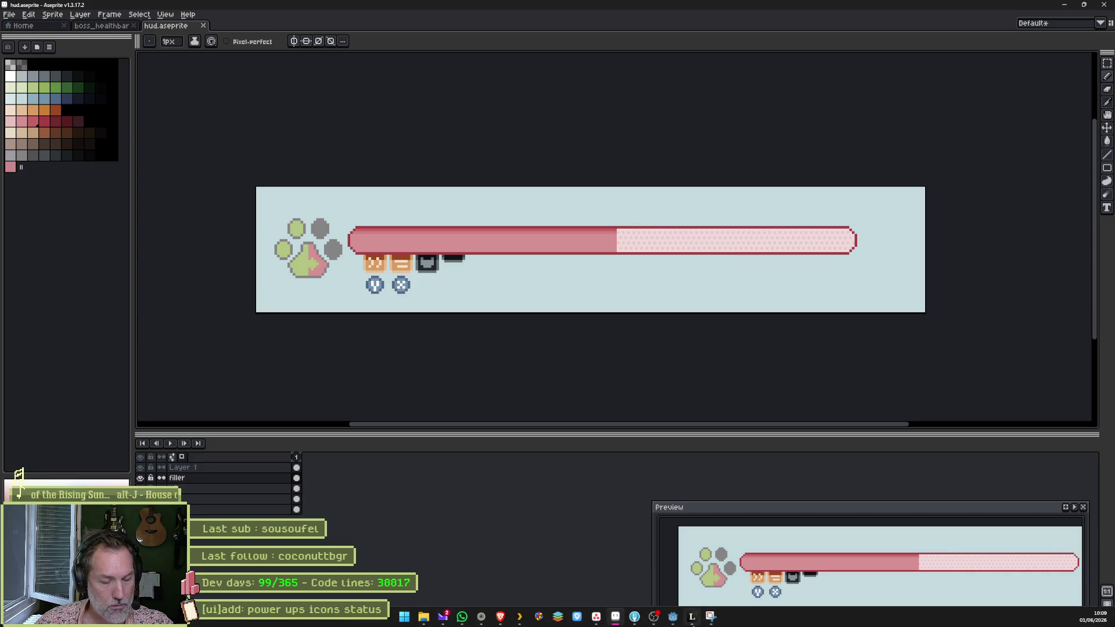
Delete the 'mana attack' text from the Players abilities task's ability table in Asana.
{"action": "mouse_move", "coordinate": [692, 617]}
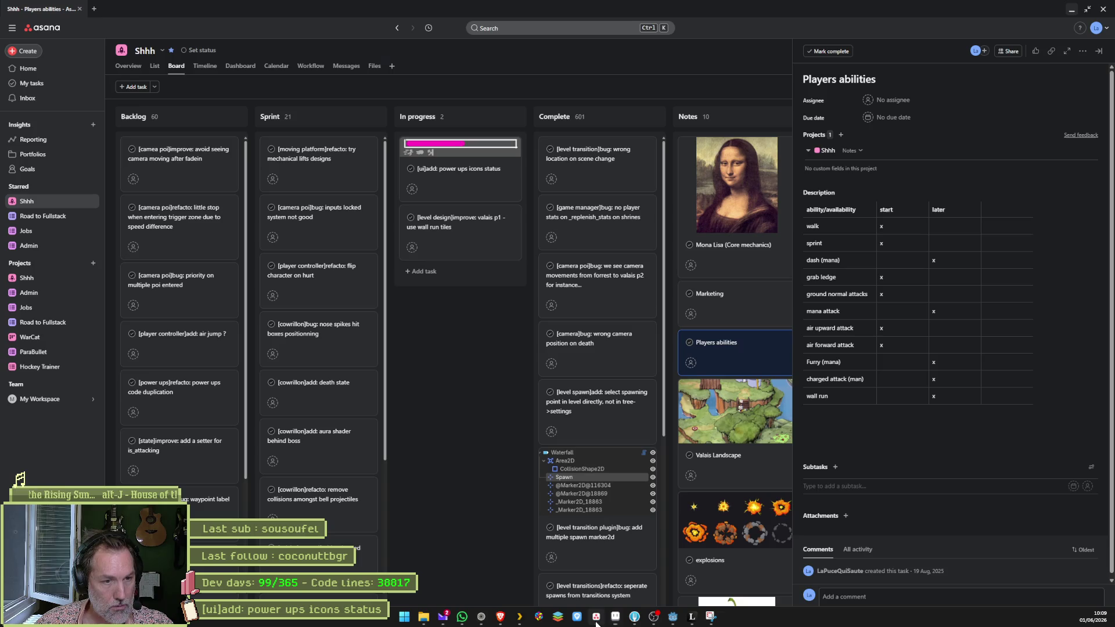
{"action": "left_click", "coordinate": [596, 617]}
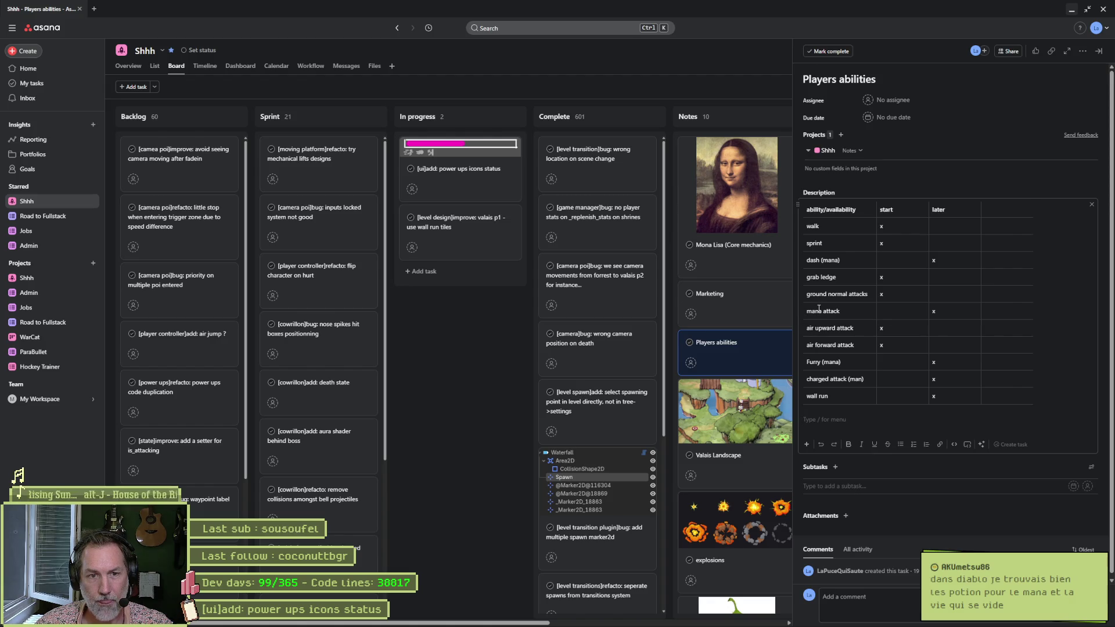
{"action": "right_click", "coordinate": [848, 308]}
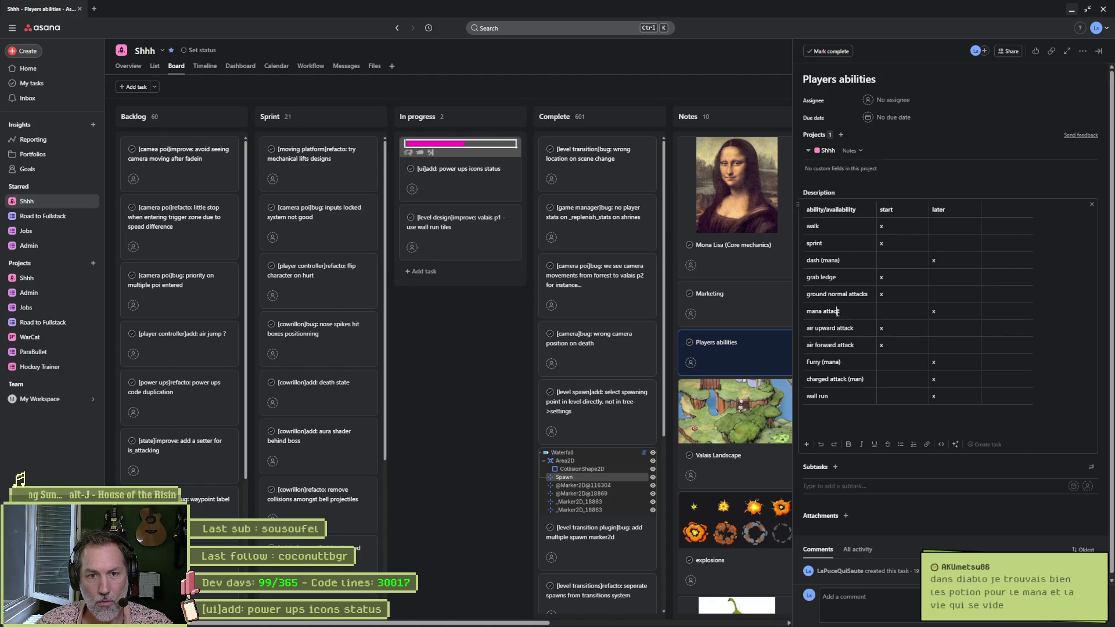
{"action": "triple_click", "coordinate": [850, 311]}
{"action": "key", "text": "BackSpace"}
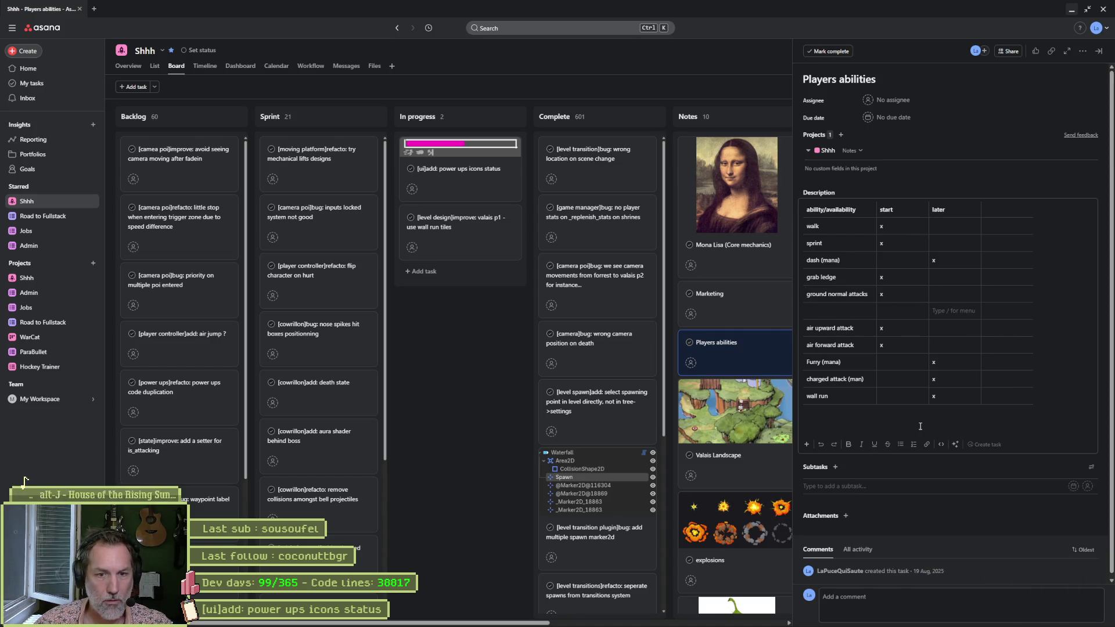
{"action": "left_click", "coordinate": [946, 425]}
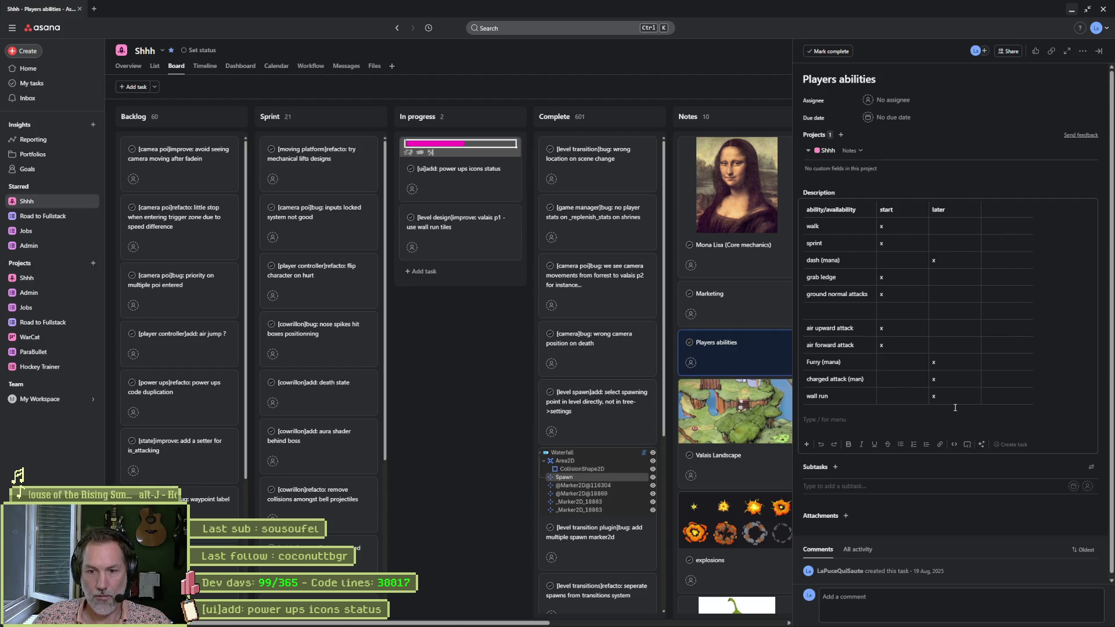
{"action": "mouse_move", "coordinate": [741, 626]}
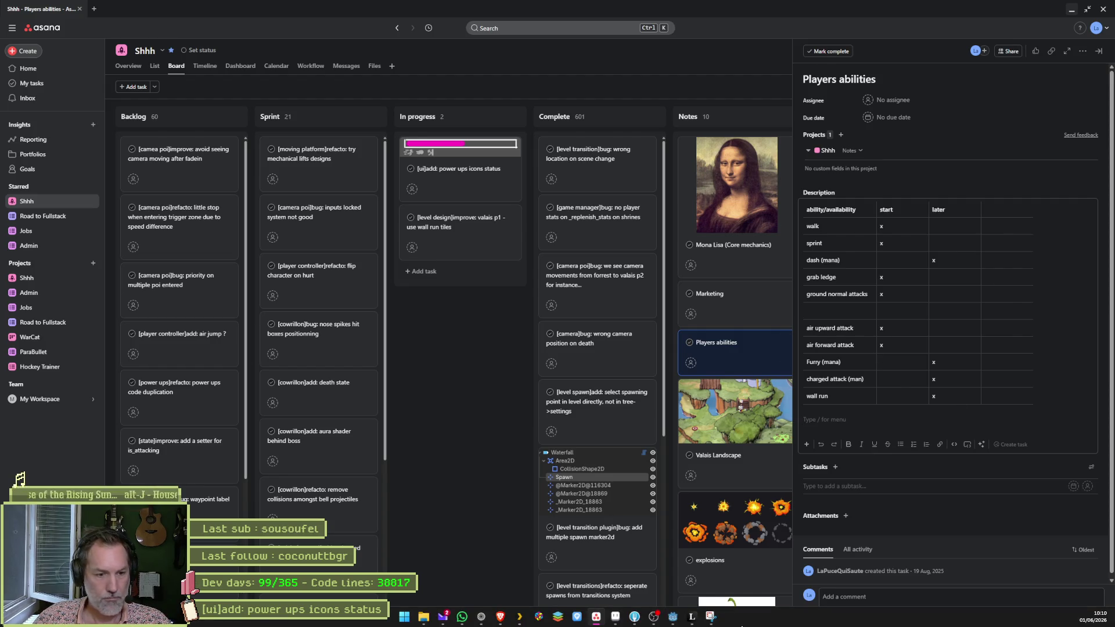
{"action": "left_click", "coordinate": [482, 578]}
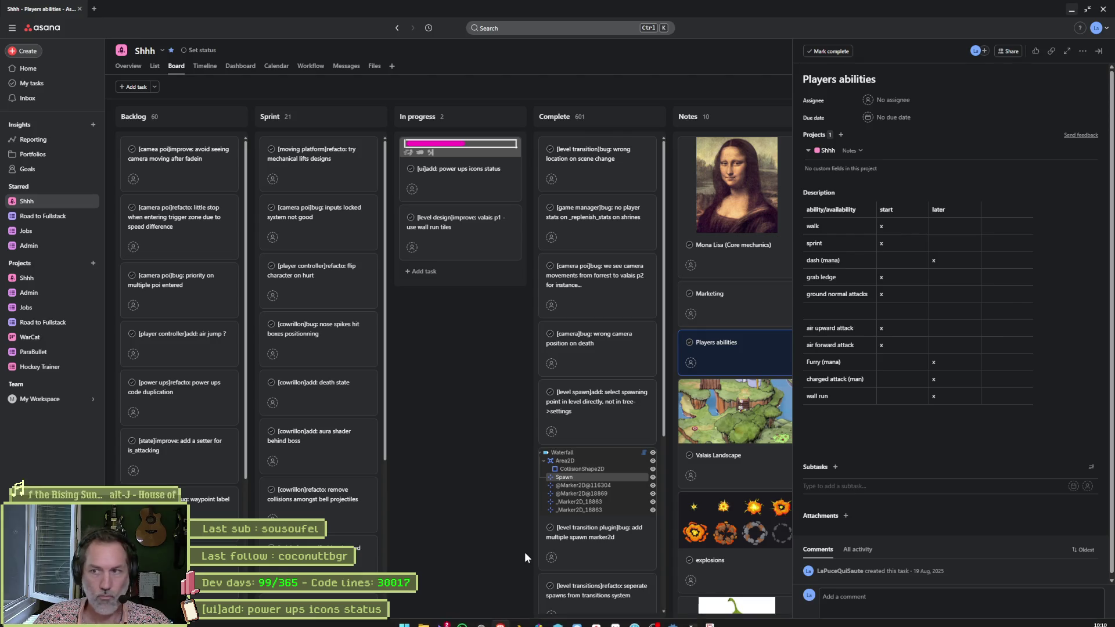
{"action": "left_click", "coordinate": [482, 625]}
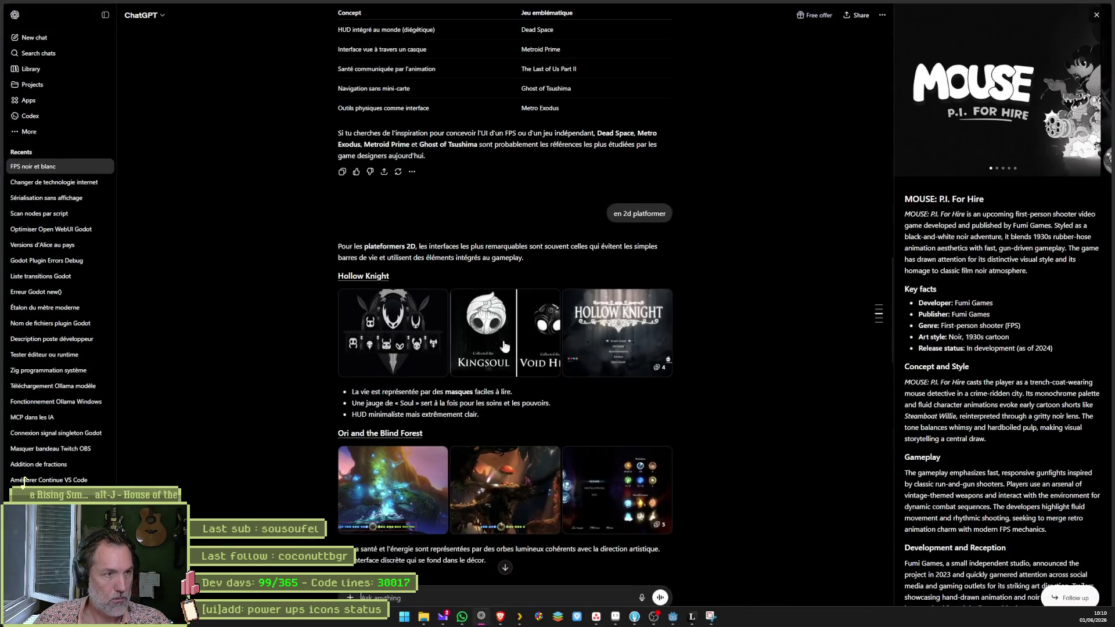
{"action": "mouse_move", "coordinate": [9, 174]}
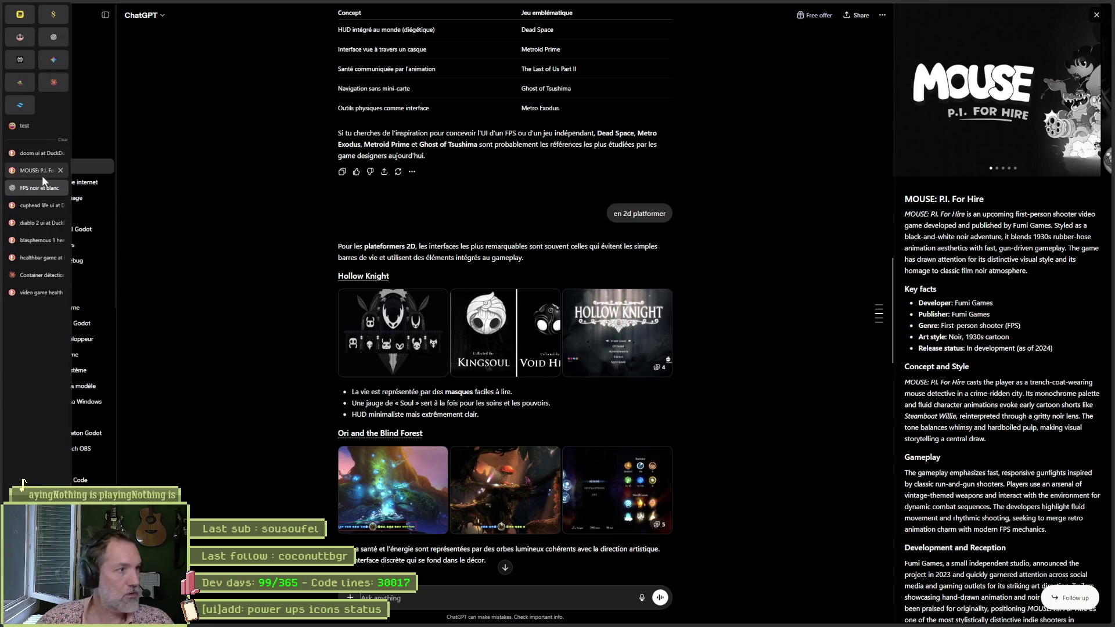
{"action": "left_click", "coordinate": [44, 224]}
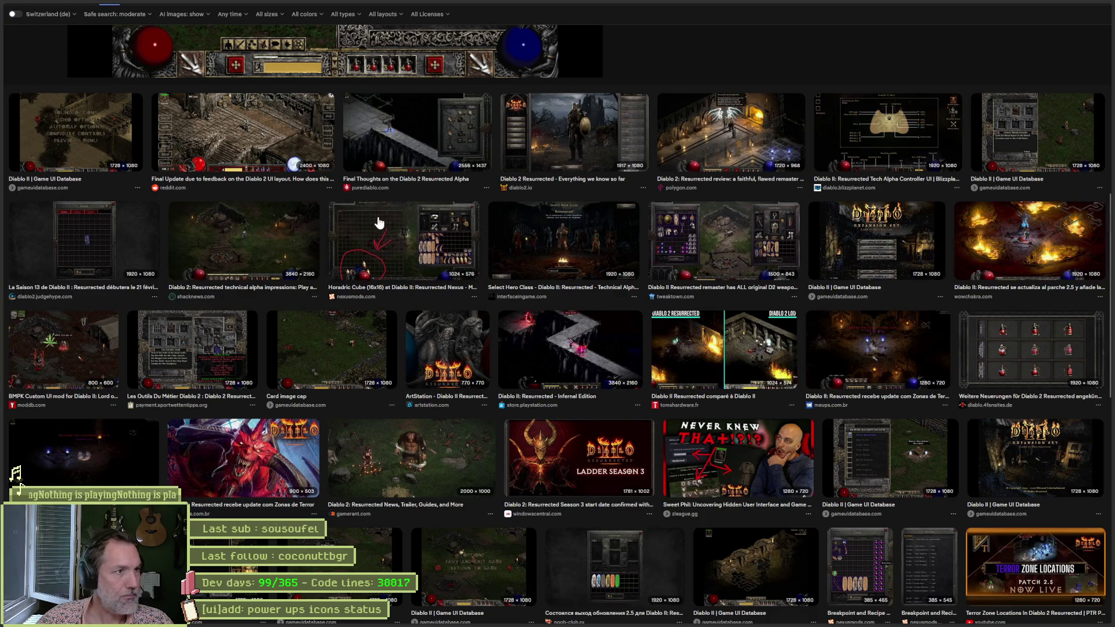
{"action": "scroll", "coordinate": [703, 296], "scroll_direction": "up", "scroll_amount": 5}
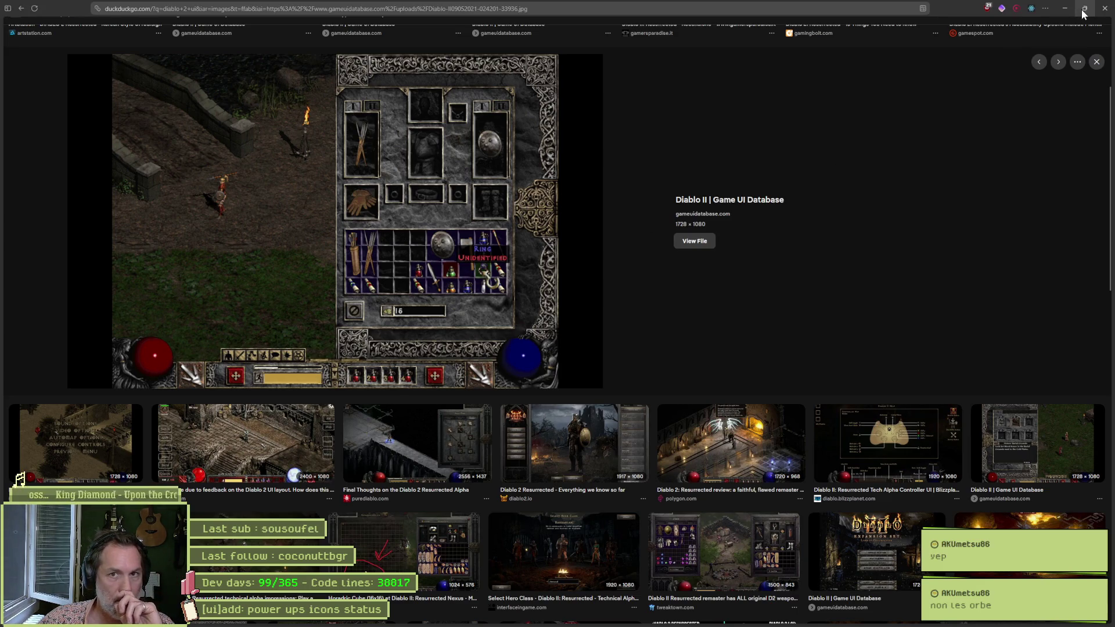
{"action": "left_click", "coordinate": [1072, 9]}
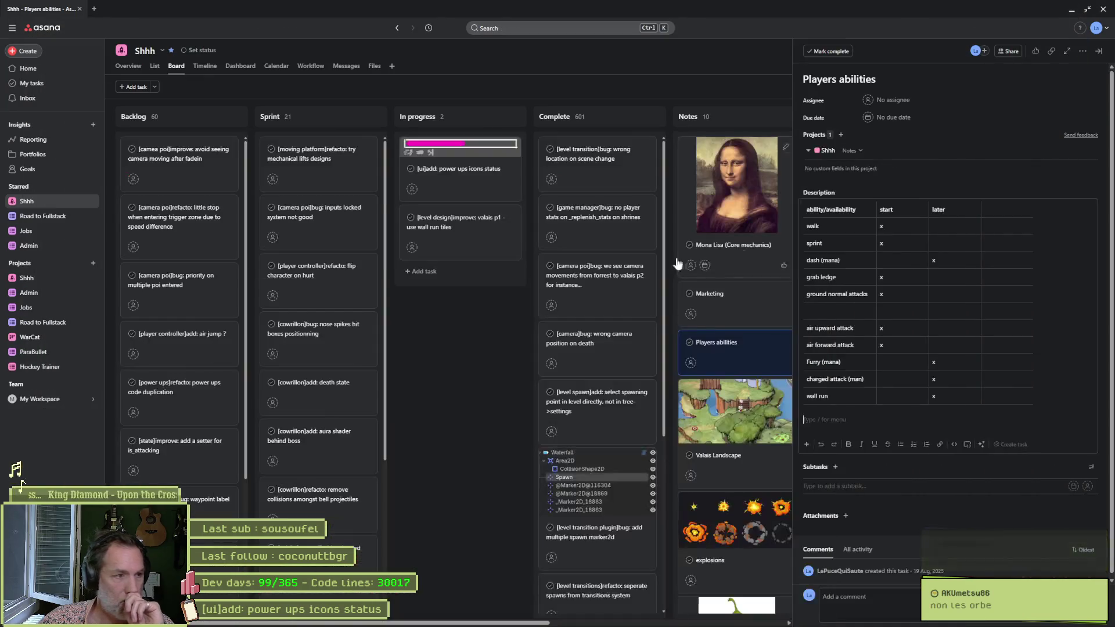
Minimize the Asana window to bring Aseprite back.
{"action": "left_click", "coordinate": [1072, 9]}
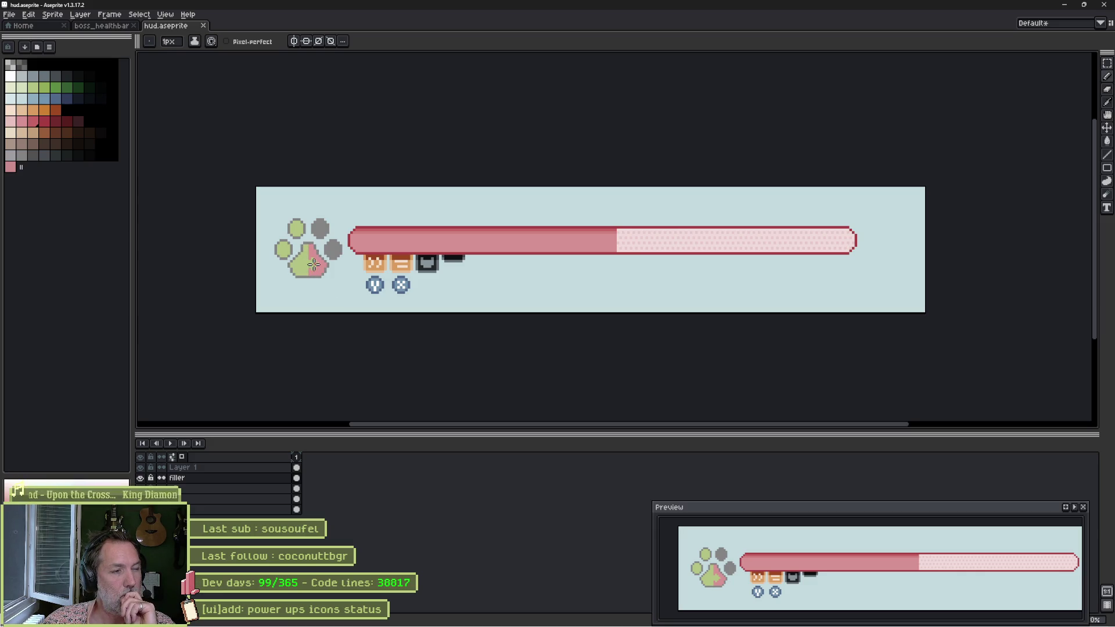
Add a 'v1' tag over frame 1, insert frame 2 with Alt+N, and open the tag's settings.
{"action": "key", "text": "v"}
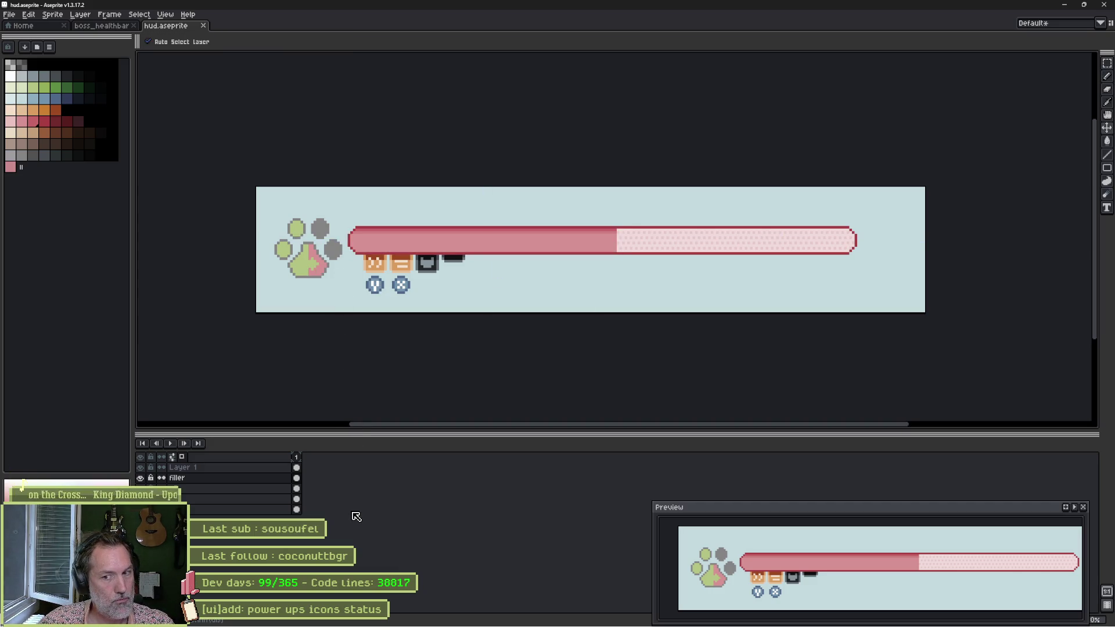
{"action": "right_click", "coordinate": [296, 458]}
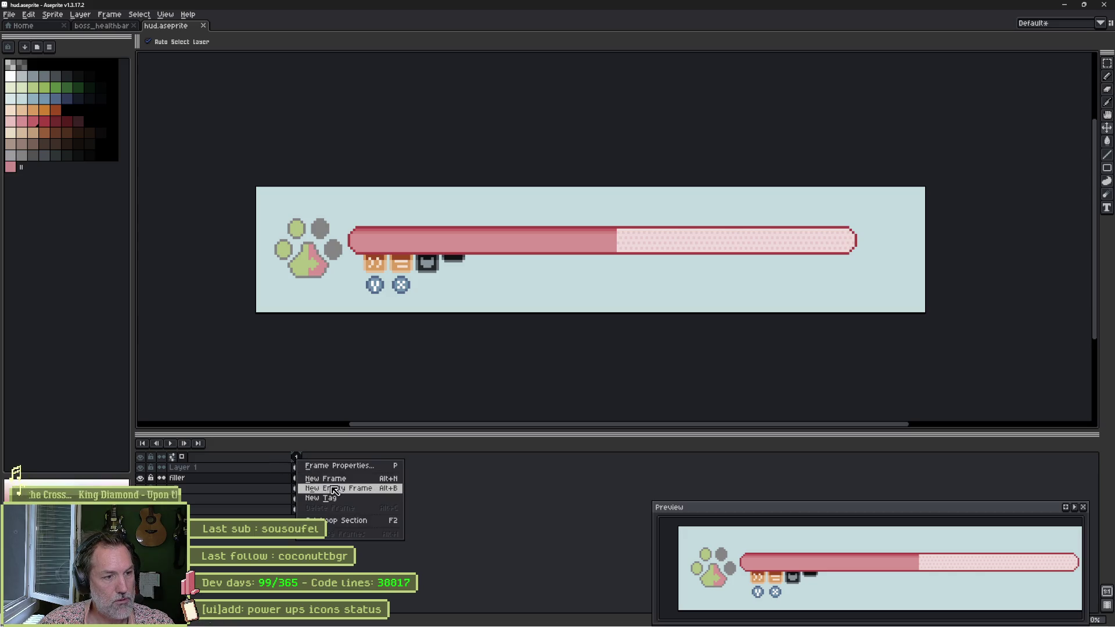
{"action": "left_click", "coordinate": [383, 498]}
{"action": "type", "text": "v1"}
{"action": "key", "text": "Return"}
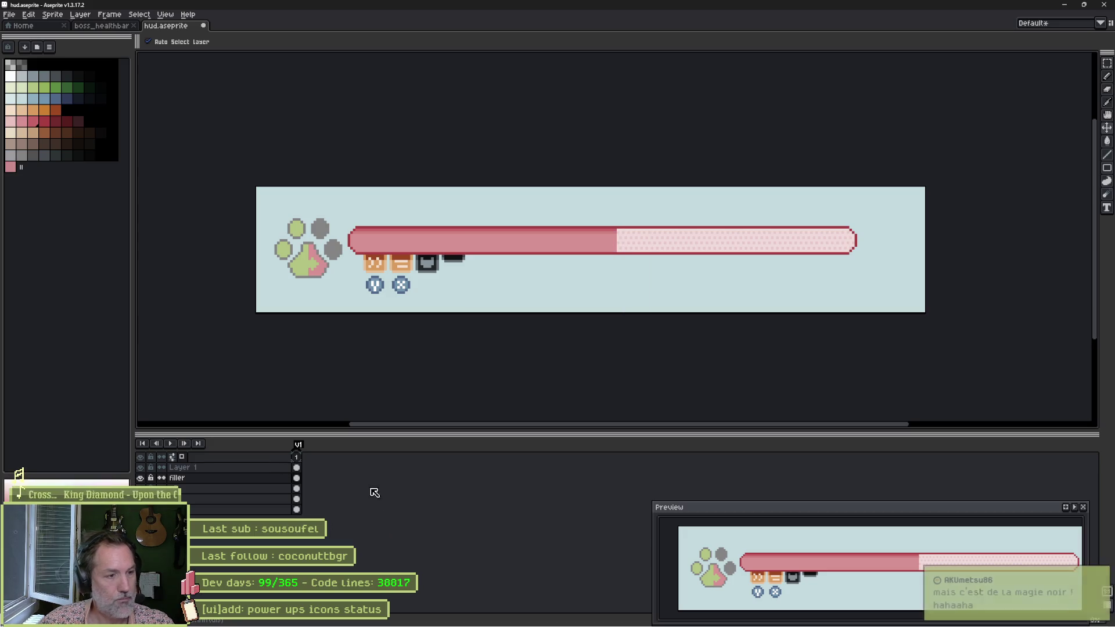
{"action": "key", "text": "alt+n"}
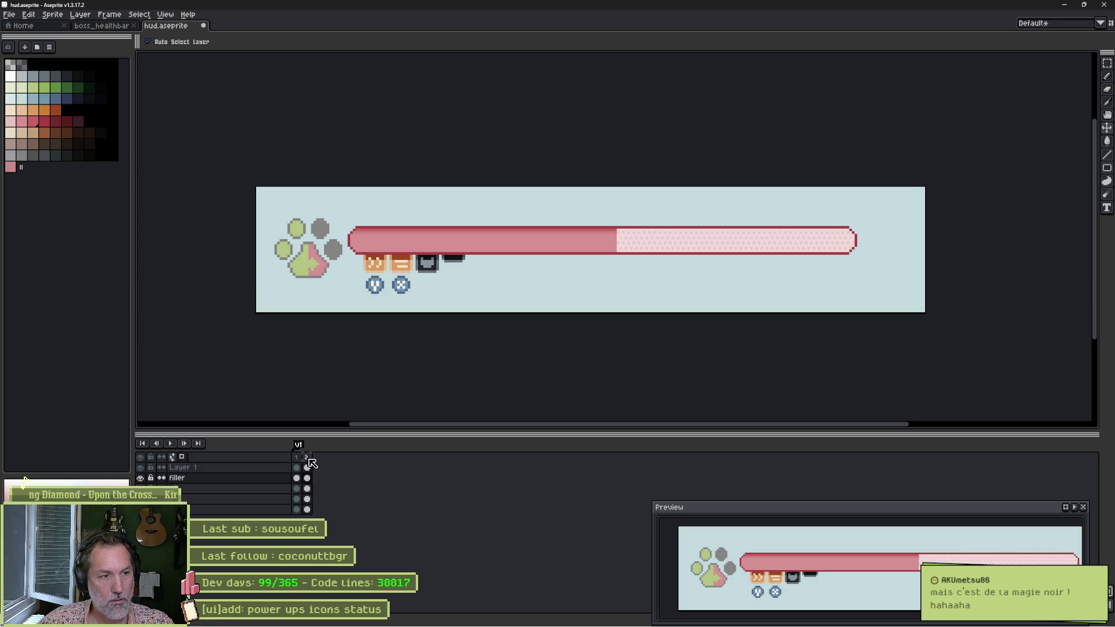
{"action": "double_click", "coordinate": [300, 446]}
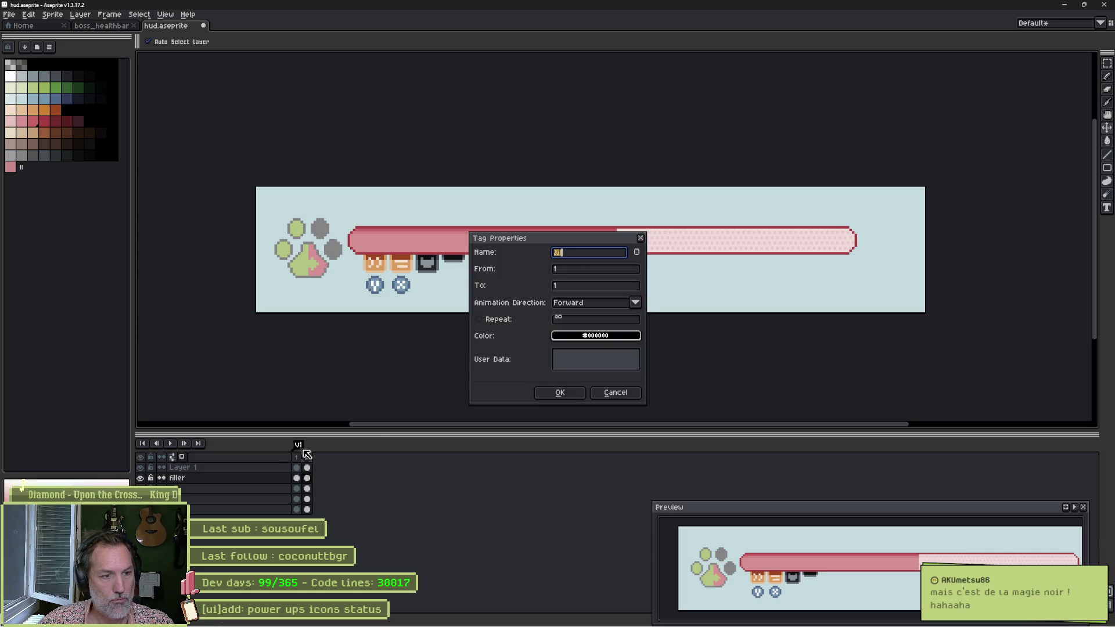
Close Tag Properties and remove the v1 tag.
{"action": "left_click", "coordinate": [615, 393]}
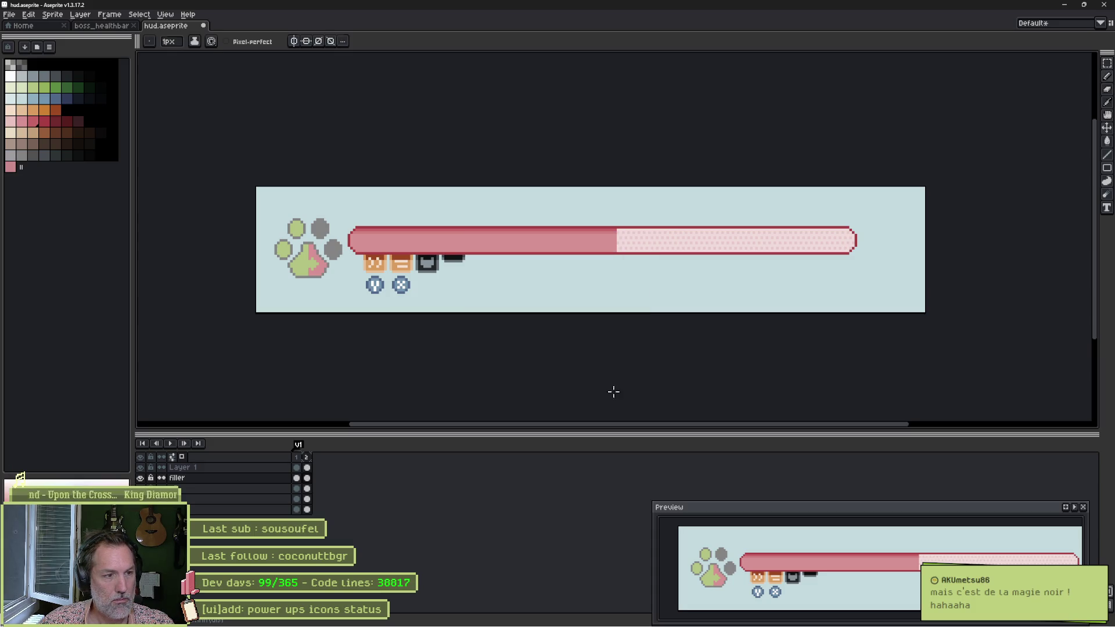
{"action": "right_click", "coordinate": [296, 445]}
{"action": "left_click", "coordinate": [326, 461]}
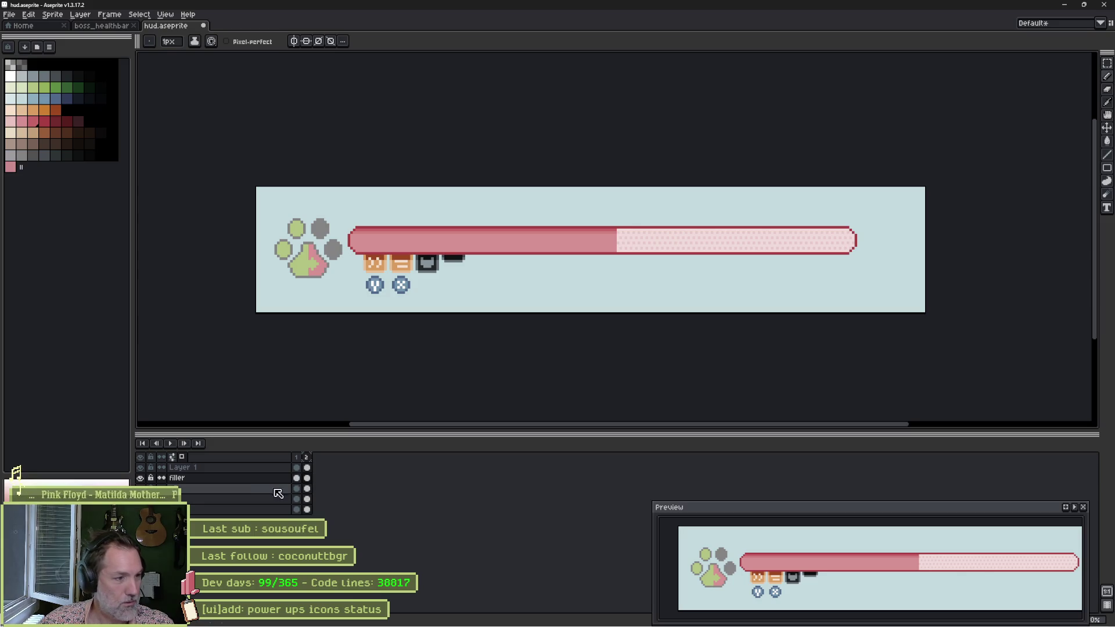
Hide the filler layer and rename Layer 1 to 'hotkeys'.
{"action": "left_click", "coordinate": [141, 477]}
{"action": "left_click", "coordinate": [140, 468]}
{"action": "double_click", "coordinate": [189, 468]}
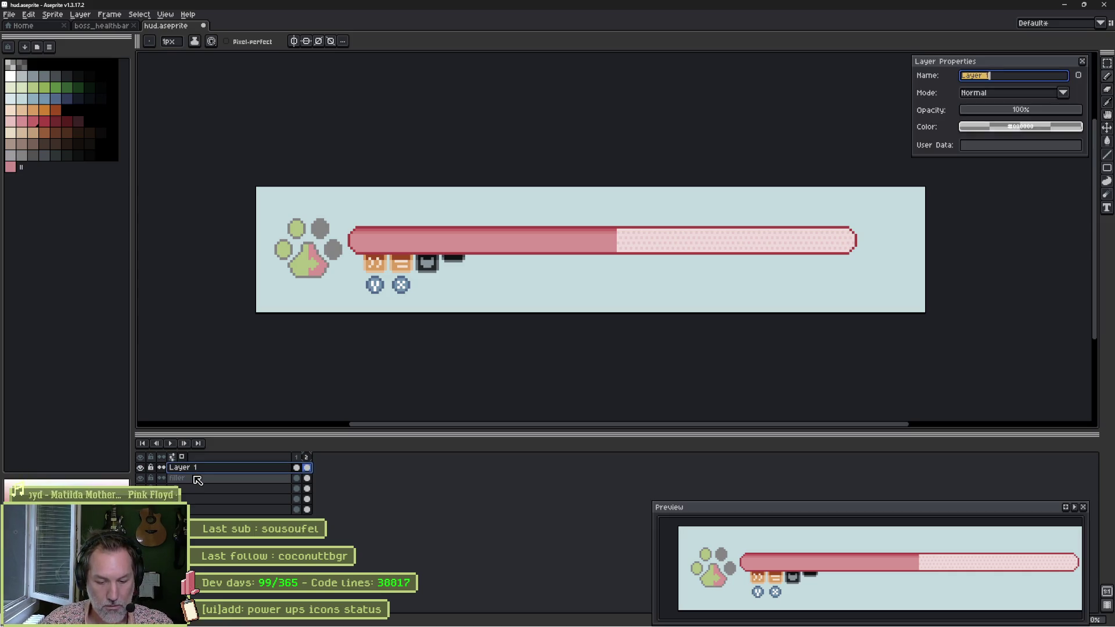
{"action": "type", "text": "hockey"}
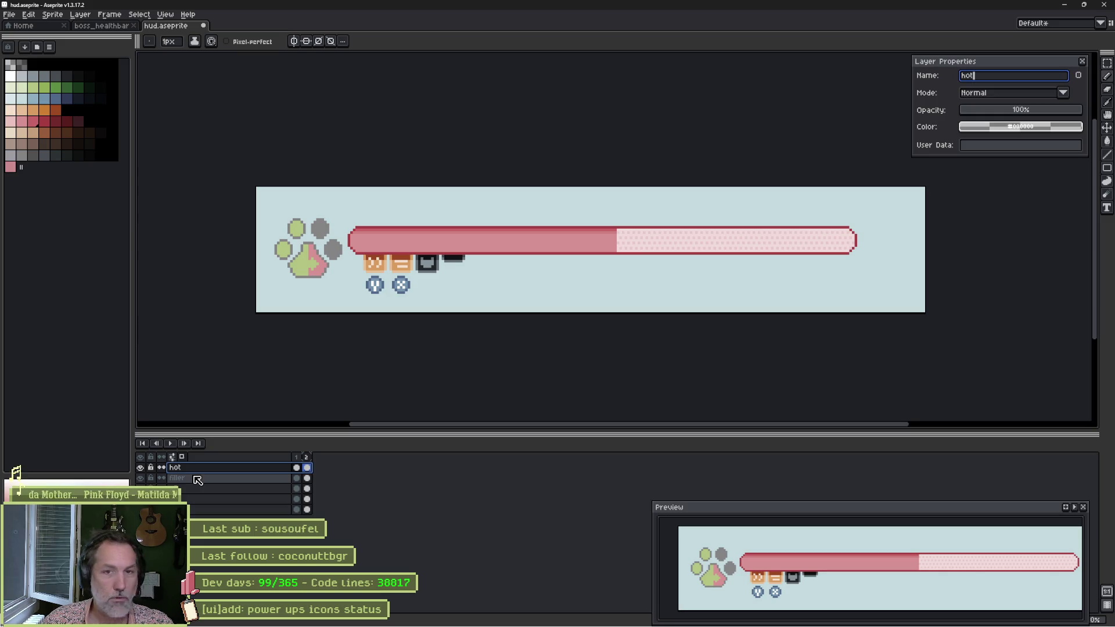
{"action": "type", "text": "key"}
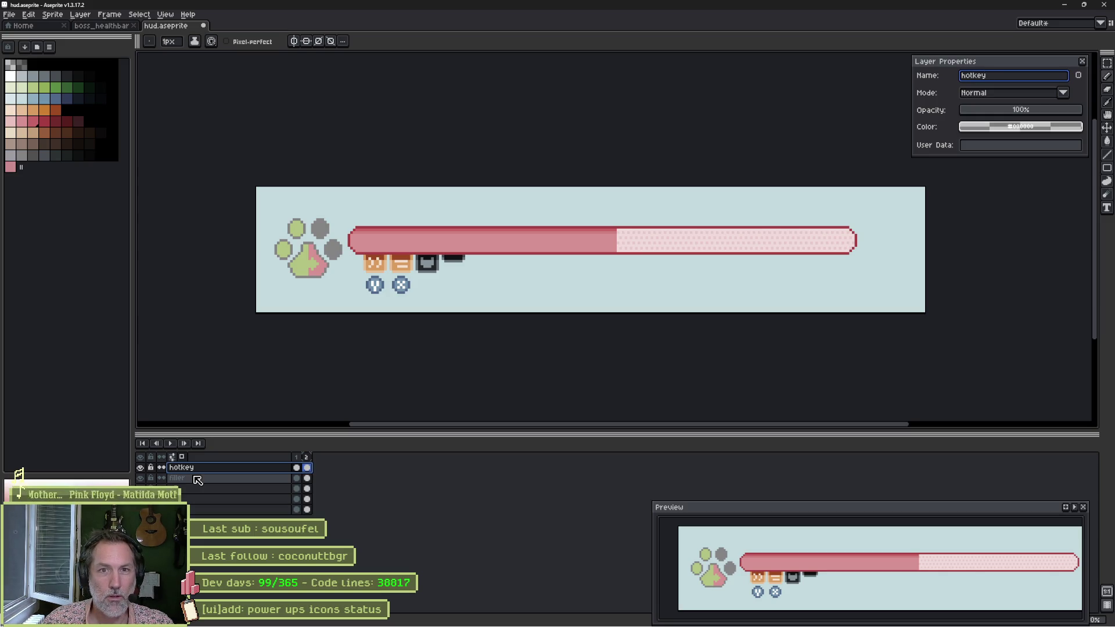
{"action": "type", "text": "s"}
{"action": "key", "text": "Return"}
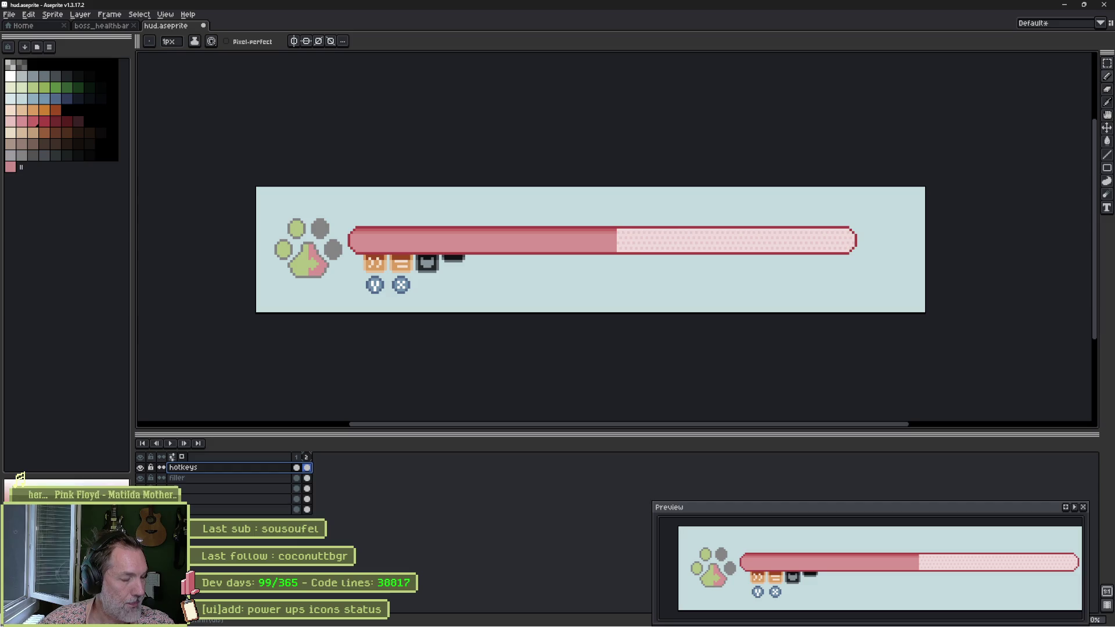
{"action": "key", "text": "Left"}
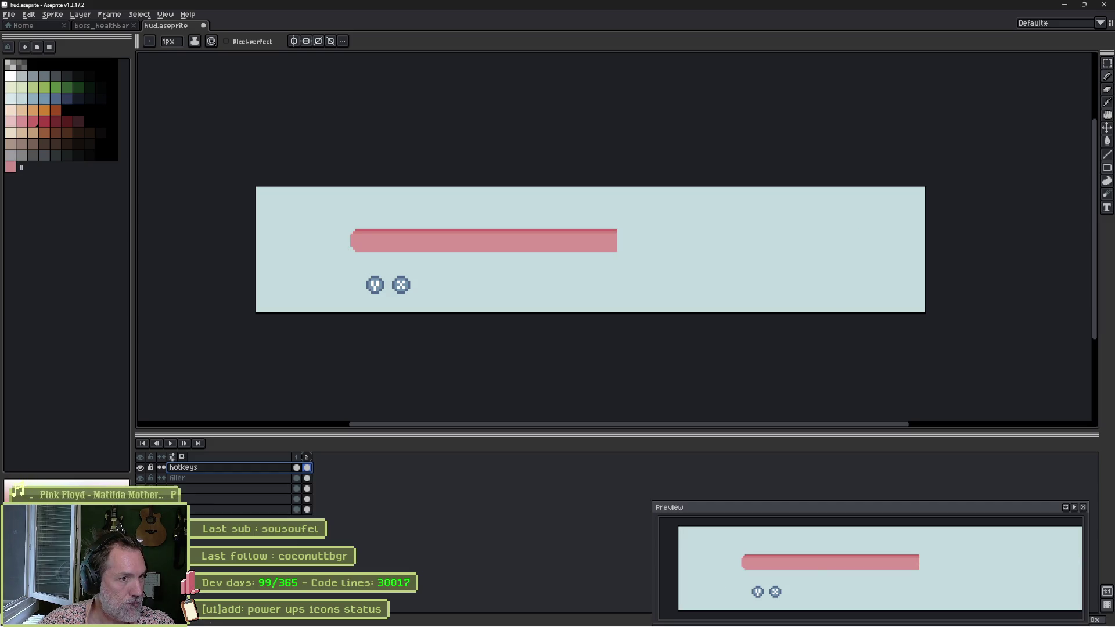
{"action": "key", "text": "Right"}
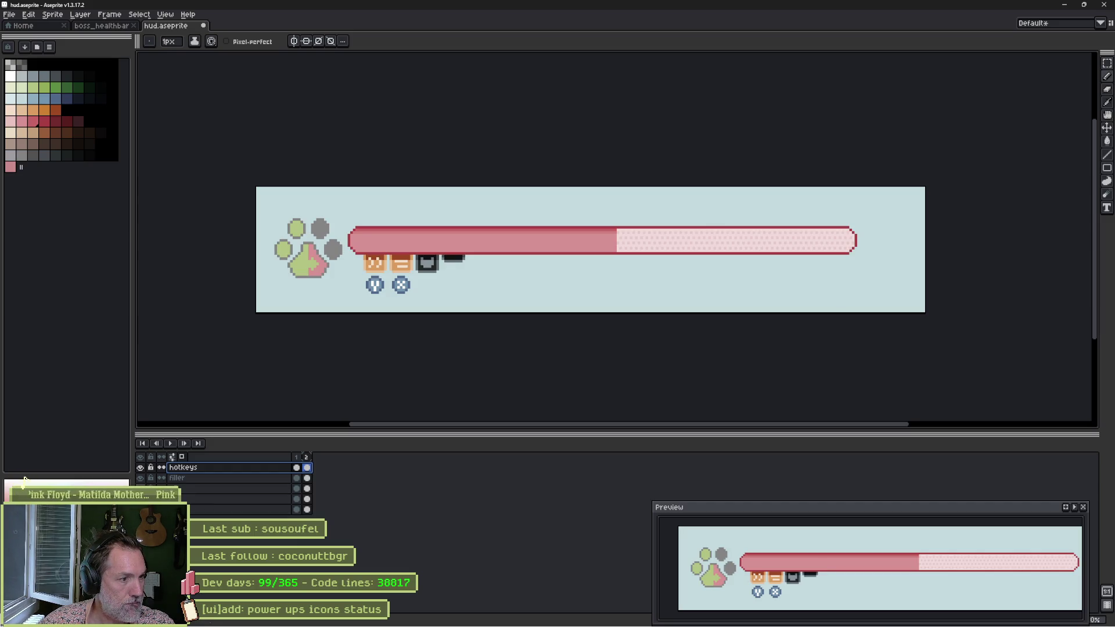
{"action": "key", "text": "Left"}
{"action": "key", "text": "Right"}
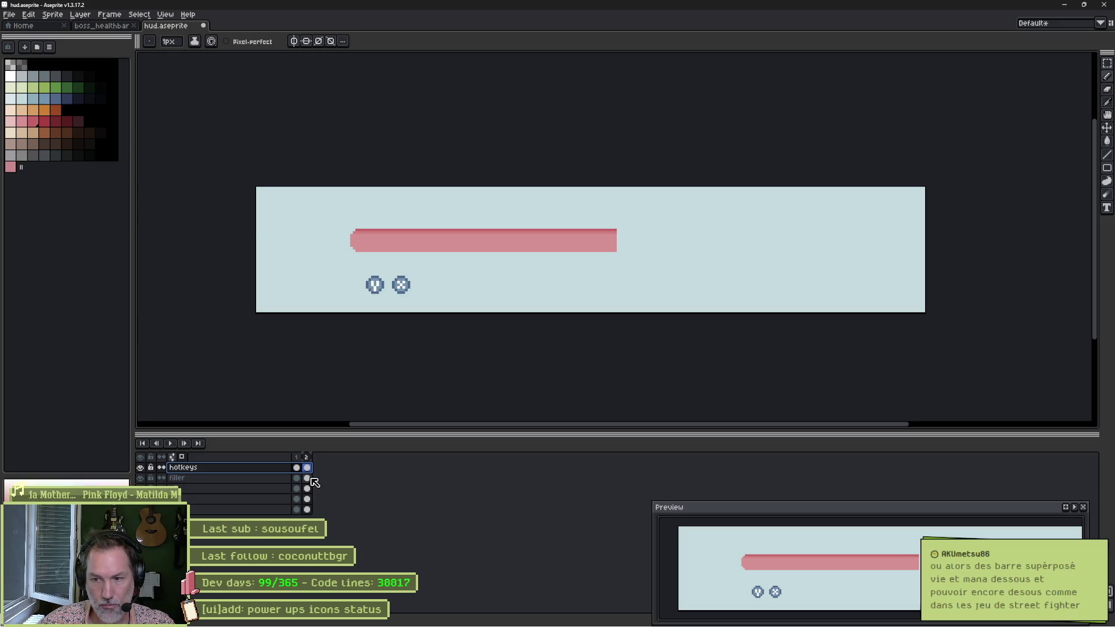
{"action": "left_click", "coordinate": [140, 468]}
{"action": "left_click", "coordinate": [140, 478]}
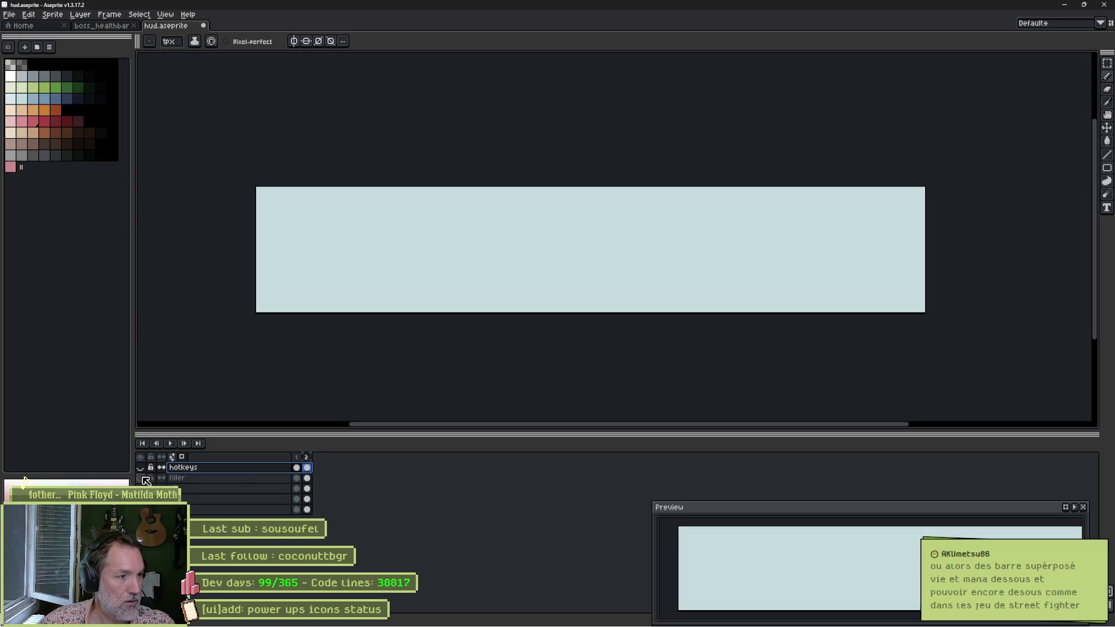
{"action": "left_click", "coordinate": [140, 489]}
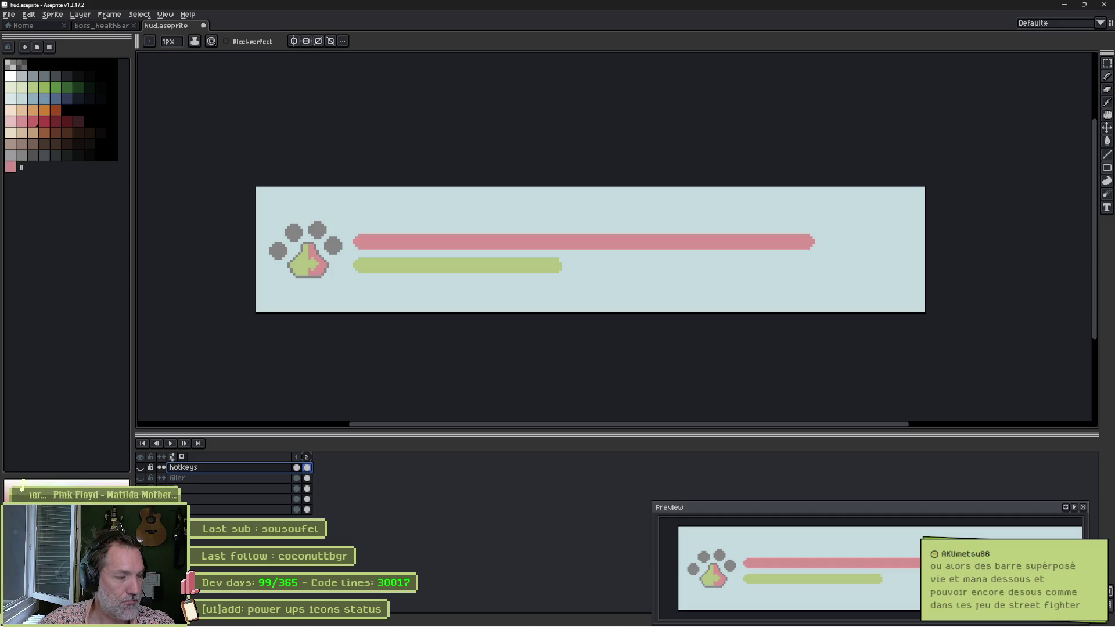
{"action": "left_click", "coordinate": [140, 499]}
{"action": "left_click", "coordinate": [140, 510]}
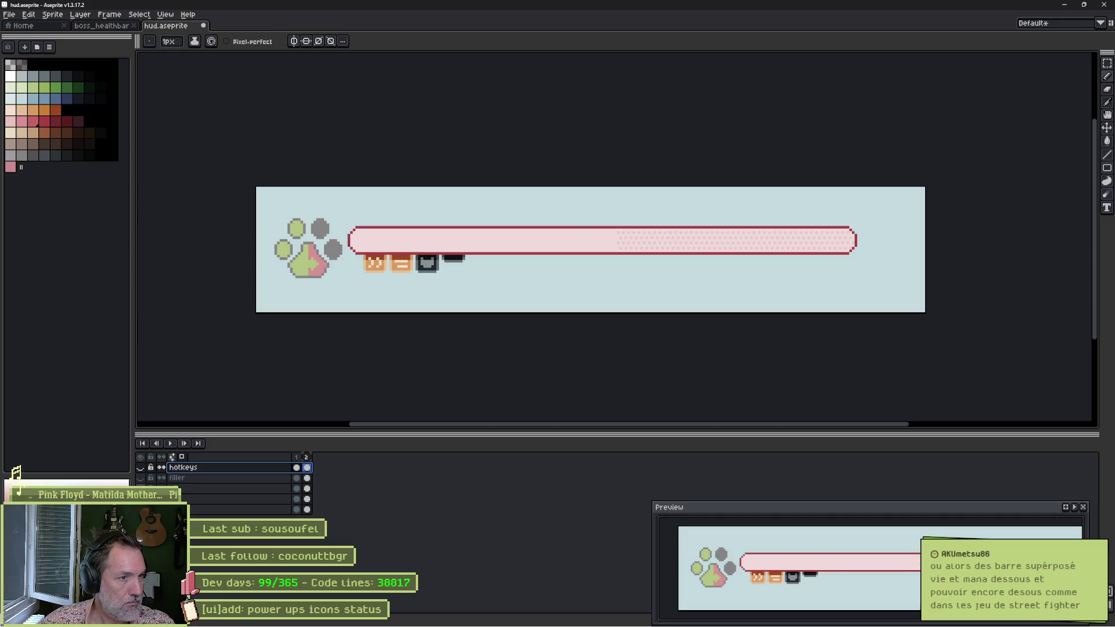
{"action": "left_click", "coordinate": [140, 509]}
{"action": "left_click", "coordinate": [140, 520]}
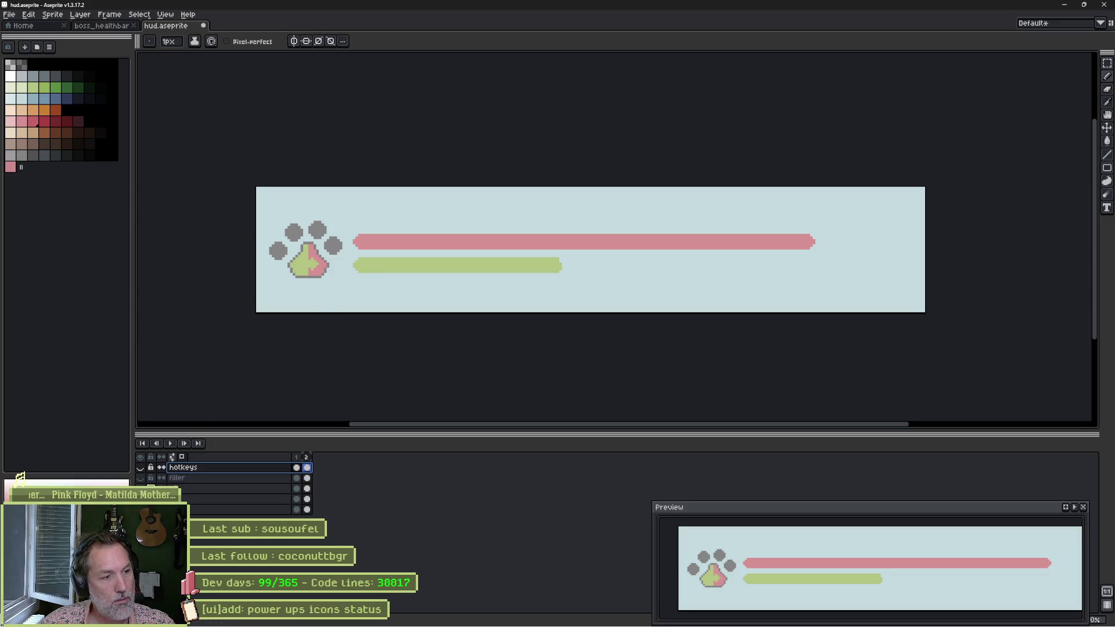
{"action": "key", "text": "ctrl+z"}
{"action": "key", "text": "ctrl+z"}
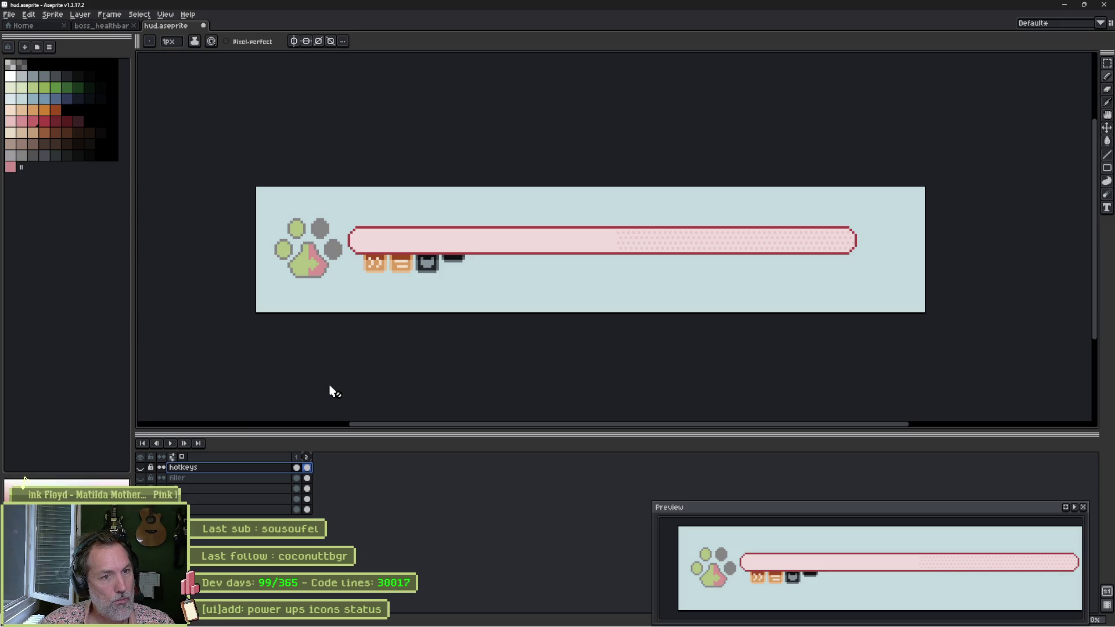
{"action": "left_click", "coordinate": [141, 479]}
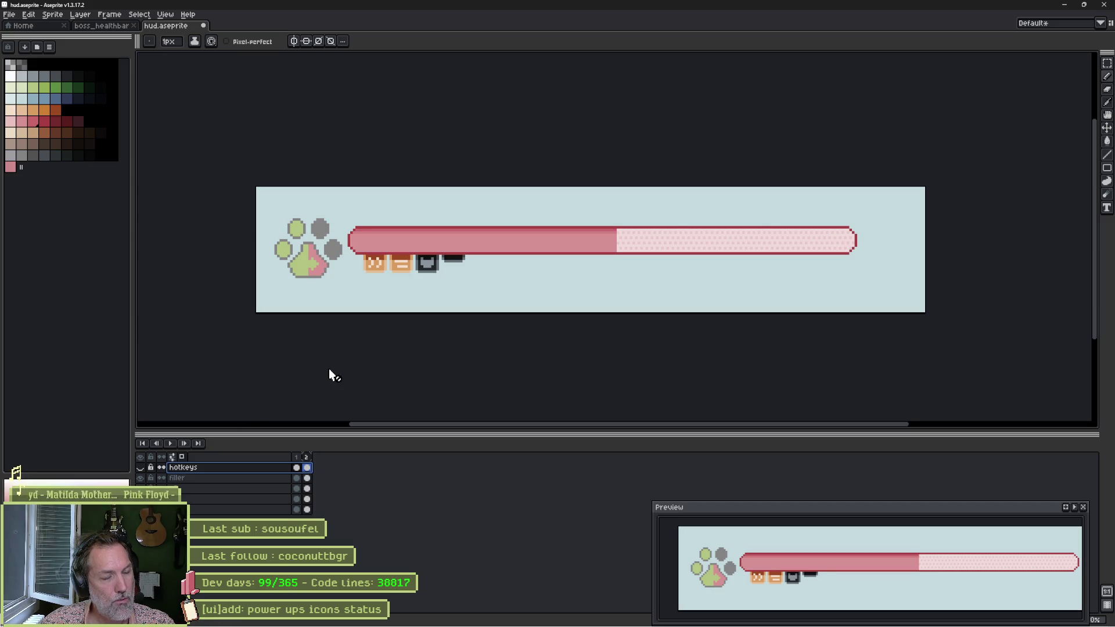
{"action": "left_click", "coordinate": [141, 468]}
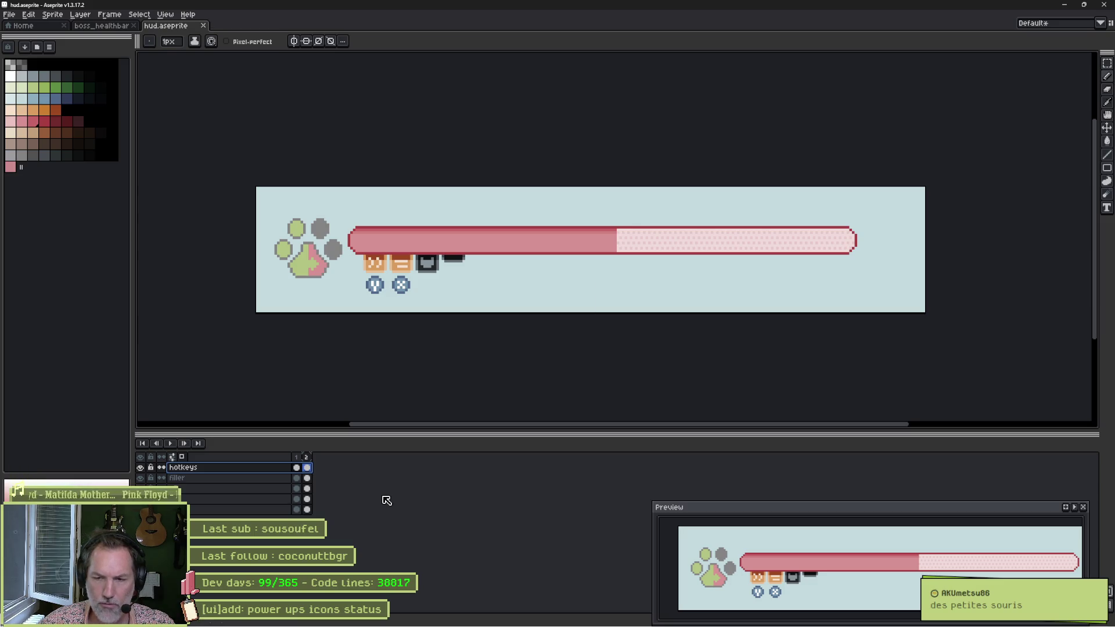
{"action": "mouse_move", "coordinate": [593, 626]}
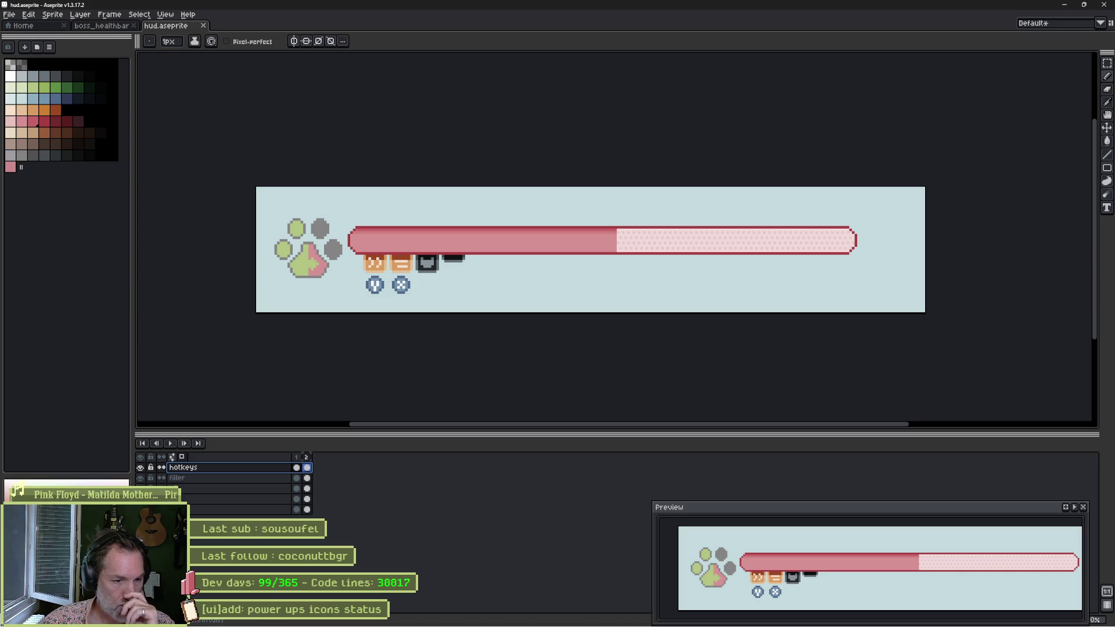
{"action": "mouse_move", "coordinate": [547, 625]}
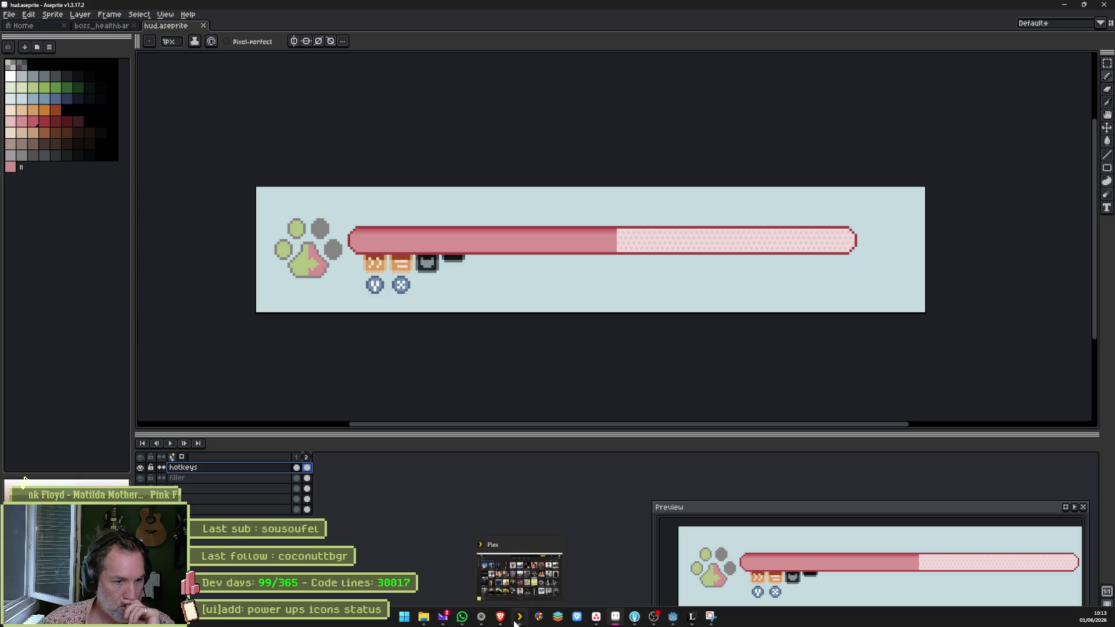
Search images for 'street fighter 6', preview one result, then minimise the browser.
{"action": "mouse_move", "coordinate": [510, 626]}
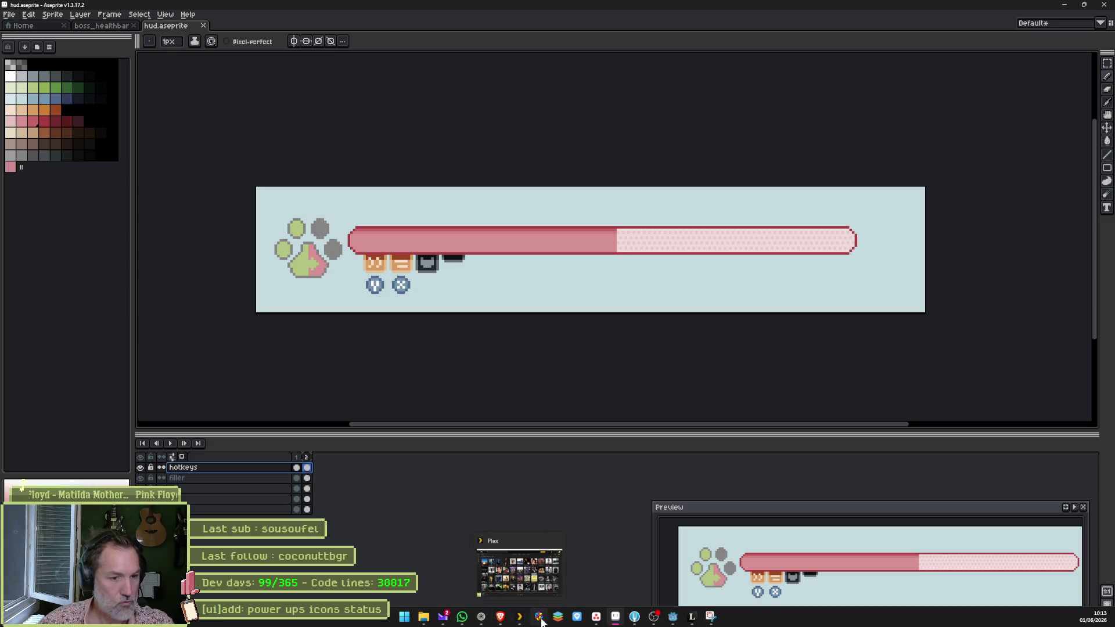
{"action": "left_click", "coordinate": [482, 619]}
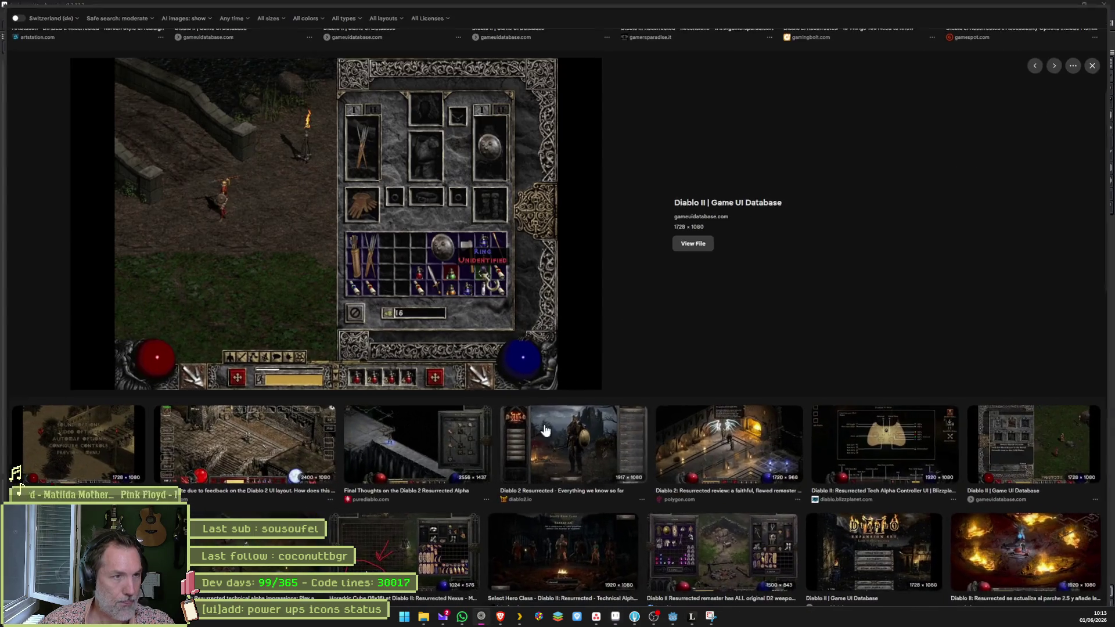
{"action": "key", "text": "ctrl+t"}
{"action": "type", "text": "stre"}
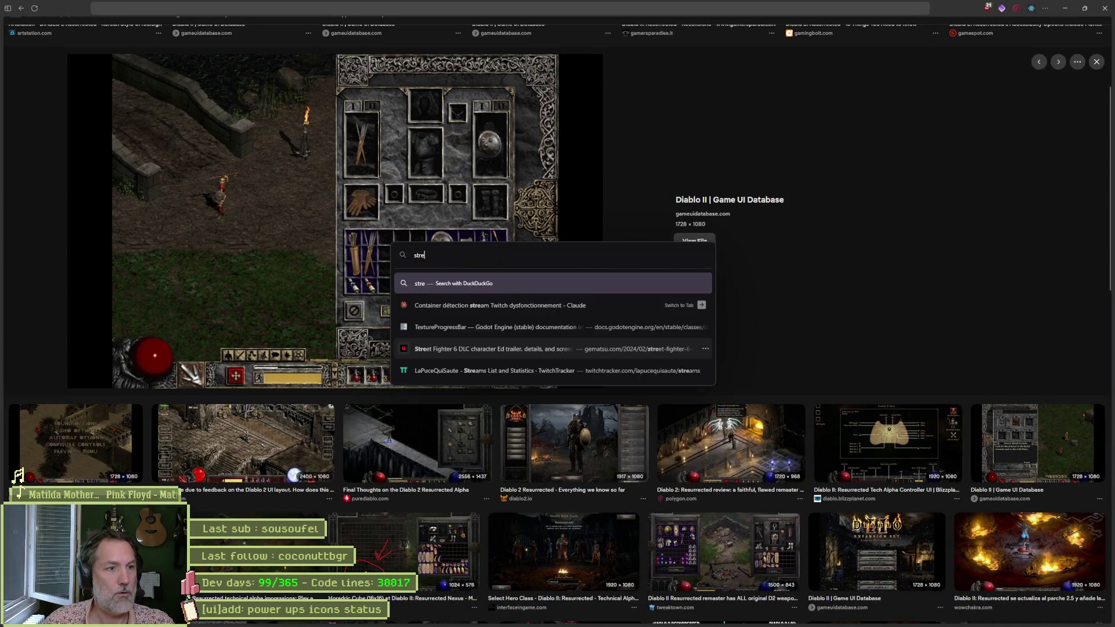
{"action": "type", "text": "et fighter 6"}
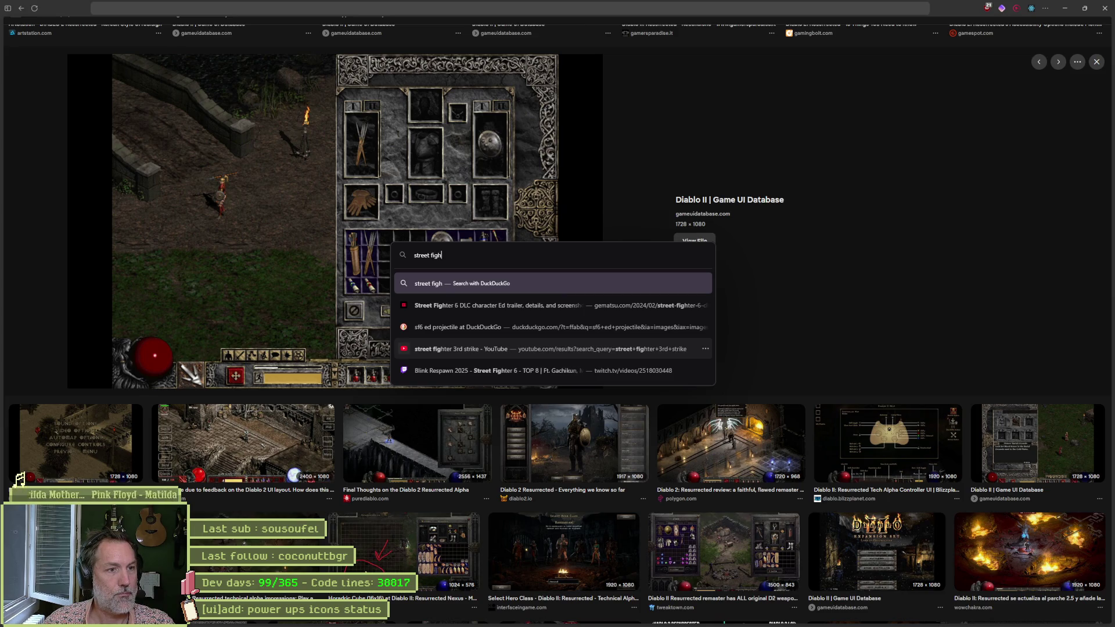
{"action": "key", "text": "Return"}
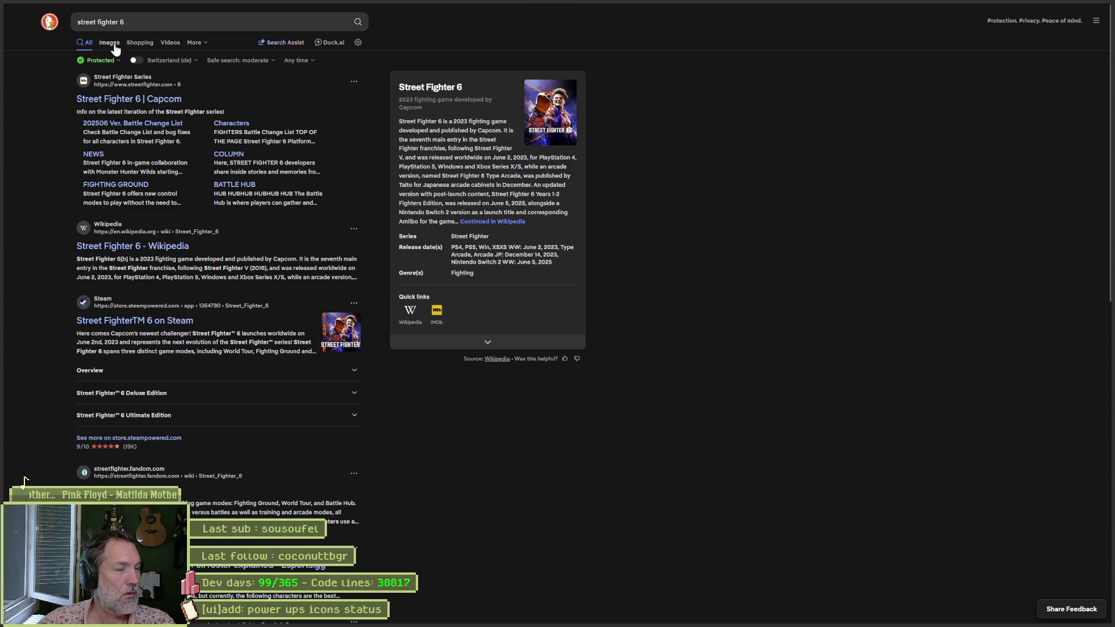
{"action": "left_click", "coordinate": [110, 42]}
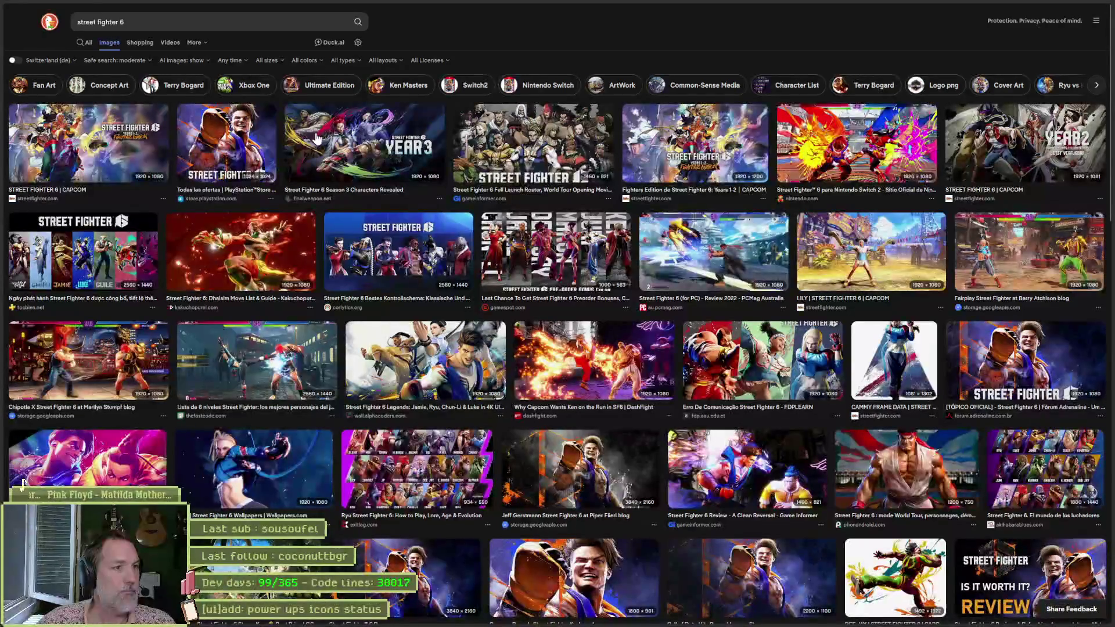
{"action": "left_click", "coordinate": [262, 360]}
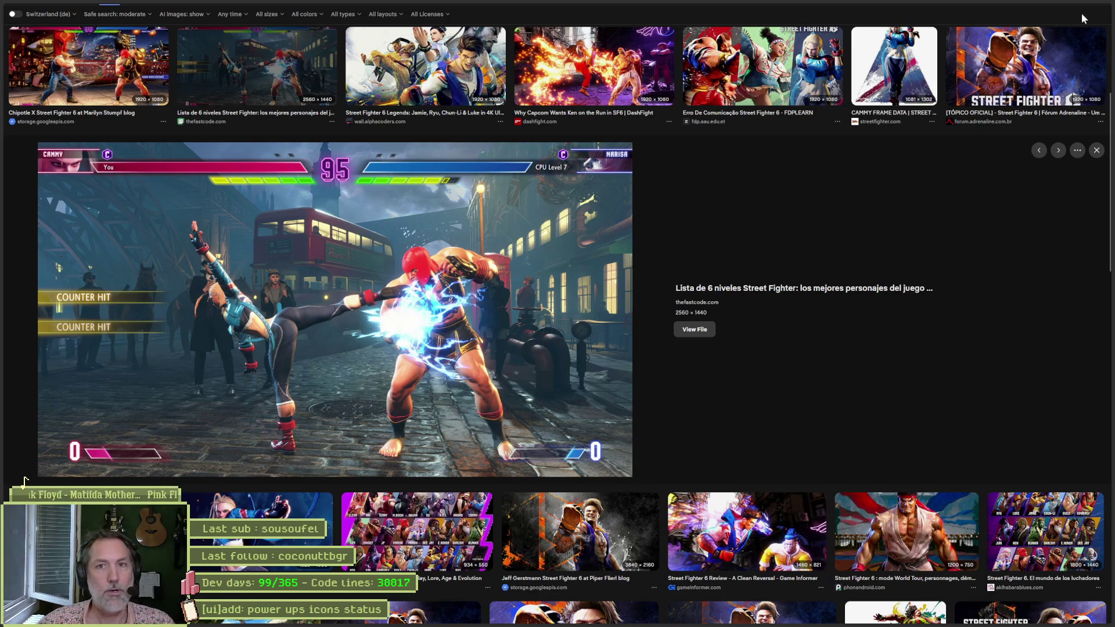
{"action": "mouse_move", "coordinate": [1074, 6]}
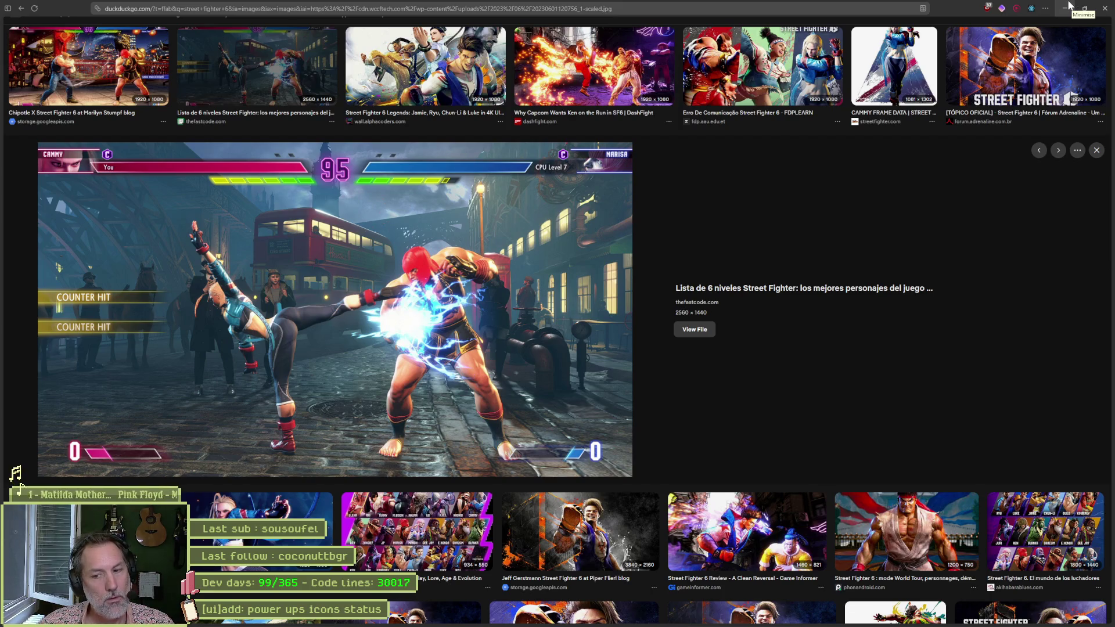
{"action": "left_click", "coordinate": [1069, 6]}
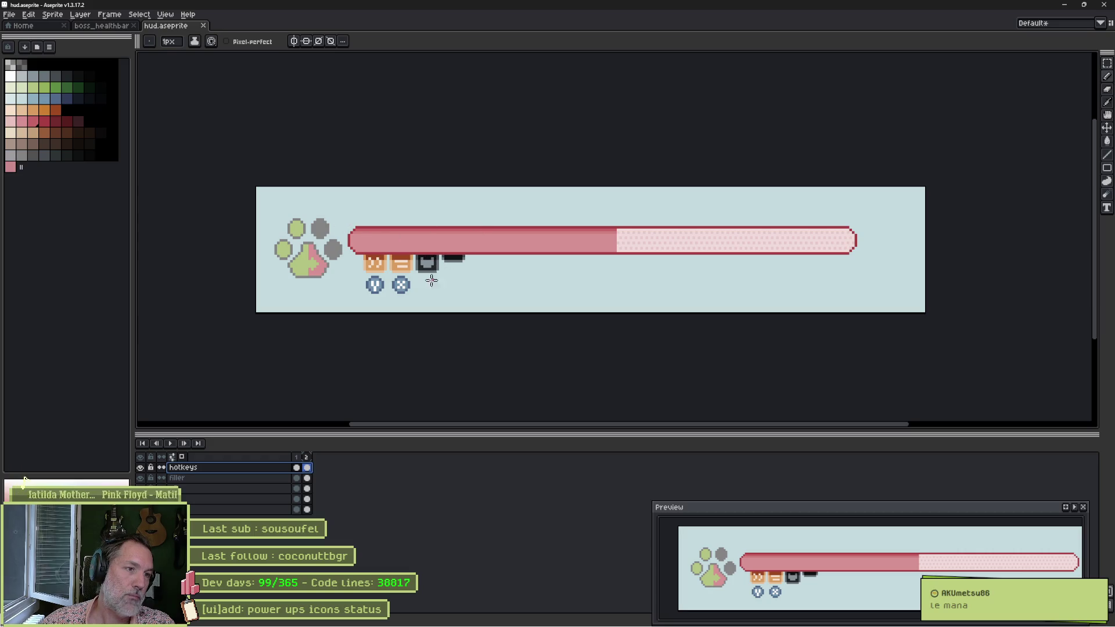
On the icons' layer, marquee-select the power-up icons, stretch them wider, apply and deselect.
{"action": "mouse_move", "coordinate": [540, 621]}
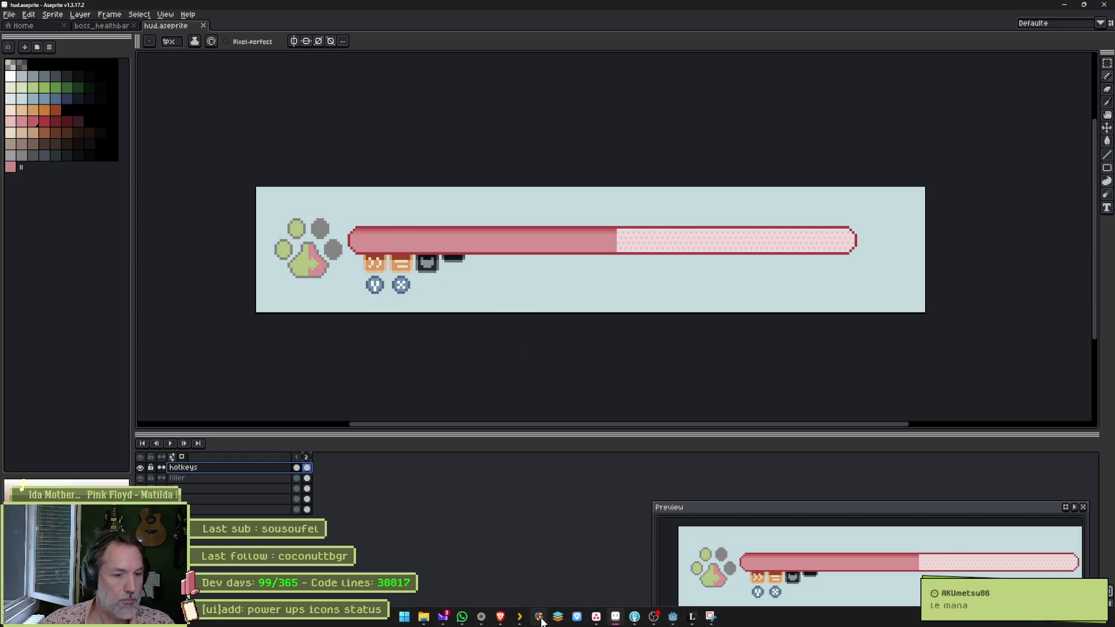
{"action": "mouse_move", "coordinate": [482, 617]}
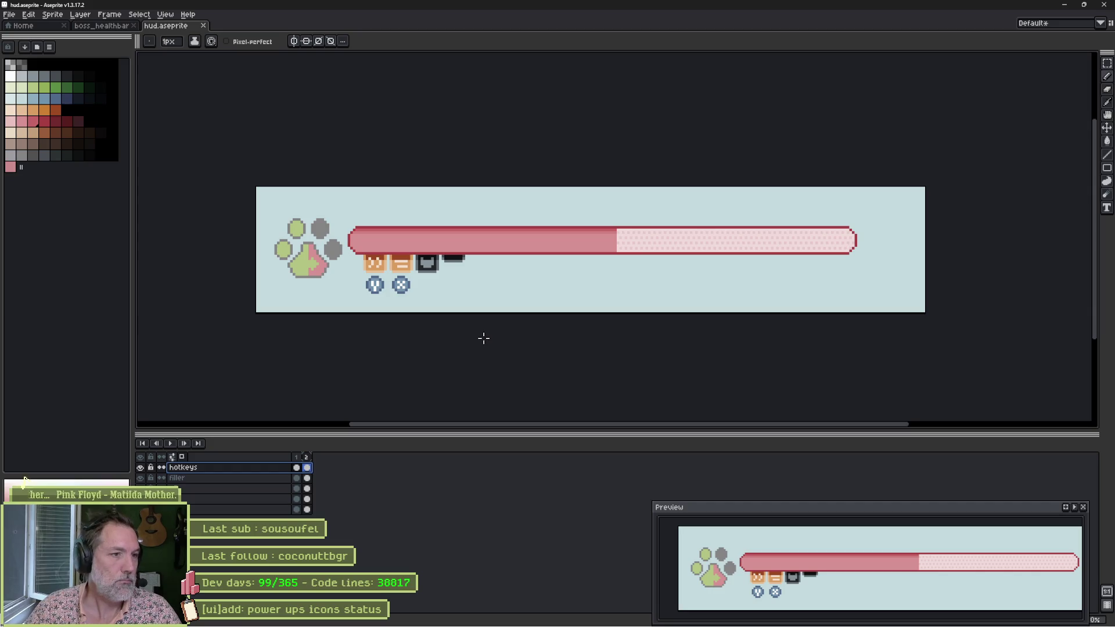
{"action": "scroll", "coordinate": [424, 295], "scroll_direction": "up", "scroll_amount": 2}
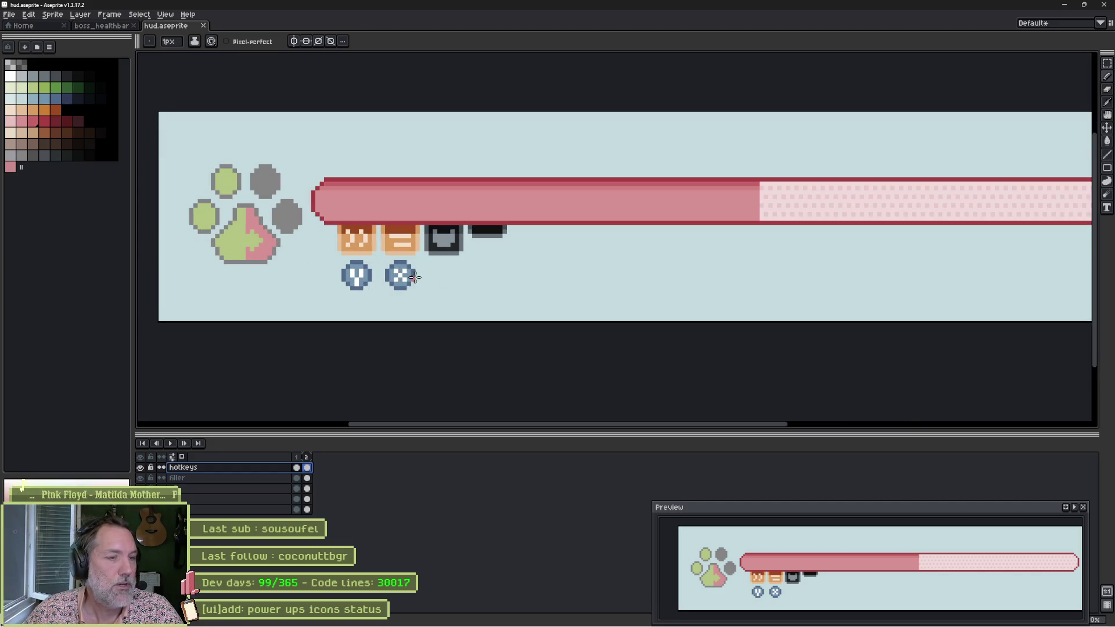
{"action": "left_click", "coordinate": [403, 256], "text": "ctrl"}
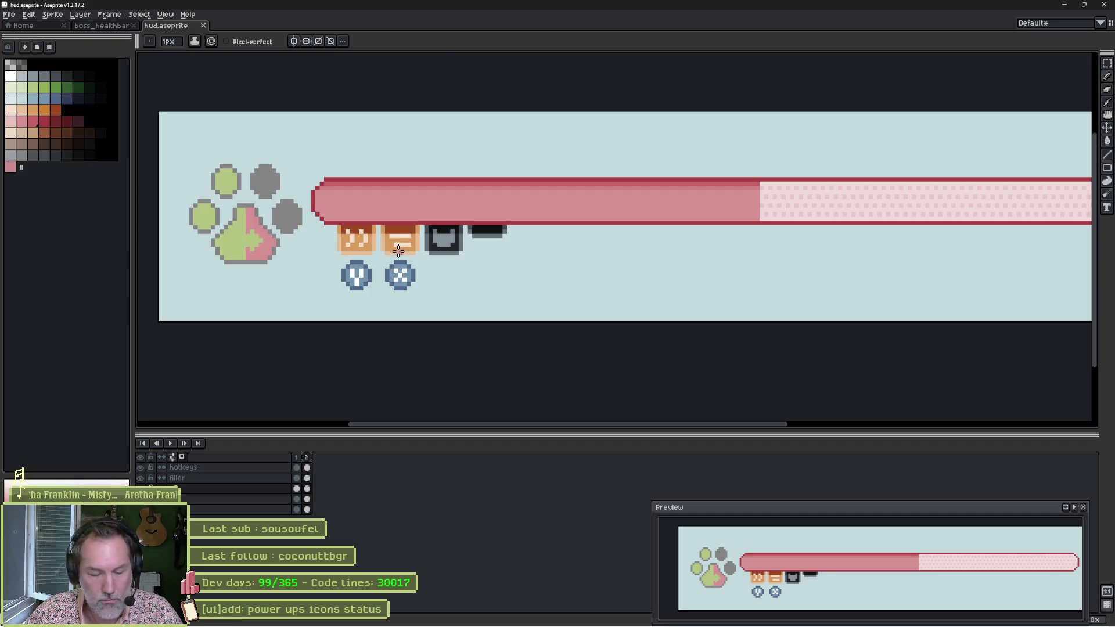
{"action": "key", "text": "m"}
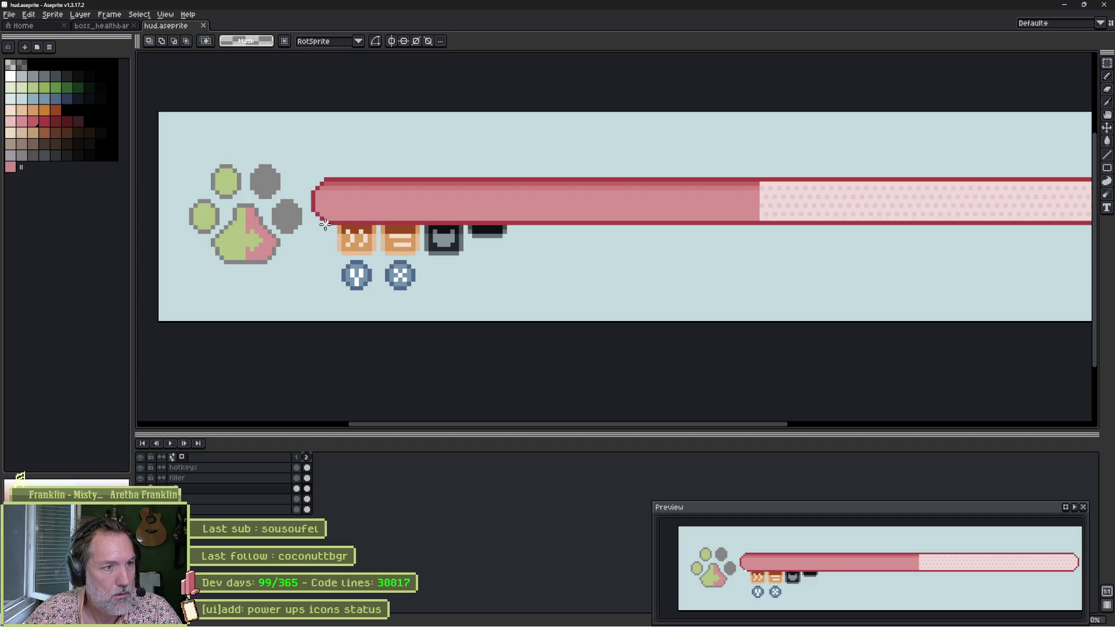
{"action": "mouse_move", "coordinate": [326, 224]}
{"action": "left_mouse_down"}
{"action": "mouse_move", "coordinate": [515, 264]}
{"action": "mouse_move", "coordinate": [565, 301]}
{"action": "mouse_move", "coordinate": [523, 274]}
{"action": "mouse_move", "coordinate": [538, 277]}
{"action": "left_mouse_up"}
{"action": "left_click", "coordinate": [520, 269]}
{"action": "key", "text": "Return"}
{"action": "left_click", "coordinate": [545, 279]}
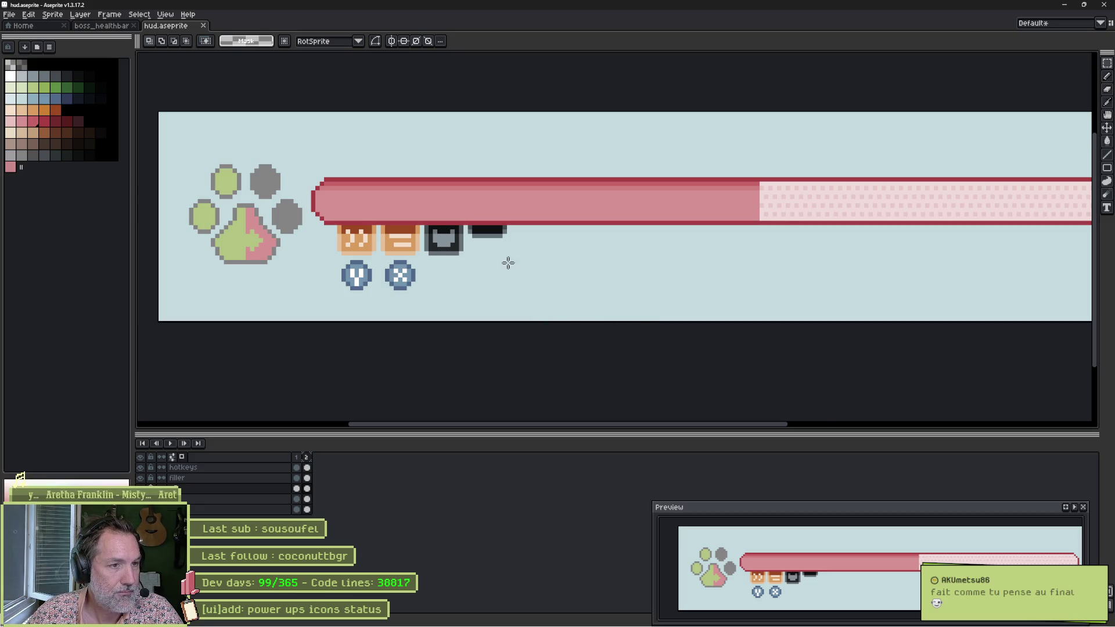
{"action": "scroll", "coordinate": [520, 259], "scroll_direction": "down", "scroll_amount": 1}
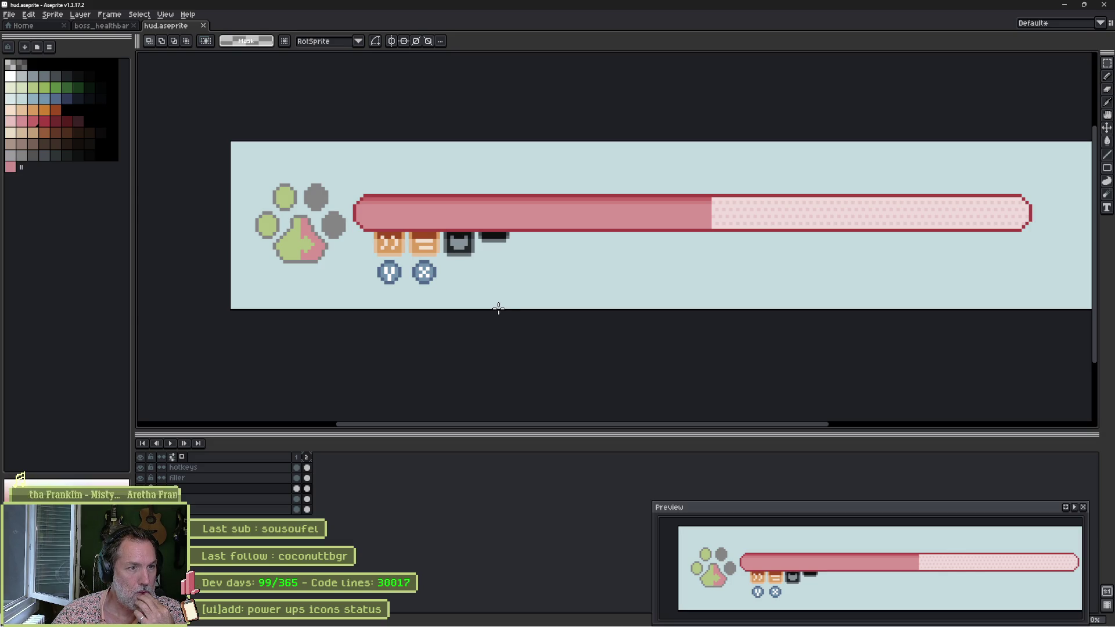
Fill the orange icon bodies with light green using the Paint Bucket.
{"action": "scroll", "coordinate": [376, 254], "scroll_direction": "up", "scroll_amount": 1}
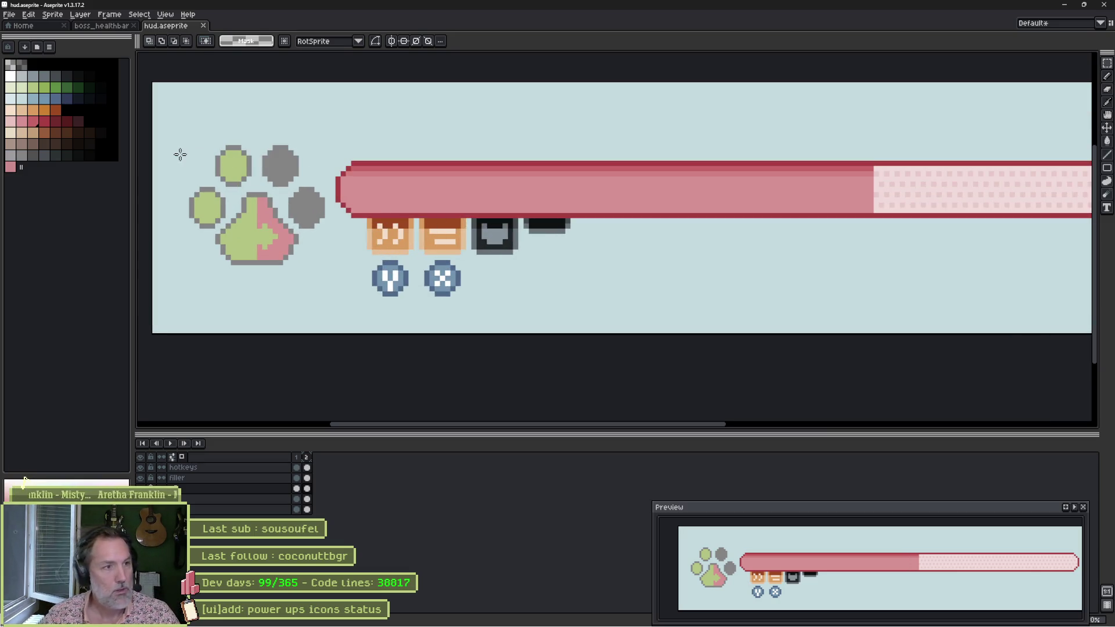
{"action": "key", "text": "b"}
{"action": "left_click", "coordinate": [229, 172], "text": "alt"}
{"action": "scroll", "coordinate": [389, 237], "scroll_direction": "up", "scroll_amount": 3}
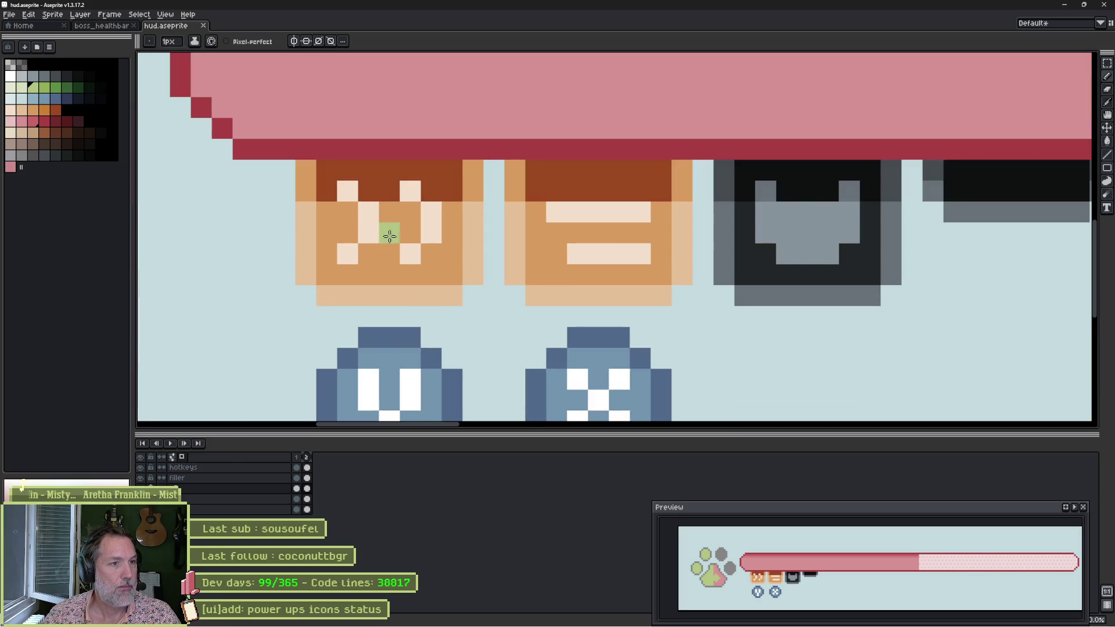
{"action": "key", "text": "g"}
{"action": "left_click", "coordinate": [400, 227]}
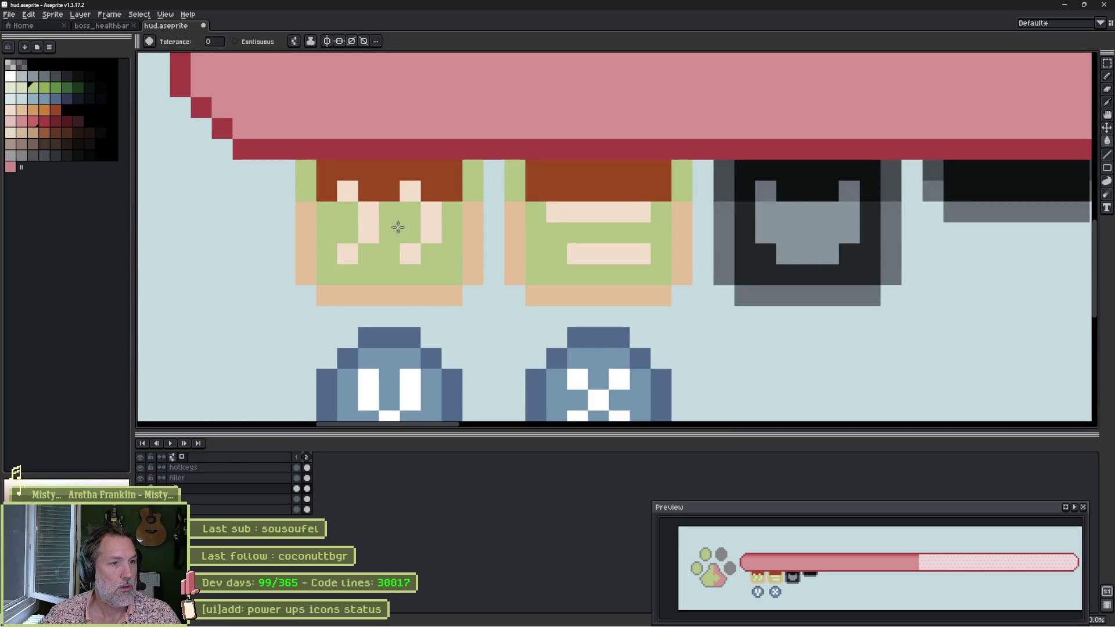
Fill both icons' peach outlines darker green and their brown tops dark green.
{"action": "scroll", "coordinate": [392, 241], "scroll_direction": "down", "scroll_amount": 5}
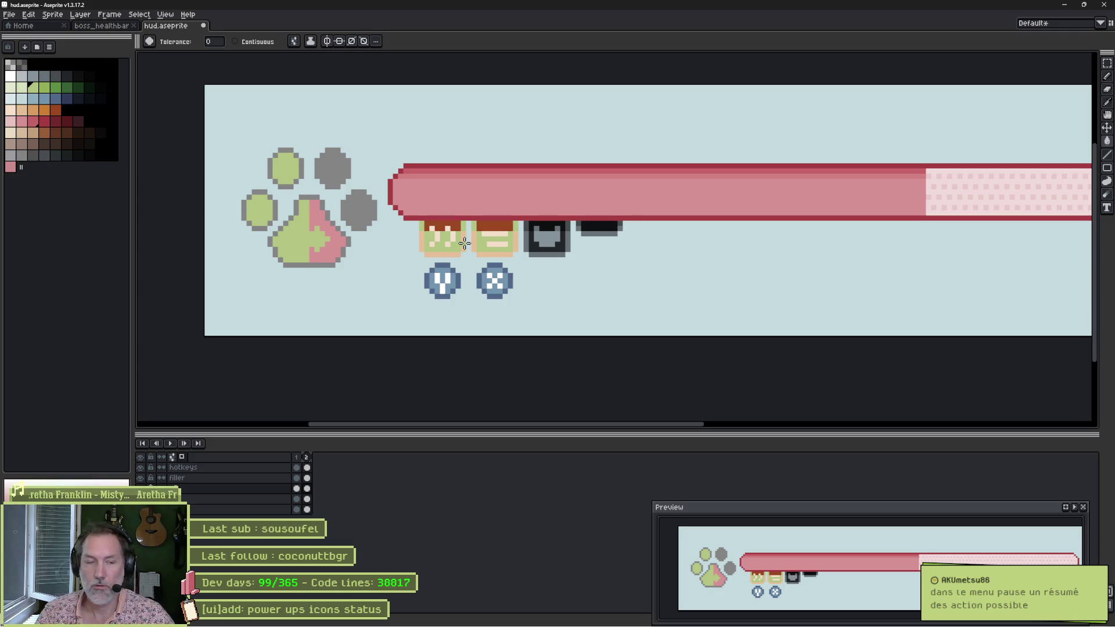
{"action": "scroll", "coordinate": [639, 194], "scroll_direction": "down", "scroll_amount": 2}
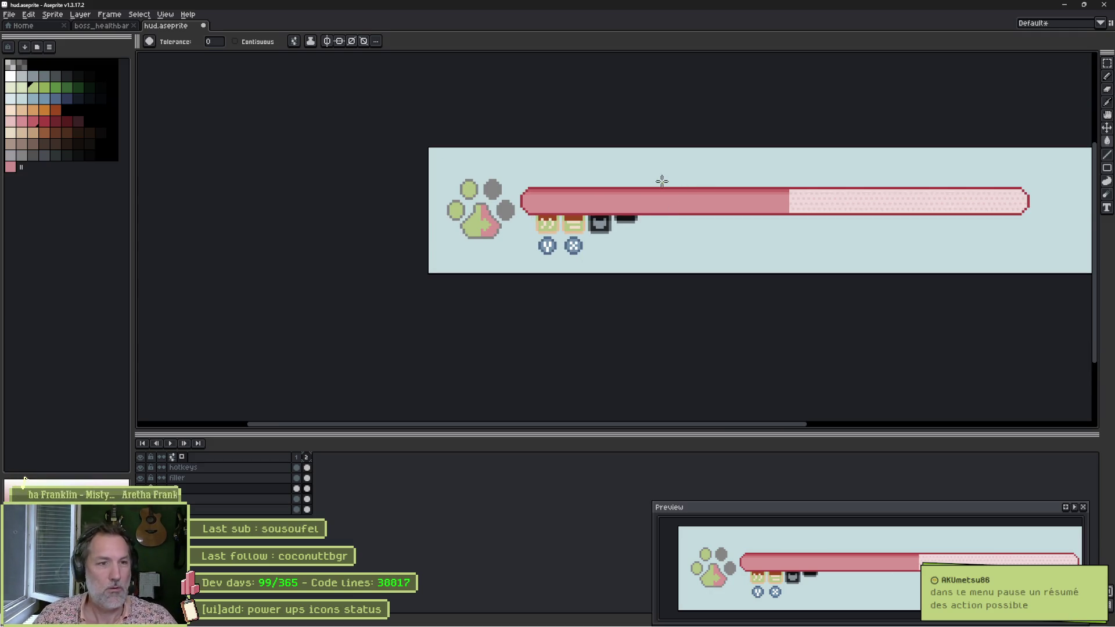
{"action": "scroll", "coordinate": [546, 244], "scroll_direction": "up", "scroll_amount": 4}
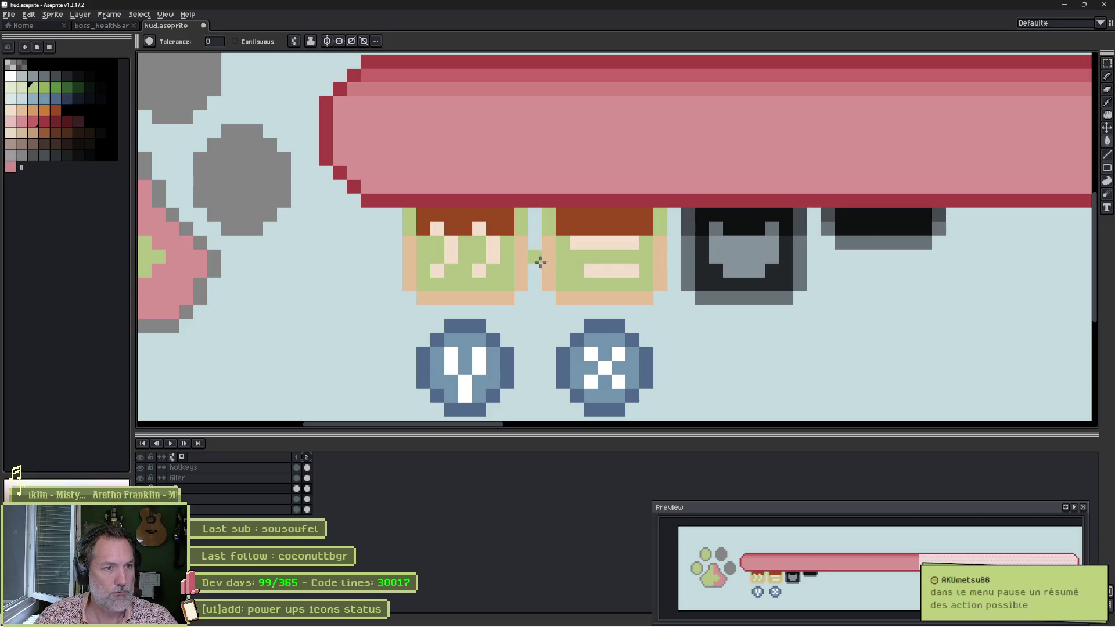
{"action": "left_click_drag", "start_coordinate": [495, 268], "coordinate": [656, 248]}
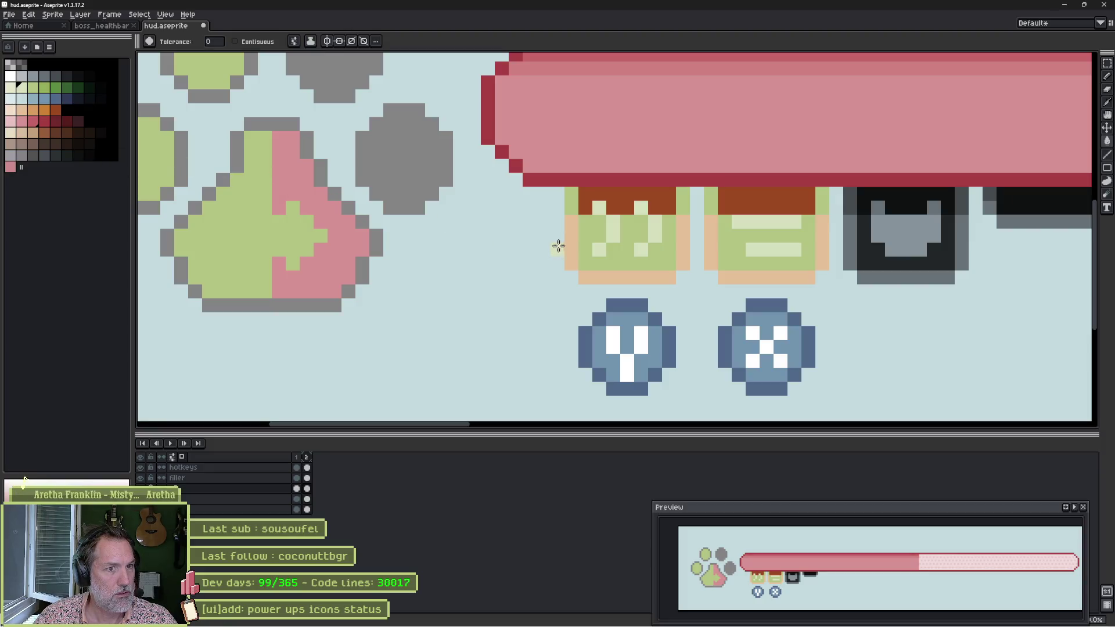
{"action": "left_click", "coordinate": [587, 219], "text": "alt"}
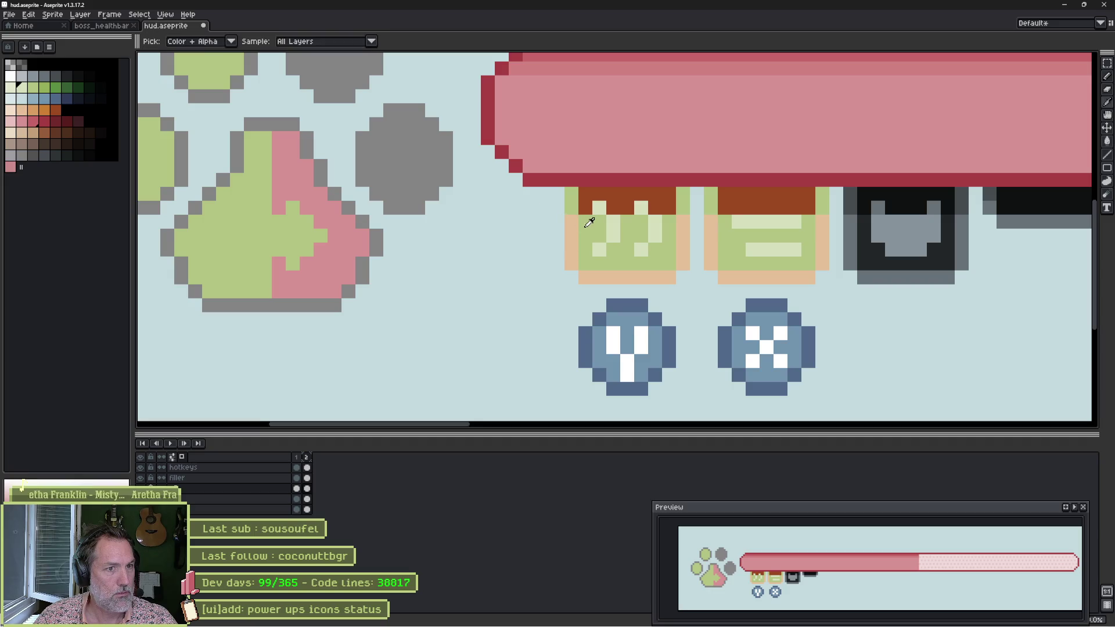
{"action": "left_click", "coordinate": [307, 166]}
{"action": "left_click", "coordinate": [44, 89]}
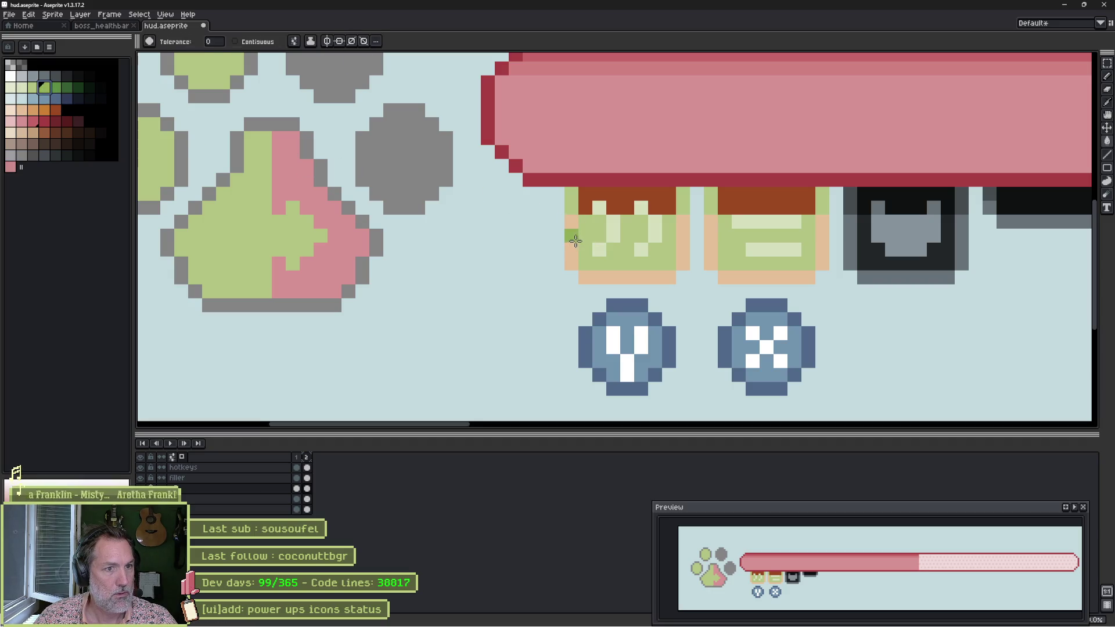
{"action": "left_click", "coordinate": [573, 240]}
{"action": "left_click", "coordinate": [348, 180]}
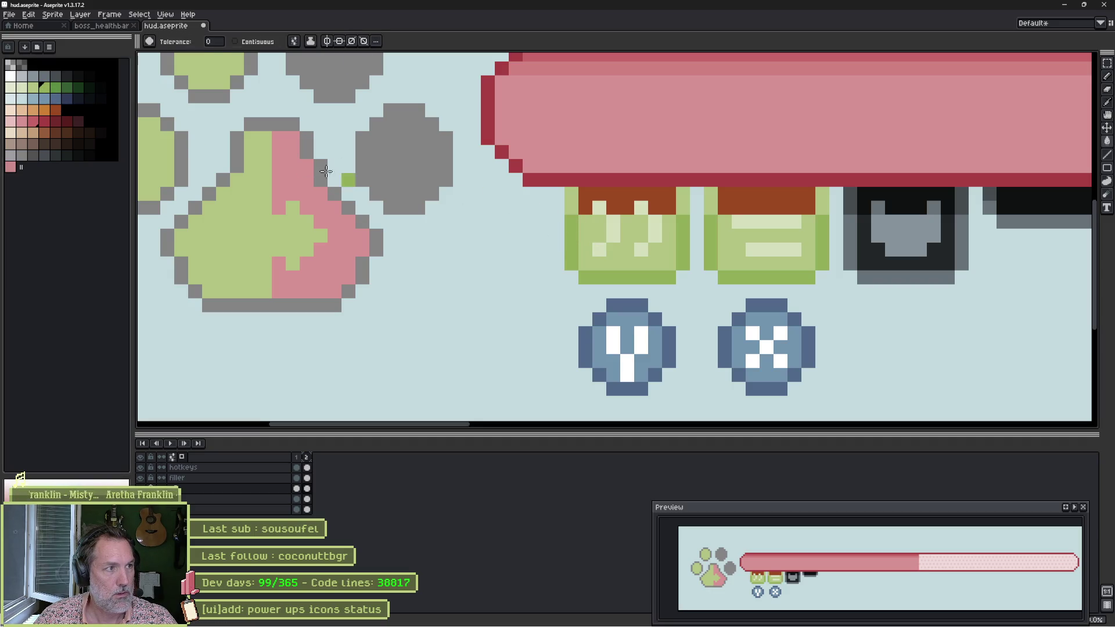
{"action": "left_click", "coordinate": [56, 89]}
{"action": "left_click", "coordinate": [606, 195]}
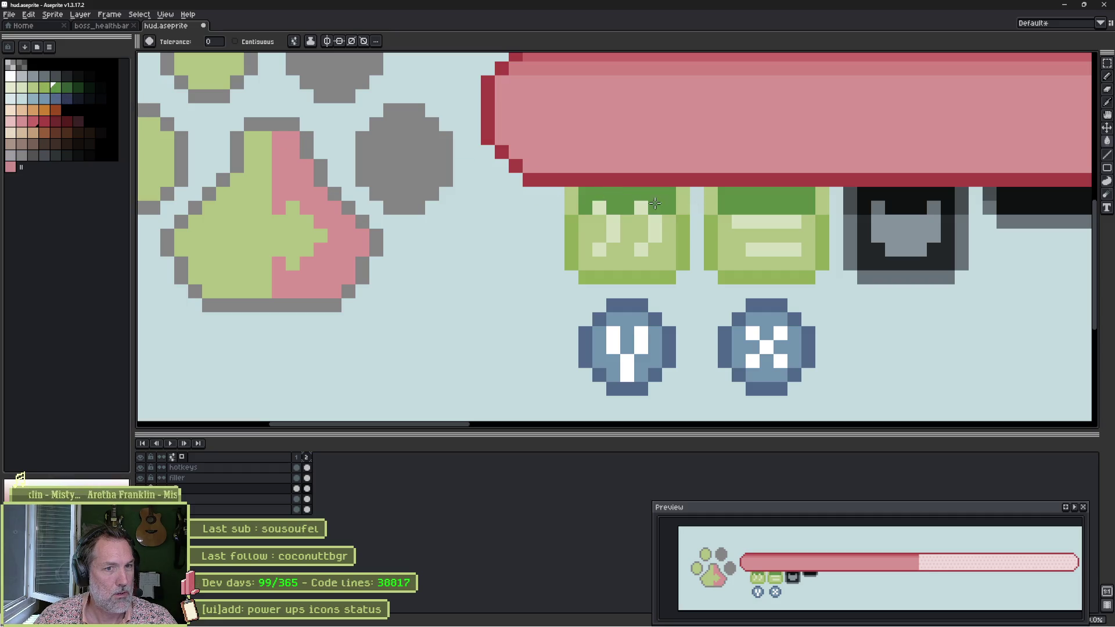
{"action": "left_click", "coordinate": [447, 208]}
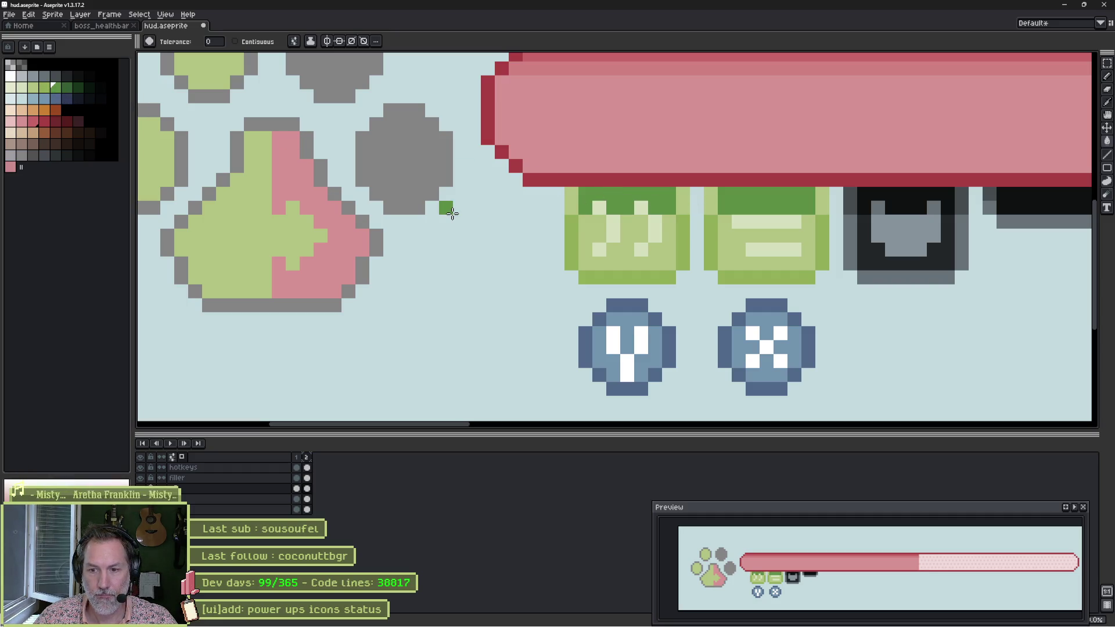
Refill both icon tops with the darkest green, undoing a trial medium-green body fill.
{"action": "scroll", "coordinate": [453, 213], "scroll_direction": "down", "scroll_amount": 4}
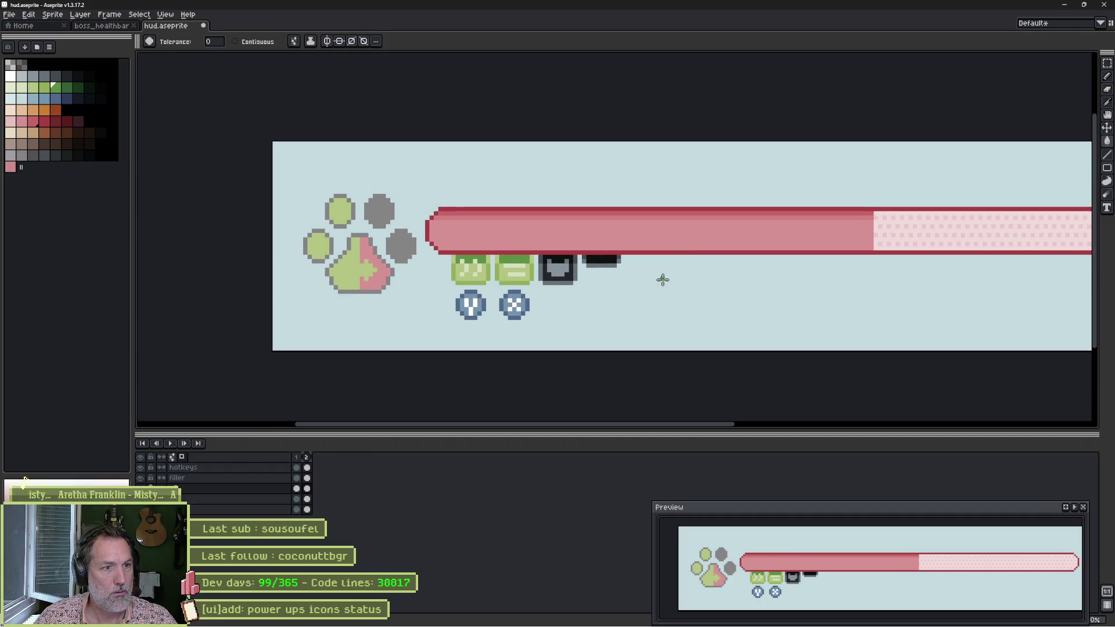
{"action": "scroll", "coordinate": [443, 283], "scroll_direction": "up", "scroll_amount": 5}
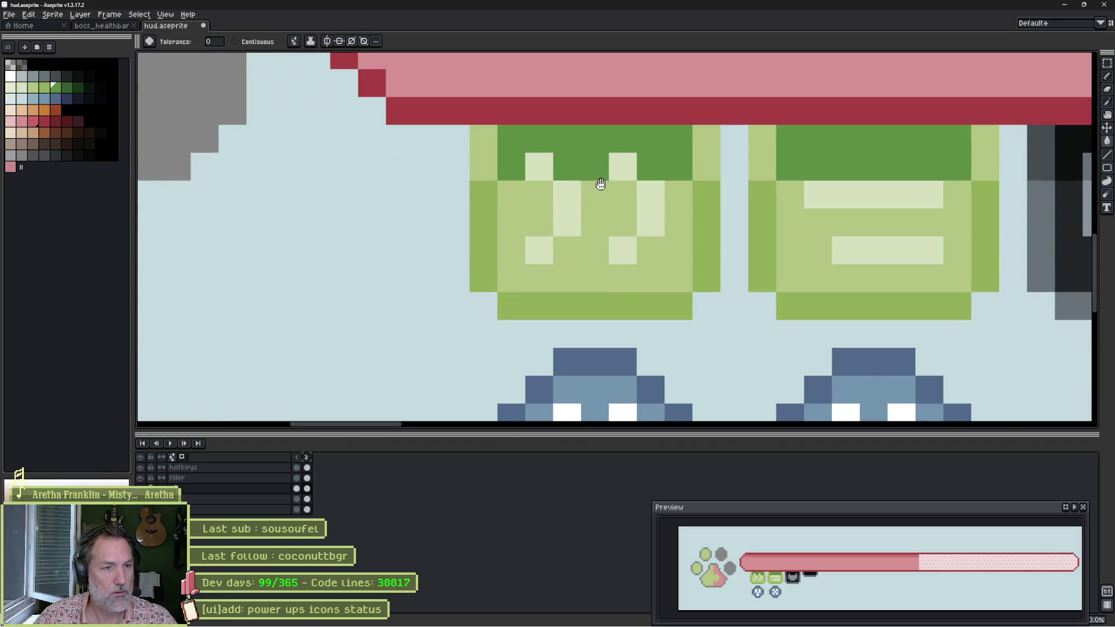
{"action": "left_click_drag", "start_coordinate": [601, 184], "coordinate": [485, 284]}
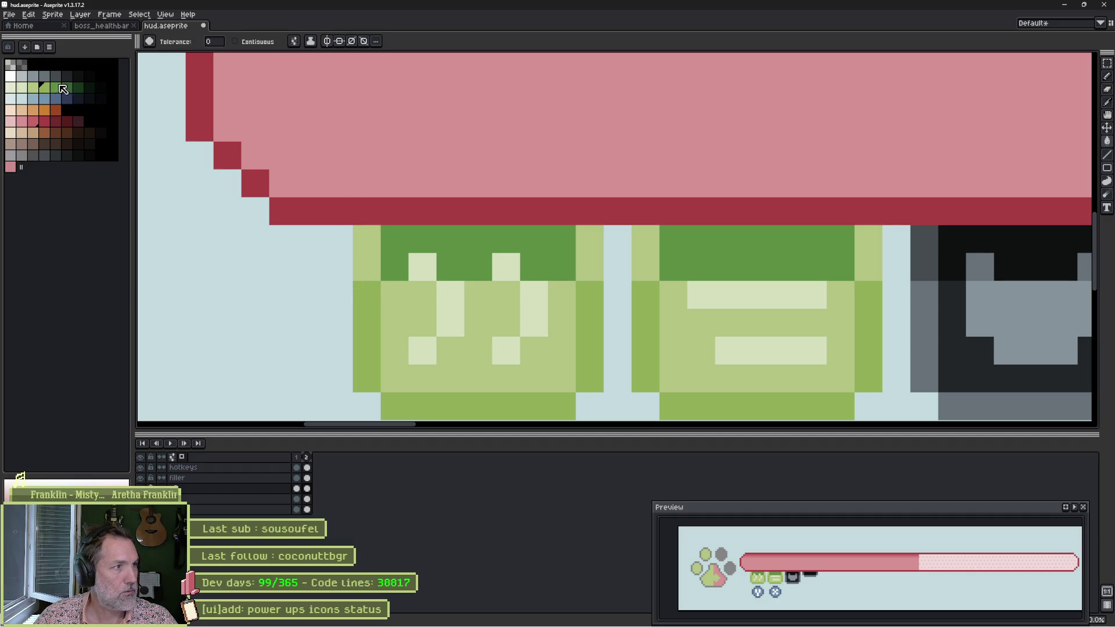
{"action": "left_click", "coordinate": [359, 245]}
{"action": "left_click", "coordinate": [359, 245]}
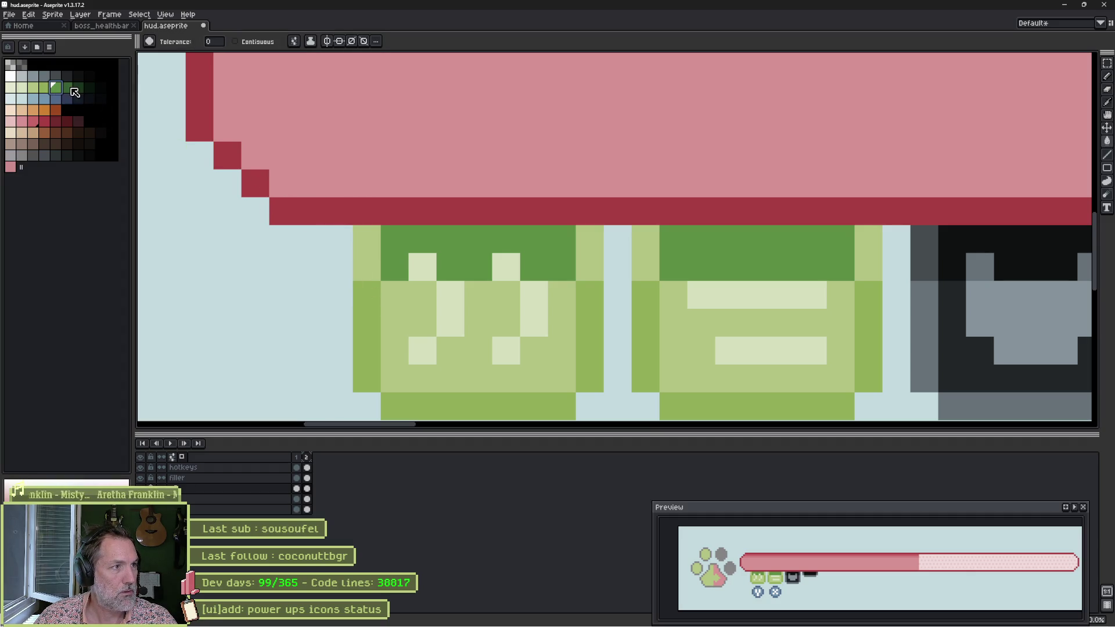
{"action": "left_click", "coordinate": [451, 239]}
{"action": "key", "text": "["}
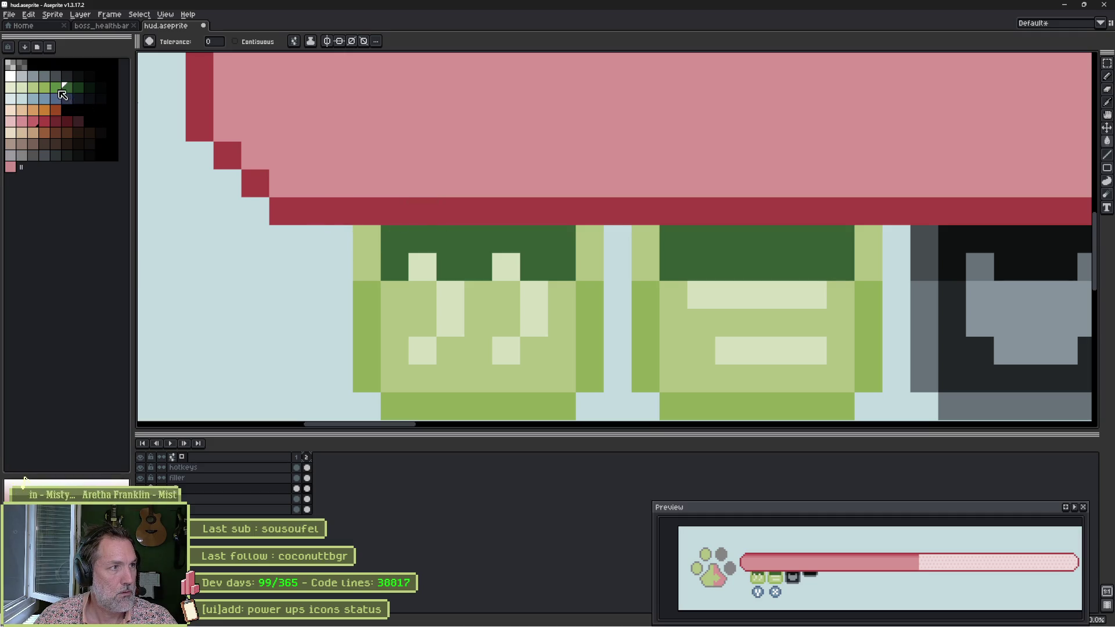
{"action": "left_click", "coordinate": [379, 248]}
{"action": "key", "text": "ctrl+z"}
With the Pencil, paint both icons' edge pixels medium green.
{"action": "key", "text": "b"}
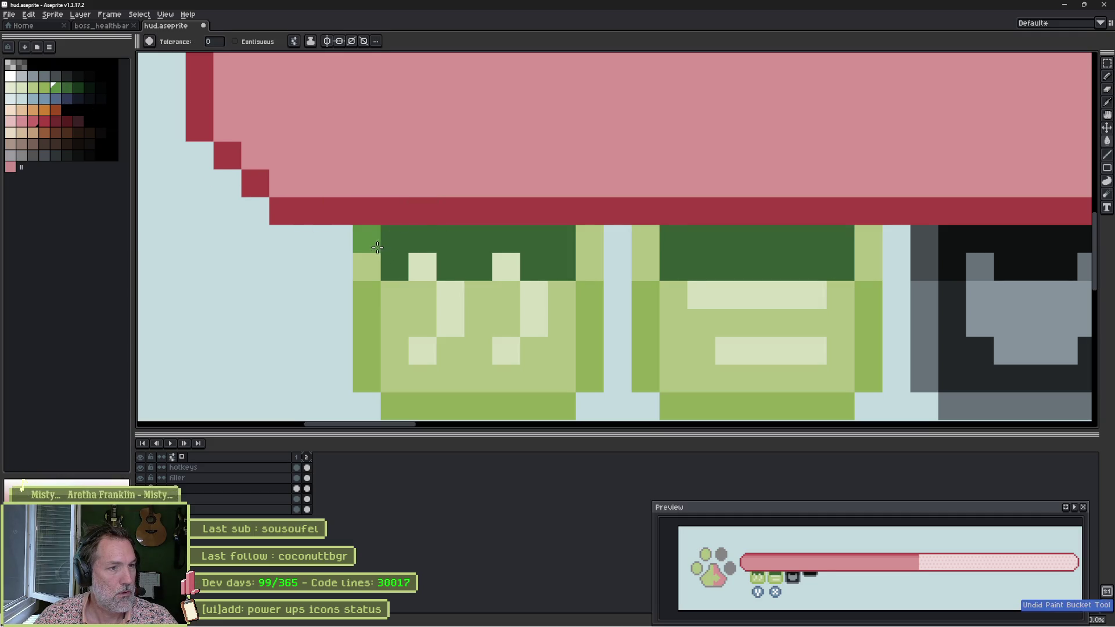
{"action": "left_click", "coordinate": [366, 267]}
{"action": "left_click", "coordinate": [584, 263]}
{"action": "left_click", "coordinate": [645, 239]}
{"action": "left_click", "coordinate": [645, 267]}
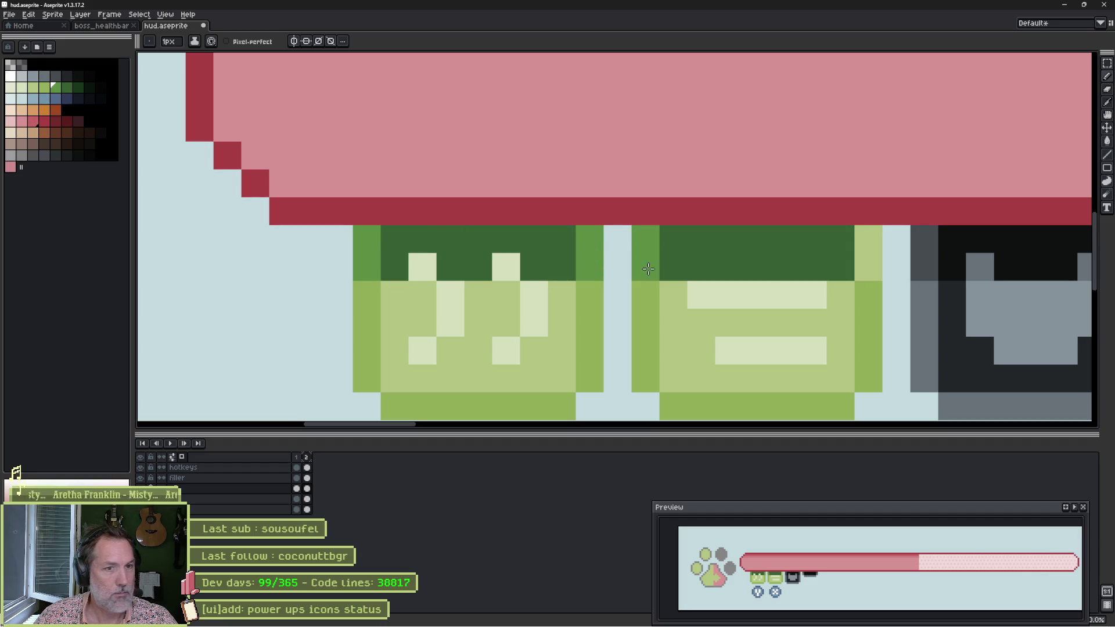
{"action": "left_click", "coordinate": [868, 238]}
{"action": "left_click", "coordinate": [868, 267]}
{"action": "scroll", "coordinate": [557, 283], "scroll_direction": "down", "scroll_amount": 4}
Pick the grey shading colour and draw grey edges under both green icons.
{"action": "scroll", "coordinate": [610, 284], "scroll_direction": "down", "scroll_amount": 2}
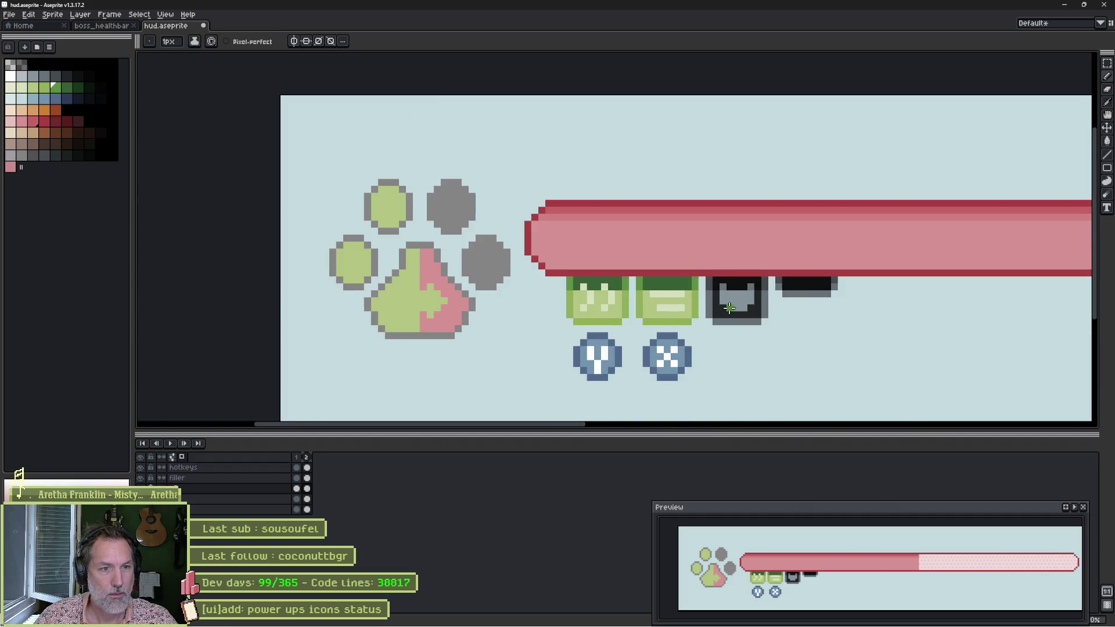
{"action": "scroll", "coordinate": [592, 289], "scroll_direction": "up", "scroll_amount": 4}
{"action": "left_click", "coordinate": [535, 273], "text": "alt"}
{"action": "left_click", "coordinate": [233, 148]}
{"action": "key", "text": "]"}
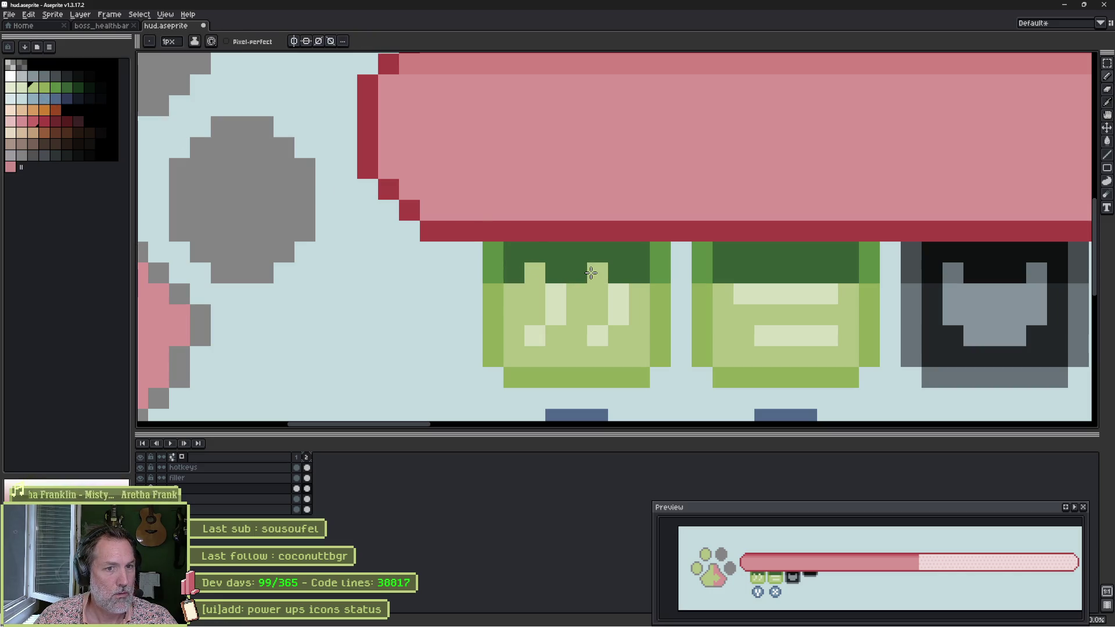
{"action": "scroll", "coordinate": [608, 299], "scroll_direction": "down", "scroll_amount": 3}
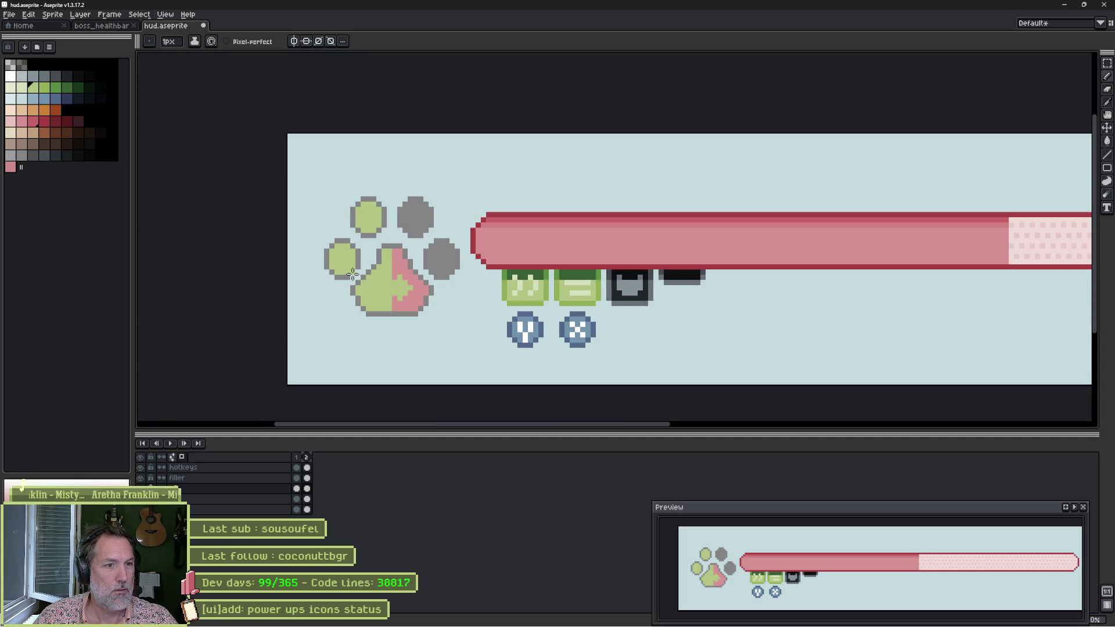
{"action": "scroll", "coordinate": [343, 265], "scroll_direction": "up", "scroll_amount": 2}
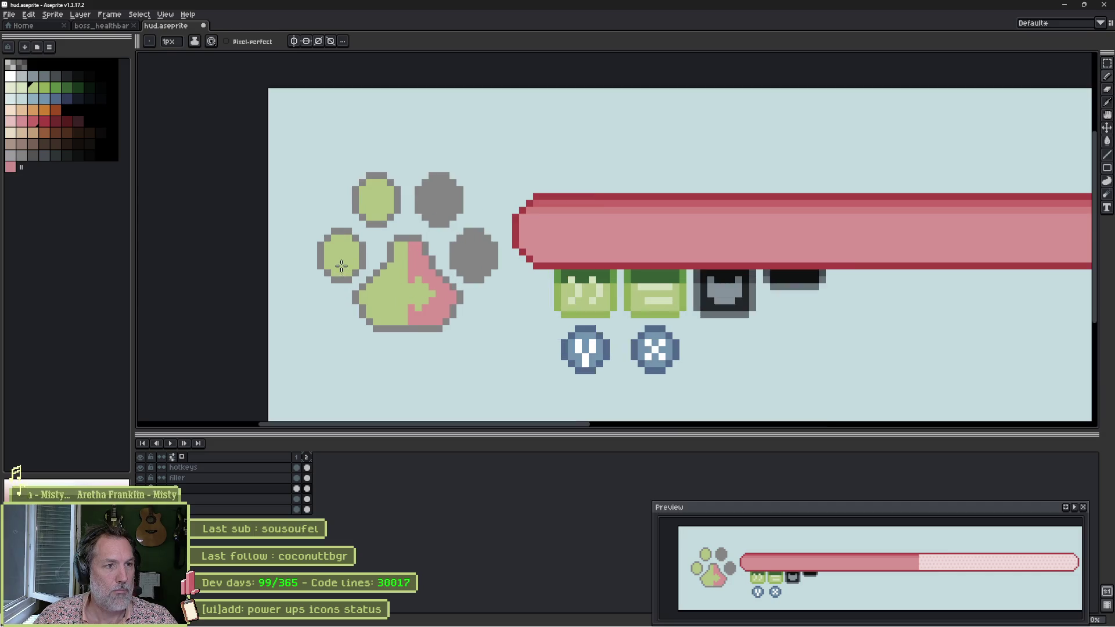
{"action": "key", "text": "alt"}
{"action": "left_click", "coordinate": [427, 166], "text": "alt"}
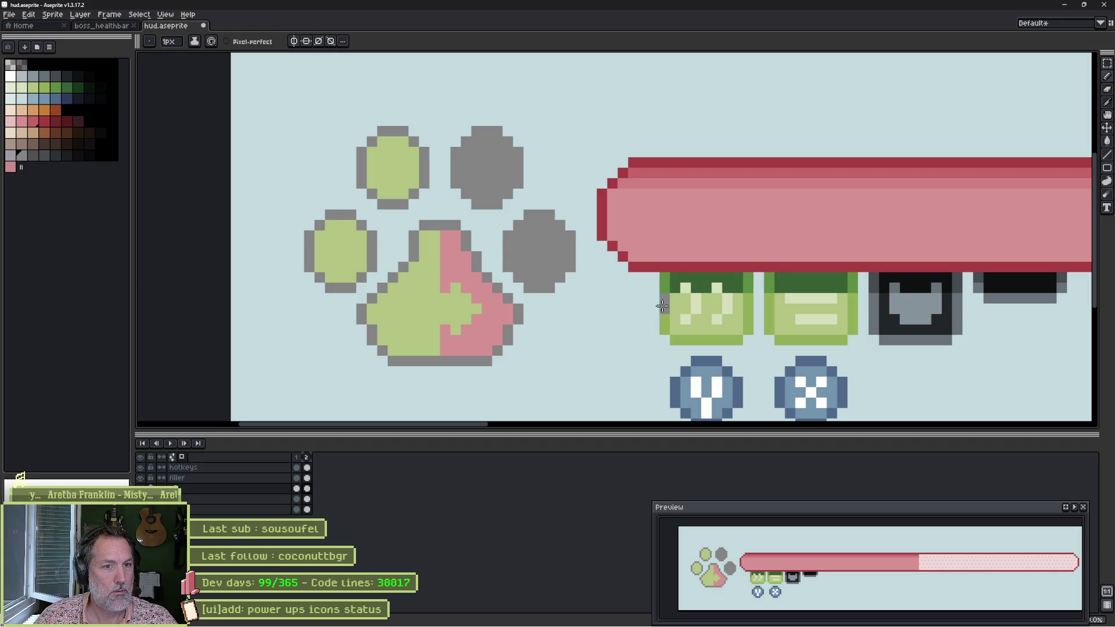
{"action": "mouse_move", "coordinate": [675, 338]}
{"action": "left_mouse_down"}
{"action": "mouse_move", "coordinate": [735, 338]}
{"action": "mouse_move", "coordinate": [749, 297]}
{"action": "left_mouse_up"}
{"action": "left_click_drag", "start_coordinate": [779, 341], "coordinate": [828, 339]}
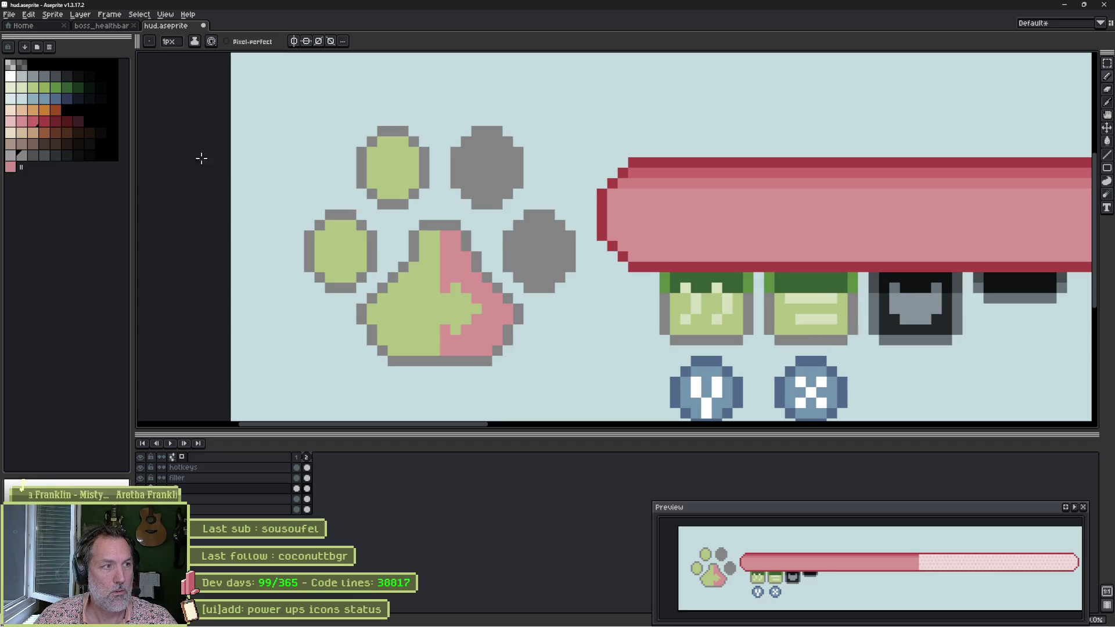
Shade the first icon's left column darker grey and save the HUD file.
{"action": "left_click", "coordinate": [34, 154]}
{"action": "left_click_drag", "start_coordinate": [671, 279], "coordinate": [668, 289]}
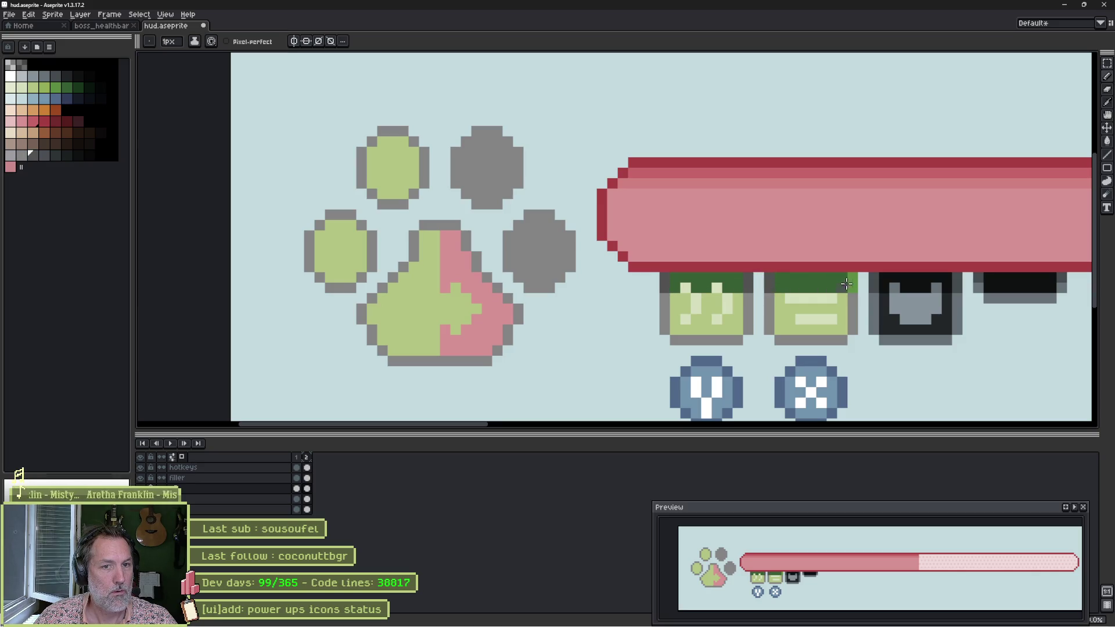
{"action": "scroll", "coordinate": [912, 340], "scroll_direction": "down", "scroll_amount": 3}
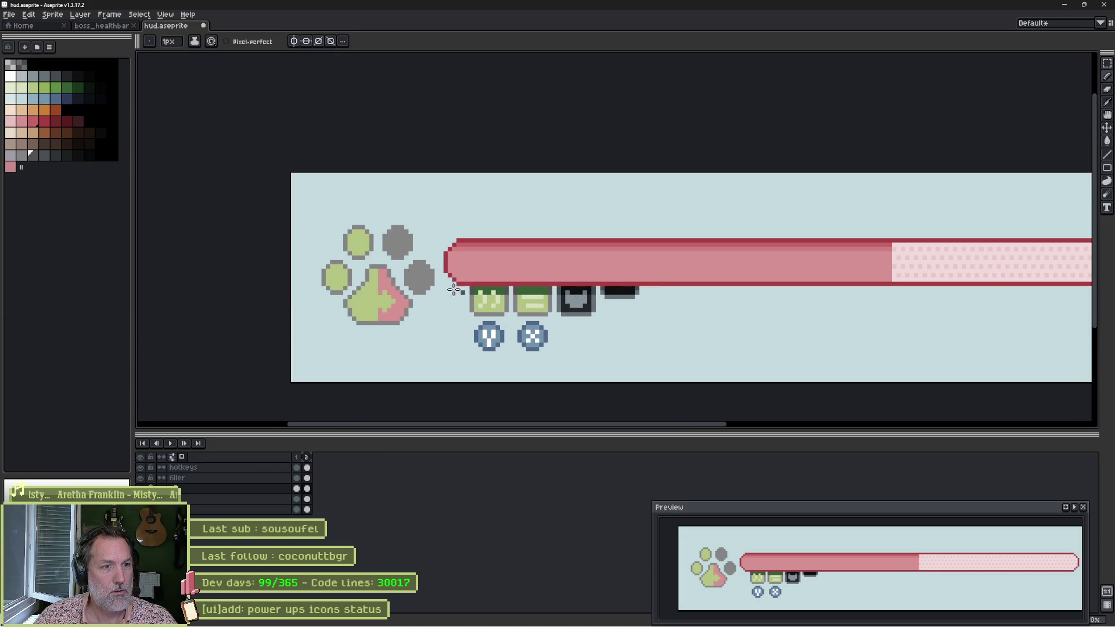
{"action": "scroll", "coordinate": [720, 272], "scroll_direction": "down", "scroll_amount": 2}
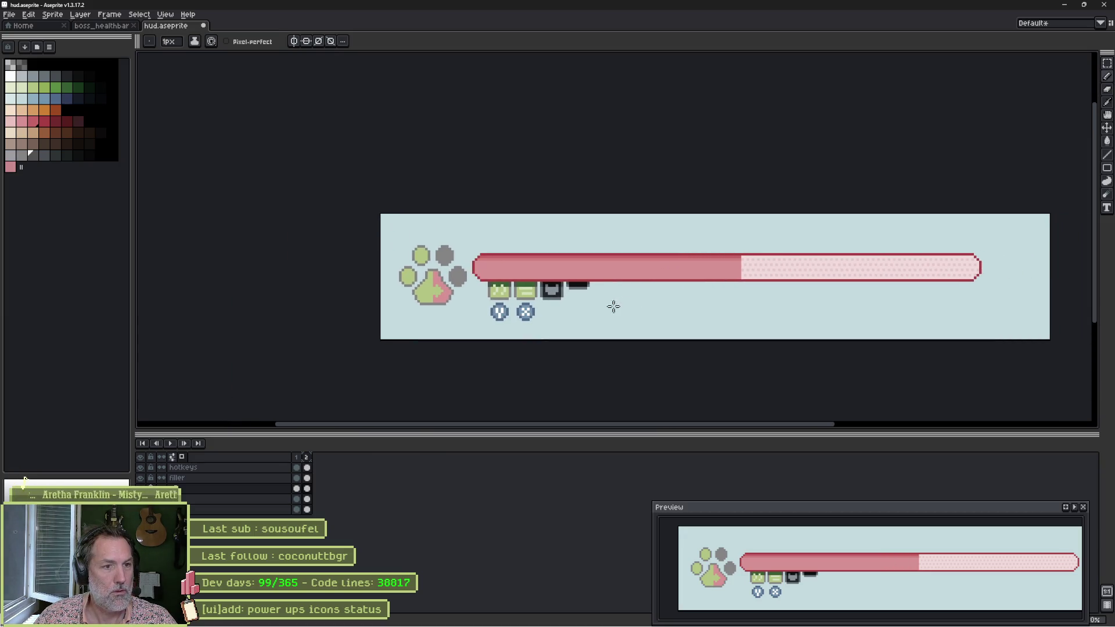
{"action": "scroll", "coordinate": [558, 308], "scroll_direction": "up", "scroll_amount": 2}
{"action": "key", "text": "ctrl+s"}
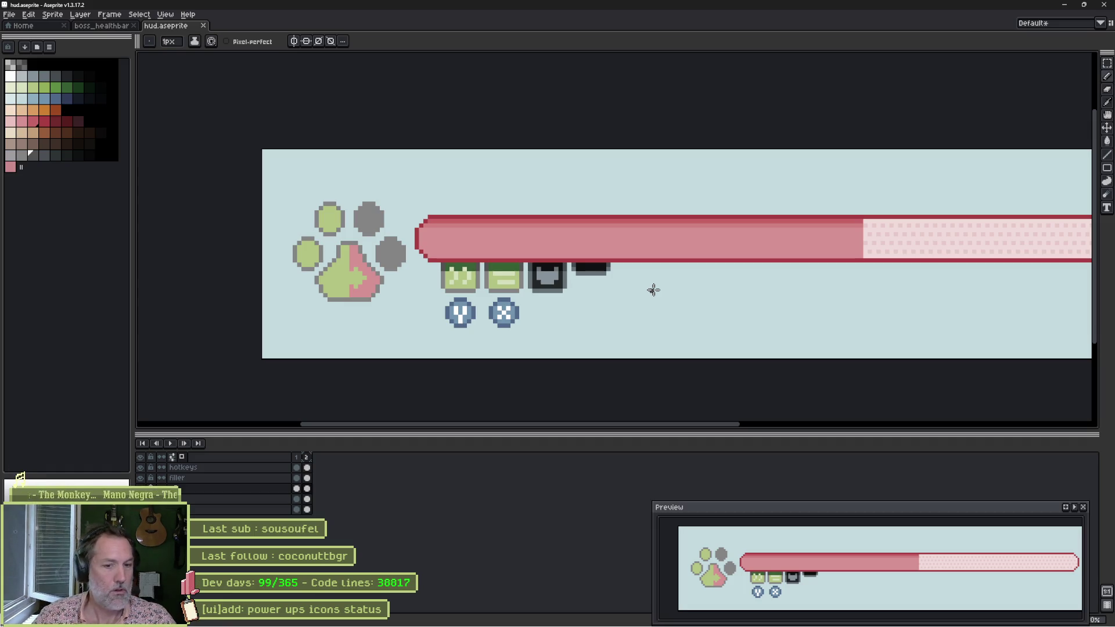
Add a new tag named 'v2' on frame 2.
{"action": "right_click", "coordinate": [312, 461]}
{"action": "left_click", "coordinate": [351, 501]}
{"action": "type", "text": "v2"}
{"action": "key", "text": "Return"}
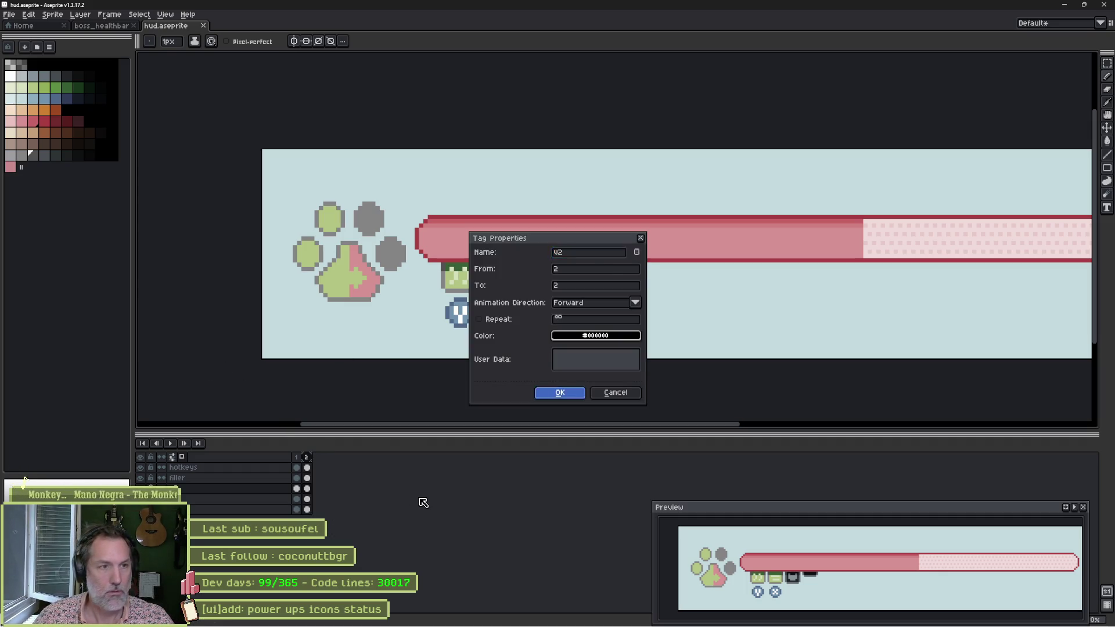
Dismiss the frame menu and bring the Godot editor to the front.
{"action": "right_click", "coordinate": [302, 457]}
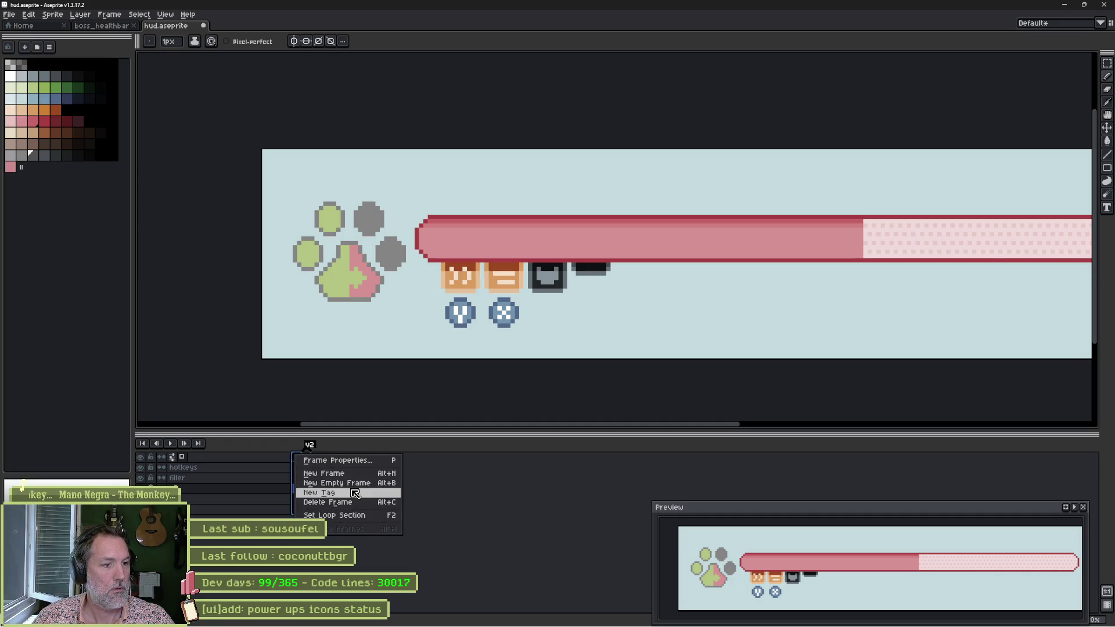
{"action": "left_click", "coordinate": [483, 478]}
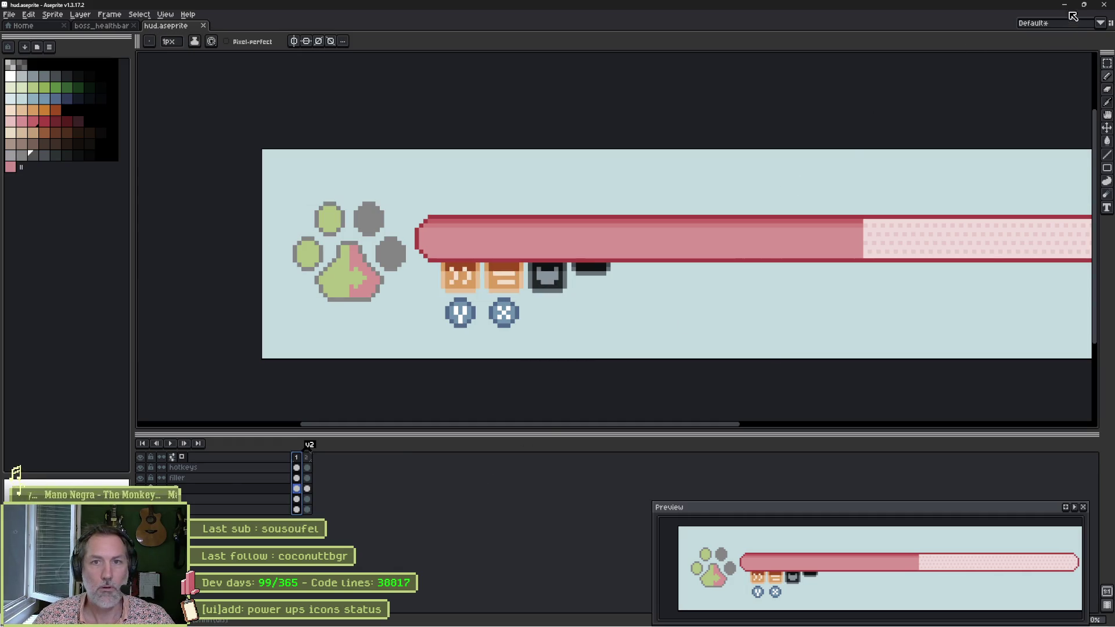
{"action": "left_click", "coordinate": [672, 616]}
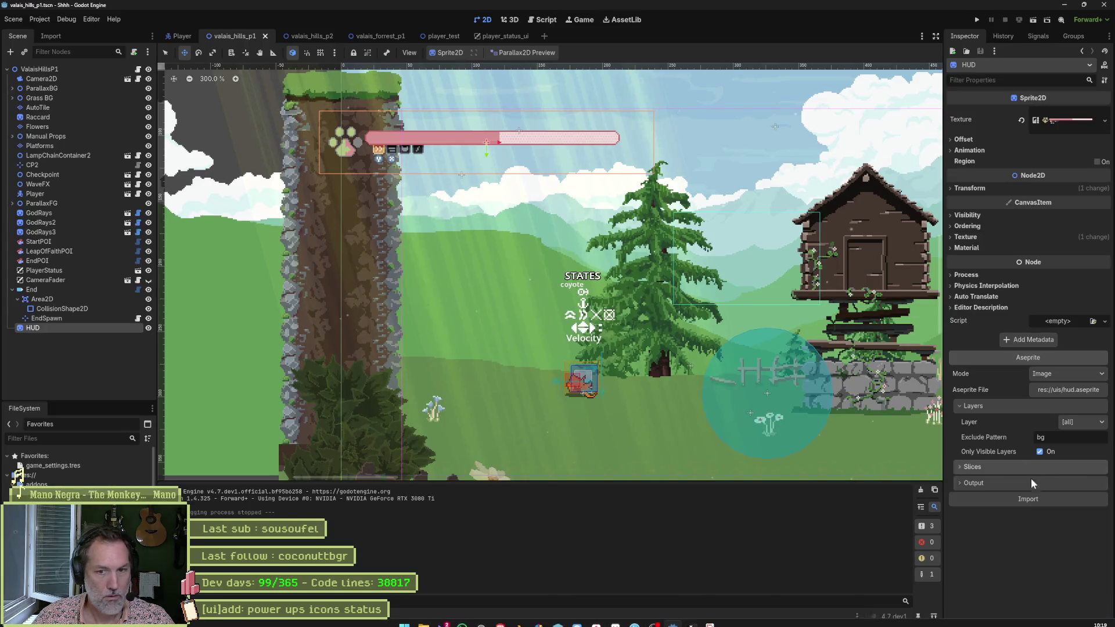
Keep the HUD's Aseprite Layer setting at [all] and reimport the sprite.
{"action": "left_click", "coordinate": [1072, 422]}
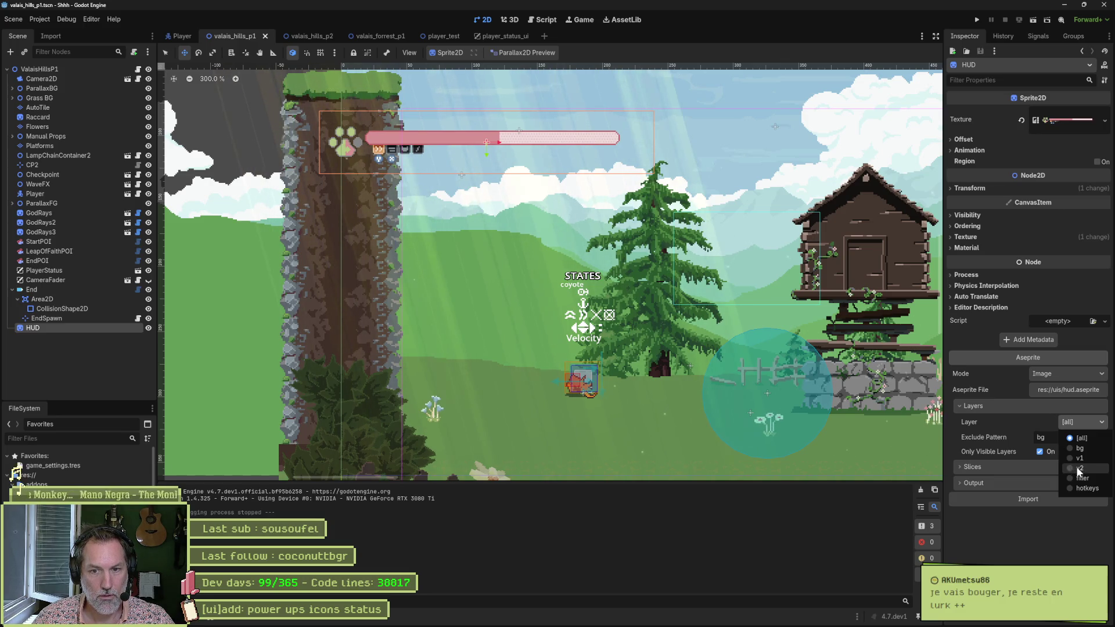
{"action": "left_click", "coordinate": [1037, 528]}
{"action": "left_click", "coordinate": [1051, 502]}
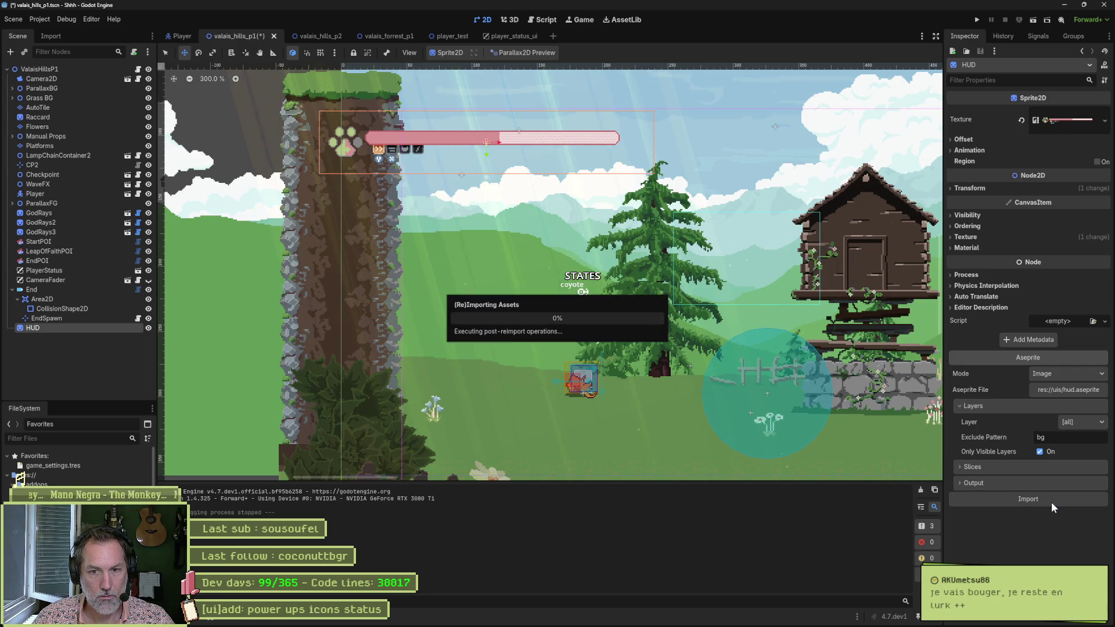
{"action": "left_click", "coordinate": [1075, 420]}
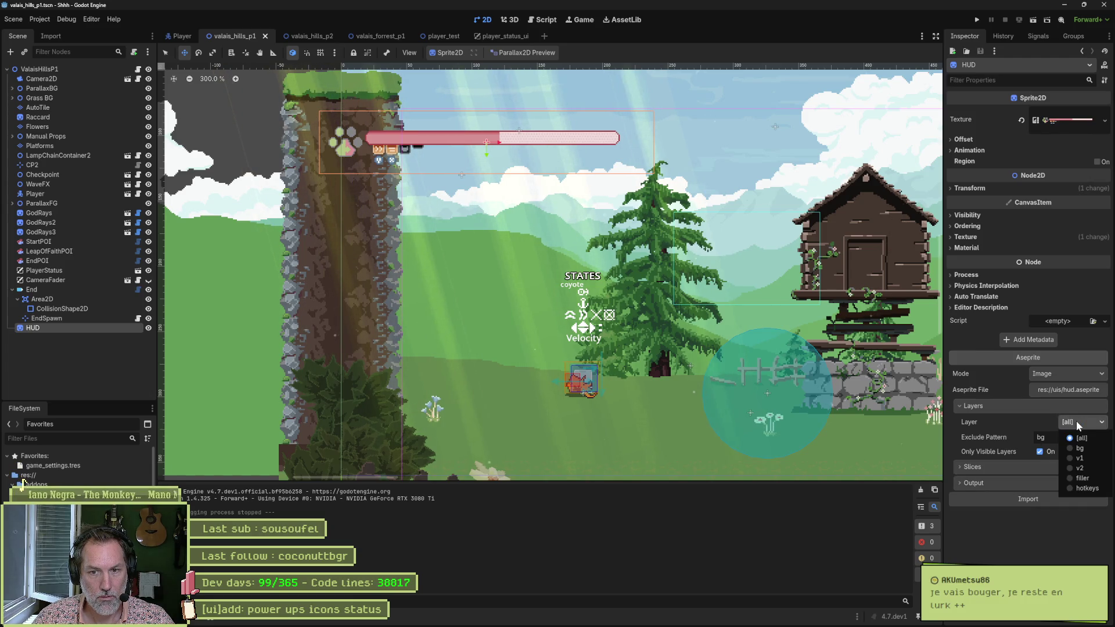
{"action": "left_click", "coordinate": [1021, 539]}
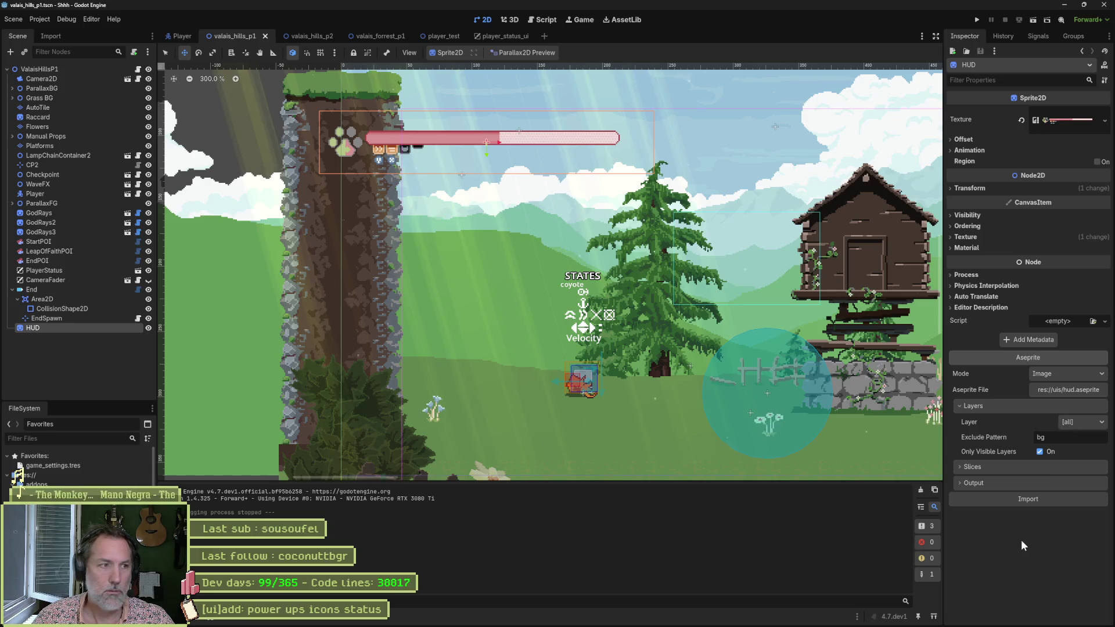
Save hud.aseprite in Aseprite, reimport it in Godot, and run the level with F6.
{"action": "key", "text": "alt+Tab"}
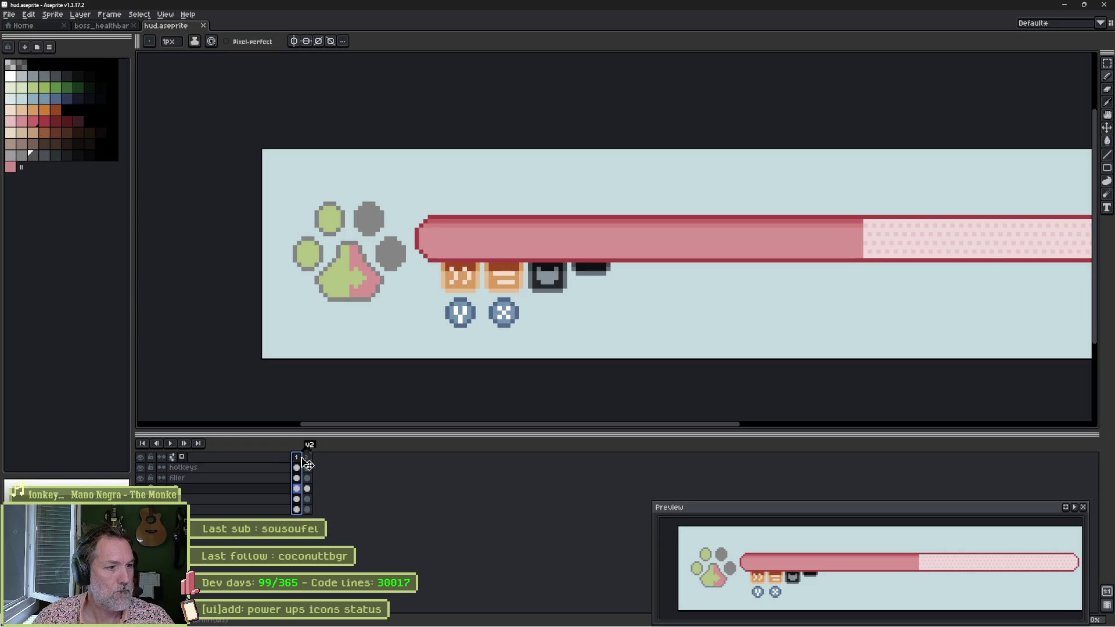
{"action": "key", "text": "ctrl+s"}
{"action": "key", "text": "alt+Tab"}
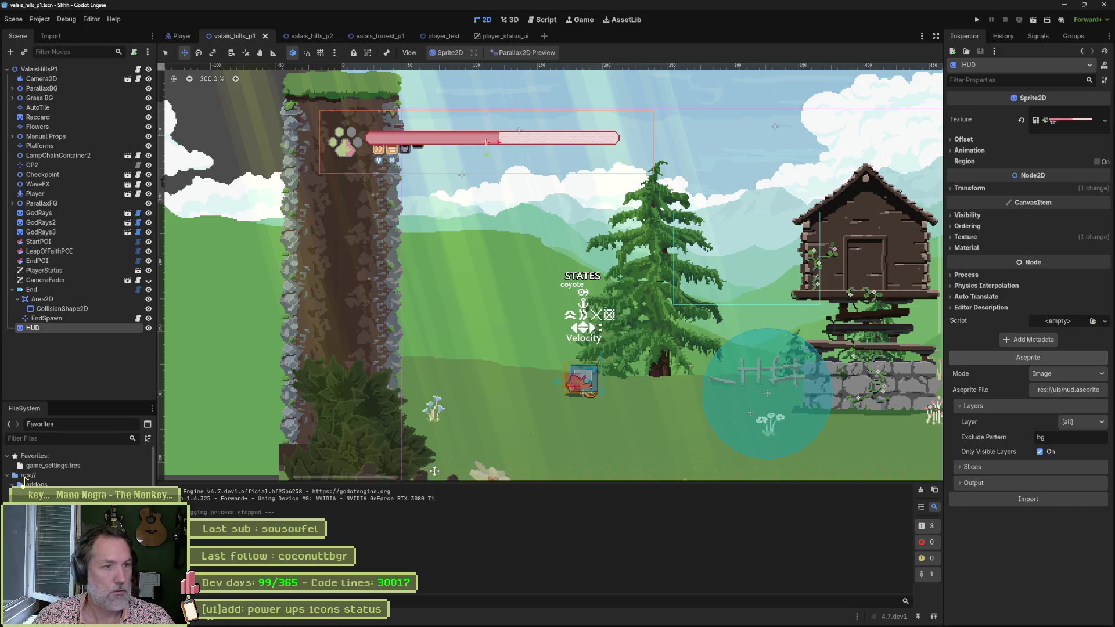
{"action": "left_click", "coordinate": [1057, 497]}
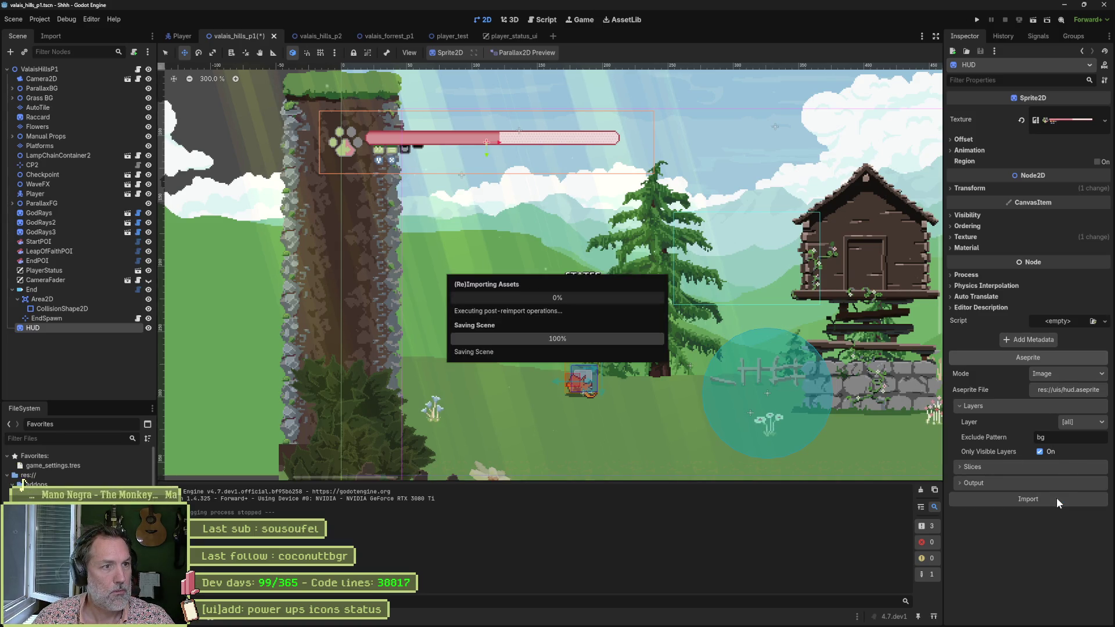
{"action": "key", "text": "F6"}
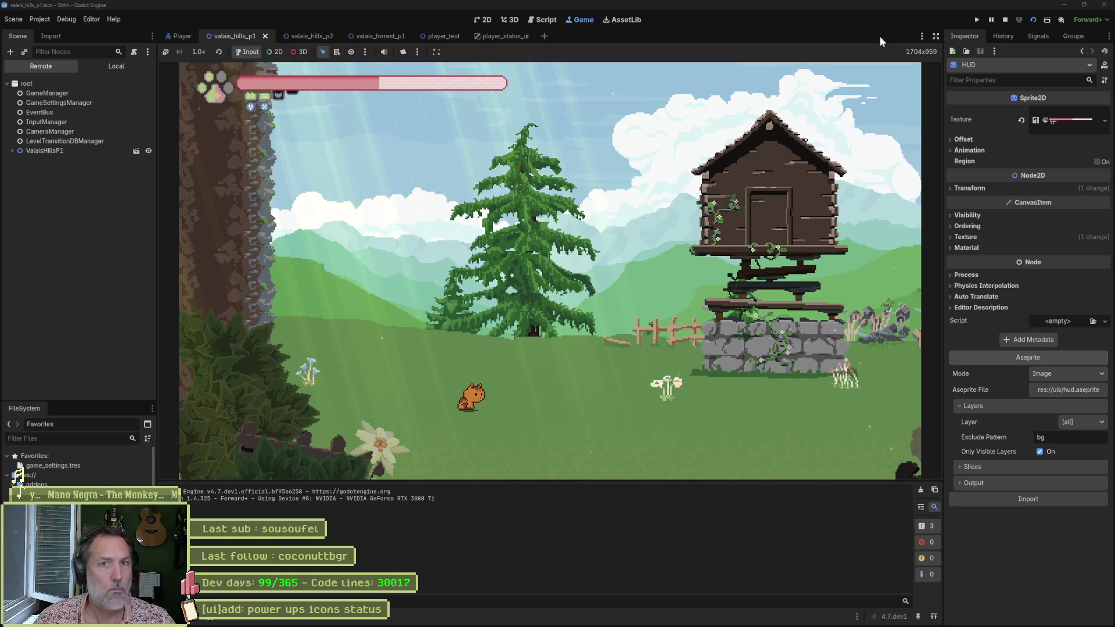
Hide the side and bottom panels to enlarge the game view, then return to Aseprite.
{"action": "left_click", "coordinate": [937, 36]}
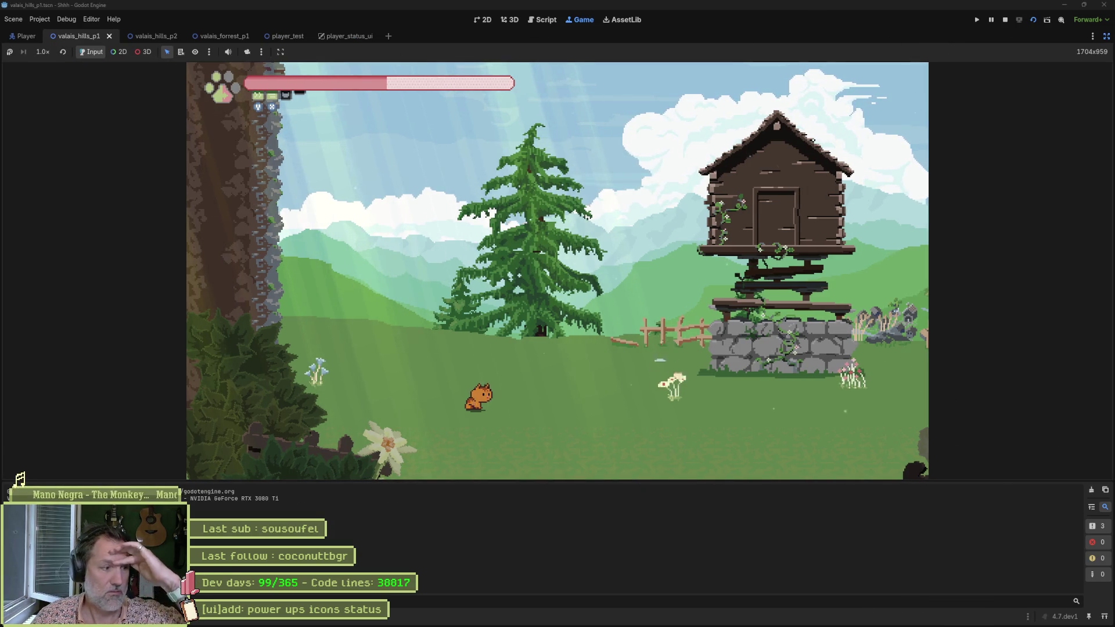
{"action": "key", "text": "ctrl+j"}
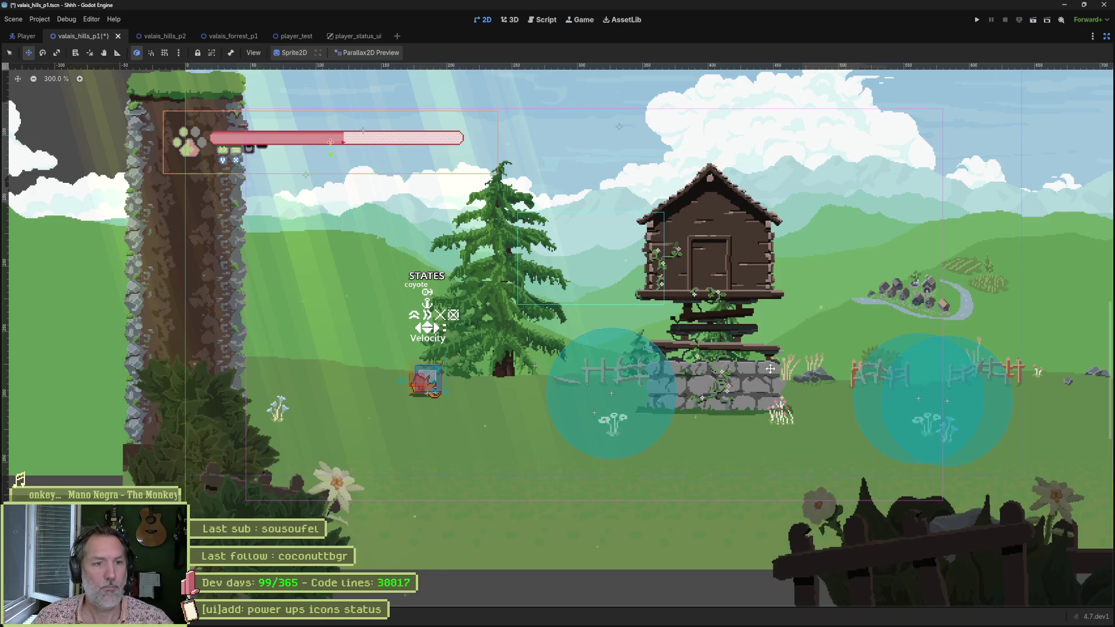
{"action": "key", "text": "alt+Tab"}
{"action": "scroll", "coordinate": [478, 403], "scroll_direction": "up", "scroll_amount": 3}
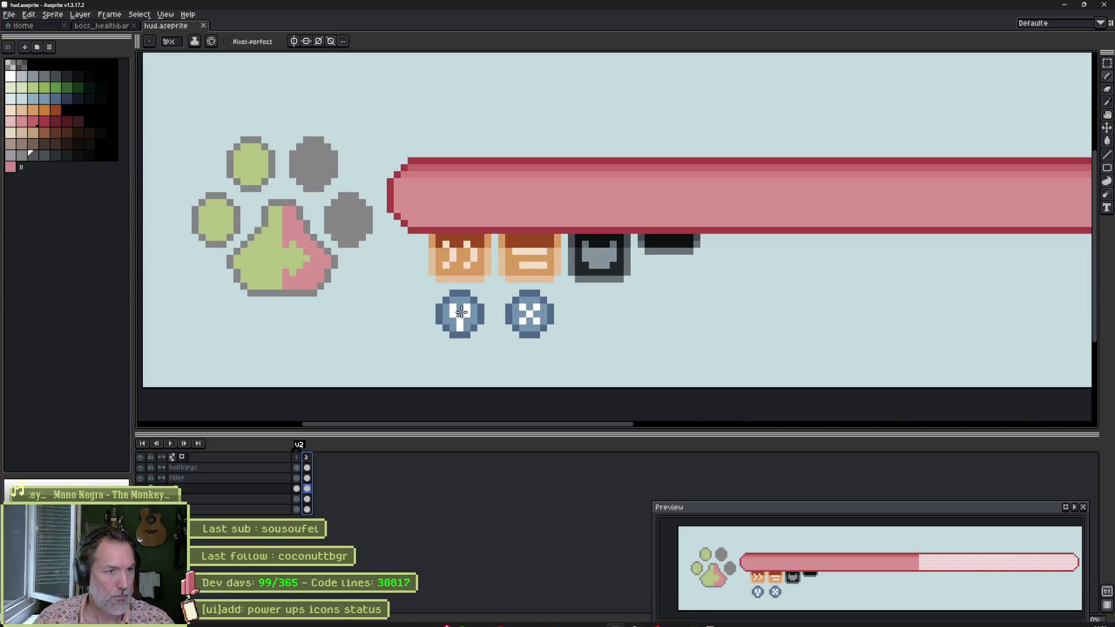
On frame 1, repaint the first green icon's dark-green top pixels light green.
{"action": "left_click", "coordinate": [297, 489]}
{"action": "key", "text": "v"}
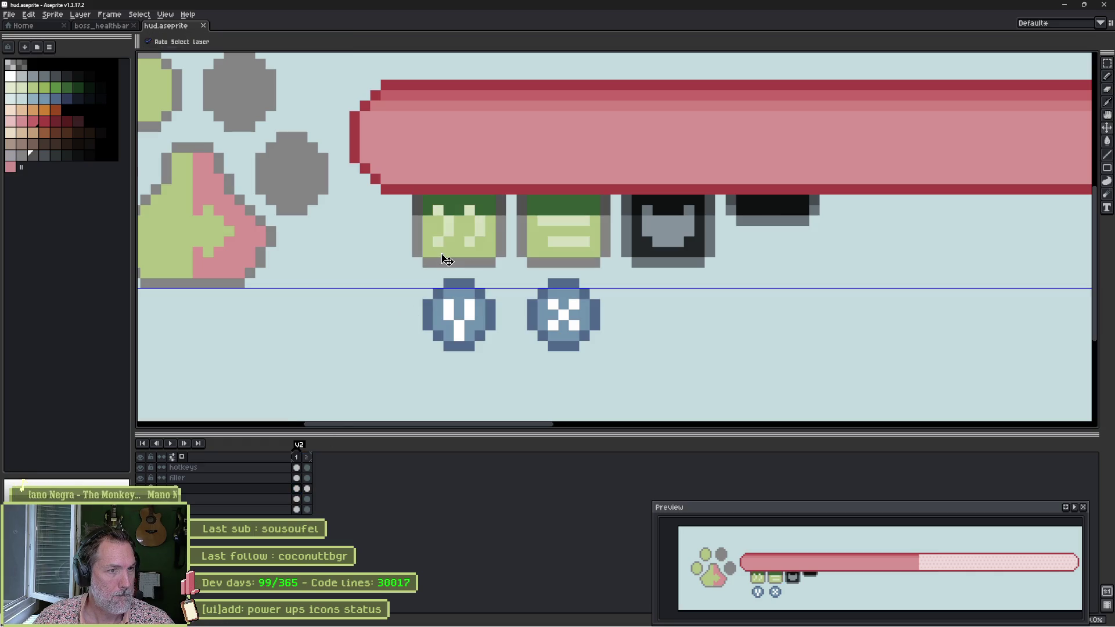
{"action": "key", "text": "b"}
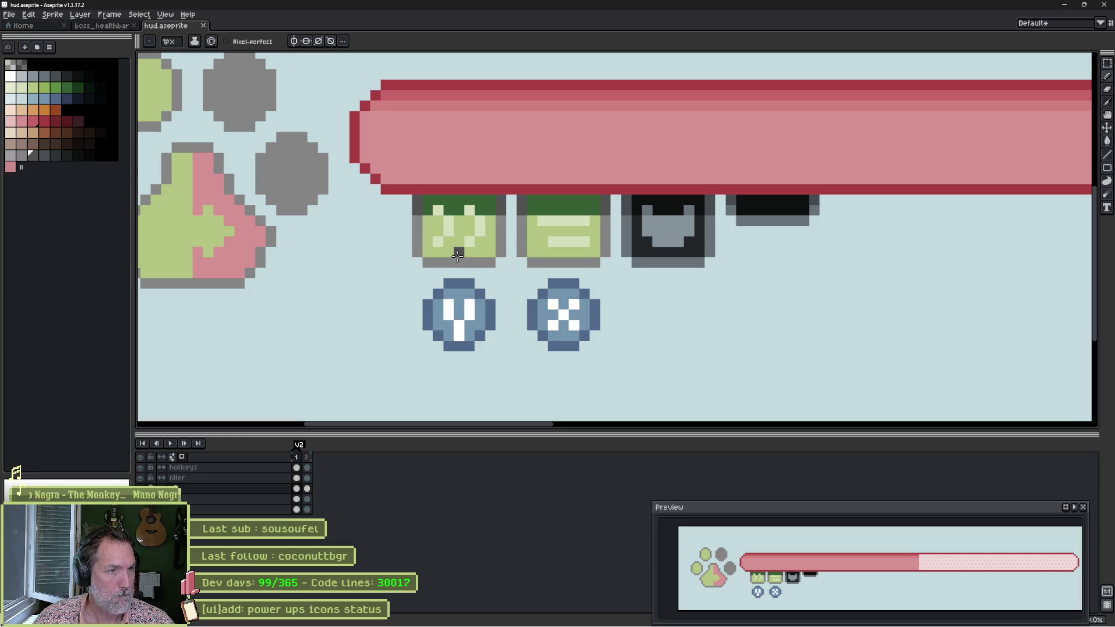
{"action": "left_click", "coordinate": [438, 219], "text": "alt"}
{"action": "scroll", "coordinate": [431, 225], "scroll_direction": "up", "scroll_amount": 3}
{"action": "left_click", "coordinate": [423, 155]}
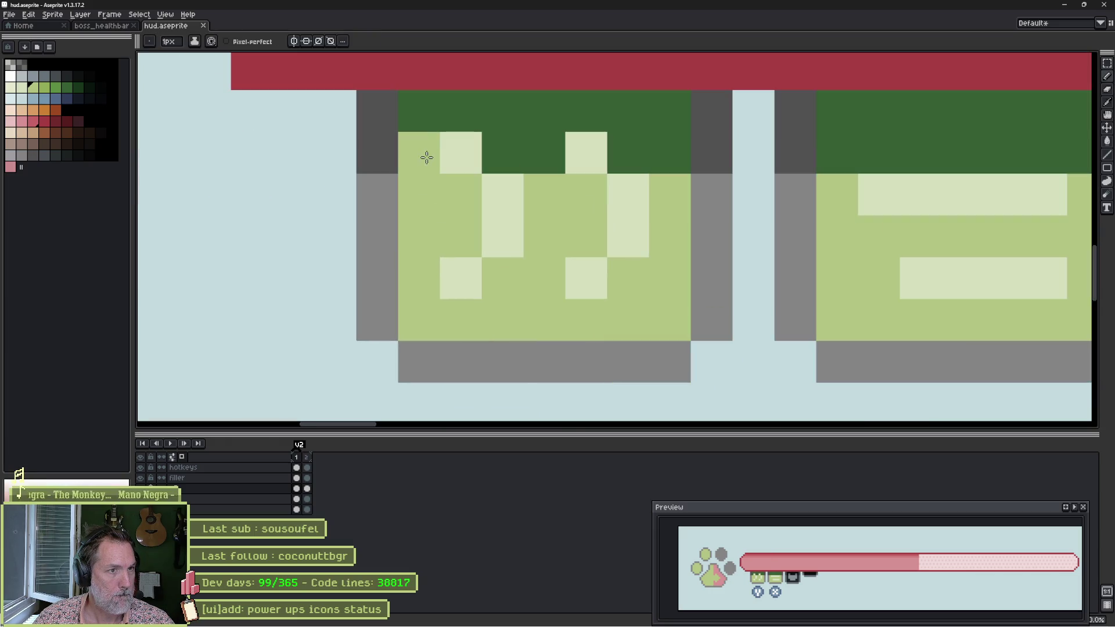
{"action": "mouse_move", "coordinate": [420, 111]}
{"action": "left_mouse_down"}
{"action": "mouse_move", "coordinate": [653, 150]}
{"action": "mouse_move", "coordinate": [627, 151]}
{"action": "left_mouse_up"}
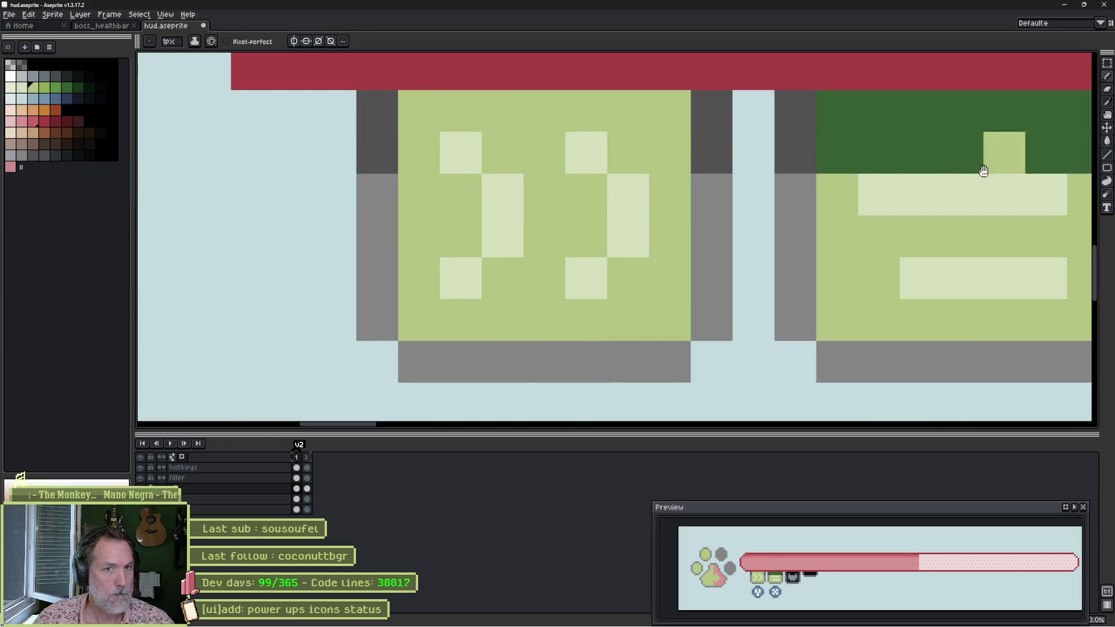
{"action": "mouse_move", "coordinate": [880, 132]}
{"action": "left_mouse_down"}
{"action": "mouse_move", "coordinate": [522, 158]}
{"action": "mouse_move", "coordinate": [642, 182]}
{"action": "mouse_move", "coordinate": [627, 130]}
{"action": "mouse_move", "coordinate": [505, 133]}
{"action": "left_mouse_up"}
Repaint the dark-grey border columns and inner pixels of the icons lighter grey.
{"action": "left_click", "coordinate": [441, 219], "text": "alt"}
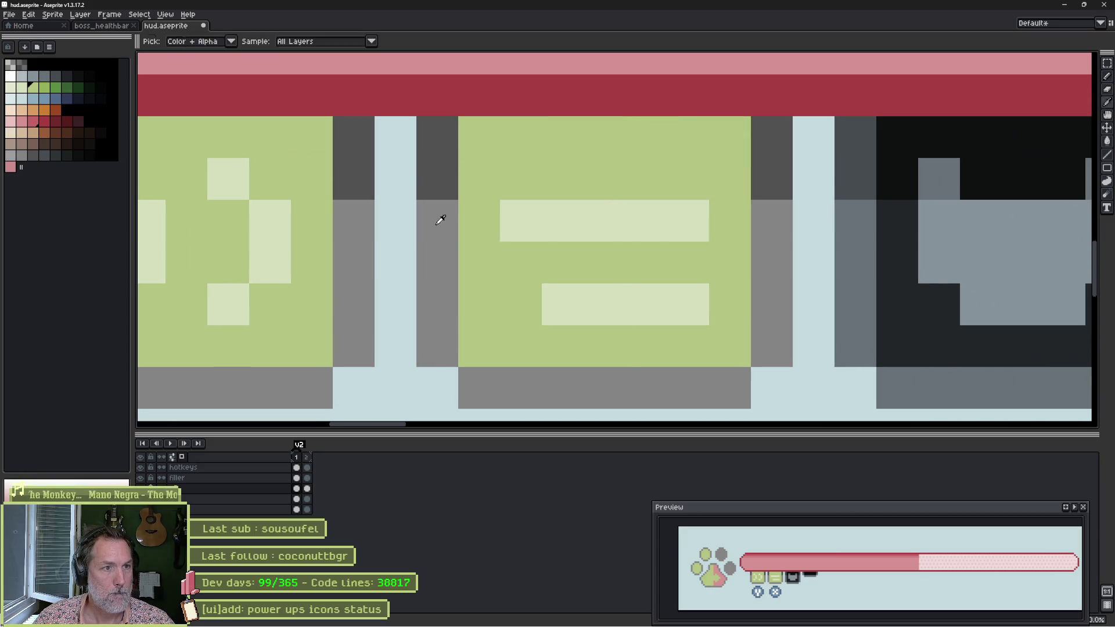
{"action": "left_click_drag", "start_coordinate": [440, 219], "coordinate": [434, 150]}
{"action": "left_click", "coordinate": [779, 186]}
{"action": "left_click", "coordinate": [770, 139]}
{"action": "left_click", "coordinate": [358, 188]}
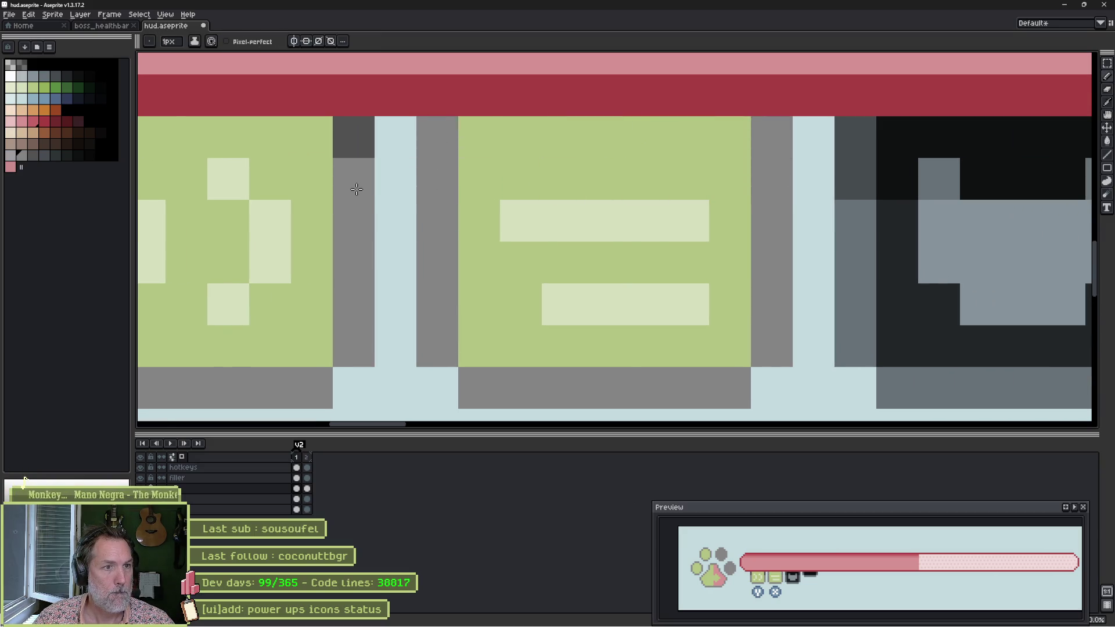
{"action": "left_click_drag", "start_coordinate": [356, 190], "coordinate": [354, 137]}
{"action": "mouse_move", "coordinate": [261, 194]}
{"action": "left_mouse_down"}
{"action": "mouse_move", "coordinate": [617, 186]}
{"action": "mouse_move", "coordinate": [550, 155]}
{"action": "mouse_move", "coordinate": [555, 108]}
{"action": "left_mouse_up"}
{"action": "left_click", "coordinate": [676, 185]}
{"action": "scroll", "coordinate": [676, 186], "scroll_direction": "down", "scroll_amount": 3}
{"action": "scroll", "coordinate": [506, 214], "scroll_direction": "up", "scroll_amount": 3}
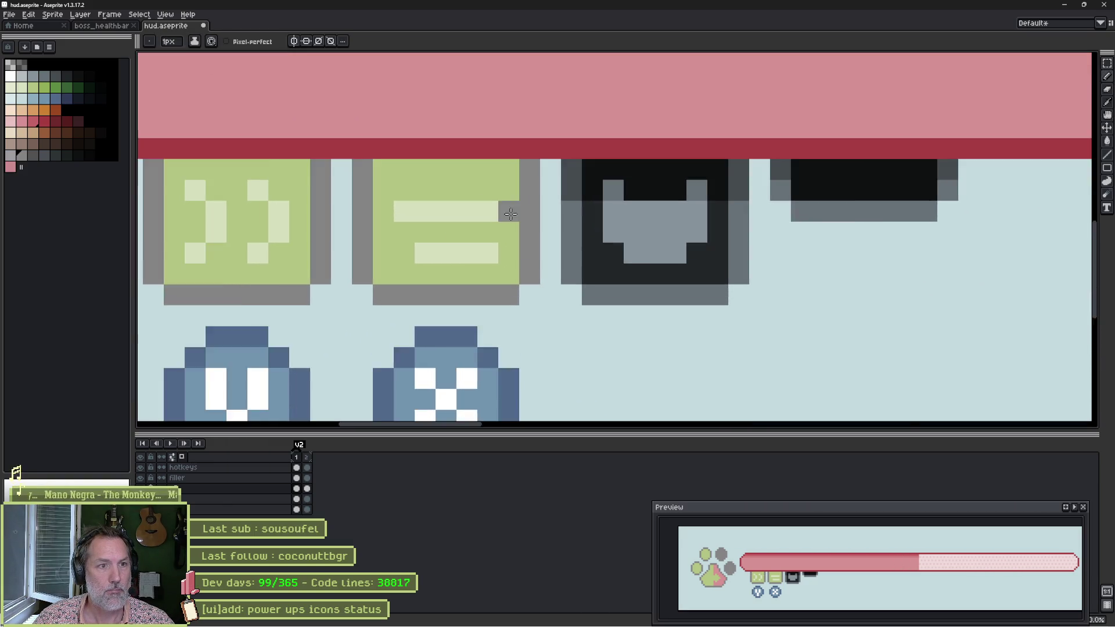
Repaint the dark icon's left column and bottom row grey.
{"action": "left_click", "coordinate": [584, 203]}
{"action": "left_click", "coordinate": [587, 180]}
{"action": "left_click", "coordinate": [593, 205], "text": "alt"}
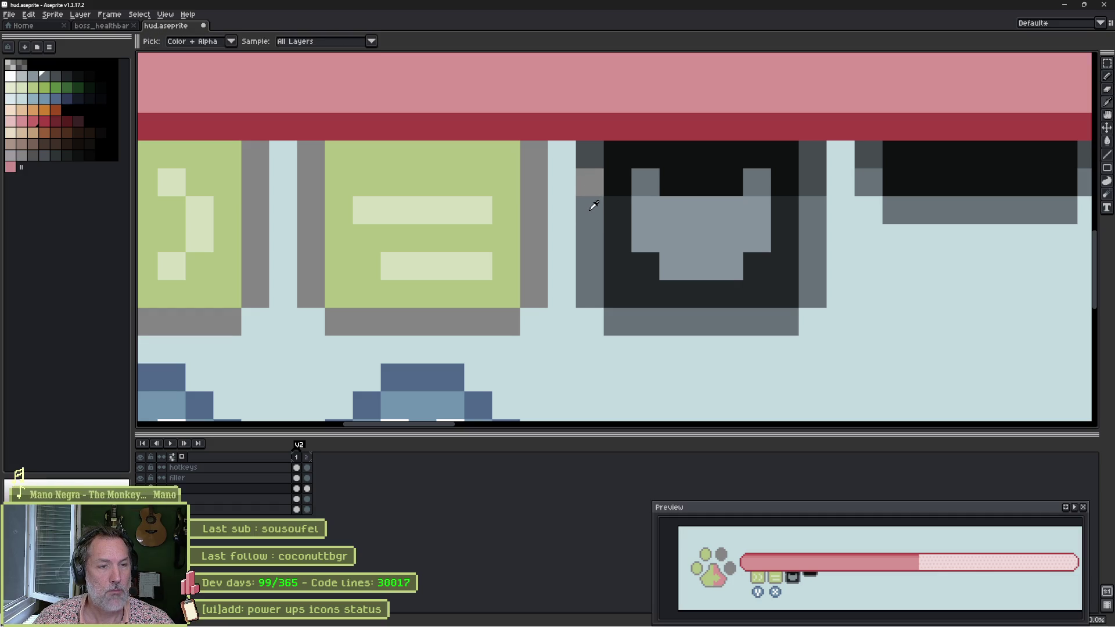
{"action": "left_click", "coordinate": [592, 177]}
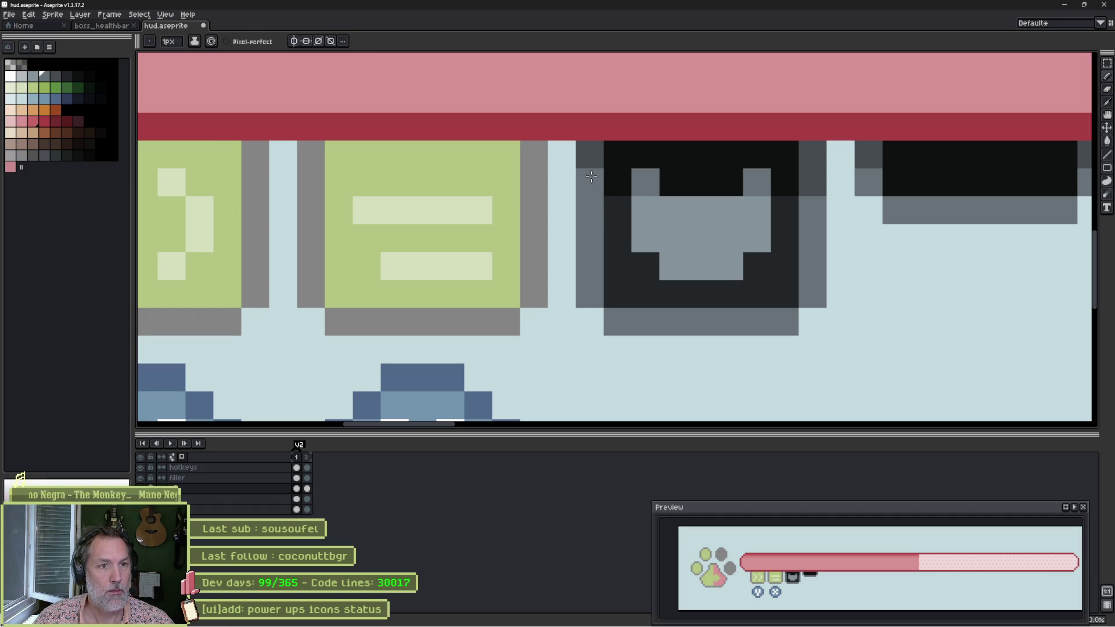
{"action": "left_click", "coordinate": [534, 183], "text": "alt"}
{"action": "mouse_move", "coordinate": [590, 154]}
{"action": "left_mouse_down"}
{"action": "mouse_move", "coordinate": [591, 250]}
{"action": "mouse_move", "coordinate": [619, 322]}
{"action": "mouse_move", "coordinate": [788, 319]}
{"action": "mouse_move", "coordinate": [813, 244]}
{"action": "mouse_move", "coordinate": [813, 154]}
{"action": "left_mouse_up"}
{"action": "mouse_move", "coordinate": [896, 211]}
{"action": "left_mouse_down"}
{"action": "mouse_move", "coordinate": [1057, 208]}
{"action": "mouse_move", "coordinate": [886, 242]}
{"action": "left_mouse_up"}
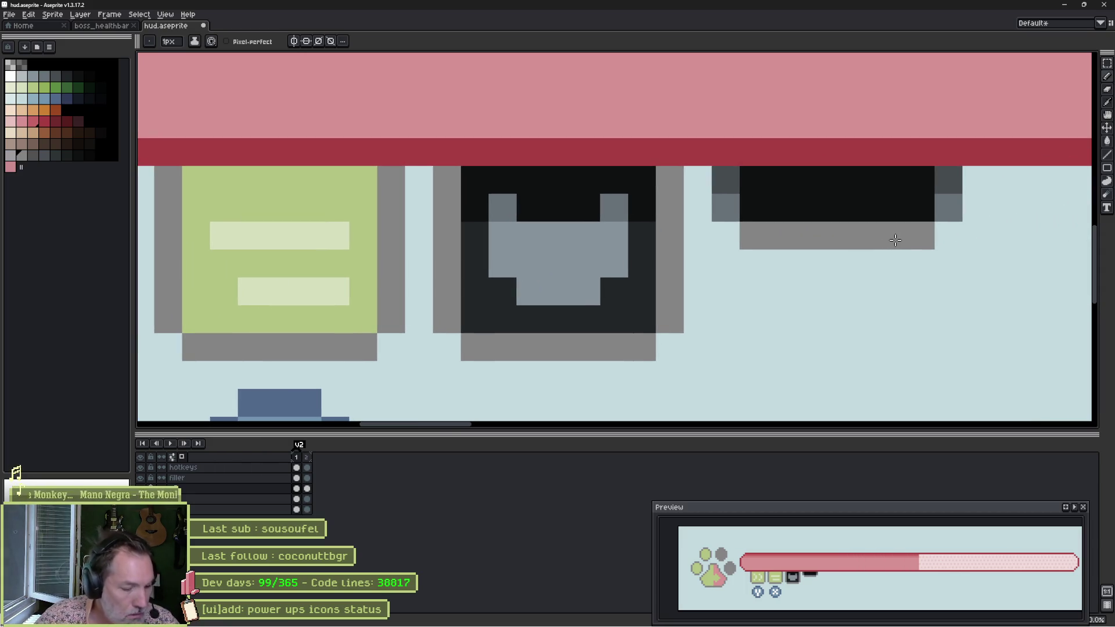
{"action": "scroll", "coordinate": [608, 221], "scroll_direction": "down", "scroll_amount": 4}
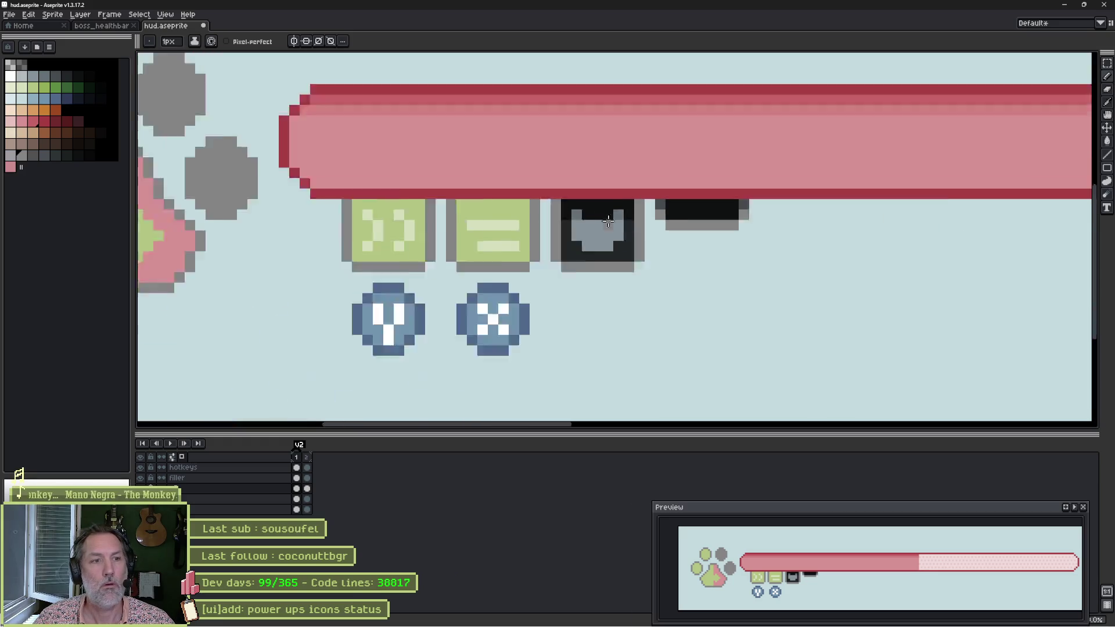
{"action": "scroll", "coordinate": [608, 220], "scroll_direction": "down", "scroll_amount": 2}
{"action": "scroll", "coordinate": [816, 241], "scroll_direction": "up", "scroll_amount": 3}
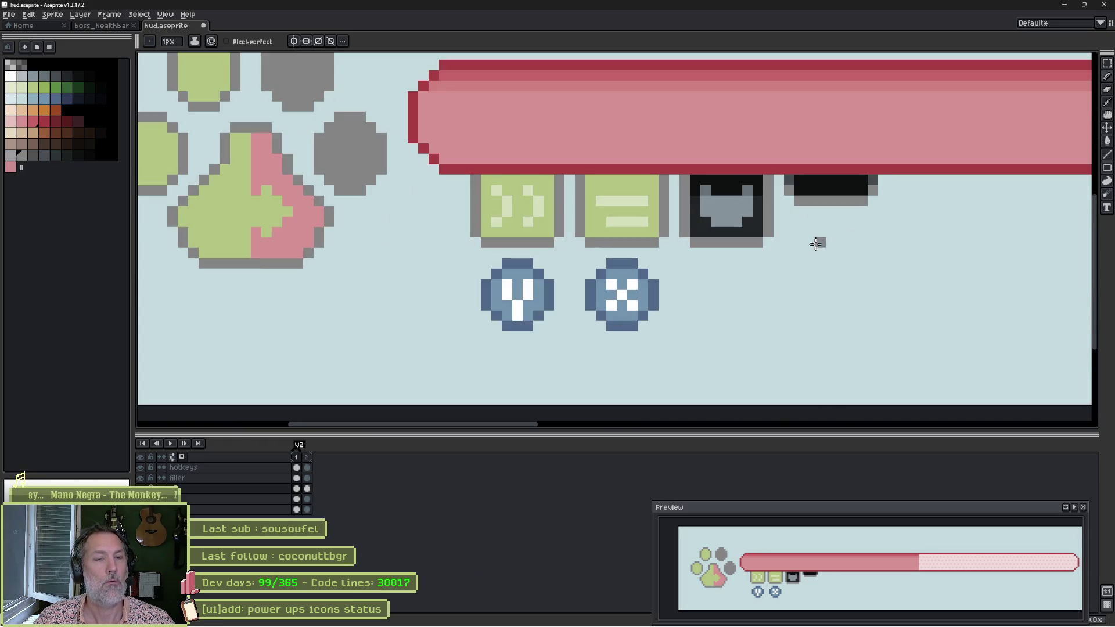
Fill the notches atop the grey shape with the Paint Bucket.
{"action": "key", "text": "g"}
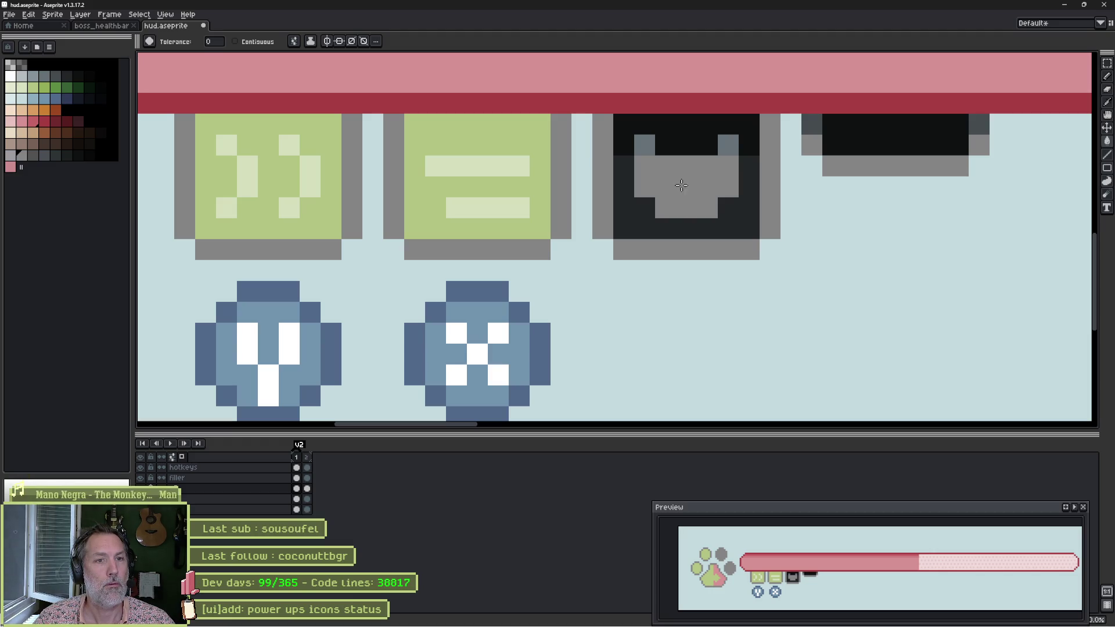
{"action": "left_click", "coordinate": [645, 144]}
{"action": "key", "text": "b"}
Fill the near-black bar dark grey and paint its top corner pixels grey.
{"action": "left_click", "coordinate": [729, 145]}
{"action": "key", "text": "alt"}
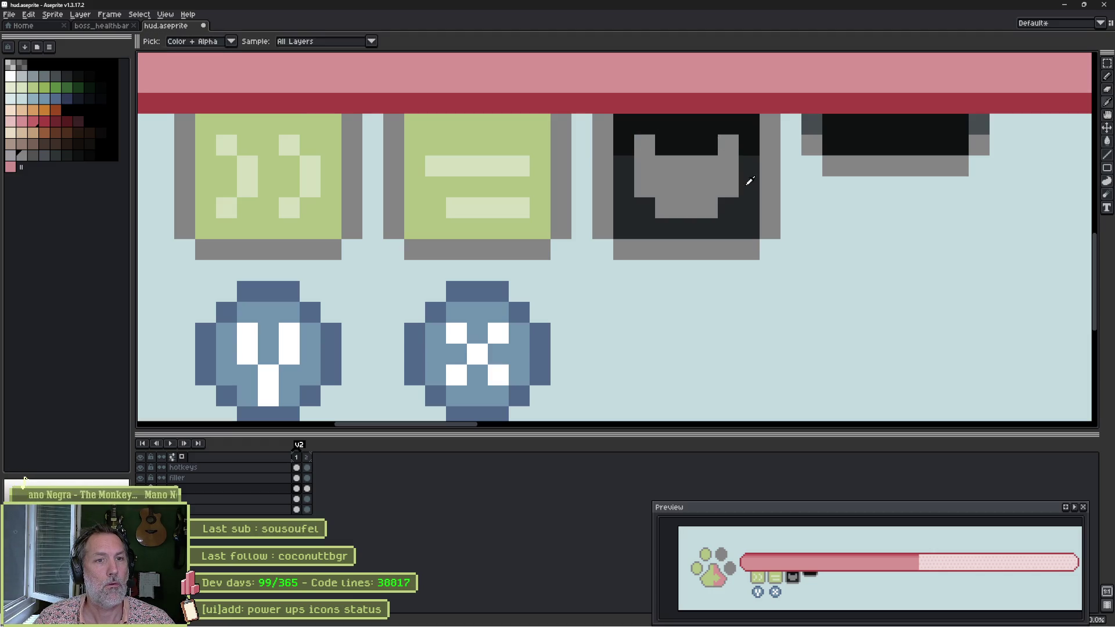
{"action": "left_click", "coordinate": [750, 180], "text": "alt"}
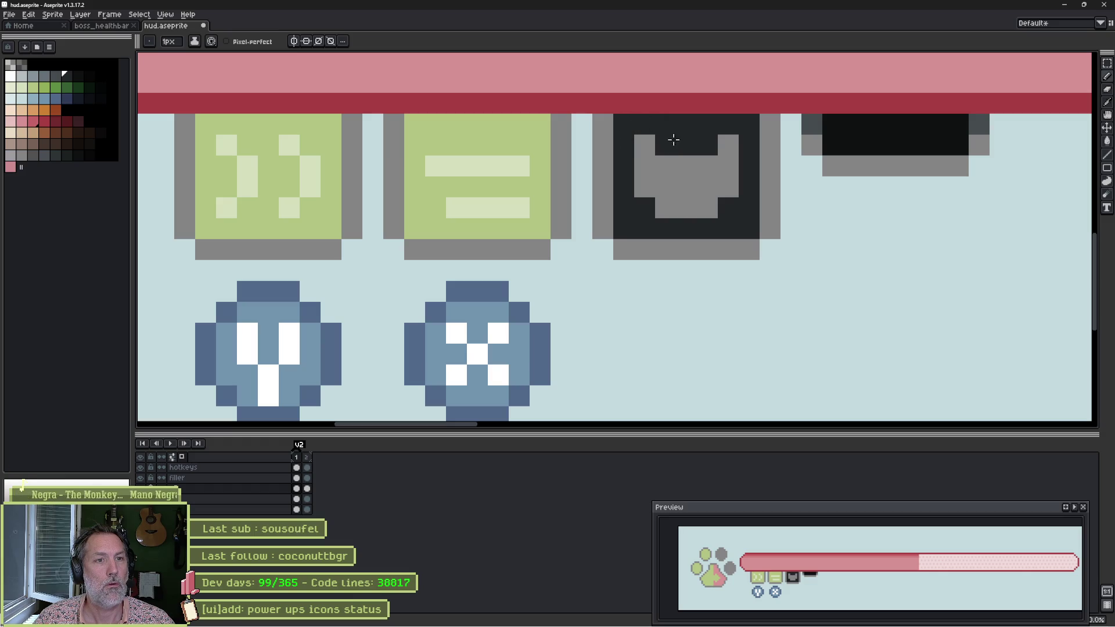
{"action": "key", "text": "g"}
{"action": "left_click", "coordinate": [902, 136]}
{"action": "key", "text": "alt"}
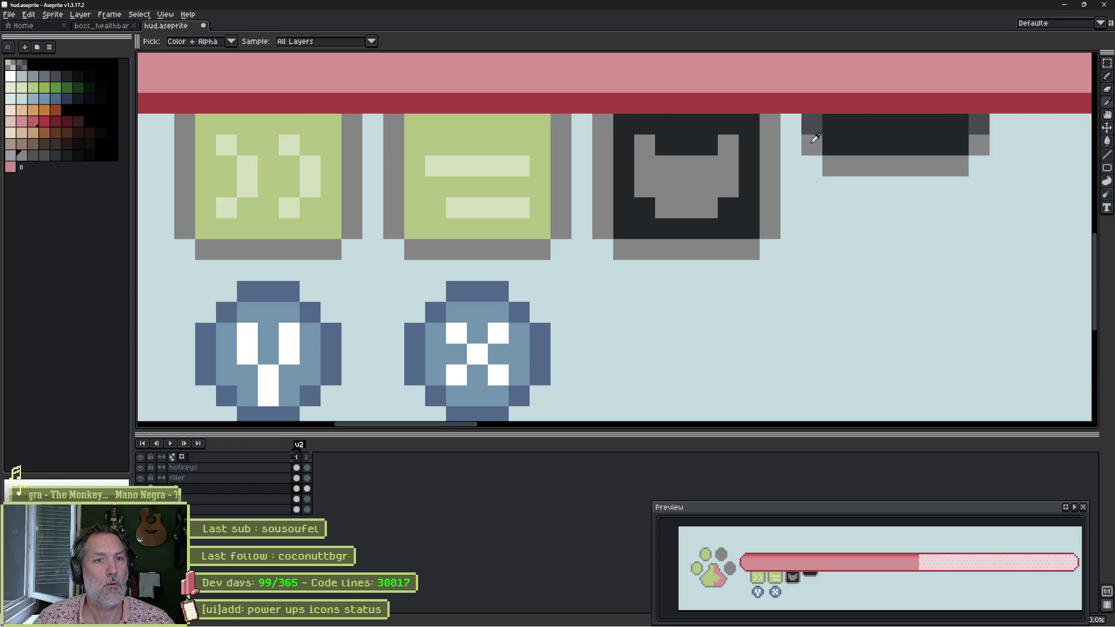
{"action": "key", "text": "ctrl+z"}
{"action": "left_click", "coordinate": [851, 137], "text": "alt"}
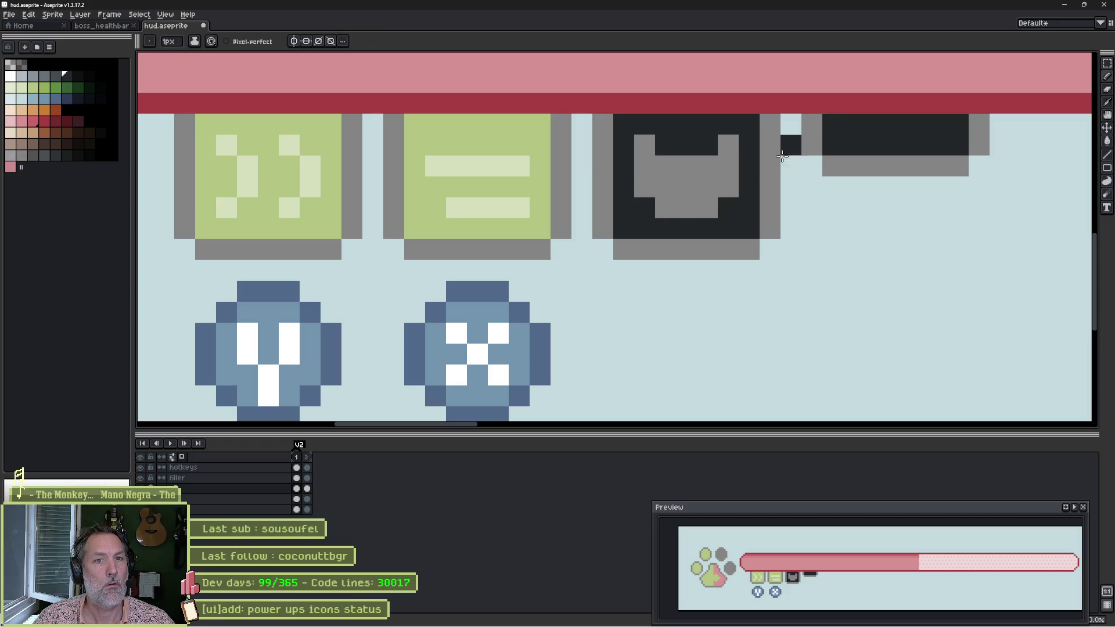
{"action": "scroll", "coordinate": [782, 155], "scroll_direction": "down", "scroll_amount": 5}
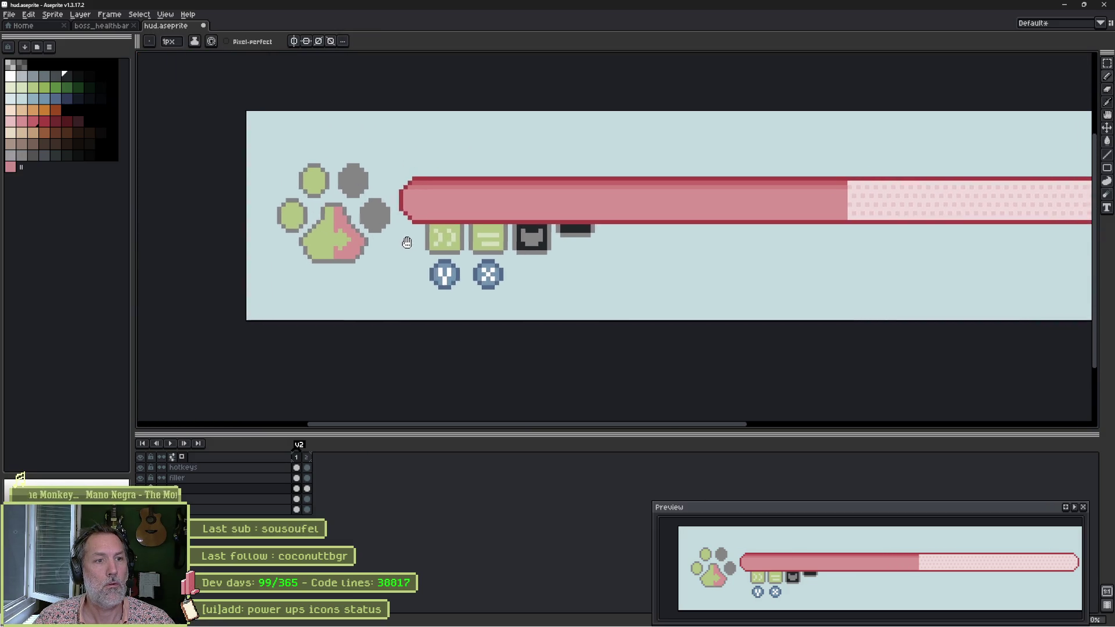
{"action": "mouse_move", "coordinate": [407, 242]}
{"action": "left_mouse_down"}
{"action": "mouse_move", "coordinate": [257, 224]}
{"action": "mouse_move", "coordinate": [462, 220]}
{"action": "left_mouse_up"}
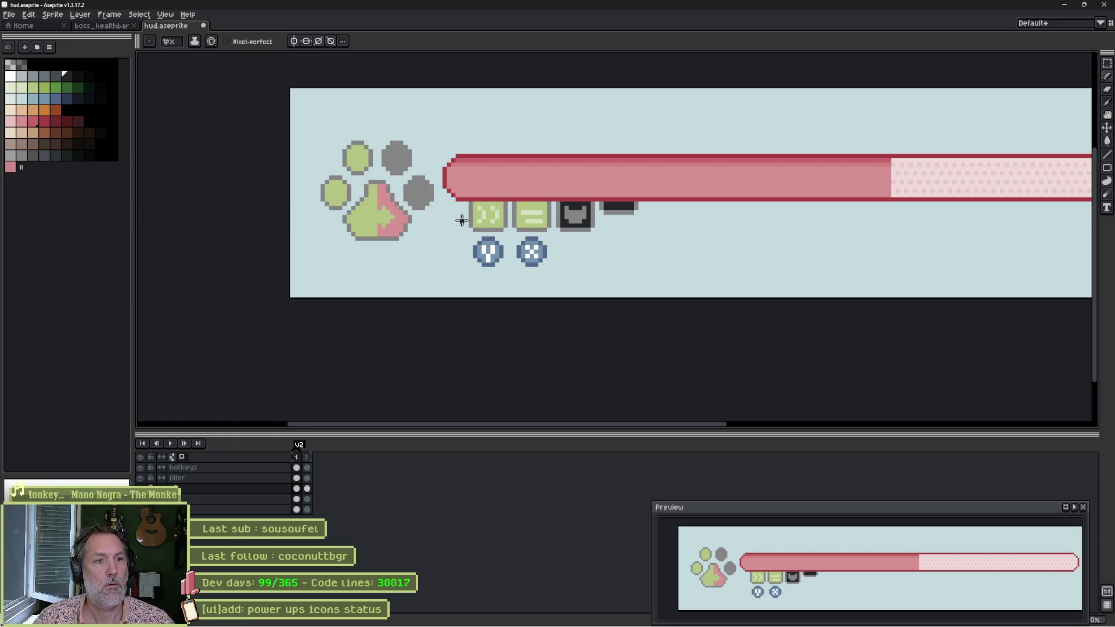
{"action": "scroll", "coordinate": [511, 264], "scroll_direction": "up", "scroll_amount": 1}
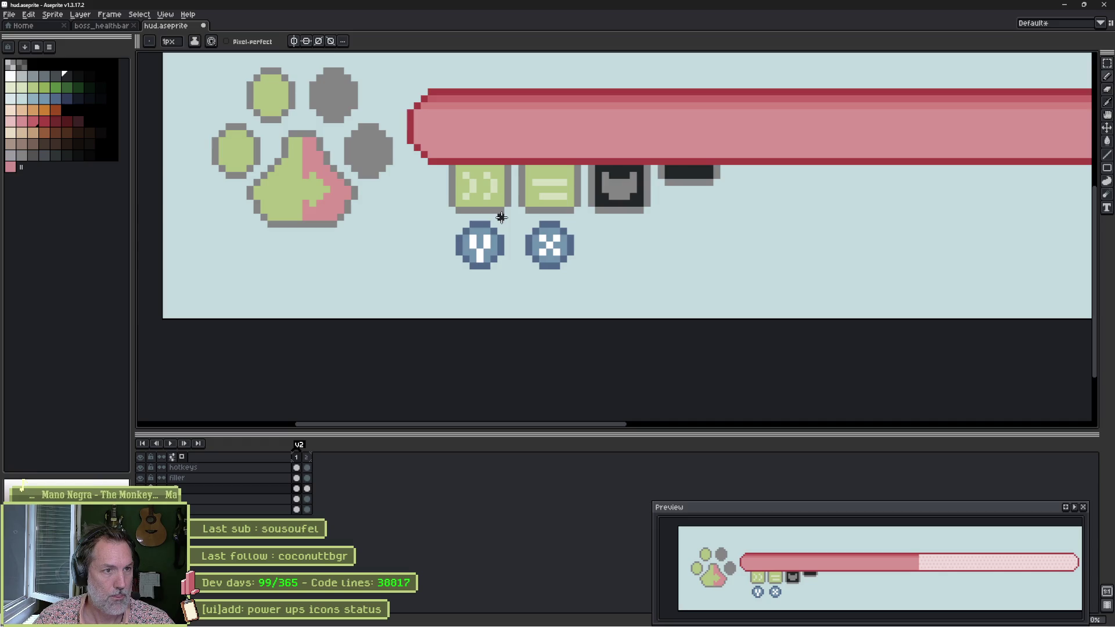
{"action": "key", "text": "m"}
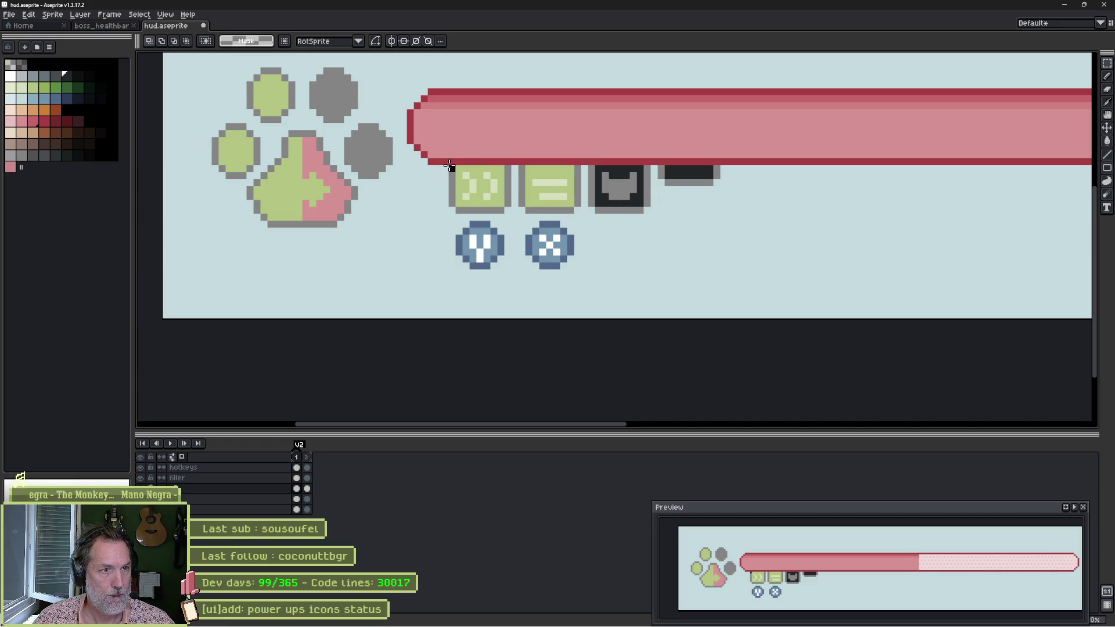
Widen the first green icon by moving its right half and bottom edge strip outward.
{"action": "mouse_move", "coordinate": [449, 166]}
{"action": "left_mouse_down"}
{"action": "mouse_move", "coordinate": [477, 216]}
{"action": "mouse_move", "coordinate": [467, 207]}
{"action": "left_mouse_up"}
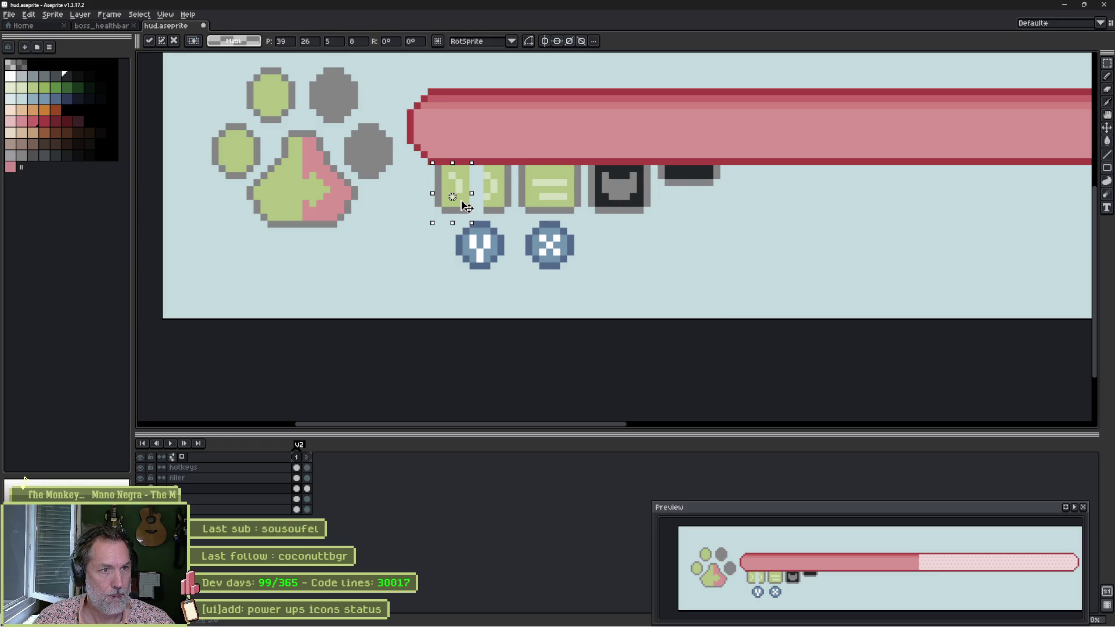
{"action": "left_click", "coordinate": [491, 201]}
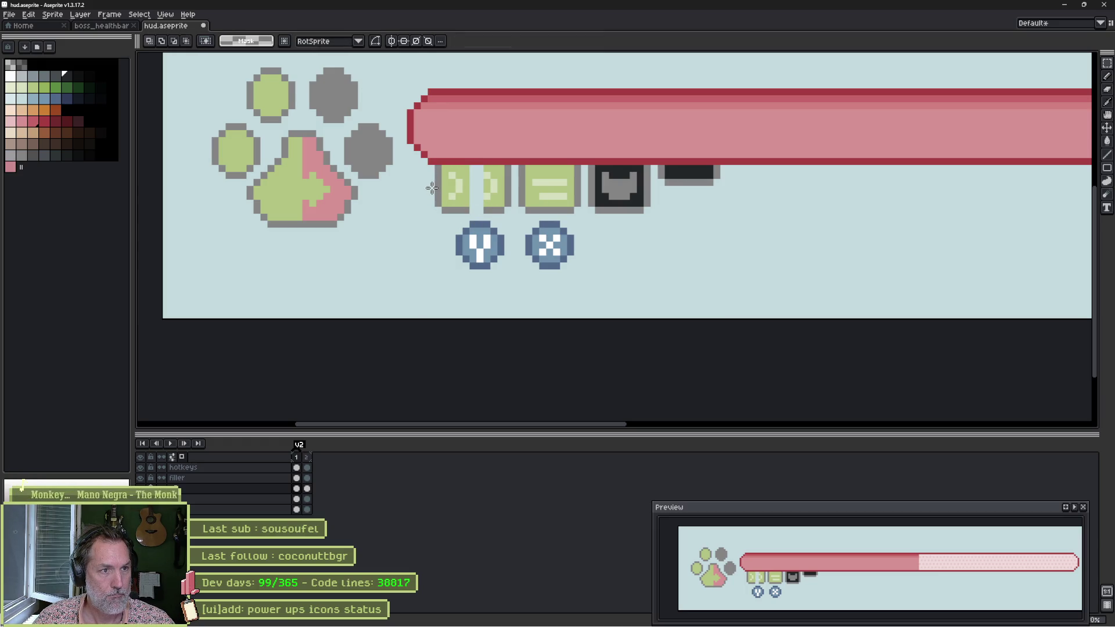
{"action": "mouse_move", "coordinate": [437, 200]}
{"action": "left_mouse_down"}
{"action": "mouse_move", "coordinate": [509, 211]}
{"action": "mouse_move", "coordinate": [496, 212]}
{"action": "mouse_move", "coordinate": [499, 227]}
{"action": "left_mouse_up"}
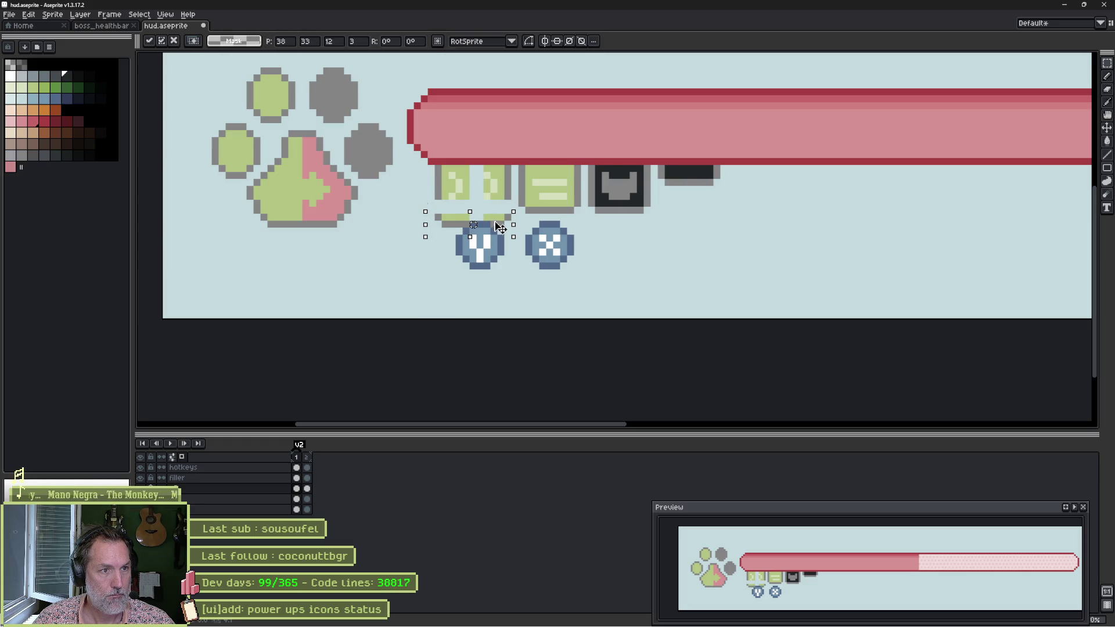
{"action": "key", "text": "Return"}
Patch the widened icon's grey border and fill its empty middle green using contiguous fill.
{"action": "key", "text": "b"}
{"action": "scroll", "coordinate": [443, 217], "scroll_direction": "up", "scroll_amount": 3}
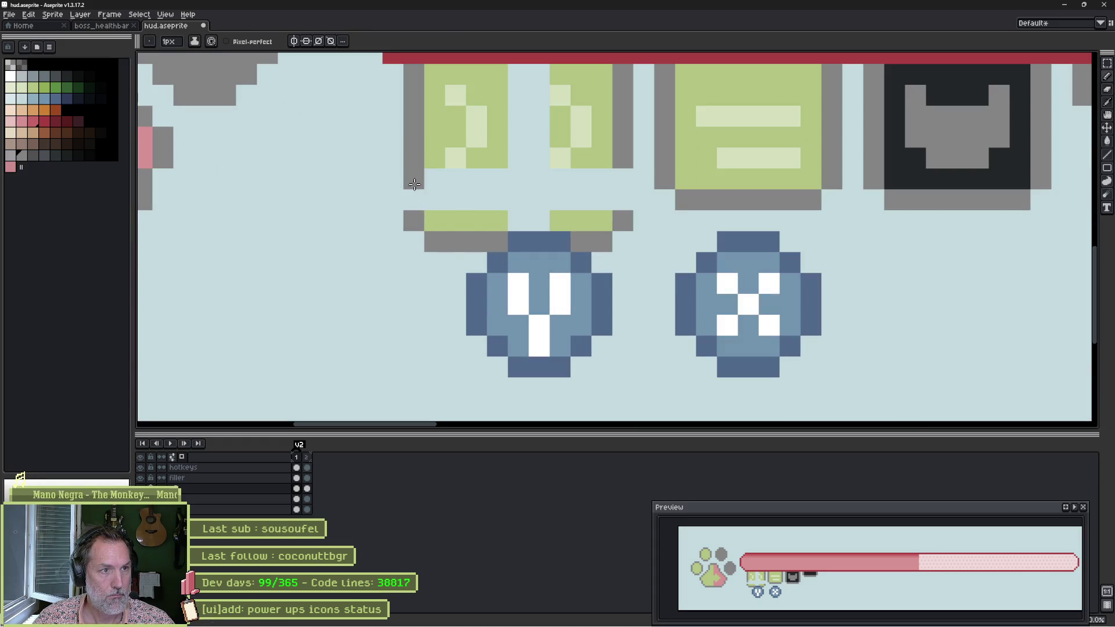
{"action": "left_click", "coordinate": [414, 199]}
{"action": "left_click", "coordinate": [623, 200]}
{"action": "left_click", "coordinate": [623, 178]}
{"action": "left_click", "coordinate": [497, 221]}
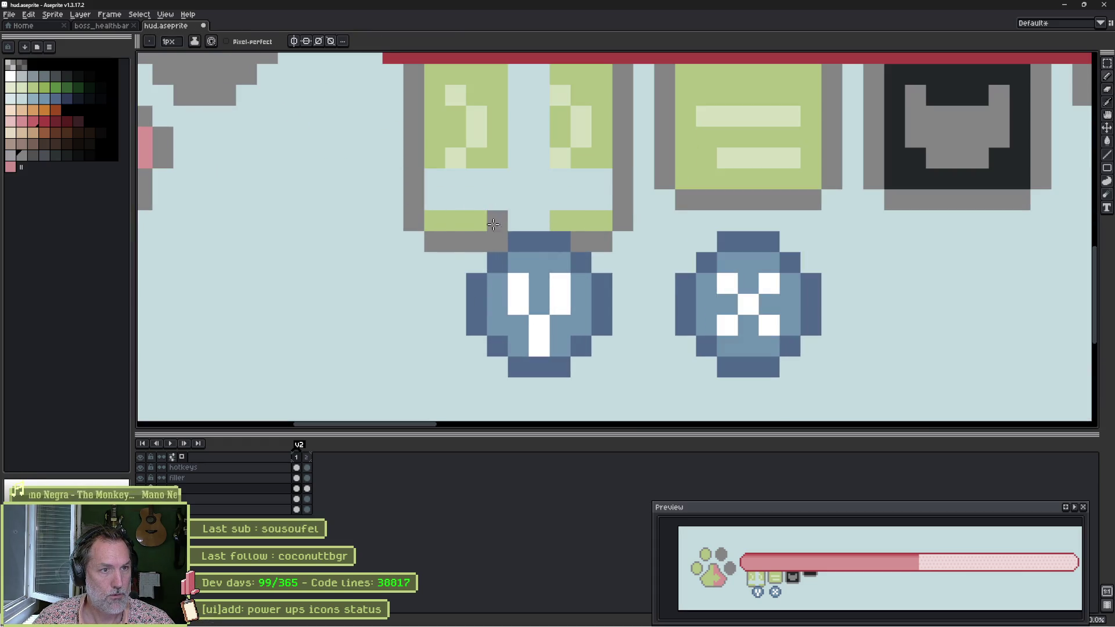
{"action": "left_click", "coordinate": [476, 224], "text": "alt"}
{"action": "left_click", "coordinate": [497, 220]}
{"action": "key", "text": "g"}
{"action": "left_click", "coordinate": [522, 191]}
{"action": "key", "text": "ctrl+z"}
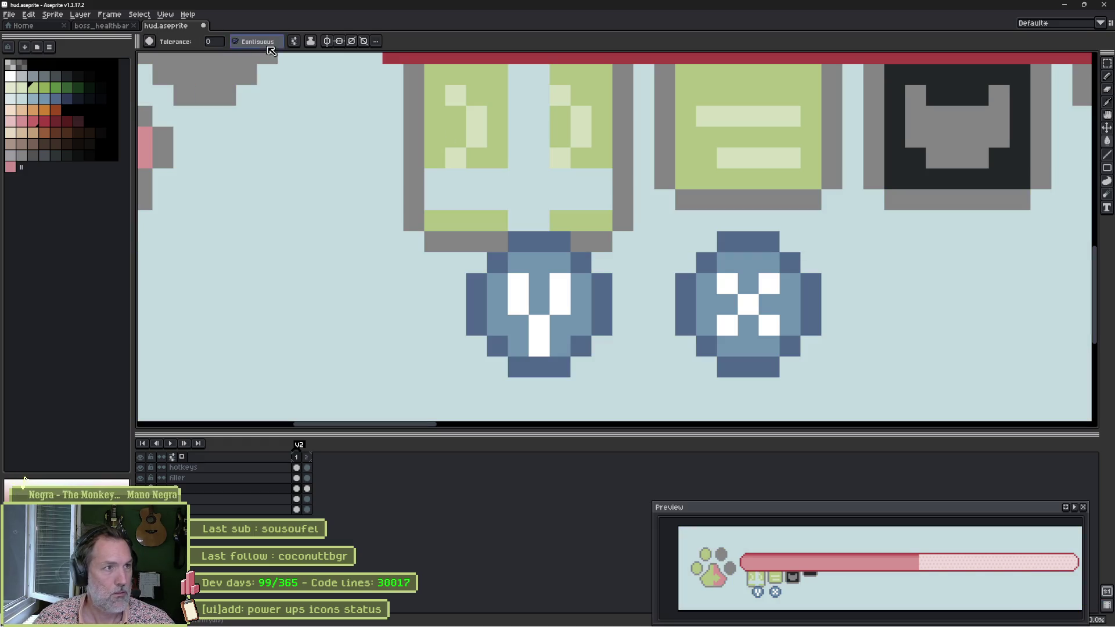
{"action": "left_click", "coordinate": [269, 46]}
{"action": "left_click", "coordinate": [536, 186]}
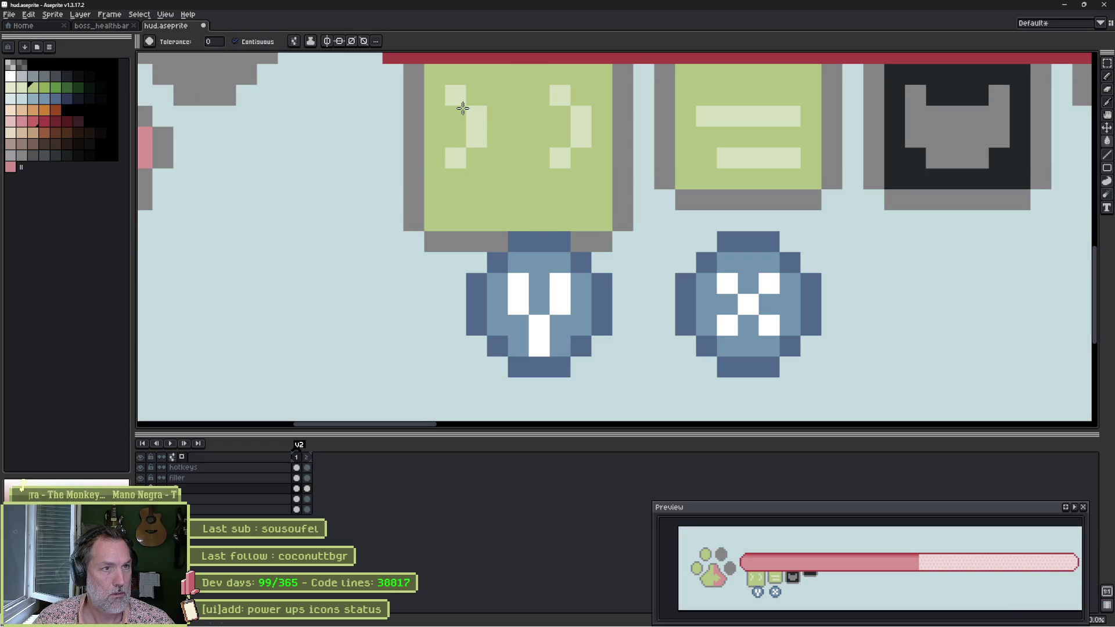
Paint over the old symbol in green and draw a light double chevron (>>) instead.
{"action": "key", "text": "b"}
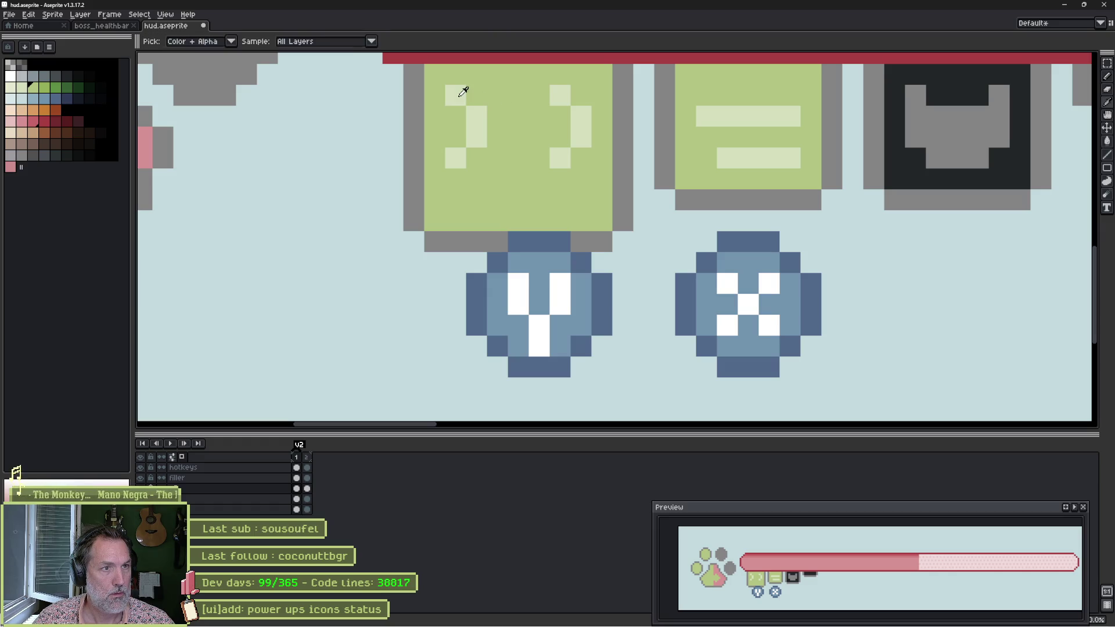
{"action": "mouse_move", "coordinate": [475, 112]}
{"action": "left_mouse_down"}
{"action": "mouse_move", "coordinate": [455, 158]}
{"action": "mouse_move", "coordinate": [560, 167]}
{"action": "mouse_move", "coordinate": [590, 139]}
{"action": "left_mouse_up"}
{"action": "left_click", "coordinate": [578, 132], "text": "alt"}
{"action": "left_click", "coordinate": [476, 116]}
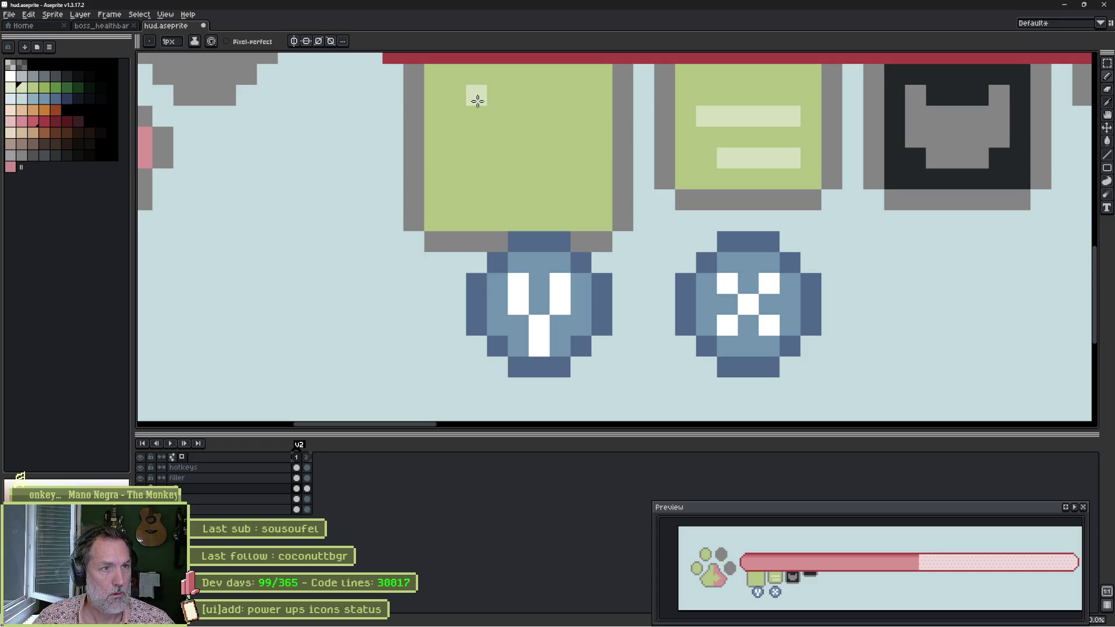
{"action": "mouse_move", "coordinate": [483, 104]}
{"action": "left_mouse_down"}
{"action": "mouse_move", "coordinate": [511, 130]}
{"action": "mouse_move", "coordinate": [515, 164]}
{"action": "mouse_move", "coordinate": [507, 186]}
{"action": "mouse_move", "coordinate": [473, 199]}
{"action": "left_mouse_up"}
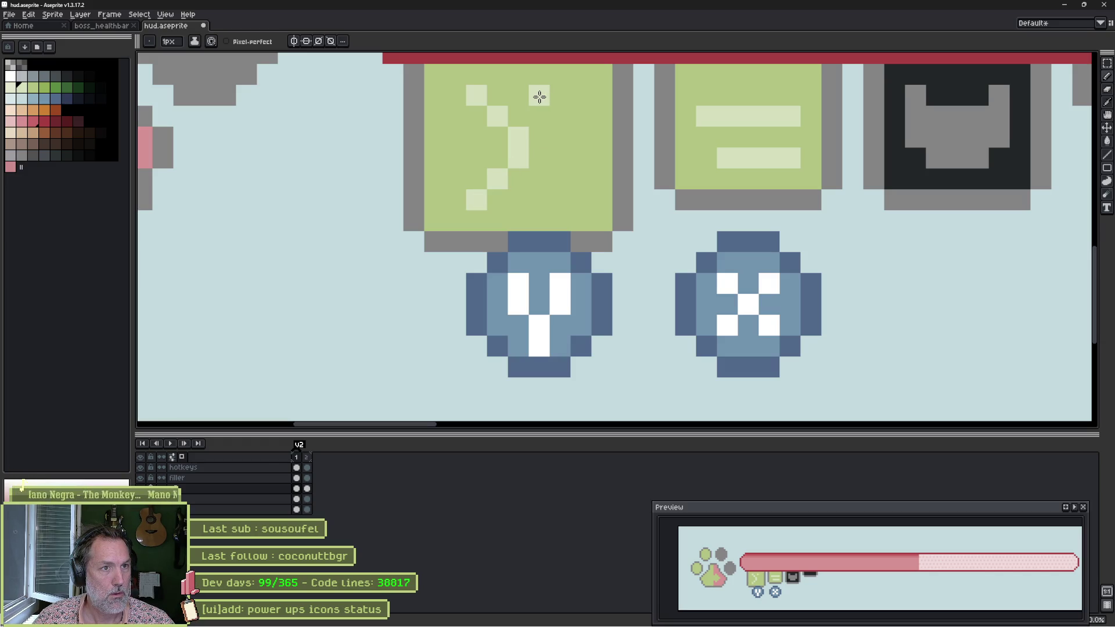
{"action": "mouse_move", "coordinate": [540, 97]}
{"action": "left_mouse_down"}
{"action": "mouse_move", "coordinate": [572, 139]}
{"action": "mouse_move", "coordinate": [569, 178]}
{"action": "mouse_move", "coordinate": [540, 194]}
{"action": "left_mouse_up"}
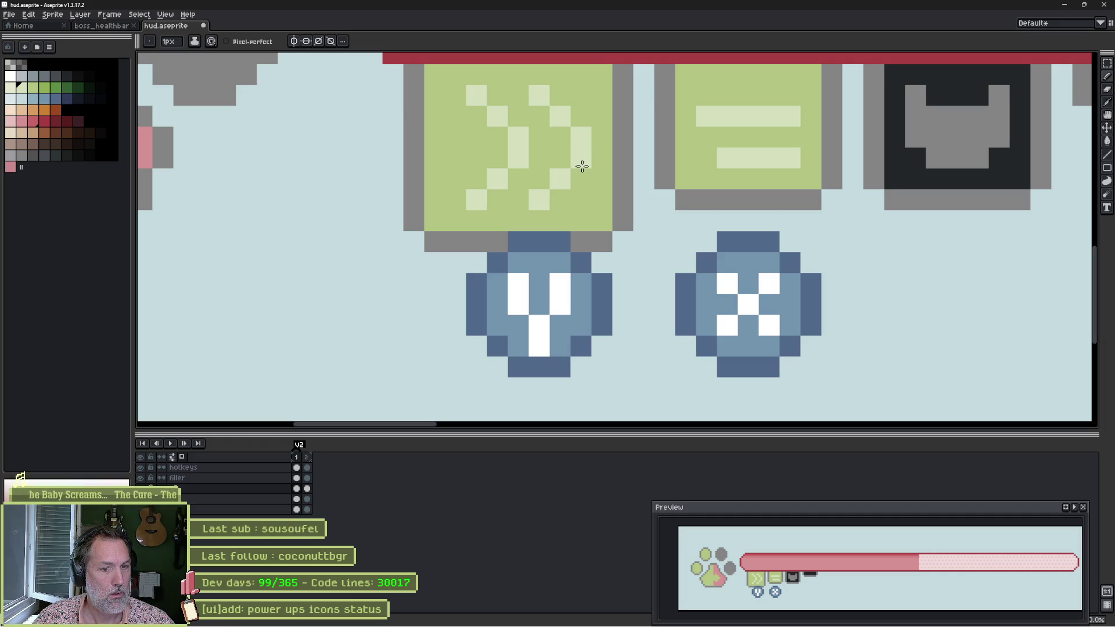
{"action": "scroll", "coordinate": [758, 223], "scroll_direction": "down", "scroll_amount": 2}
Shift the icons right of the widened one further right to make room.
{"action": "scroll", "coordinate": [652, 244], "scroll_direction": "right", "scroll_amount": 5}
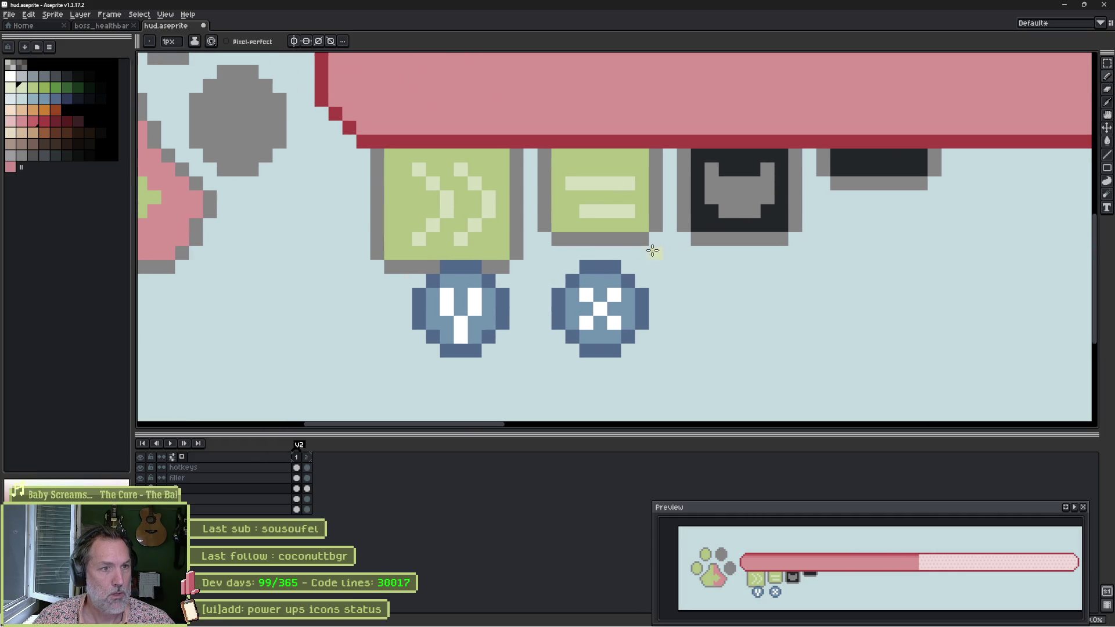
{"action": "key", "text": "m"}
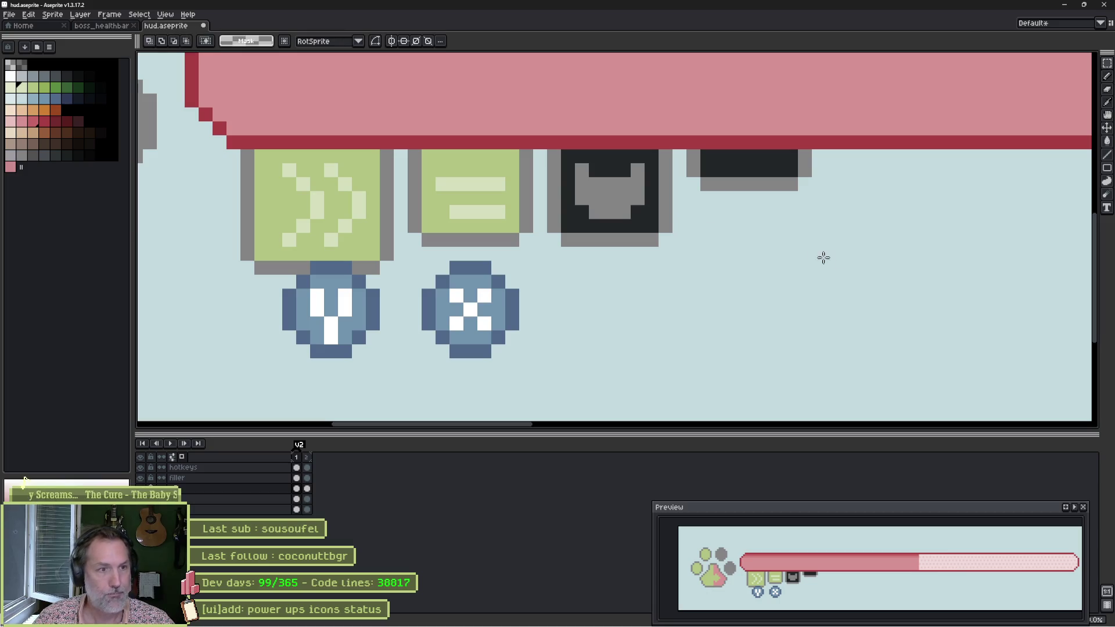
{"action": "mouse_move", "coordinate": [867, 288]}
{"action": "left_mouse_down"}
{"action": "mouse_move", "coordinate": [416, 157]}
{"action": "mouse_move", "coordinate": [465, 153]}
{"action": "left_mouse_up"}
{"action": "key", "text": "Right"}
{"action": "key", "text": "Right"}
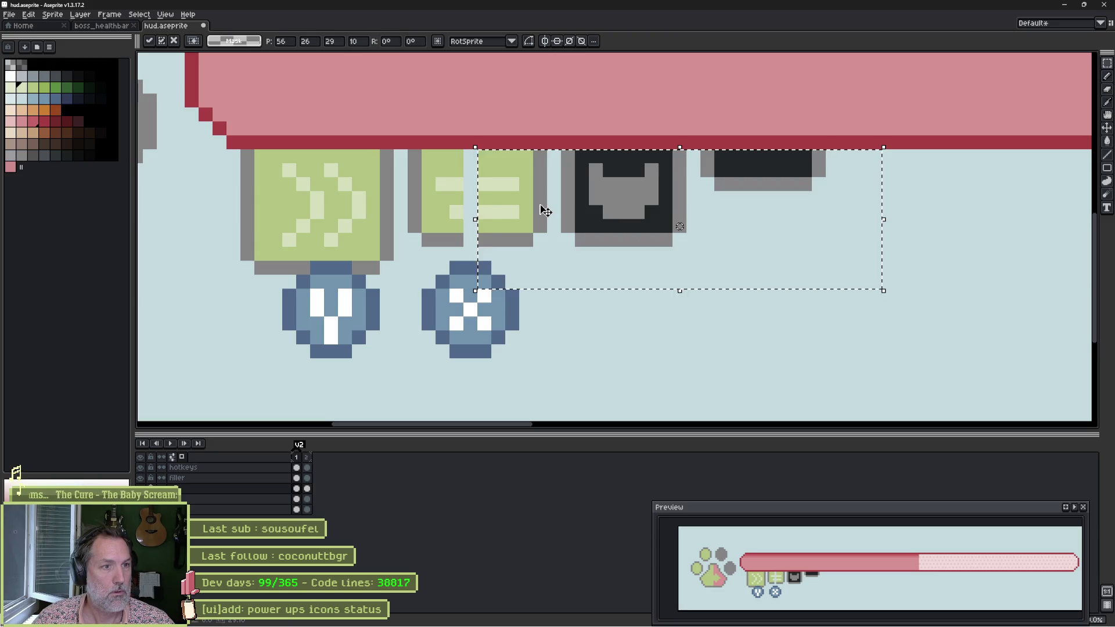
{"action": "left_click_drag", "start_coordinate": [930, 334], "coordinate": [645, 166]}
{"action": "left_click_drag", "start_coordinate": [790, 252], "coordinate": [816, 252]}
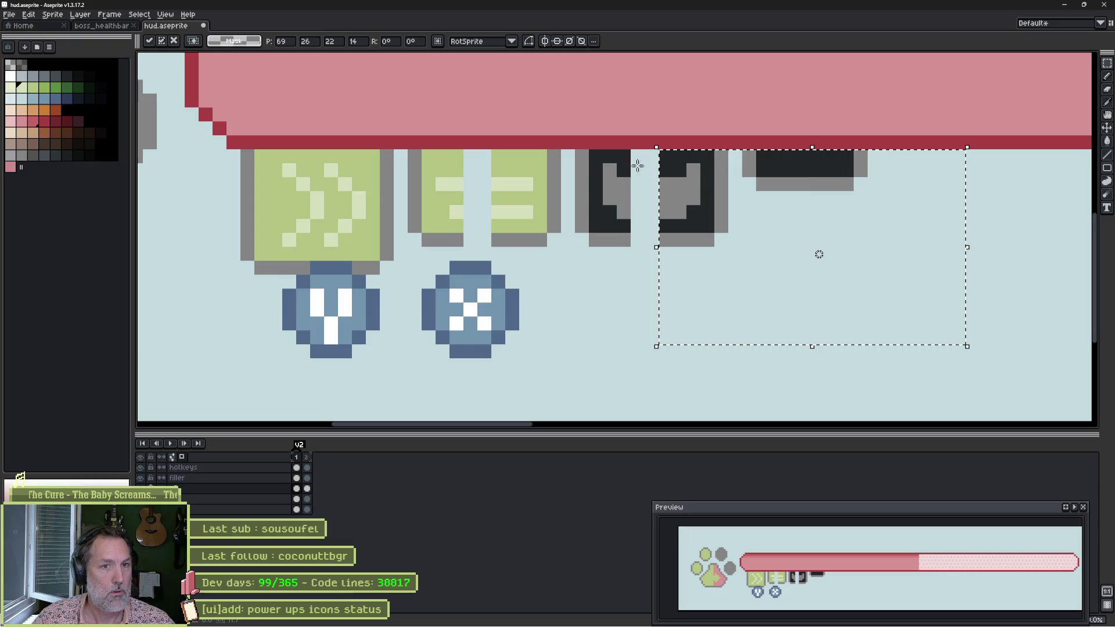
{"action": "left_click_drag", "start_coordinate": [904, 378], "coordinate": [801, 161]}
{"action": "key", "text": "Right"}
{"action": "key", "text": "Right"}
{"action": "left_click", "coordinate": [483, 235]}
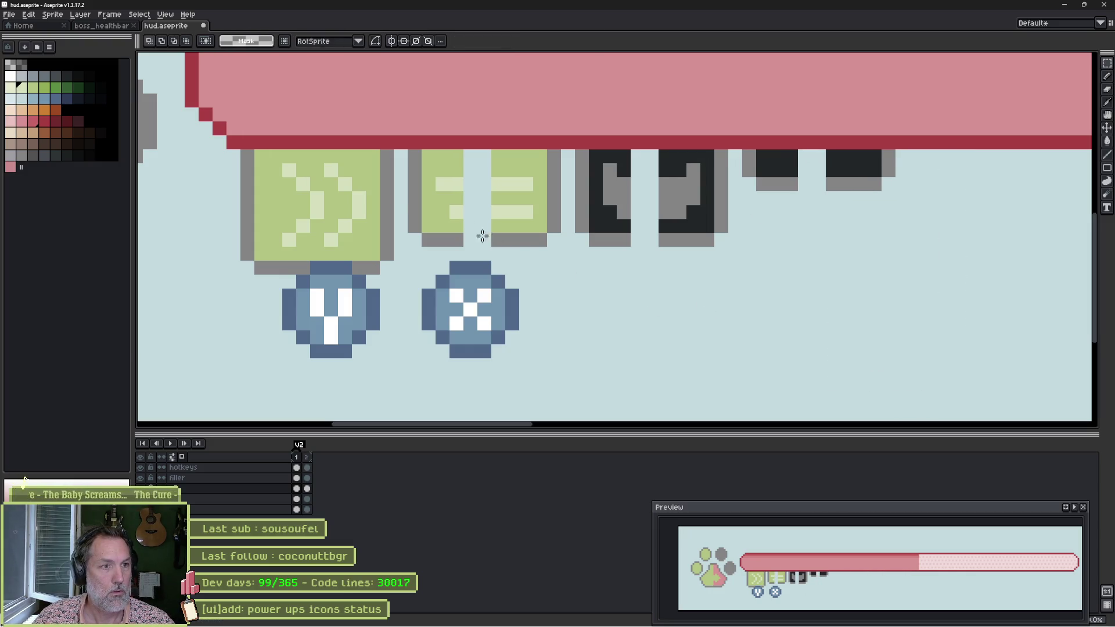
Move the middle icons' lower halves down and fill the grey outline gaps with the pencil.
{"action": "left_click_drag", "start_coordinate": [400, 198], "coordinate": [765, 271]}
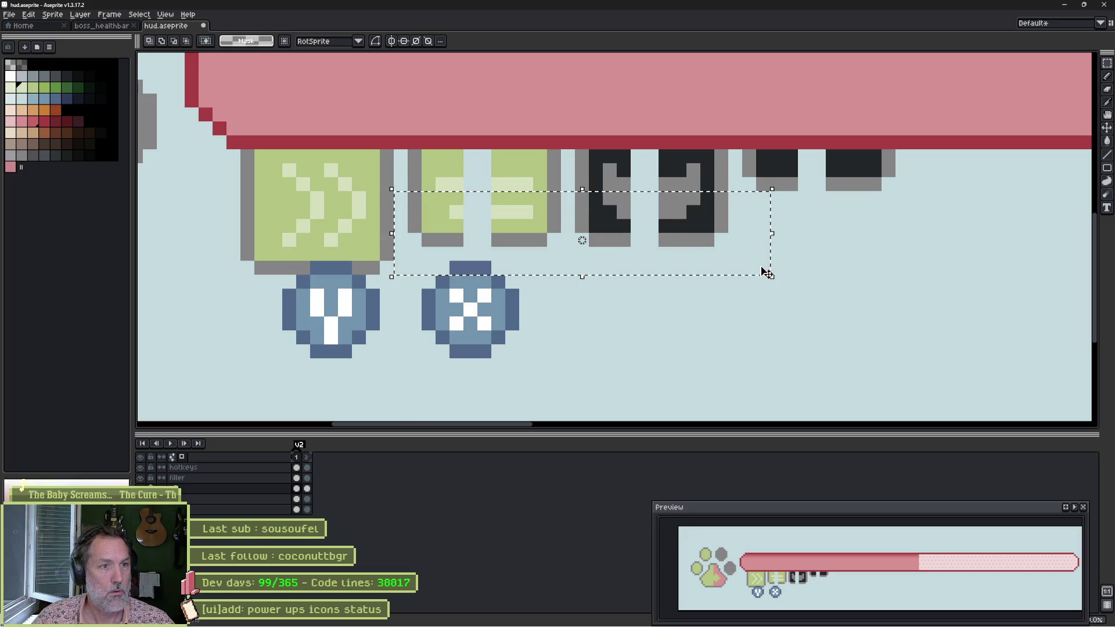
{"action": "key", "text": "Down"}
{"action": "key", "text": "Down"}
{"action": "key", "text": "ctrl+d"}
{"action": "key", "text": "b"}
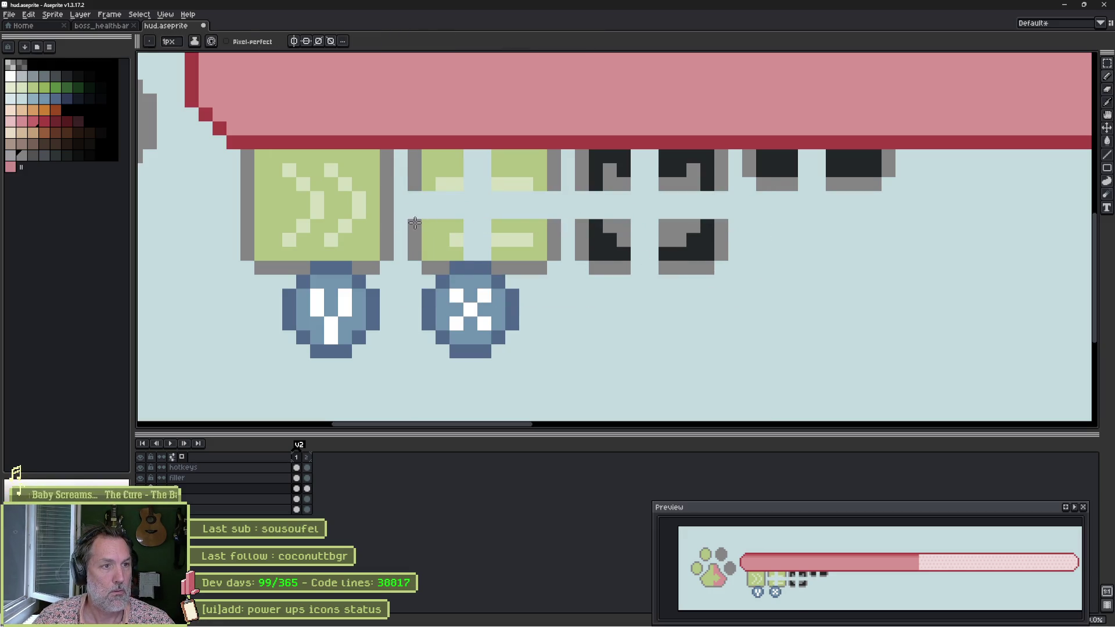
{"action": "left_click_drag", "start_coordinate": [414, 198], "coordinate": [415, 213]}
{"action": "left_click", "coordinate": [558, 202]}
{"action": "left_click", "coordinate": [554, 212]}
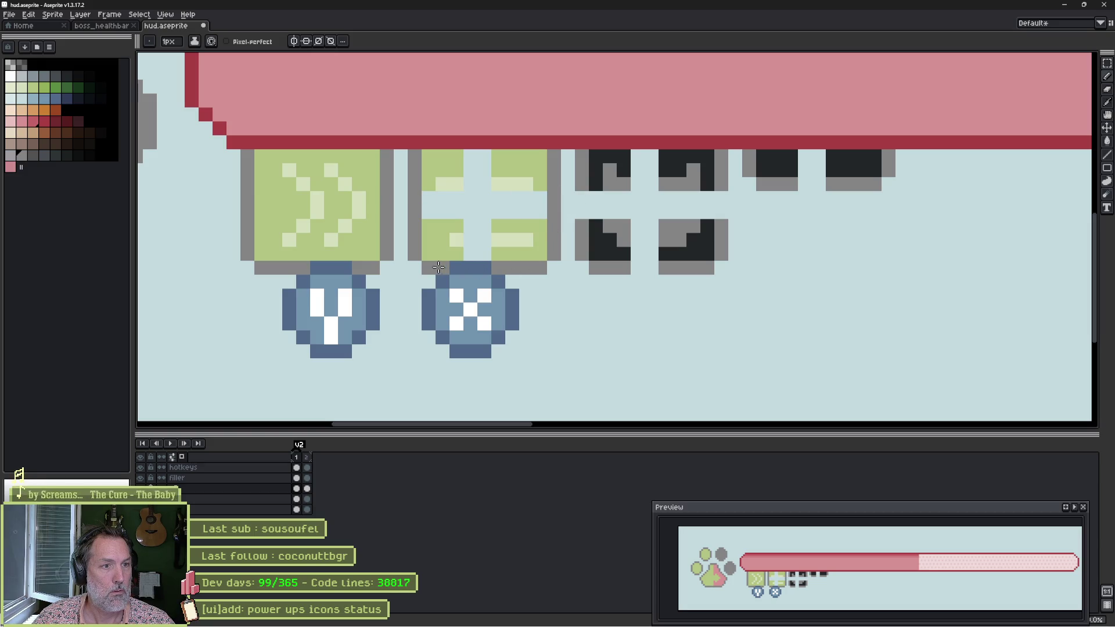
{"action": "left_click_drag", "start_coordinate": [638, 267], "coordinate": [653, 267]}
{"action": "left_click_drag", "start_coordinate": [582, 198], "coordinate": [582, 215]}
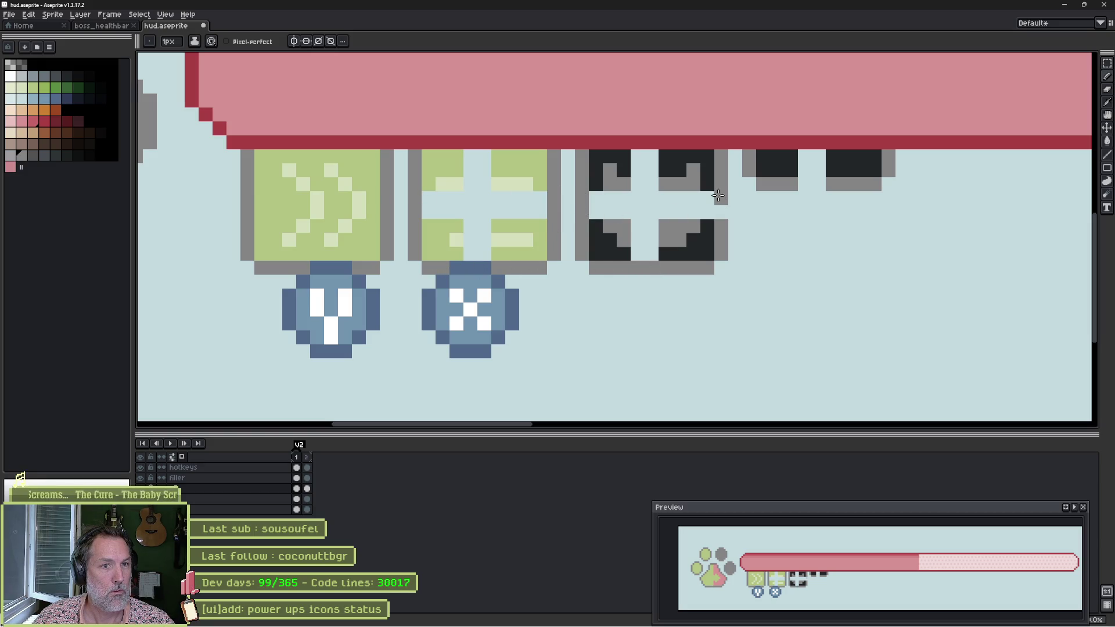
{"action": "left_click_drag", "start_coordinate": [721, 198], "coordinate": [721, 212]}
{"action": "left_click", "coordinate": [805, 184]}
{"action": "left_click", "coordinate": [819, 184]}
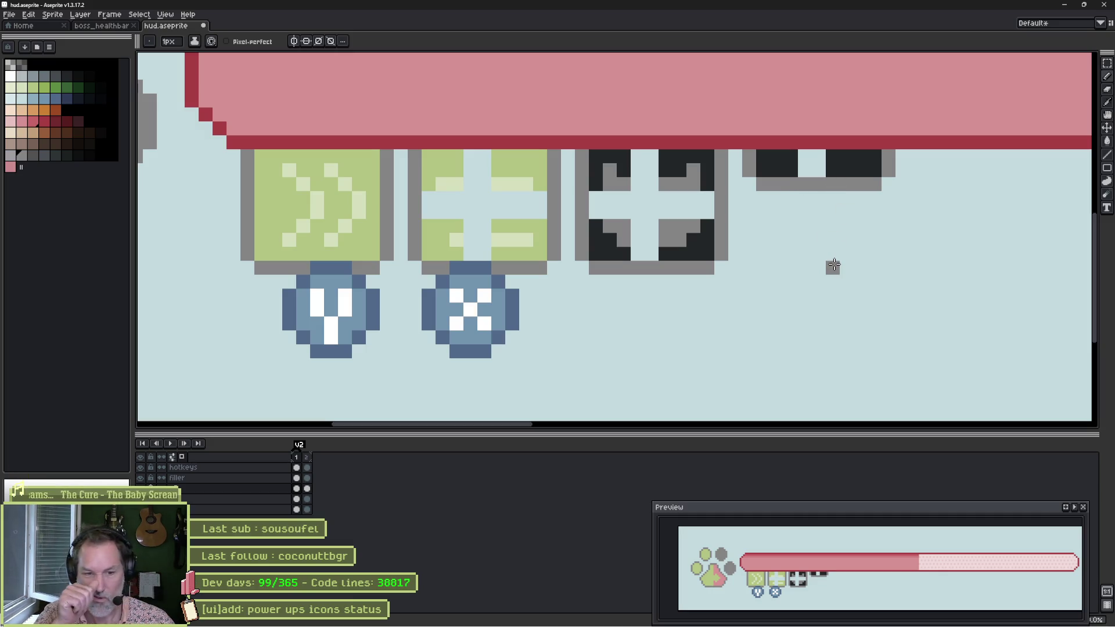
Move the two blue button icons down, placing the right one under the second icon.
{"action": "key", "text": "v"}
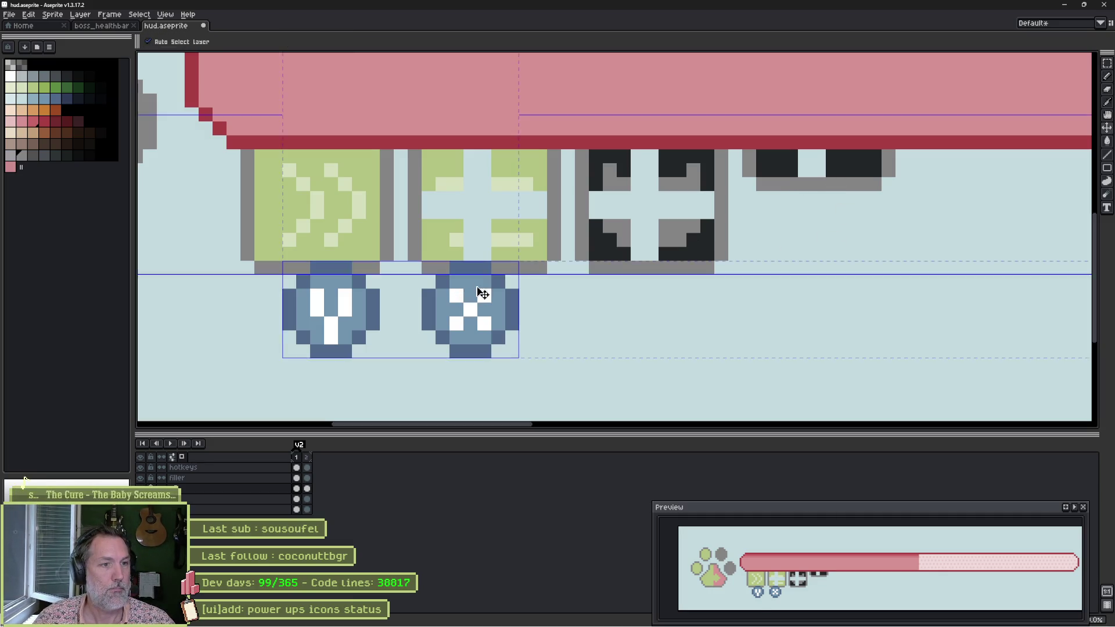
{"action": "mouse_move", "coordinate": [389, 319]}
{"action": "left_mouse_down"}
{"action": "mouse_move", "coordinate": [389, 346]}
{"action": "mouse_move", "coordinate": [346, 316]}
{"action": "mouse_move", "coordinate": [366, 307]}
{"action": "mouse_move", "coordinate": [332, 291]}
{"action": "left_mouse_up"}
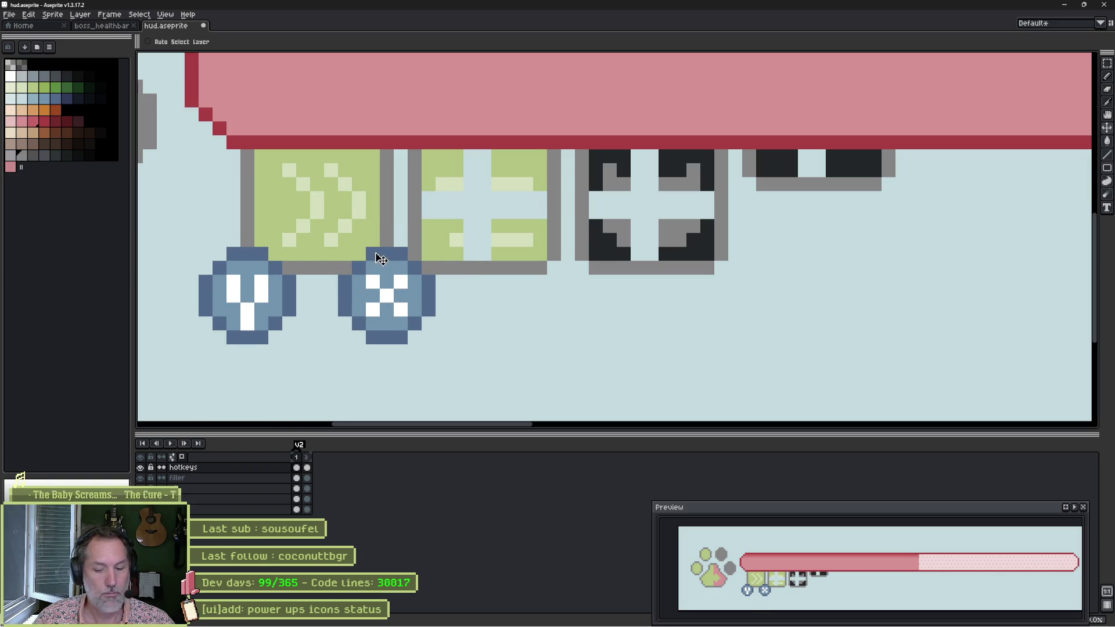
{"action": "key", "text": "m"}
{"action": "left_click_drag", "start_coordinate": [349, 245], "coordinate": [494, 389]}
{"action": "left_click_drag", "start_coordinate": [414, 318], "coordinate": [465, 330]}
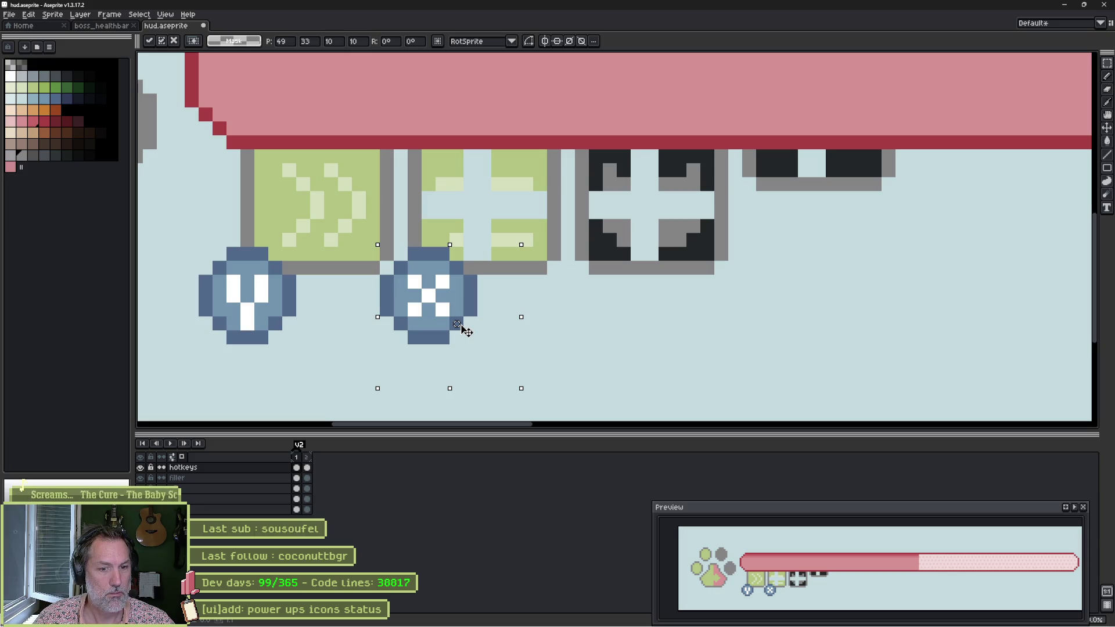
{"action": "key", "text": "Return"}
{"action": "left_click", "coordinate": [204, 255]}
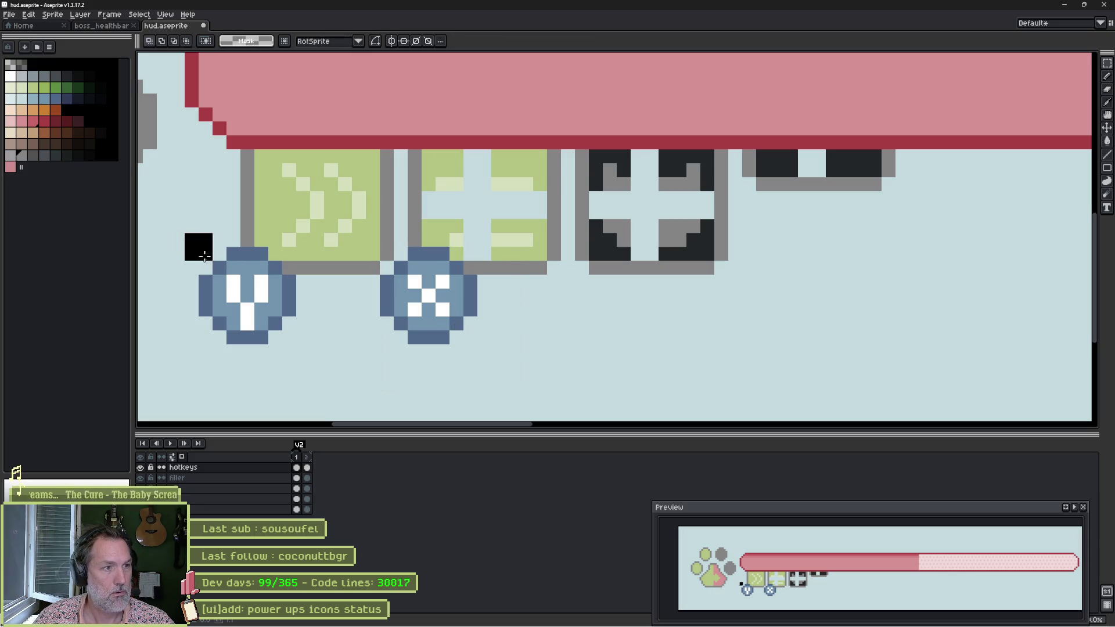
{"action": "left_click_drag", "start_coordinate": [187, 234], "coordinate": [311, 357]}
{"action": "left_click_drag", "start_coordinate": [251, 311], "coordinate": [266, 312]}
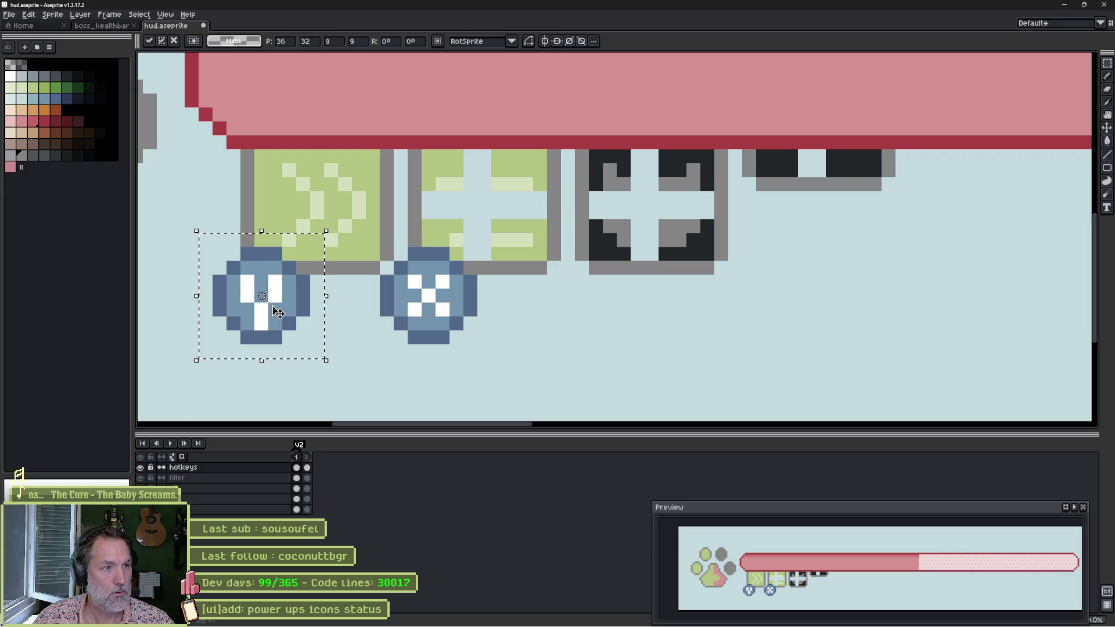
{"action": "key", "text": "ctrl+d"}
Pick the icon green as the Paint Bucket fill colour.
{"action": "key", "text": "b"}
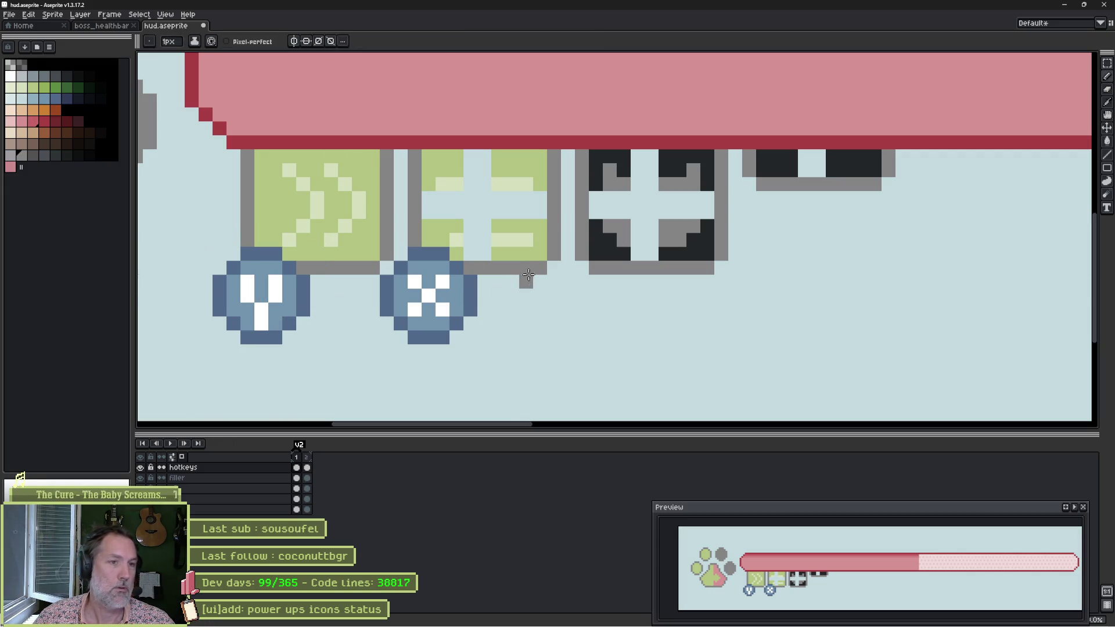
{"action": "left_click", "coordinate": [512, 250], "text": "alt"}
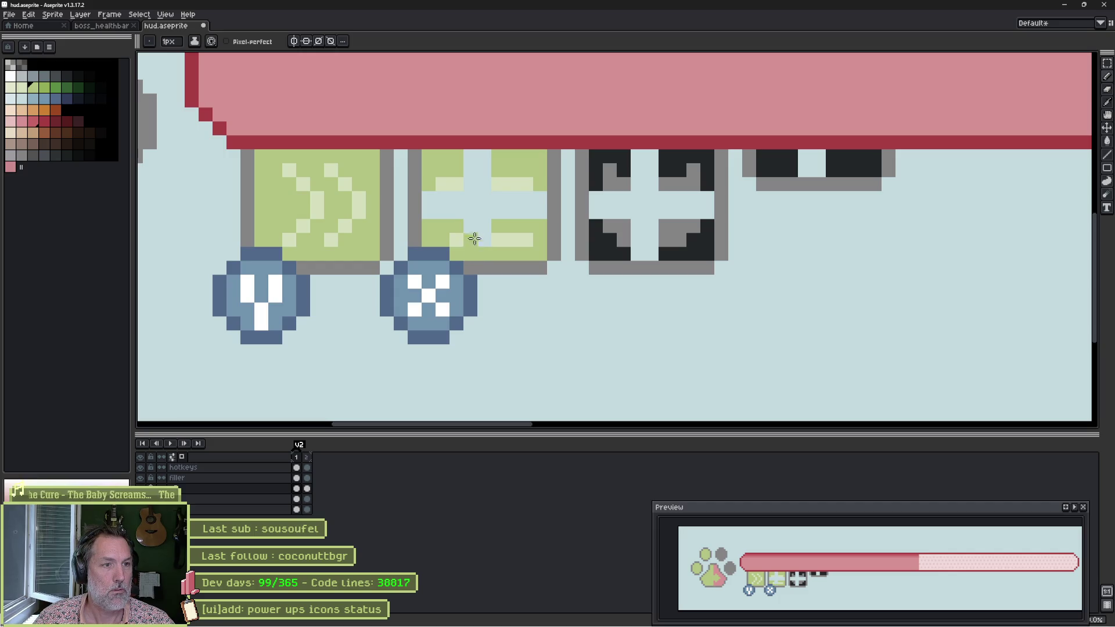
{"action": "key", "text": "g"}
{"action": "left_click", "coordinate": [498, 195]}
Fill the icon interiors green and dark, and draw a grey eared head in the dark icon.
{"action": "left_click", "coordinate": [605, 237], "text": "alt"}
{"action": "left_click", "coordinate": [638, 213]}
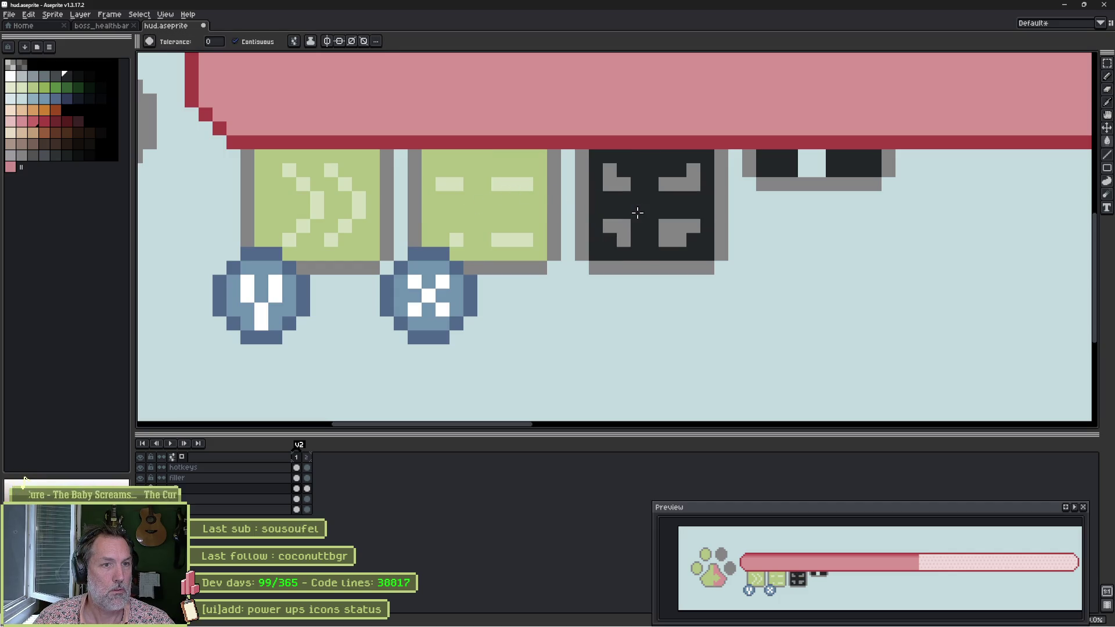
{"action": "left_click", "coordinate": [813, 163]}
{"action": "key", "text": "b"}
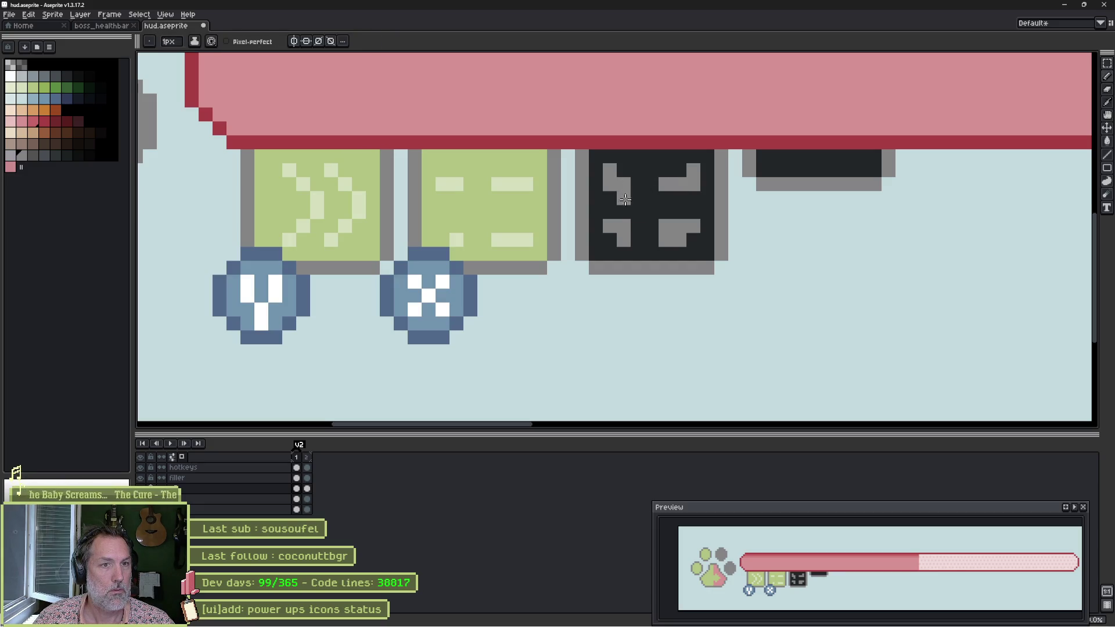
{"action": "left_click_drag", "start_coordinate": [624, 200], "coordinate": [638, 227]}
{"action": "mouse_move", "coordinate": [641, 184]}
{"action": "left_mouse_down"}
{"action": "mouse_move", "coordinate": [691, 200]}
{"action": "mouse_move", "coordinate": [639, 198]}
{"action": "mouse_move", "coordinate": [662, 230]}
{"action": "mouse_move", "coordinate": [624, 241]}
{"action": "left_mouse_up"}
{"action": "left_click", "coordinate": [605, 199], "text": "alt"}
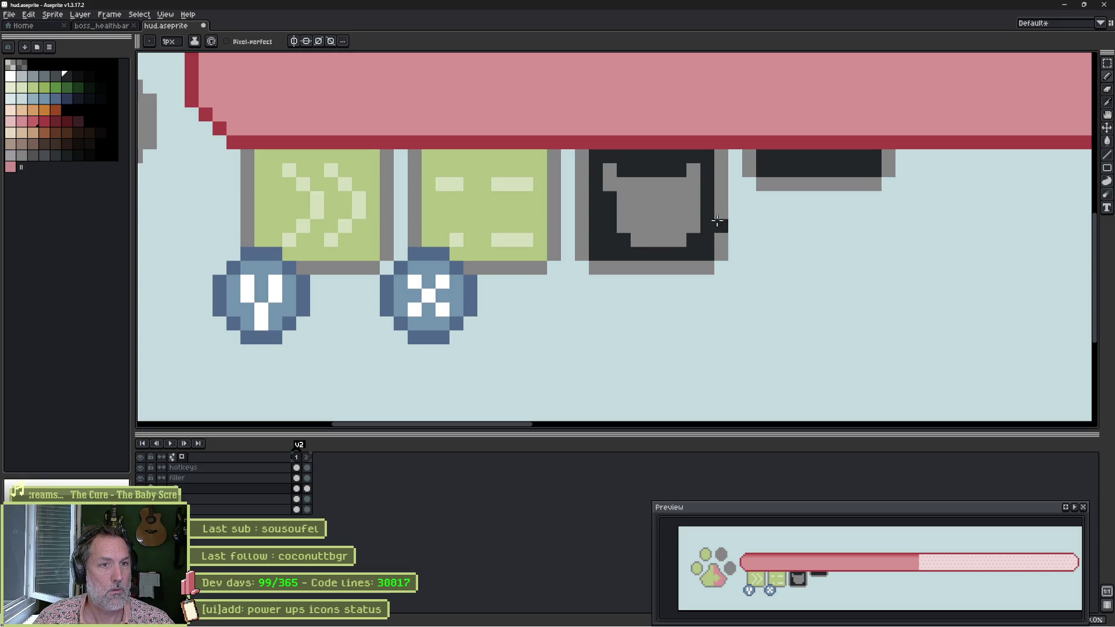
{"action": "left_click", "coordinate": [693, 226]}
{"action": "left_click", "coordinate": [611, 183]}
{"action": "left_click", "coordinate": [623, 183], "text": "alt"}
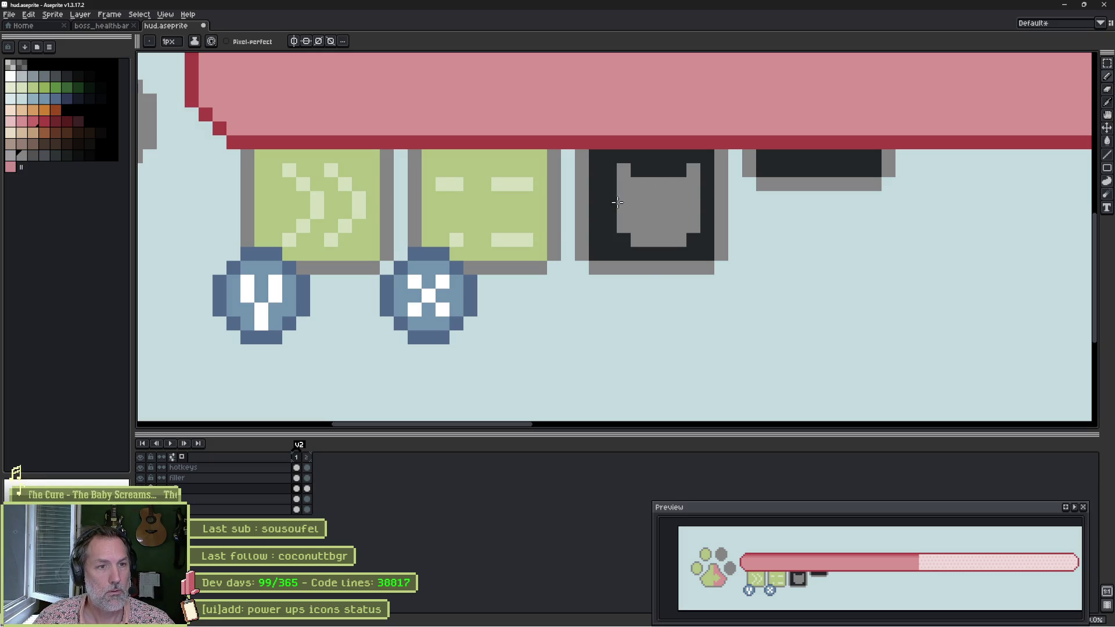
Redraw the green icon's symbol as three pale green stripes.
{"action": "scroll", "coordinate": [617, 202], "scroll_direction": "down", "scroll_amount": 3}
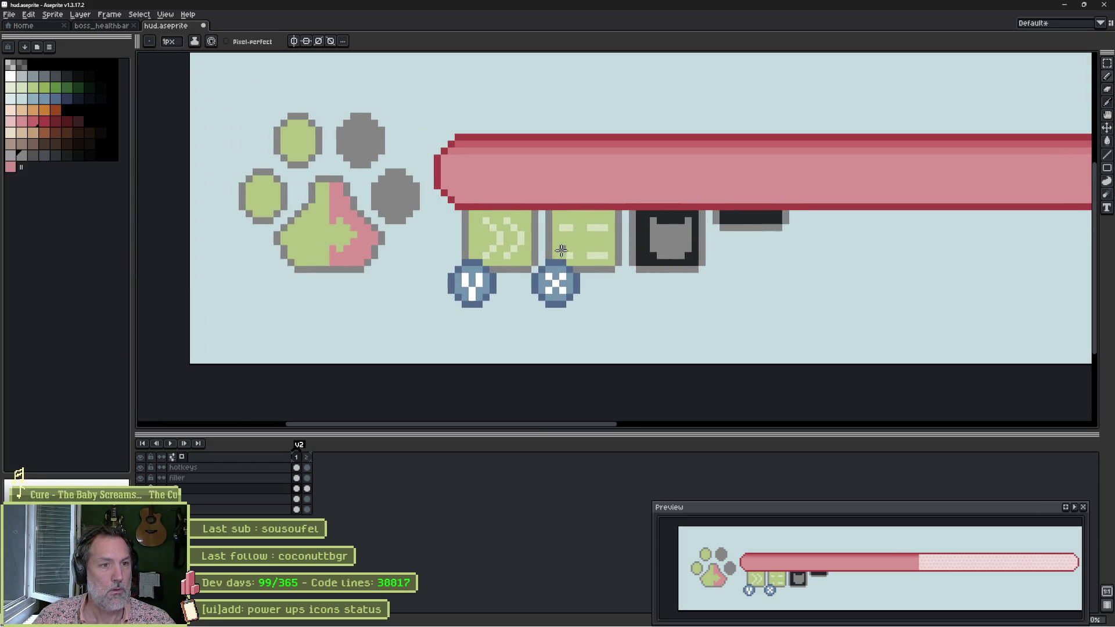
{"action": "scroll", "coordinate": [561, 251], "scroll_direction": "up", "scroll_amount": 3}
{"action": "left_click", "coordinate": [580, 203], "text": "alt"}
{"action": "left_click_drag", "start_coordinate": [593, 204], "coordinate": [610, 201]}
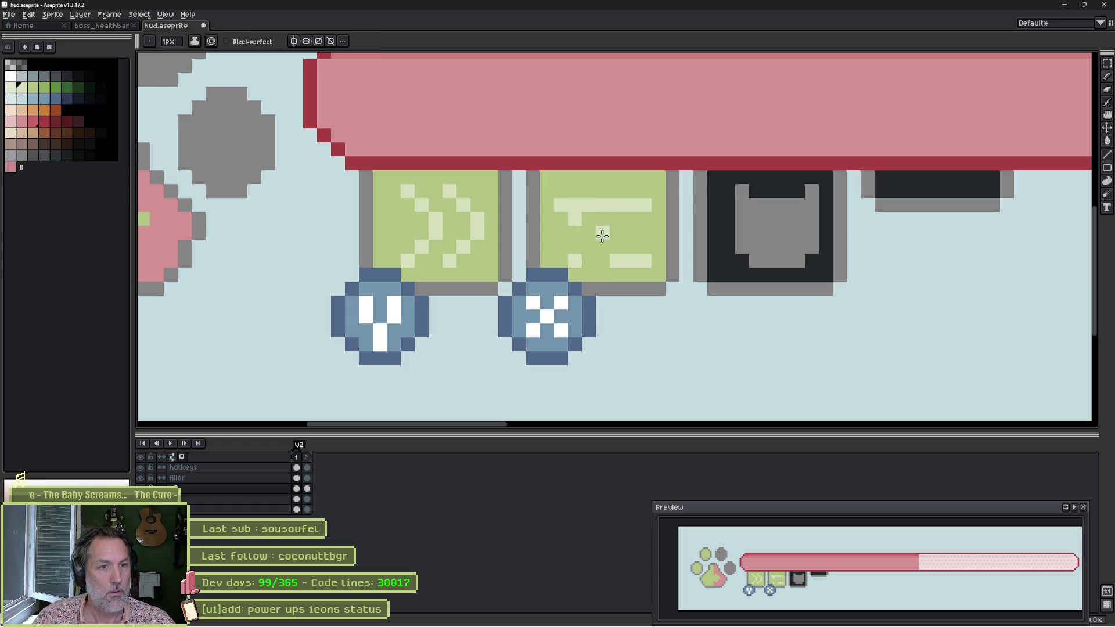
{"action": "left_click", "coordinate": [587, 230], "text": "alt"}
{"action": "left_click", "coordinate": [575, 219]}
{"action": "mouse_move", "coordinate": [647, 260]}
{"action": "left_mouse_down"}
{"action": "mouse_move", "coordinate": [567, 260]}
{"action": "mouse_move", "coordinate": [629, 226]}
{"action": "left_mouse_up"}
{"action": "left_click", "coordinate": [583, 204], "text": "alt"}
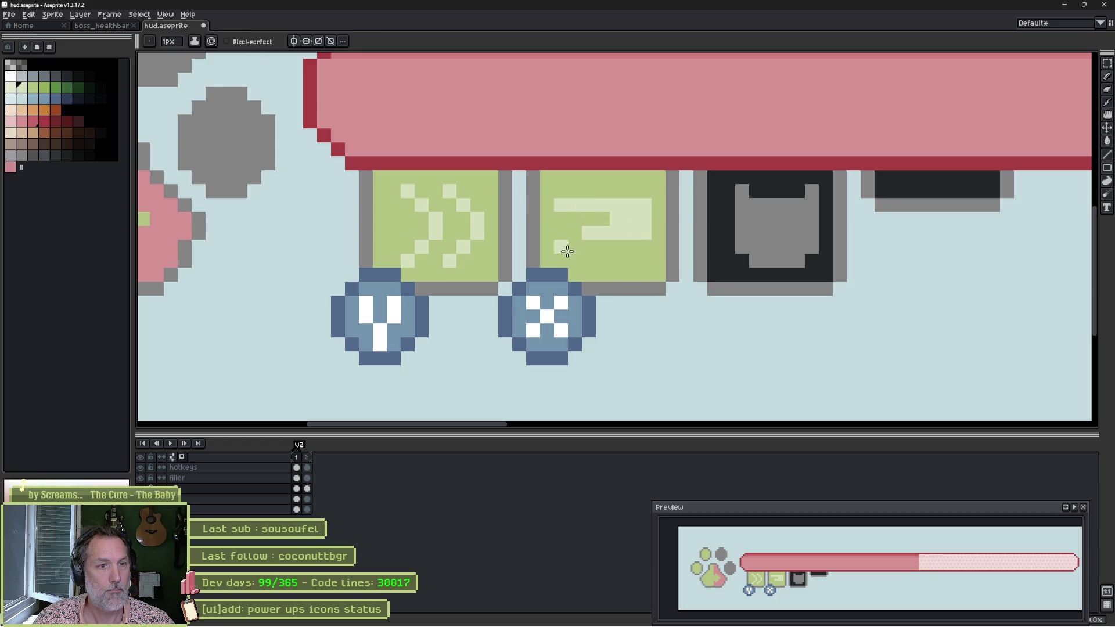
{"action": "left_click_drag", "start_coordinate": [564, 254], "coordinate": [617, 254]}
{"action": "left_click", "coordinate": [603, 219], "text": "alt"}
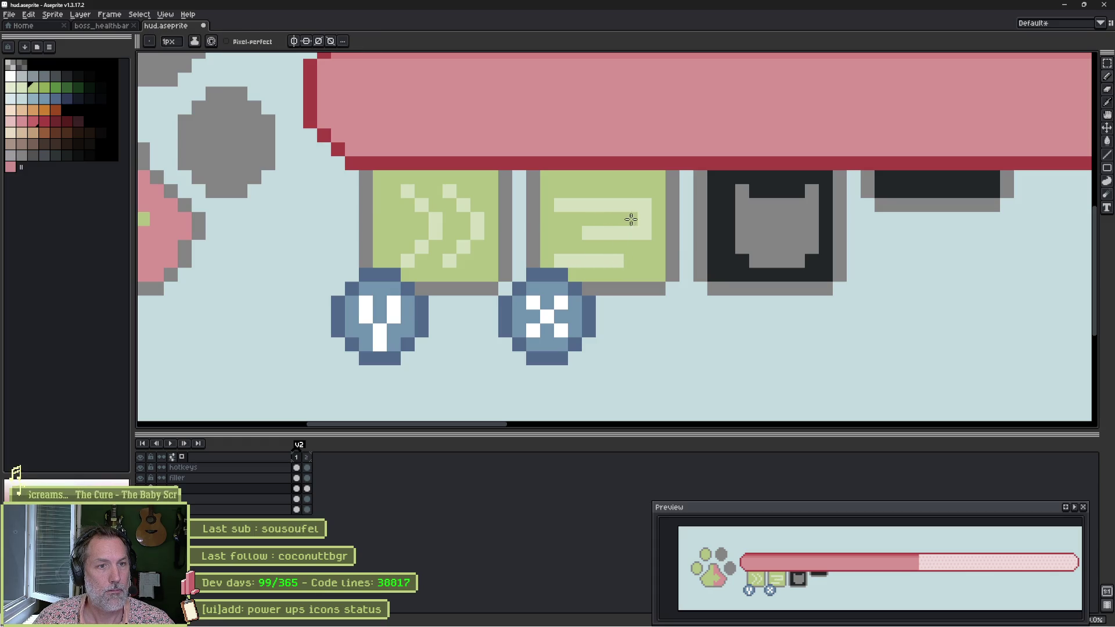
{"action": "left_click", "coordinate": [644, 208]}
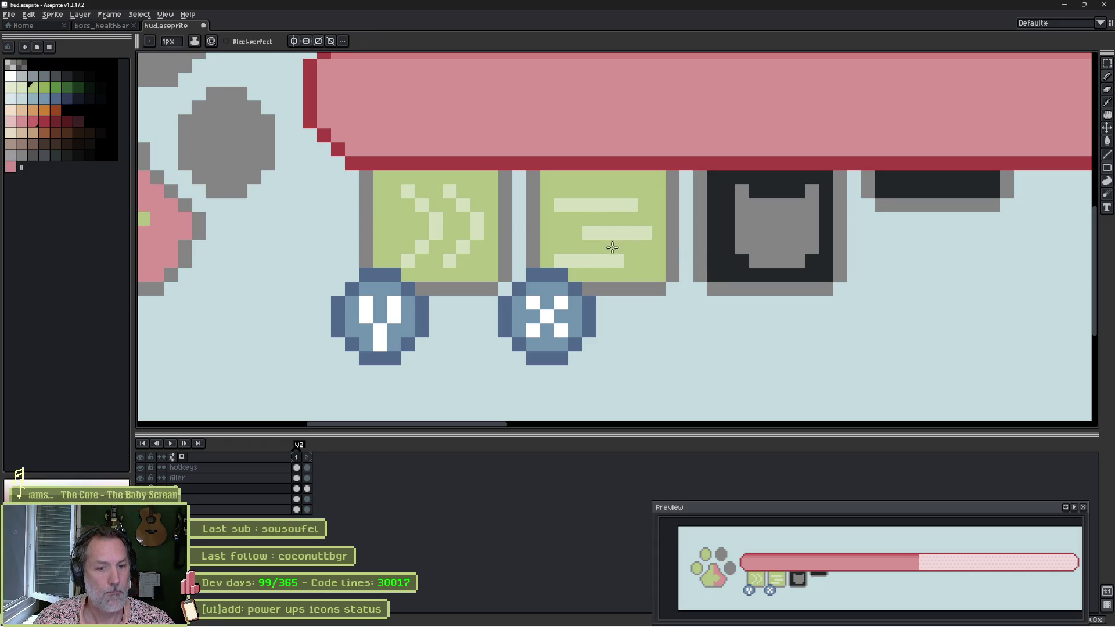
Zoom out and switch back to Godot.
{"action": "scroll", "coordinate": [612, 228], "scroll_direction": "down", "scroll_amount": 3}
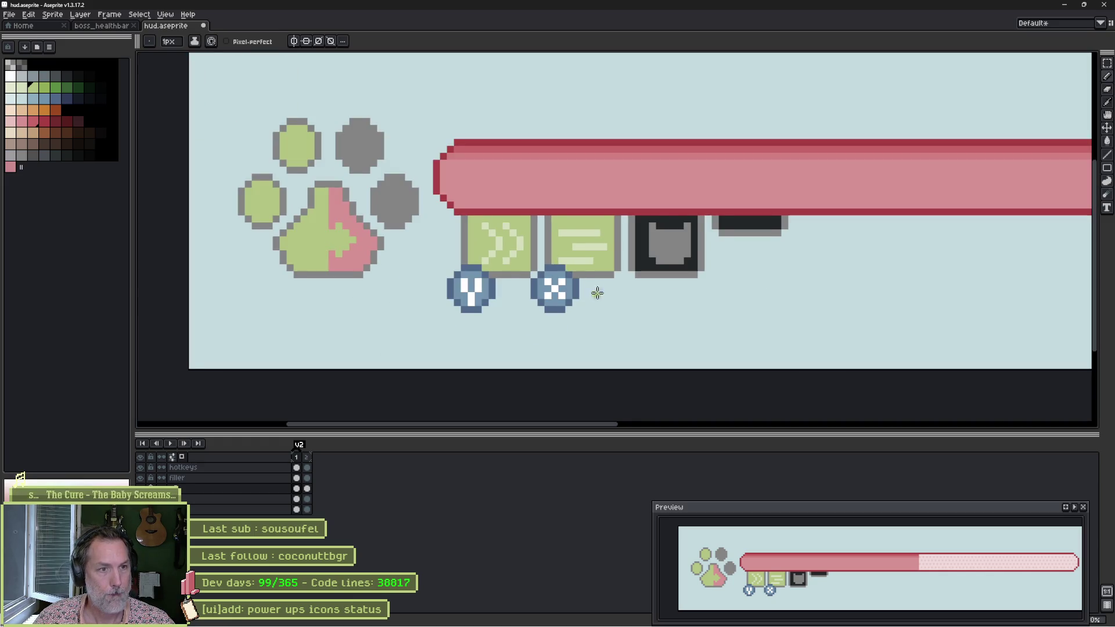
{"action": "key", "text": "v"}
{"action": "key", "text": "alt+Tab"}
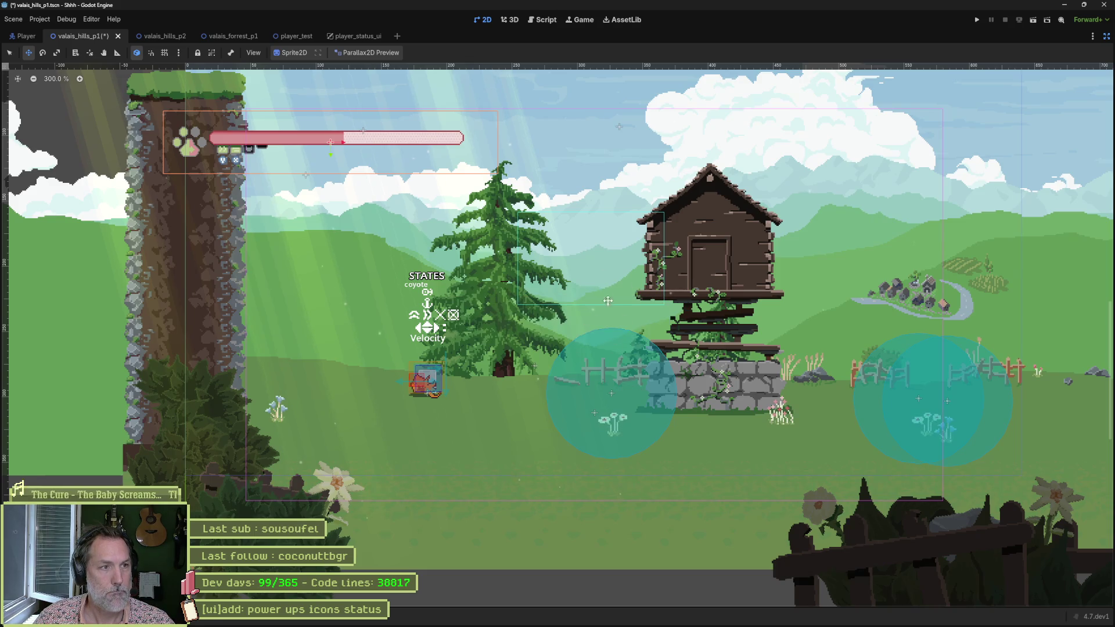
Reimport the HUD sprite from the Inspector, then run the scene with F6.
{"action": "key", "text": "ctrl+shift+F11"}
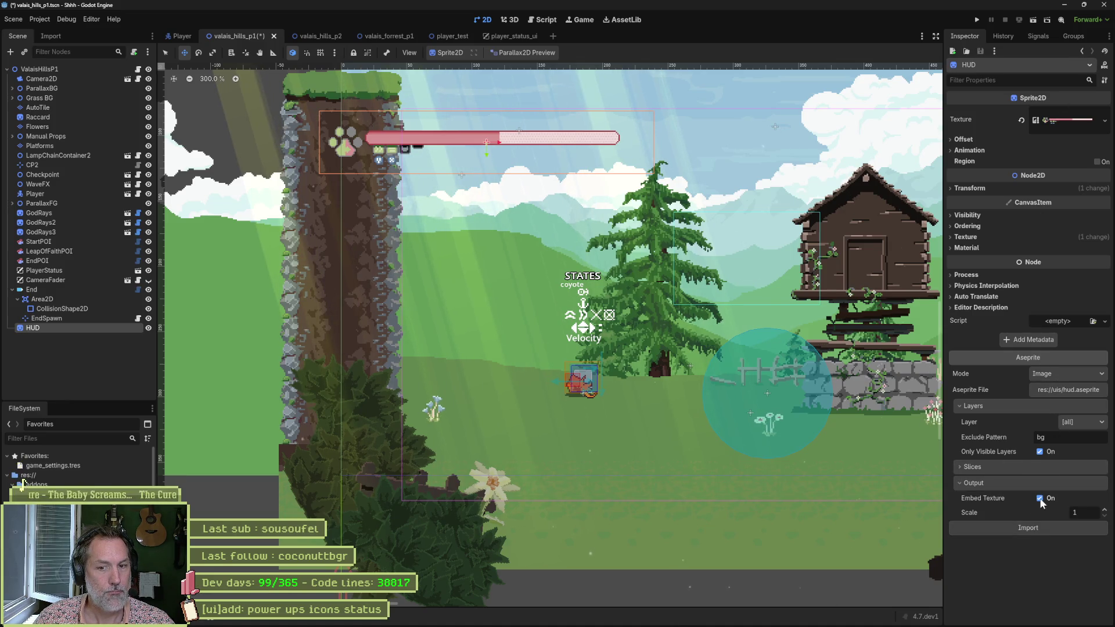
{"action": "left_click", "coordinate": [1039, 525]}
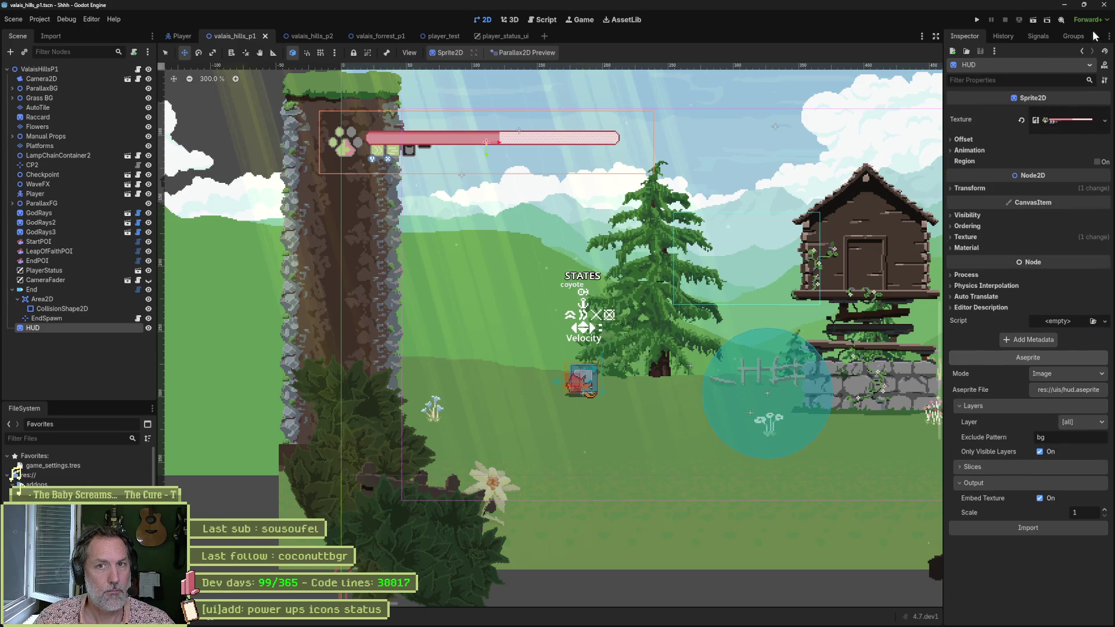
{"action": "key", "text": "ctrl+shift+F11"}
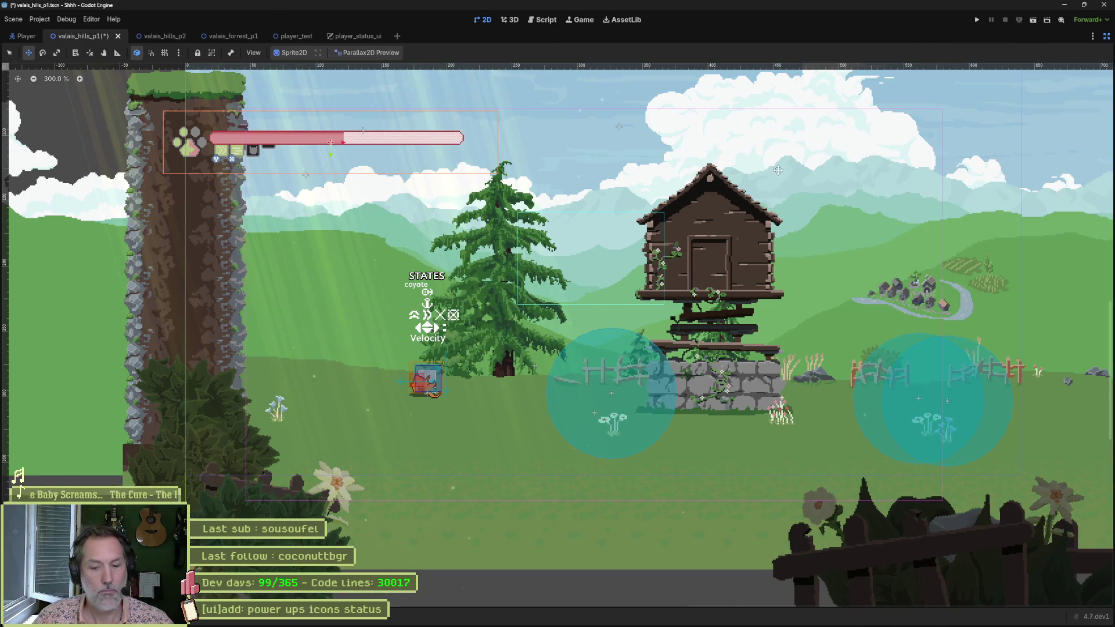
{"action": "key", "text": "F6"}
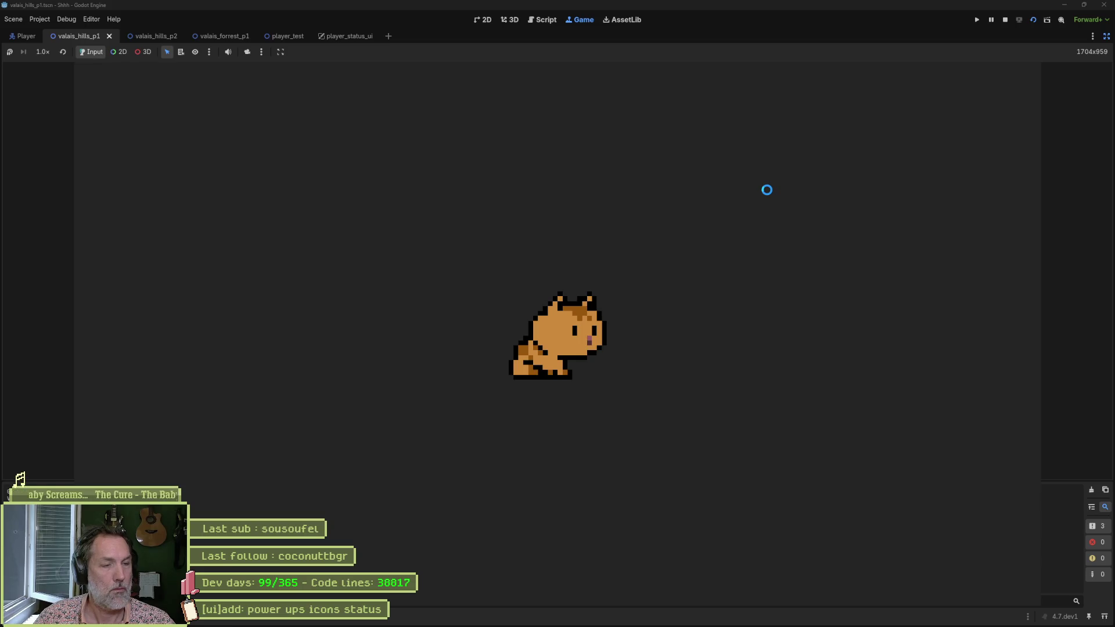
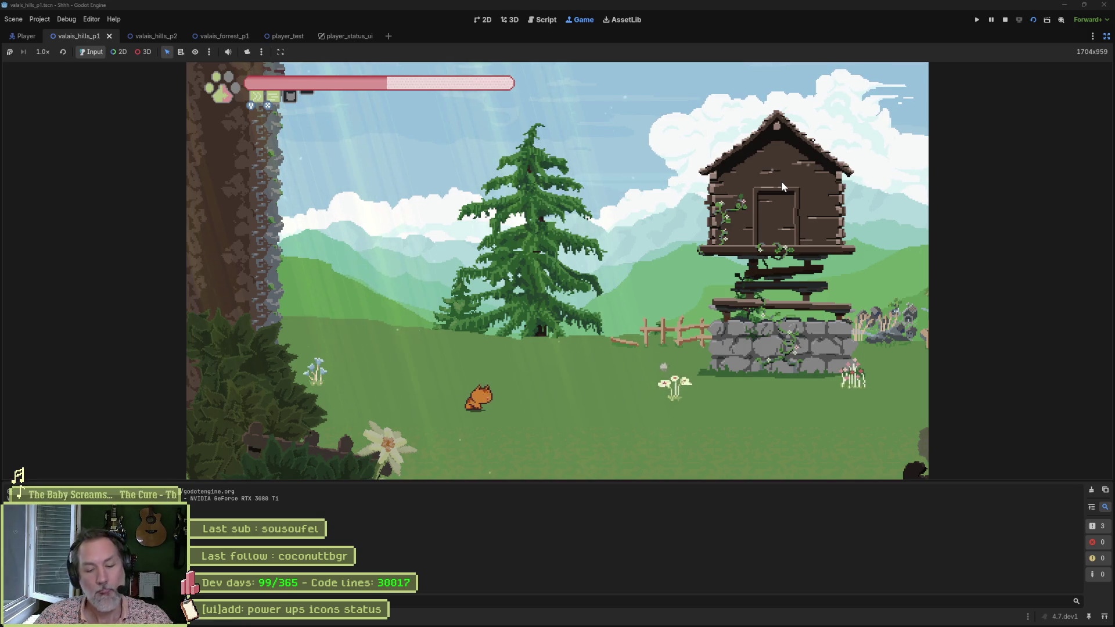
Stop the running Godot game preview and bring up hud.aseprite in Aseprite.
{"action": "key", "text": "F8"}
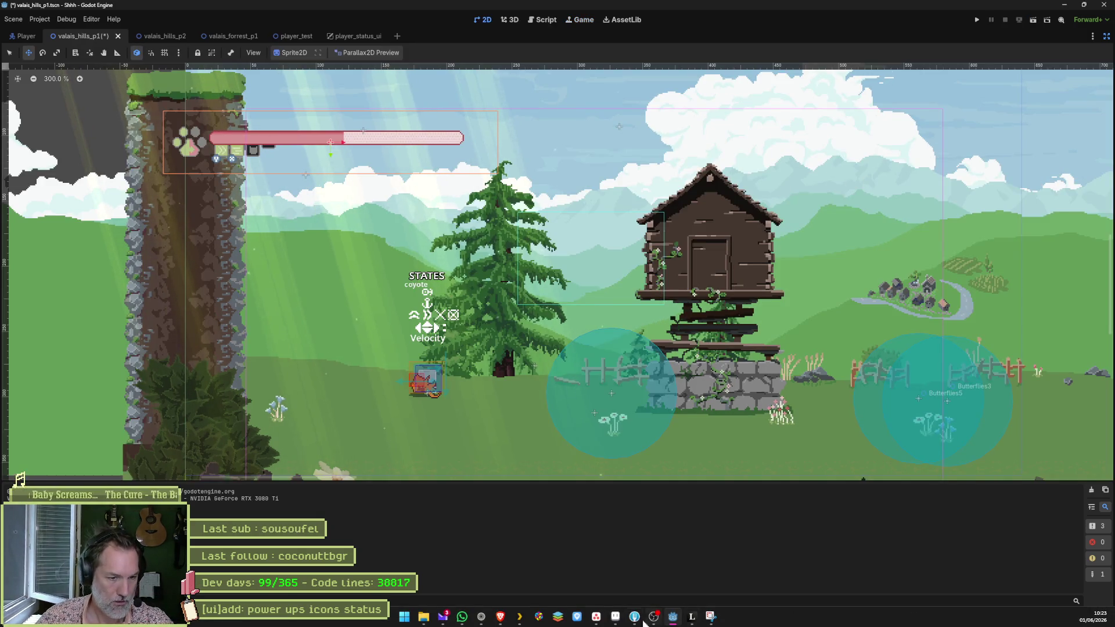
{"action": "left_click", "coordinate": [615, 617]}
Cut the ability boxes, paste them onto a new layer named abilities, and nudge them into place.
{"action": "key", "text": "m"}
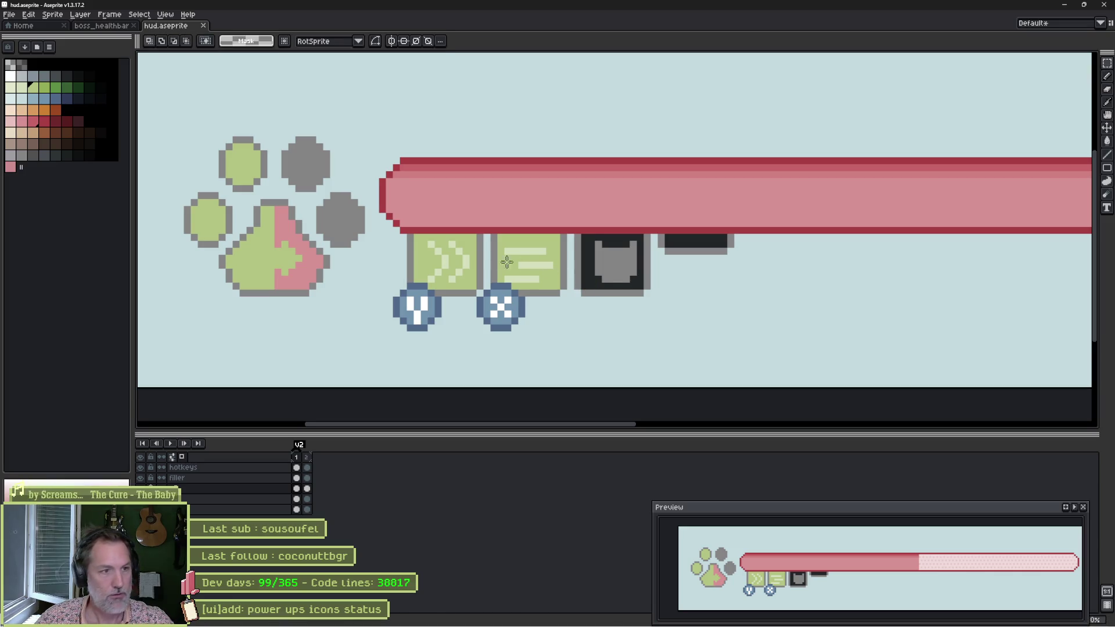
{"action": "mouse_move", "coordinate": [408, 233]}
{"action": "left_mouse_down"}
{"action": "mouse_move", "coordinate": [740, 303]}
{"action": "mouse_move", "coordinate": [729, 305]}
{"action": "left_mouse_up"}
{"action": "key", "text": "Delete"}
{"action": "key", "text": "shift+n"}
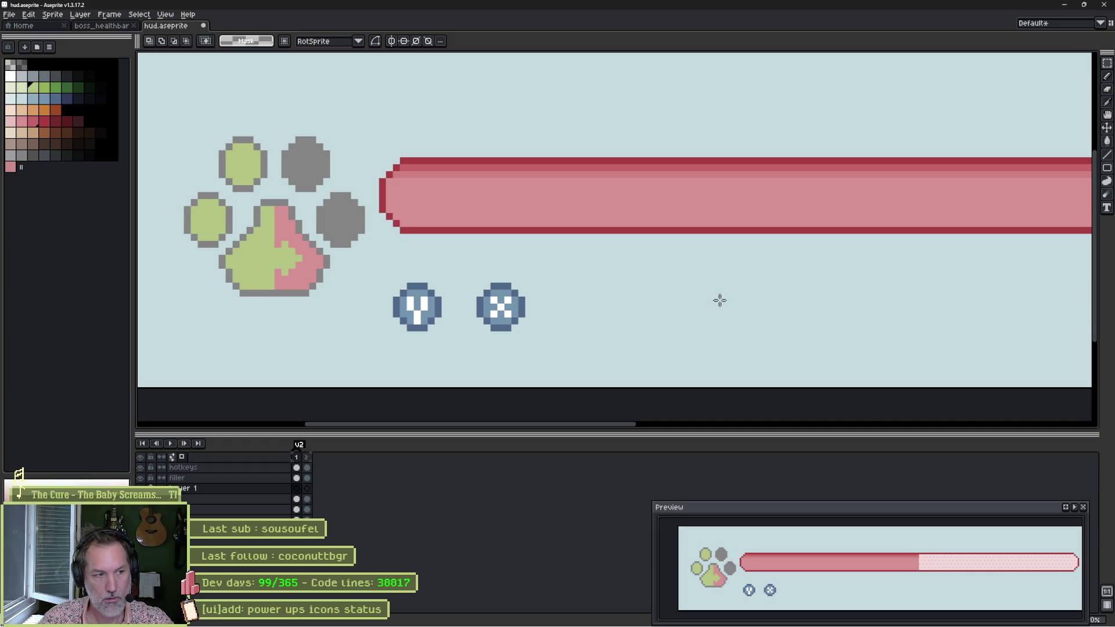
{"action": "key", "text": "shift+p"}
{"action": "type", "text": "abilitie"}
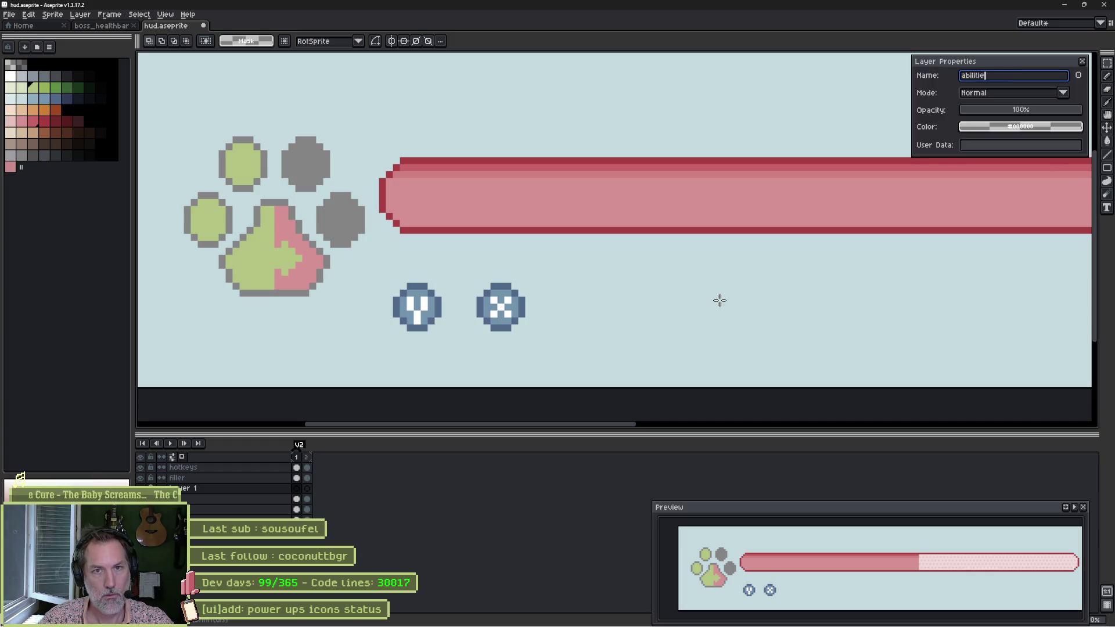
{"action": "type", "text": "s"}
{"action": "key", "text": "Return"}
{"action": "key", "text": "ctrl+v"}
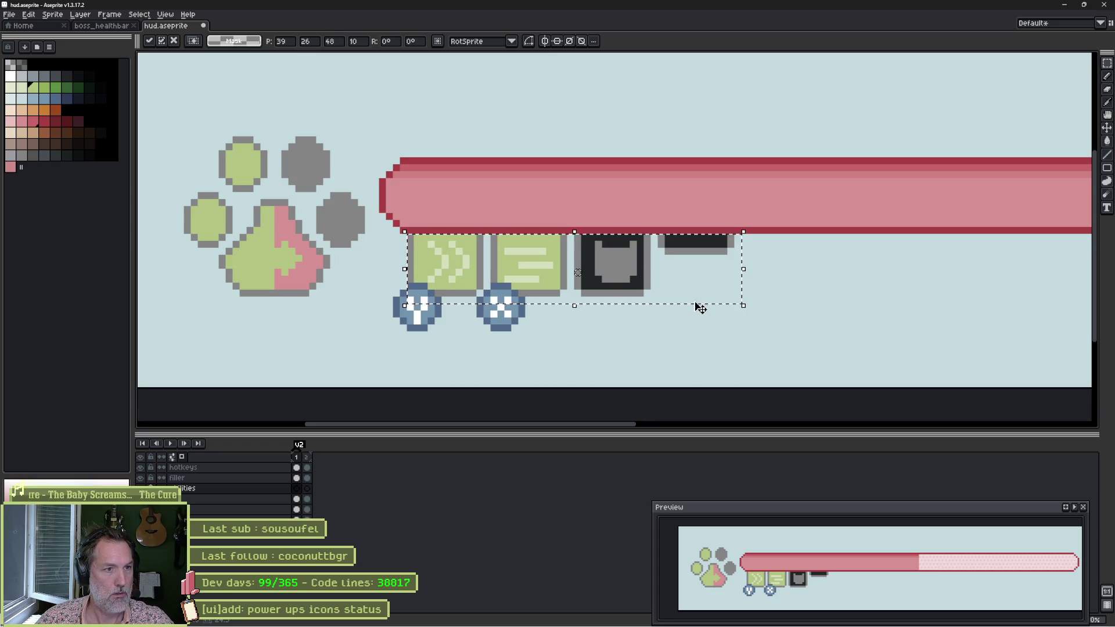
{"action": "key", "text": "Right"}
{"action": "key", "text": "Right"}
{"action": "key", "text": "Right"}
{"action": "key", "text": "Left"}
{"action": "key", "text": "Left"}
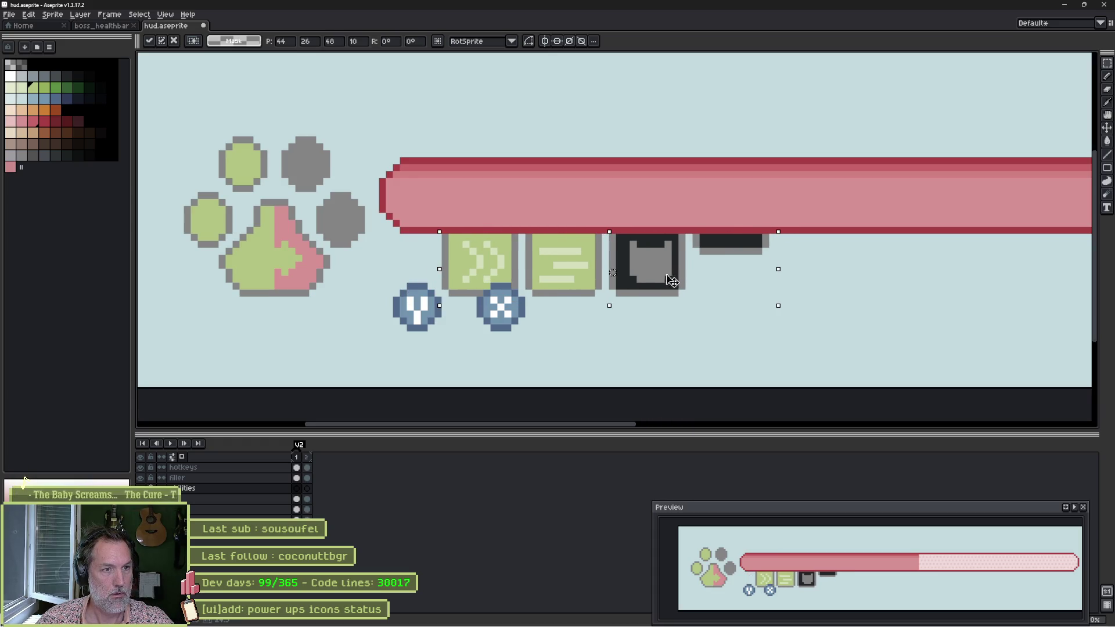
{"action": "key", "text": "Return"}
Move the two round hotkey badges right under the boxes.
{"action": "left_click", "coordinate": [421, 320], "text": "ctrl"}
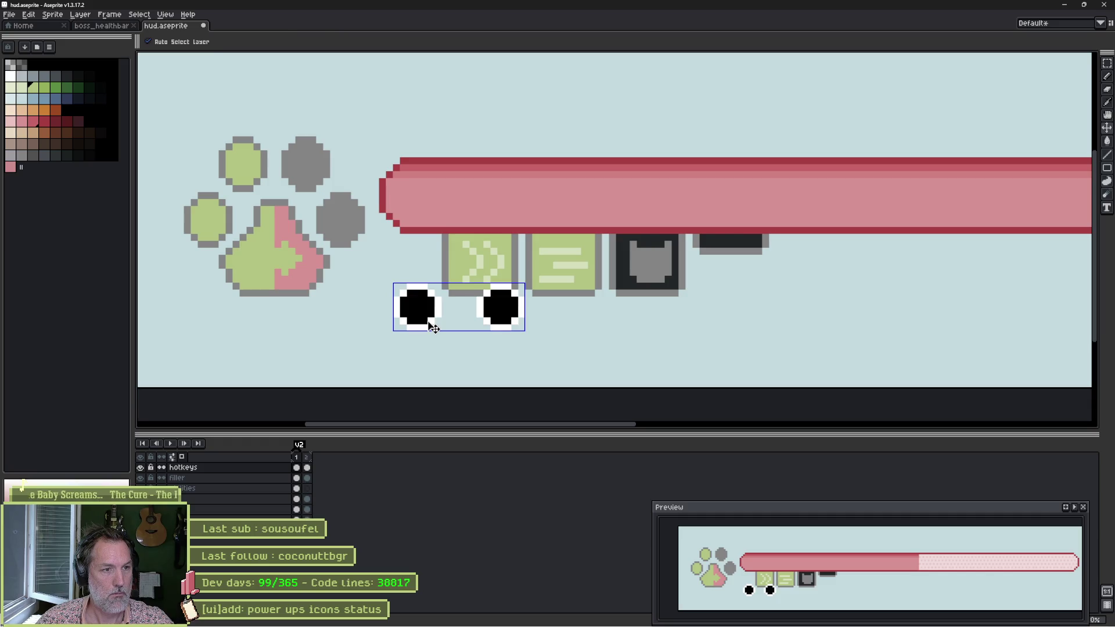
{"action": "key", "text": "ctrl+d"}
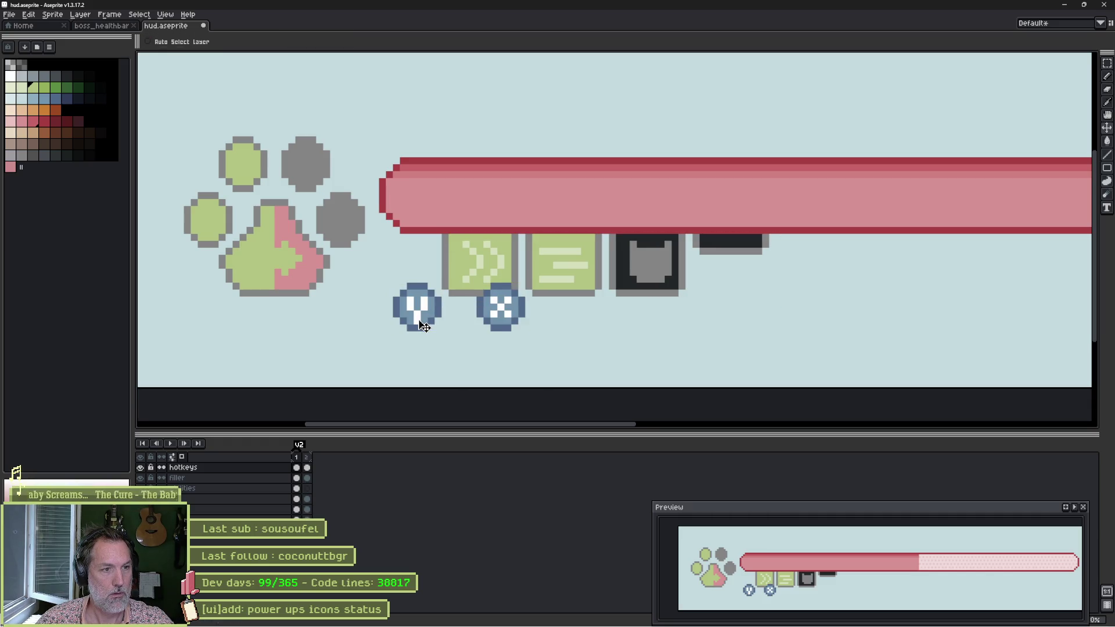
{"action": "left_click_drag", "start_coordinate": [422, 326], "coordinate": [449, 327]}
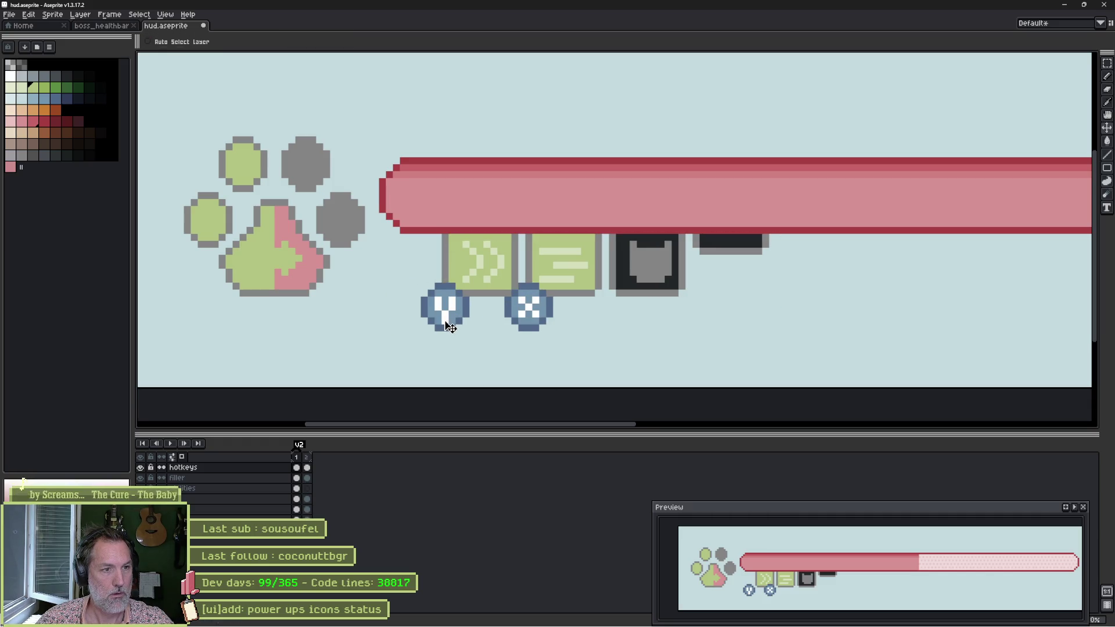
{"action": "left_click", "coordinate": [677, 274], "text": "ctrl"}
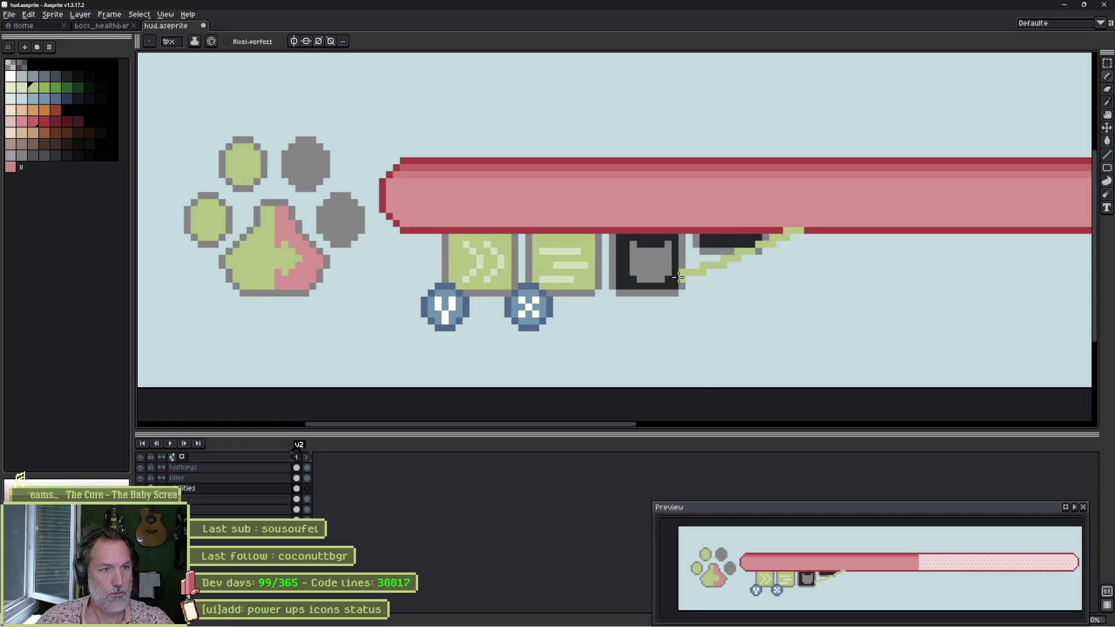
Move the dark box and dark bar further to the right.
{"action": "key", "text": "m"}
{"action": "mouse_move", "coordinate": [788, 216]}
{"action": "left_mouse_down"}
{"action": "mouse_move", "coordinate": [530, 319]}
{"action": "mouse_move", "coordinate": [589, 281]}
{"action": "left_mouse_up"}
{"action": "left_click_drag", "start_coordinate": [889, 206], "coordinate": [620, 324]}
{"action": "left_click_drag", "start_coordinate": [665, 291], "coordinate": [678, 295]}
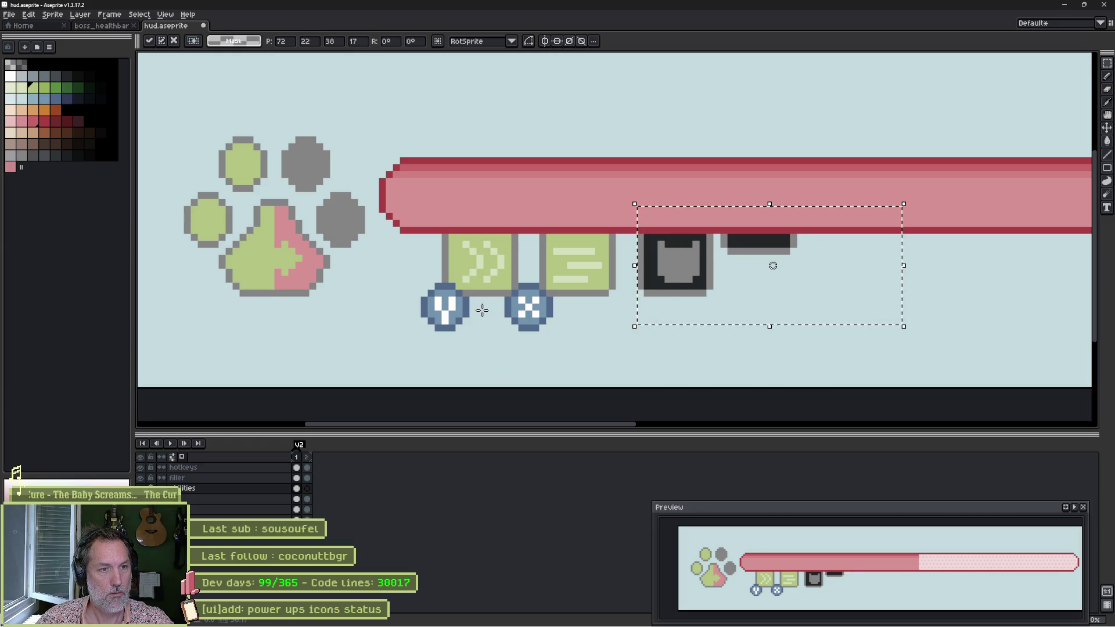
{"action": "key", "text": "ctrl+d"}
Realign the X hotkey badge under the second ability box.
{"action": "key", "text": "b"}
{"action": "key", "text": "ctrl"}
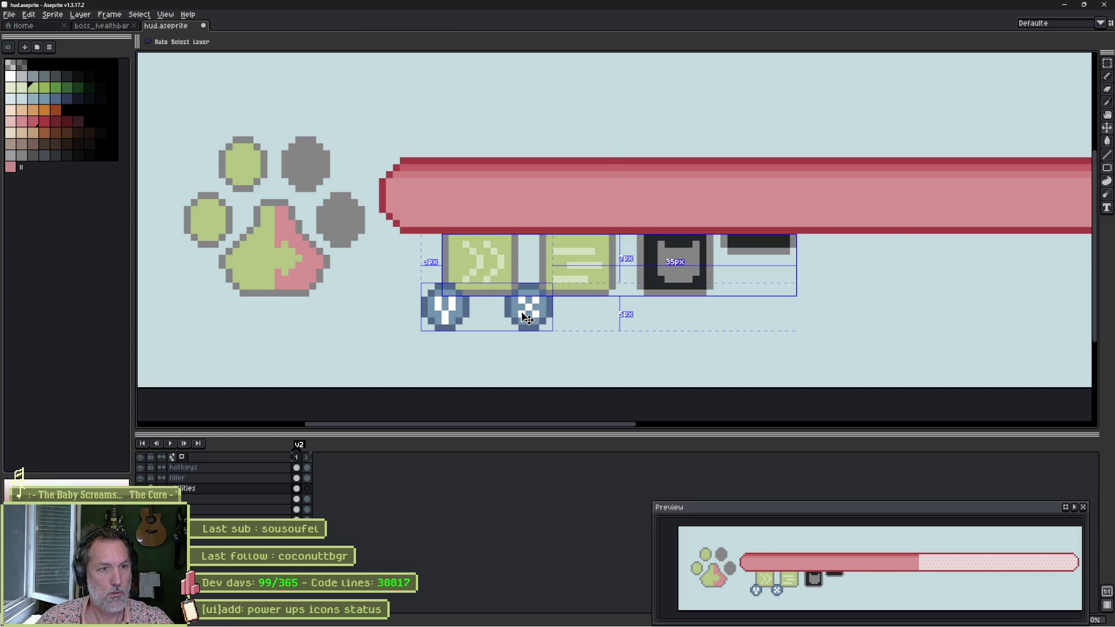
{"action": "key", "text": "m"}
{"action": "mouse_move", "coordinate": [498, 277]}
{"action": "left_mouse_down"}
{"action": "mouse_move", "coordinate": [569, 347]}
{"action": "mouse_move", "coordinate": [555, 327]}
{"action": "left_mouse_up"}
{"action": "left_click", "coordinate": [610, 303]}
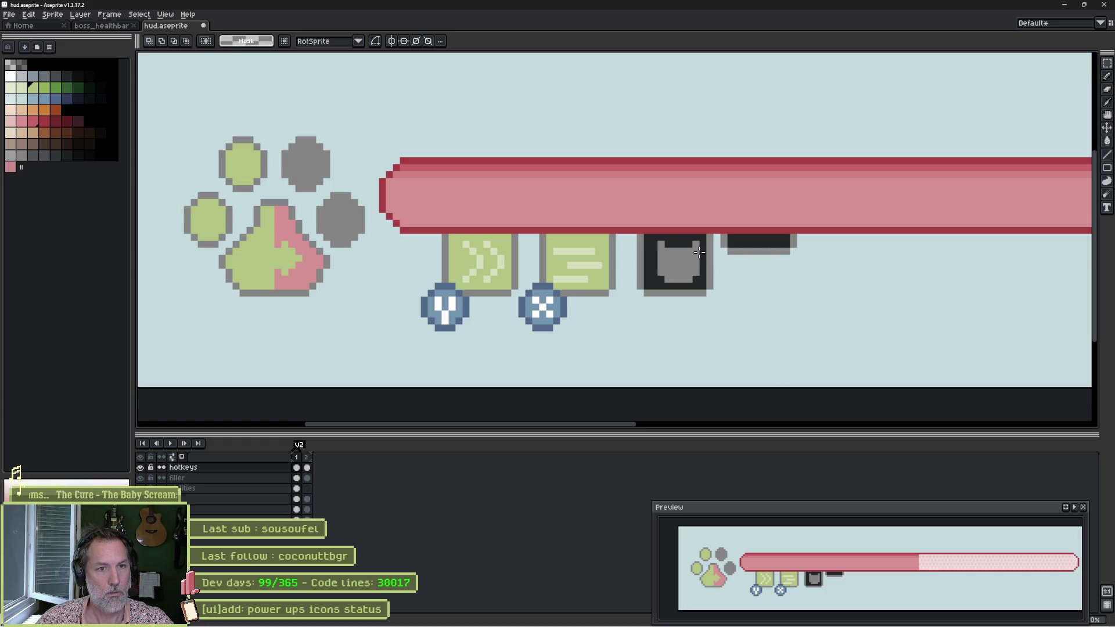
Shift the dark bar slightly right and save hud.aseprite.
{"action": "mouse_move", "coordinate": [830, 288]}
{"action": "left_mouse_down"}
{"action": "mouse_move", "coordinate": [724, 227]}
{"action": "mouse_move", "coordinate": [768, 259]}
{"action": "left_mouse_up"}
{"action": "key", "text": "ctrl+d"}
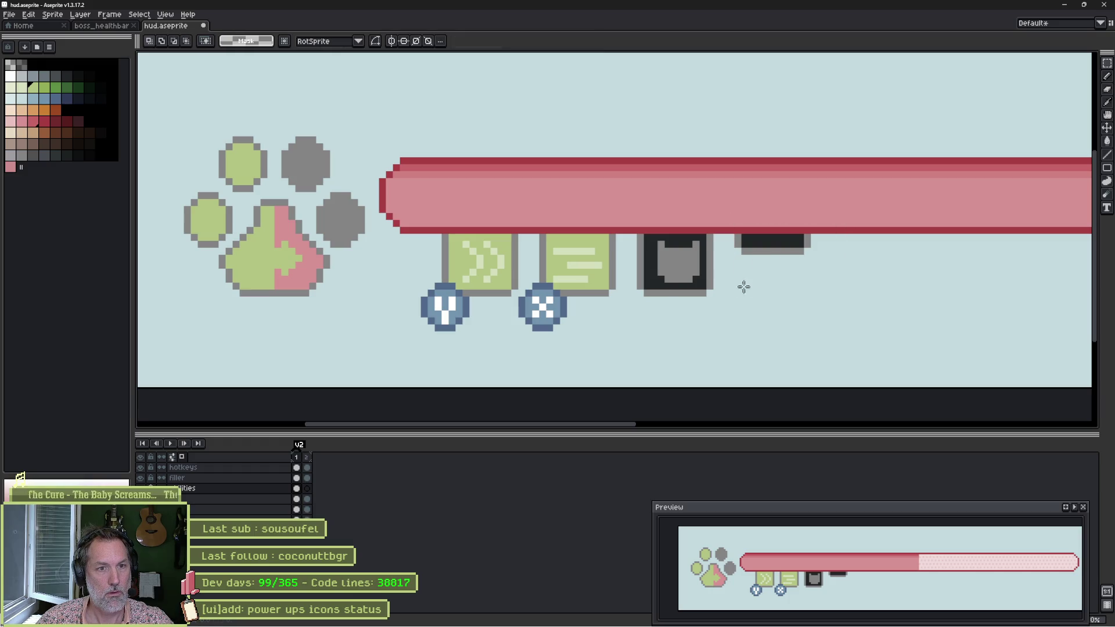
{"action": "key", "text": "ctrl+s"}
{"action": "scroll", "coordinate": [674, 276], "scroll_direction": "down", "scroll_amount": 1}
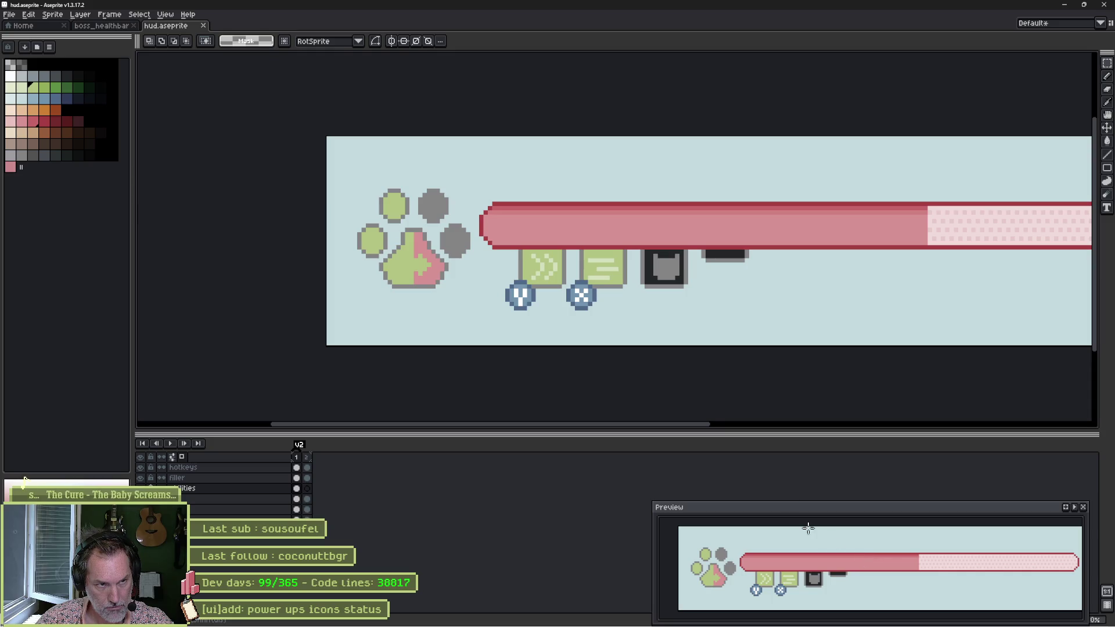
Nudge the chevron box one pixel left.
{"action": "scroll", "coordinate": [620, 289], "scroll_direction": "up", "scroll_amount": 3}
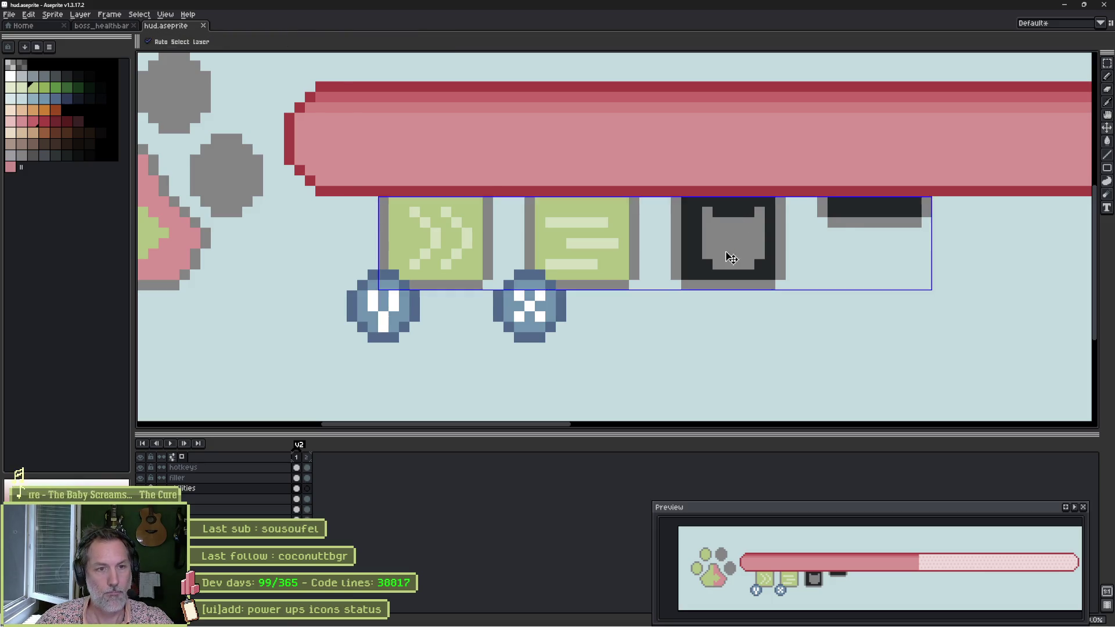
{"action": "key", "text": "b"}
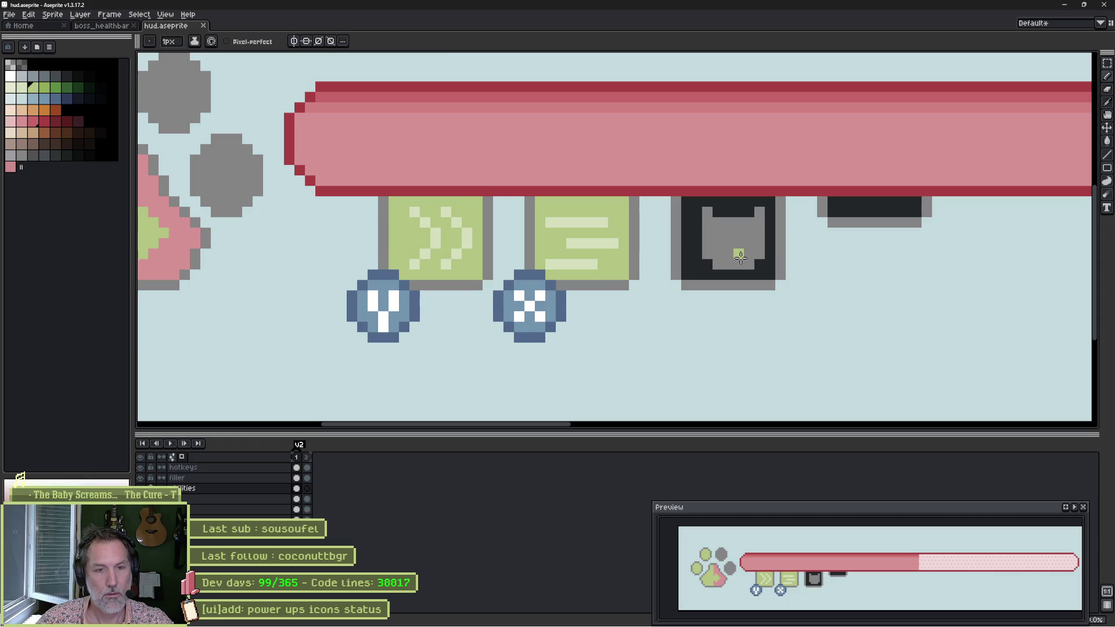
{"action": "key", "text": "m"}
{"action": "left_click_drag", "start_coordinate": [787, 291], "coordinate": [705, 199]}
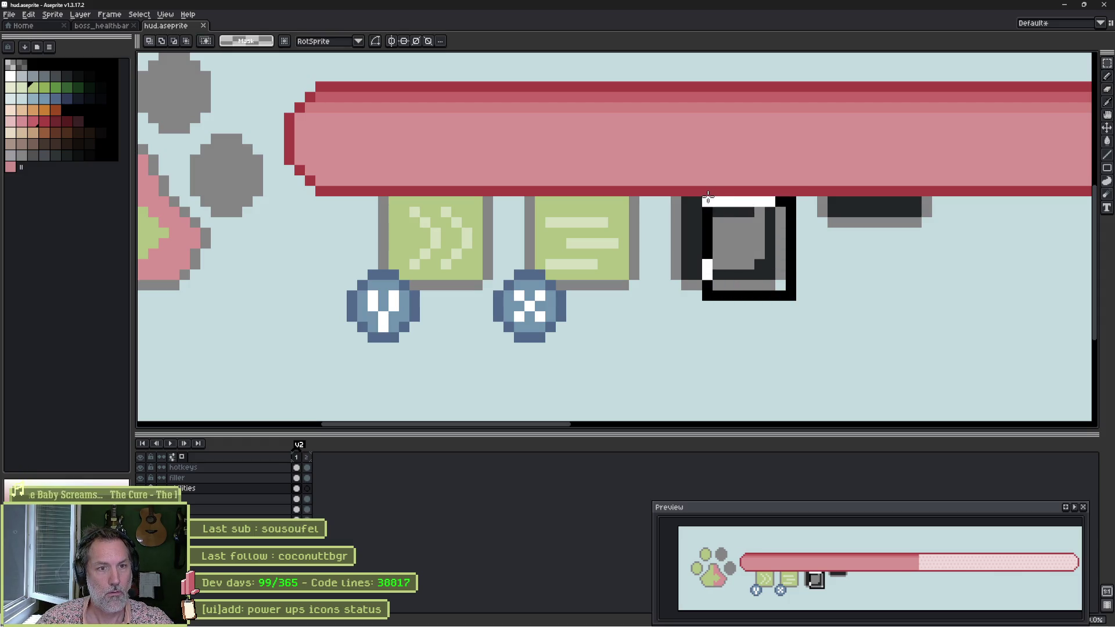
{"action": "key", "text": "ctrl+d"}
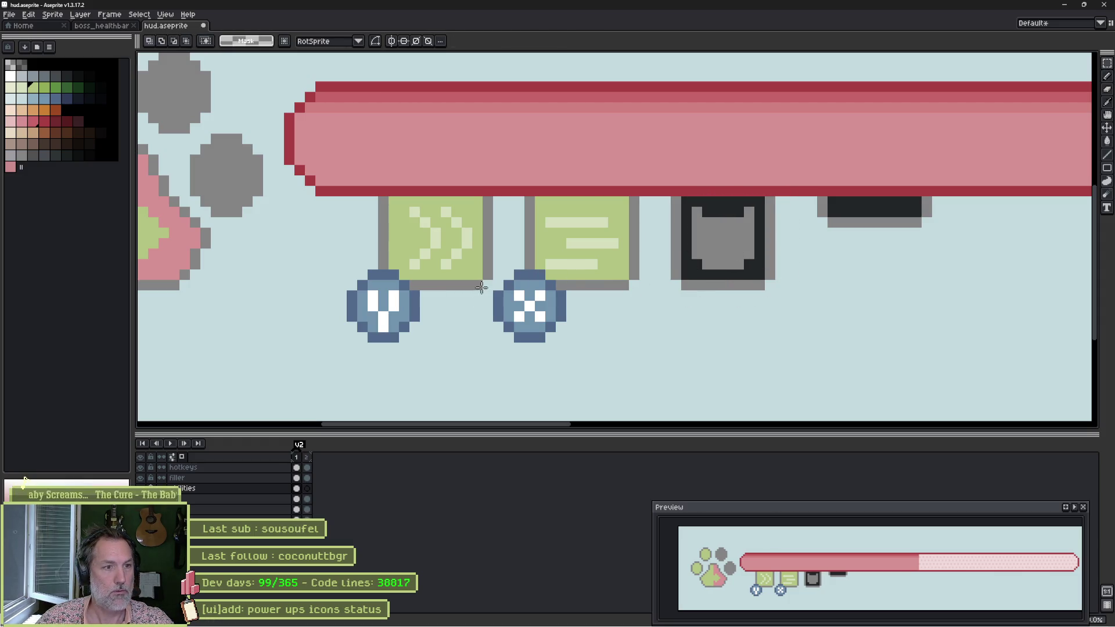
{"action": "mouse_move", "coordinate": [483, 281]}
{"action": "left_mouse_down"}
{"action": "mouse_move", "coordinate": [451, 206]}
{"action": "mouse_move", "coordinate": [408, 196]}
{"action": "left_mouse_up"}
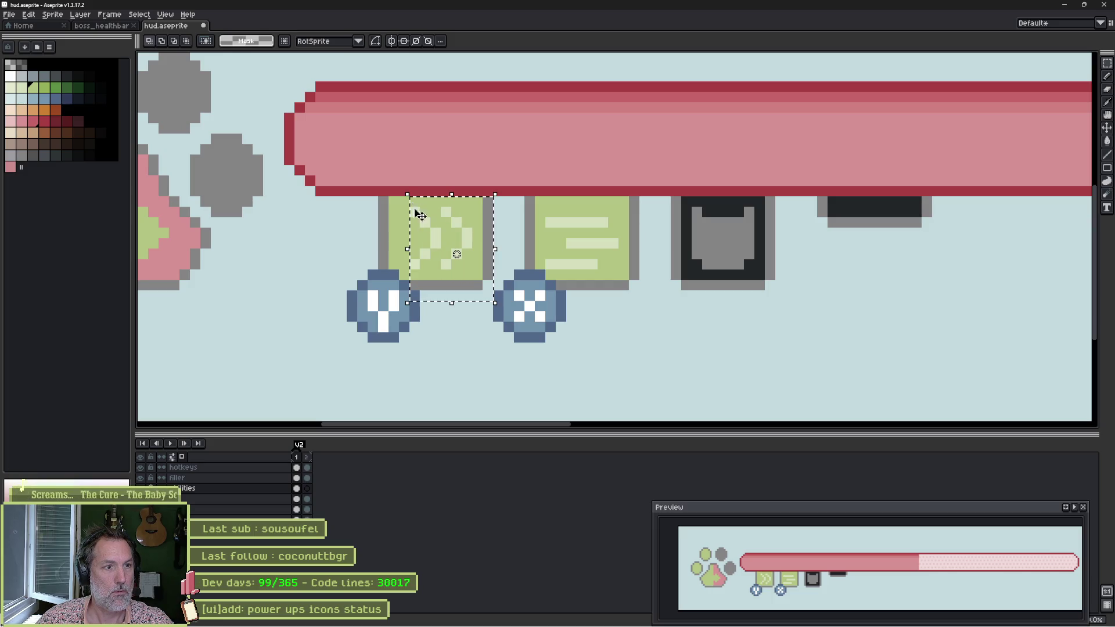
{"action": "key", "text": "Left"}
{"action": "key", "text": "ctrl+d"}
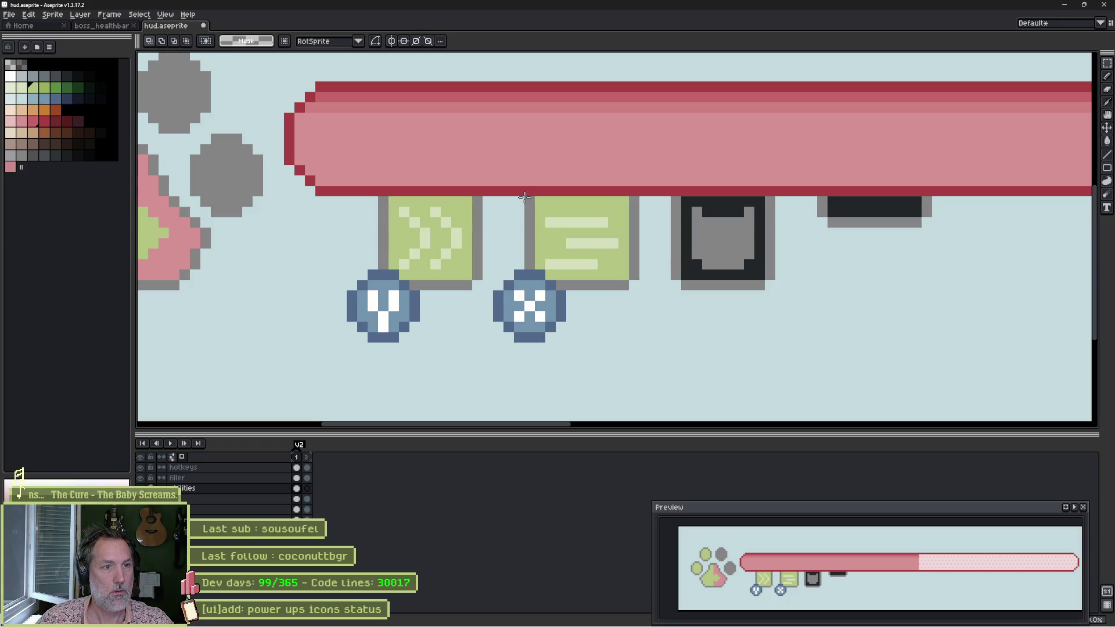
Move the list box slightly left for even spacing.
{"action": "left_click_drag", "start_coordinate": [525, 198], "coordinate": [582, 295]}
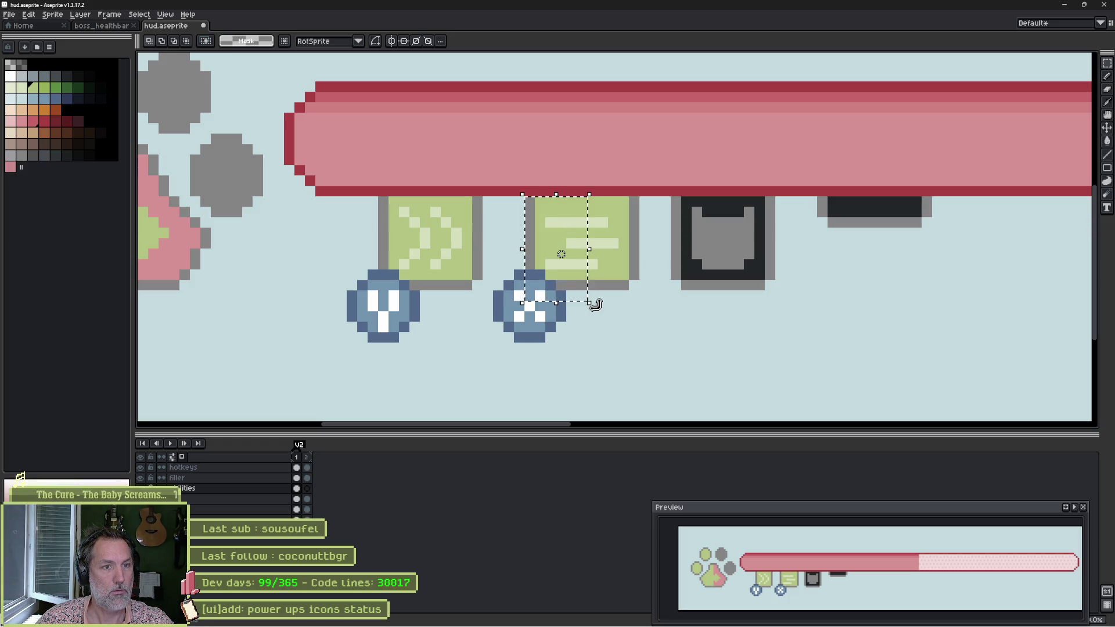
{"action": "key", "text": "Right"}
{"action": "key", "text": "ctrl+d"}
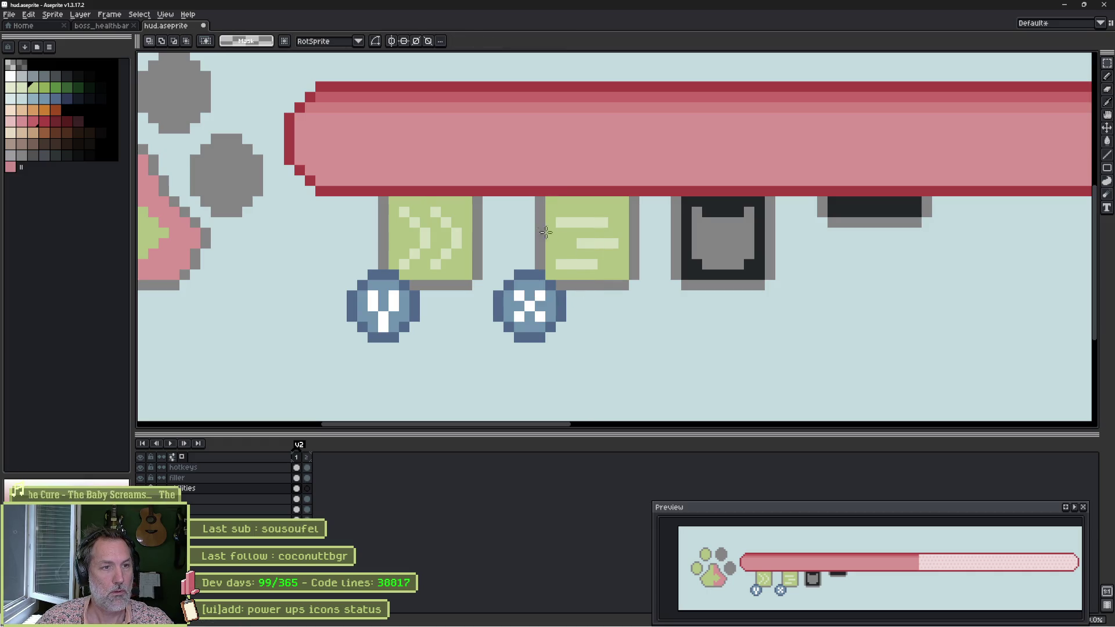
{"action": "left_click_drag", "start_coordinate": [528, 187], "coordinate": [652, 313]}
{"action": "left_click_drag", "start_coordinate": [610, 257], "coordinate": [591, 259]}
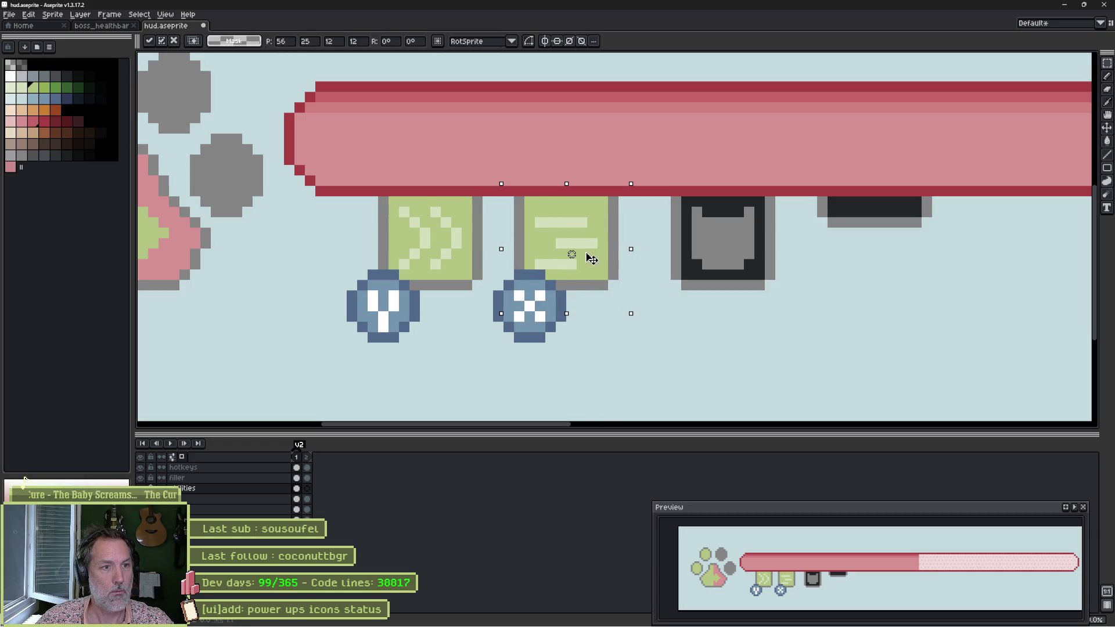
{"action": "key", "text": "Return"}
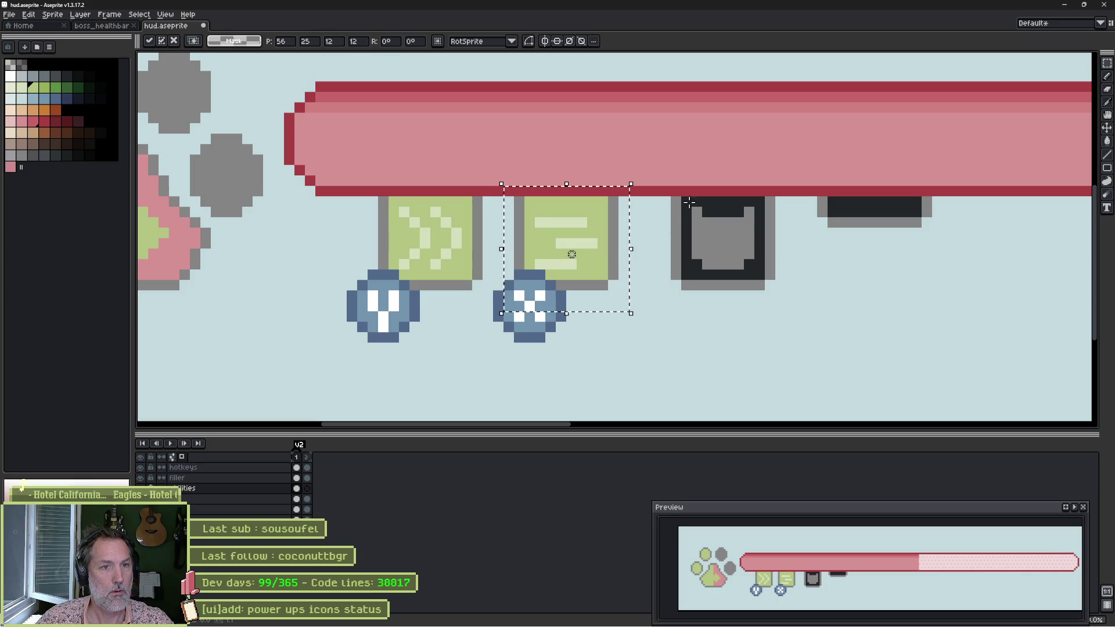
Move the dark box two pixels and the dark bar about three pixels left, then return to Godot.
{"action": "left_click_drag", "start_coordinate": [661, 175], "coordinate": [787, 313]}
{"action": "left_click_drag", "start_coordinate": [749, 268], "coordinate": [728, 269]}
{"action": "left_click_drag", "start_coordinate": [807, 185], "coordinate": [862, 237]}
{"action": "left_click", "coordinate": [865, 232]}
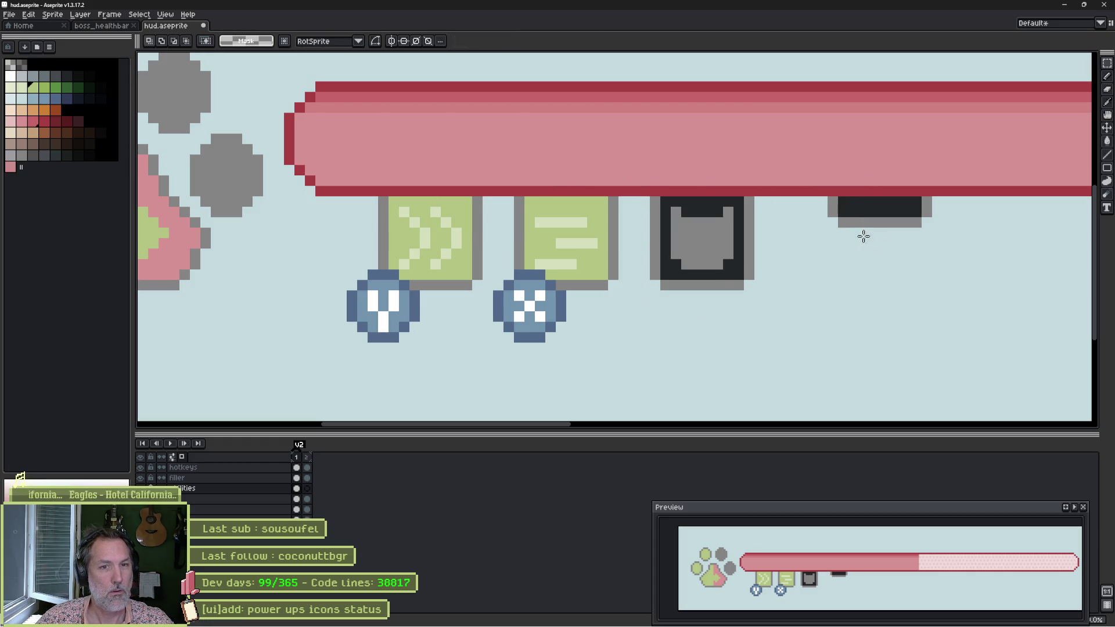
{"action": "mouse_move", "coordinate": [945, 185]}
{"action": "left_mouse_down"}
{"action": "mouse_move", "coordinate": [909, 212]}
{"action": "mouse_move", "coordinate": [804, 251]}
{"action": "left_mouse_up"}
{"action": "left_click_drag", "start_coordinate": [872, 232], "coordinate": [827, 224]}
{"action": "left_click", "coordinate": [826, 252]}
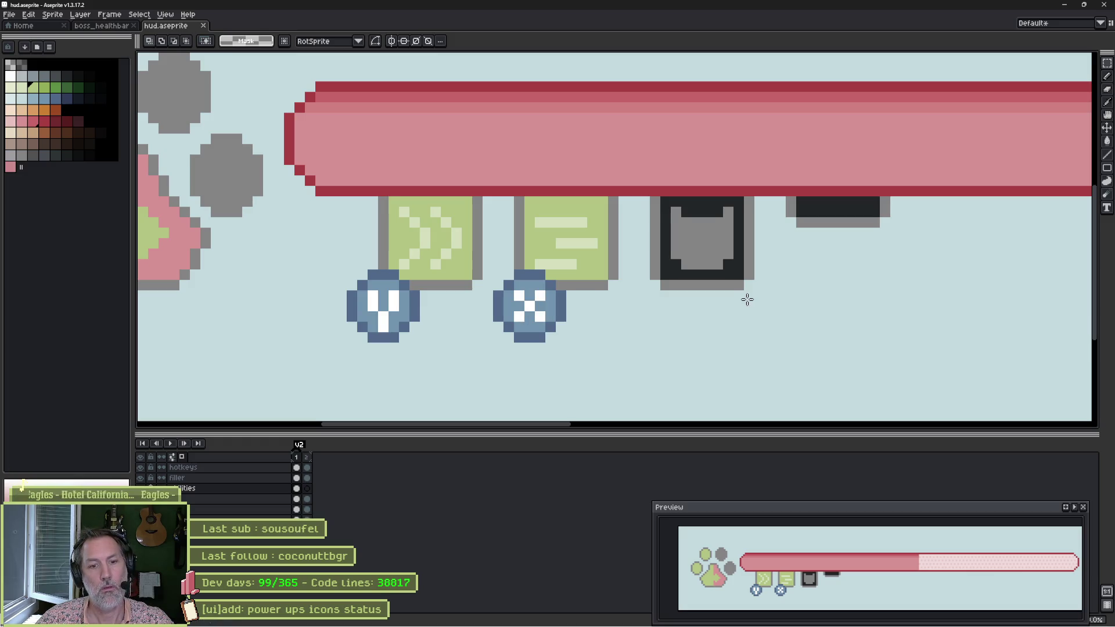
{"action": "key", "text": "alt+Tab"}
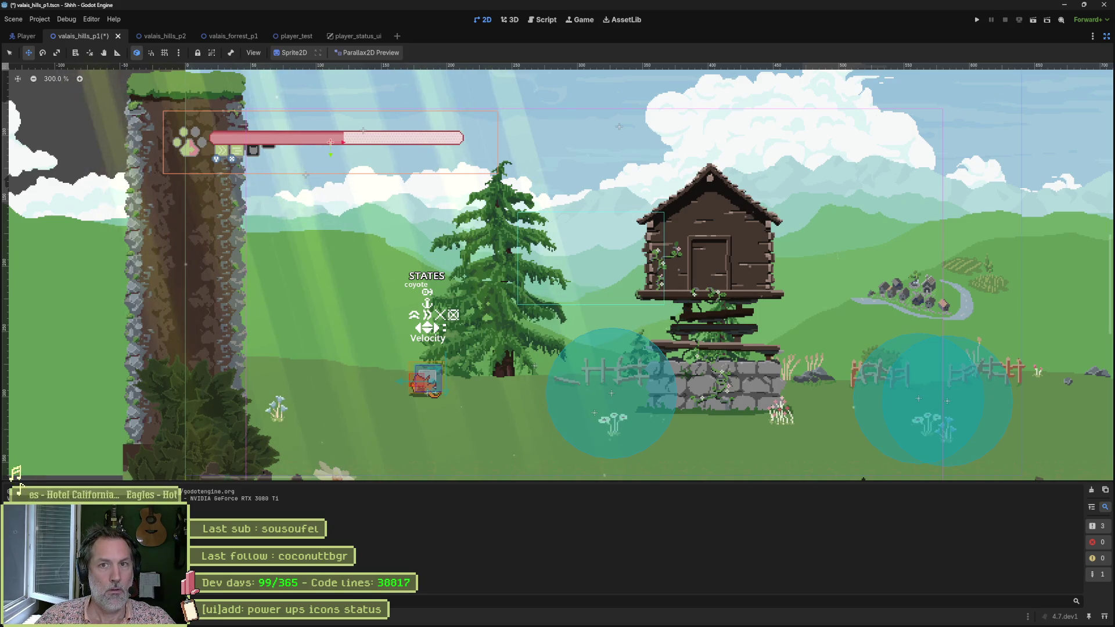
Save the level to reimport the HUD art, run it enlarged to check the HUD, then stop it.
{"action": "left_click", "coordinate": [1107, 36]}
{"action": "key", "text": "ctrl+s"}
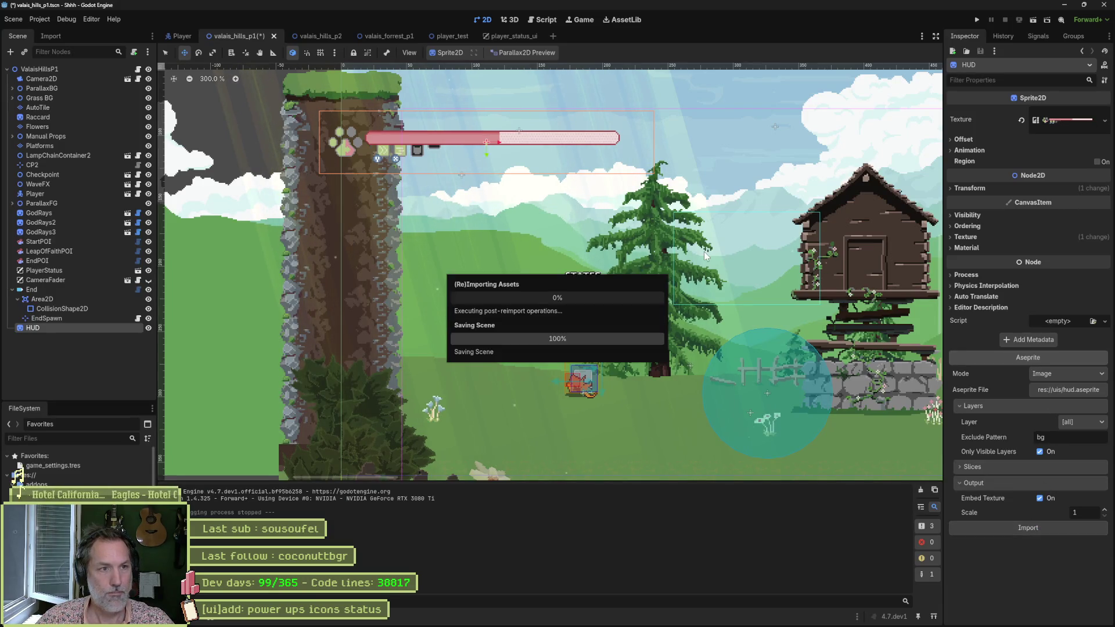
{"action": "key", "text": "F6"}
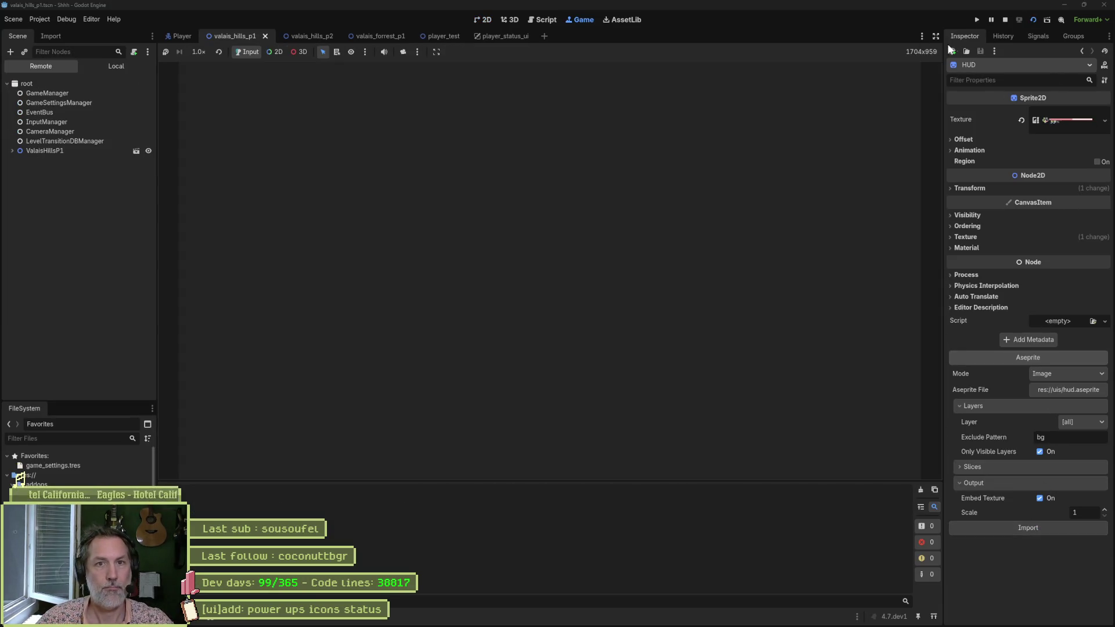
{"action": "left_click", "coordinate": [937, 36]}
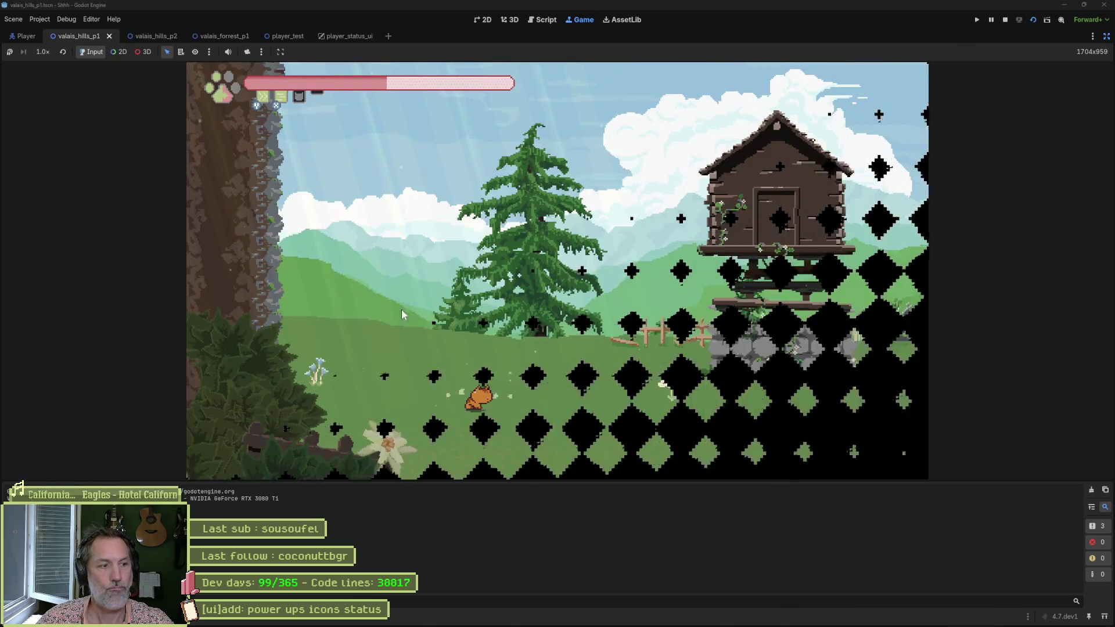
{"action": "key", "text": "ctrl+j"}
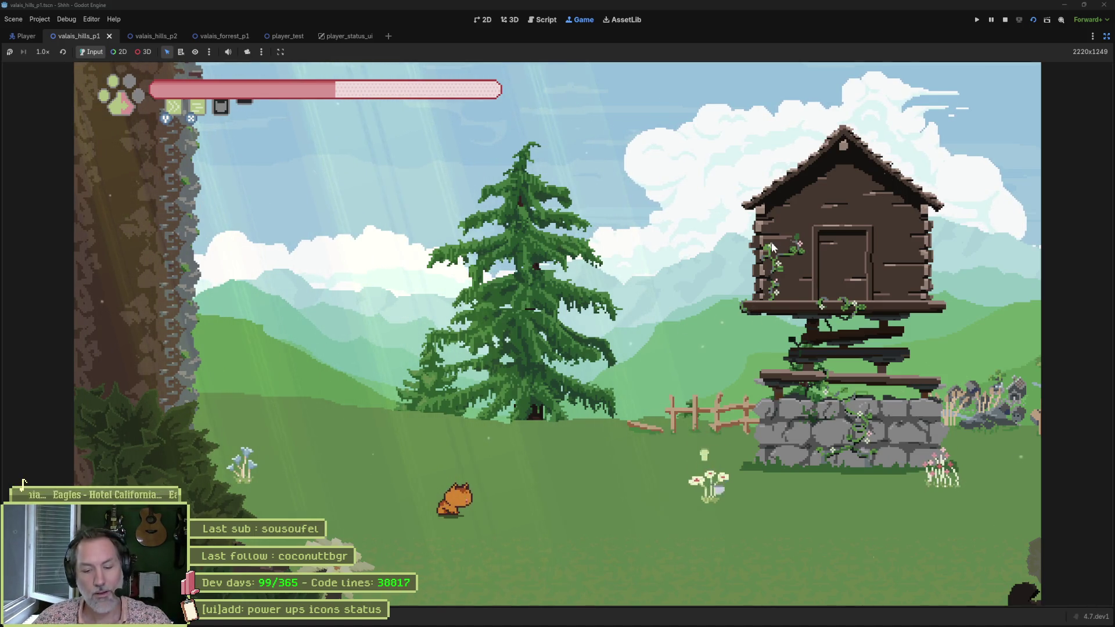
{"action": "key", "text": "F8"}
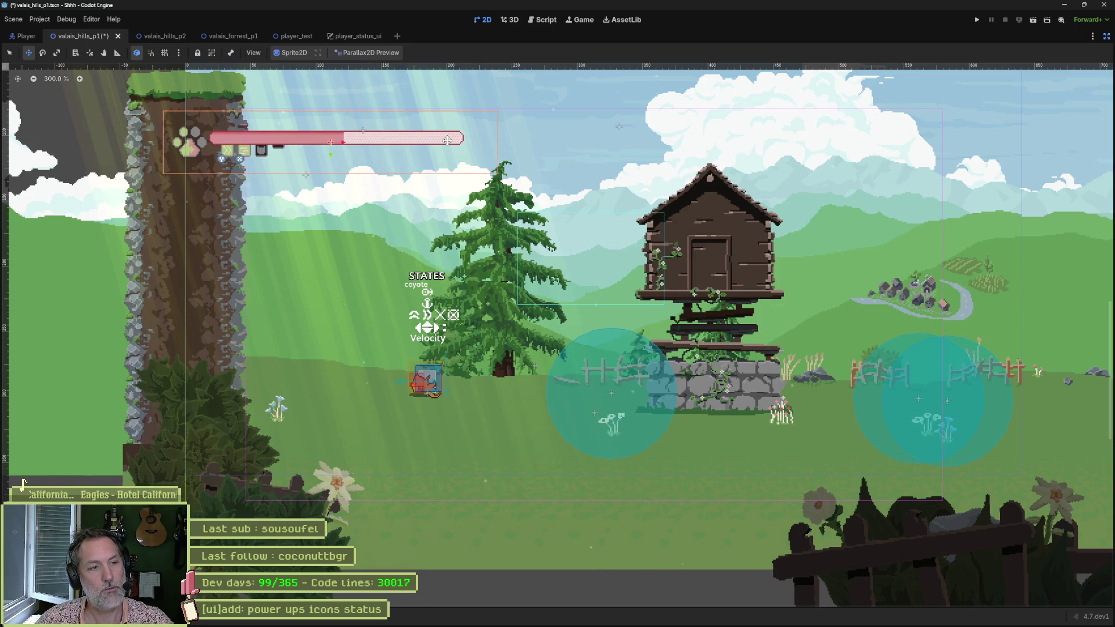
{"action": "mouse_move", "coordinate": [730, 625]}
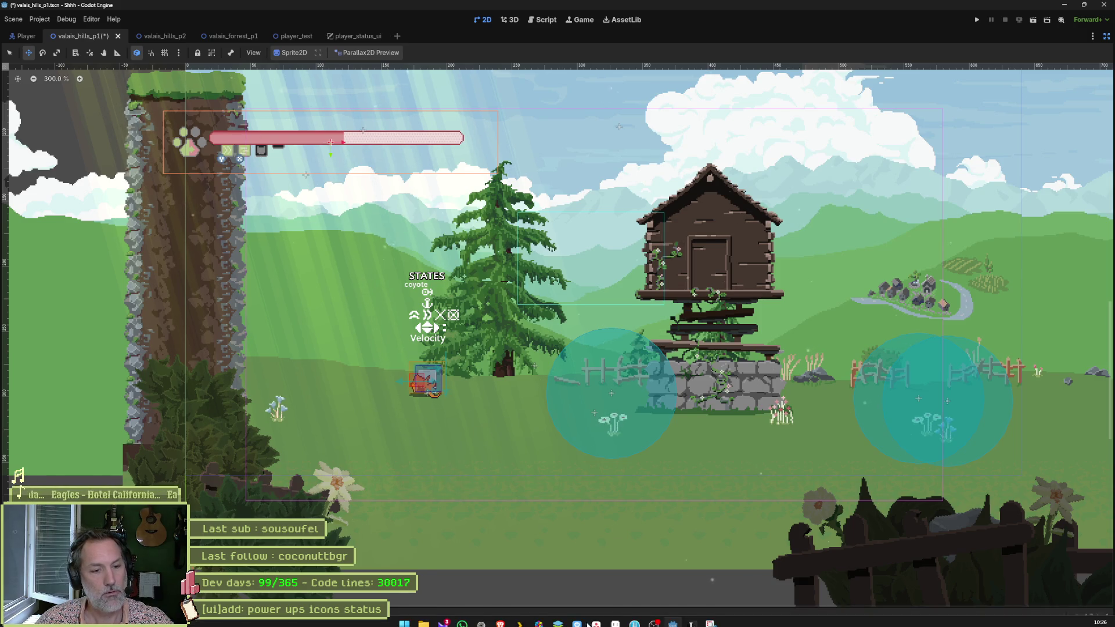
Back in hud.aseprite, zoom out and make the paw and bar-frame layer active.
{"action": "left_click", "coordinate": [617, 619]}
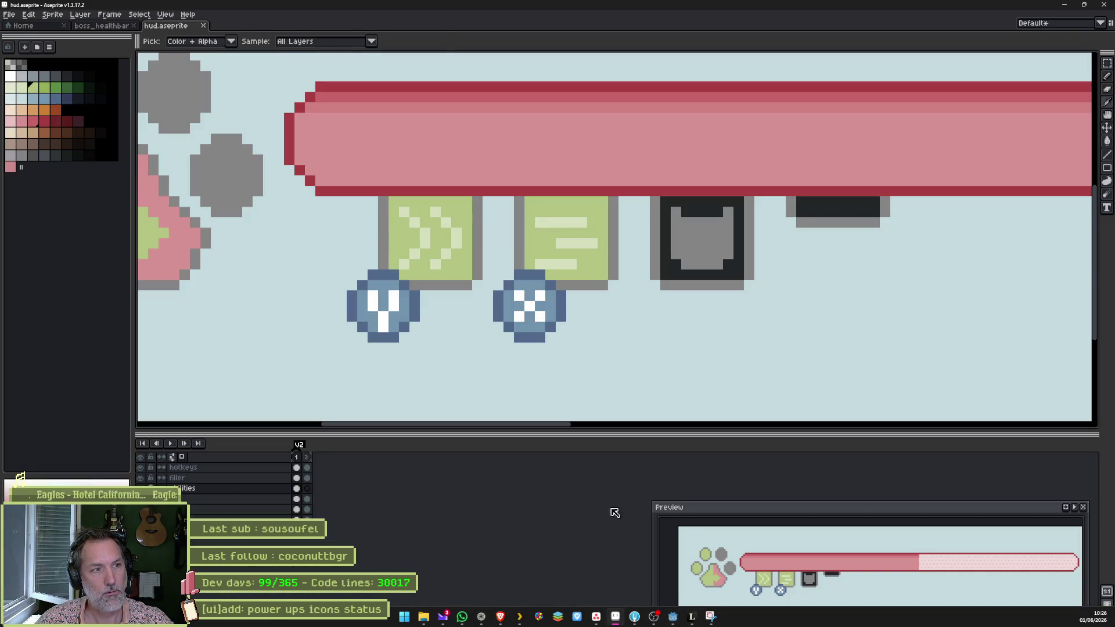
{"action": "scroll", "coordinate": [759, 232], "scroll_direction": "down", "scroll_amount": 3}
{"action": "scroll", "coordinate": [580, 236], "scroll_direction": "down", "scroll_amount": 1}
{"action": "key", "text": "b"}
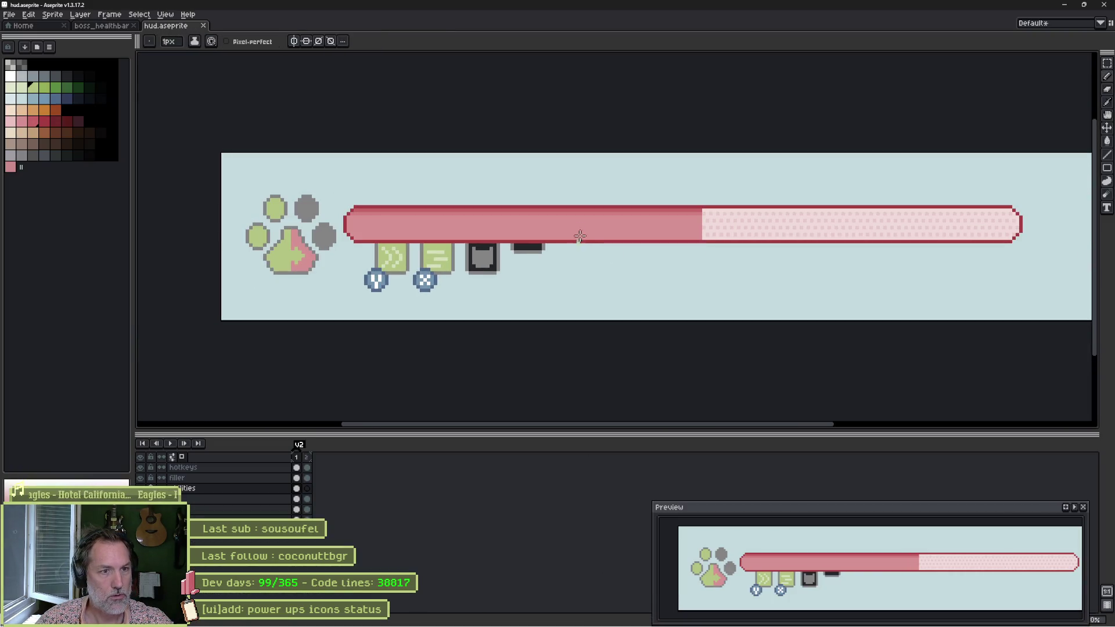
{"action": "left_click", "coordinate": [580, 235], "text": "ctrl"}
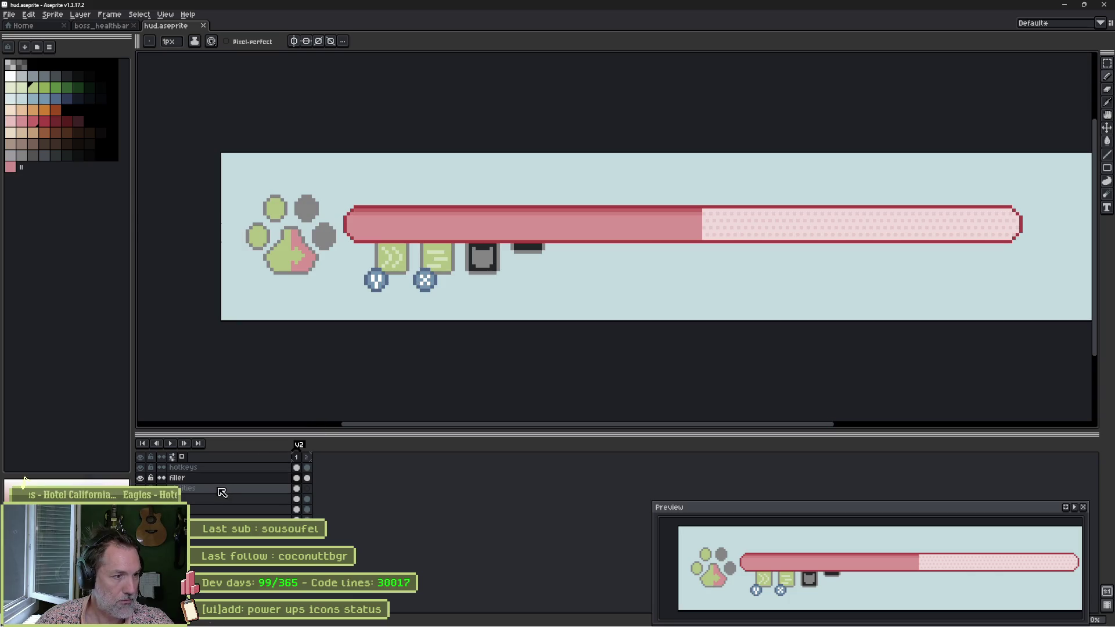
{"action": "left_click", "coordinate": [815, 237], "text": "ctrl"}
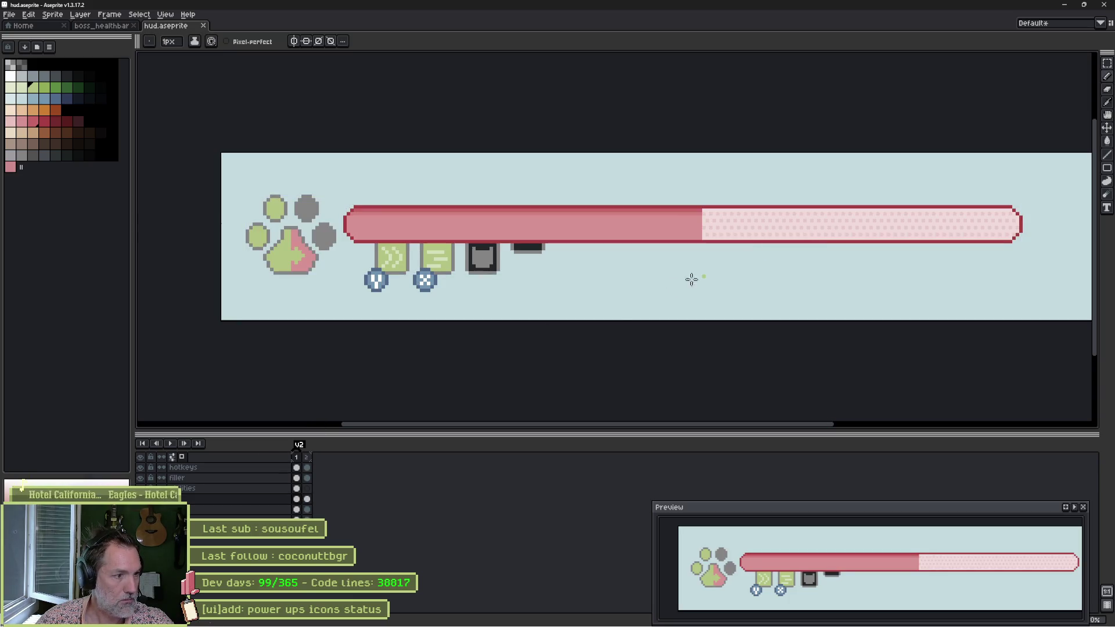
Cut the health bar frame and paste it onto a new layer named health_bg.
{"action": "key", "text": "m"}
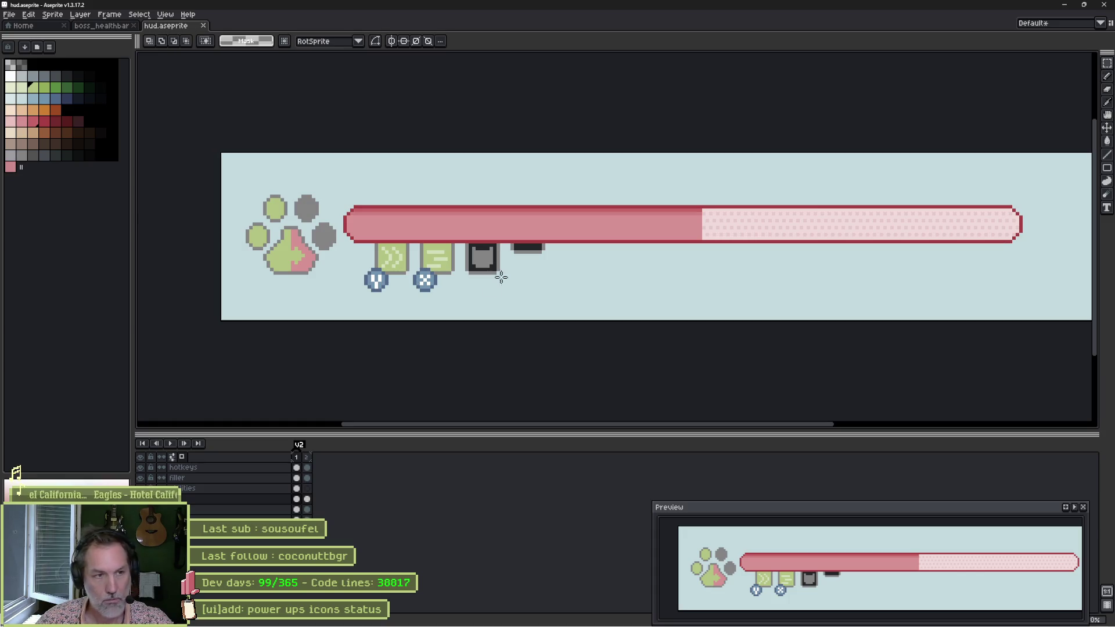
{"action": "mouse_move", "coordinate": [341, 191]}
{"action": "left_mouse_down"}
{"action": "mouse_move", "coordinate": [852, 256]}
{"action": "mouse_move", "coordinate": [1032, 256]}
{"action": "left_mouse_up"}
{"action": "key", "text": "Delete"}
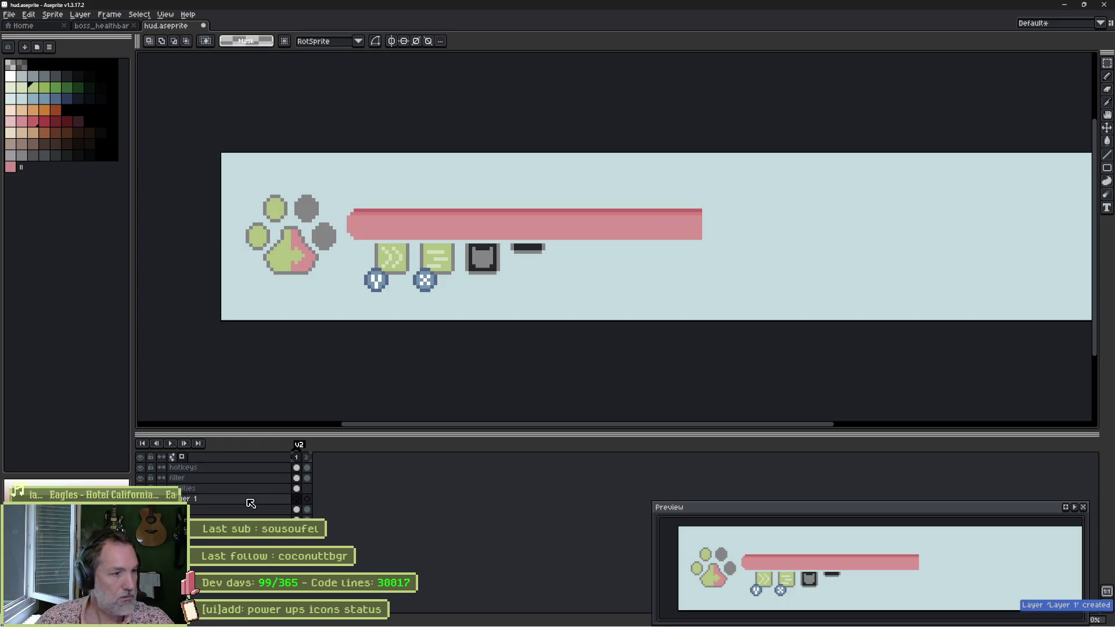
{"action": "key", "text": "shift+n"}
{"action": "double_click", "coordinate": [245, 501]}
{"action": "type", "text": "health_bg"}
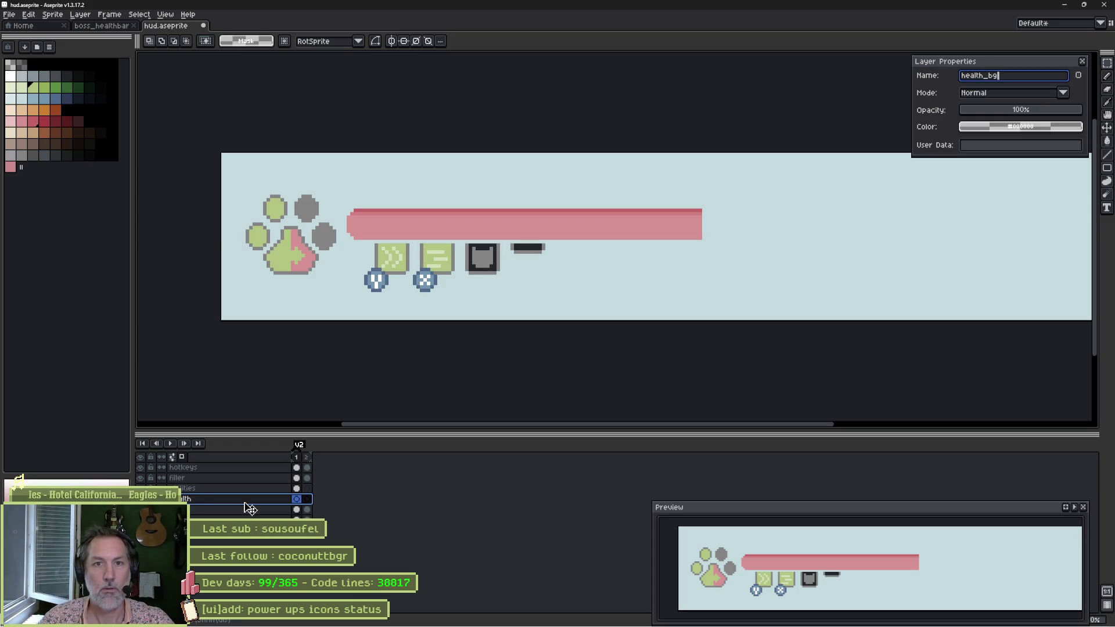
{"action": "key", "text": "Return"}
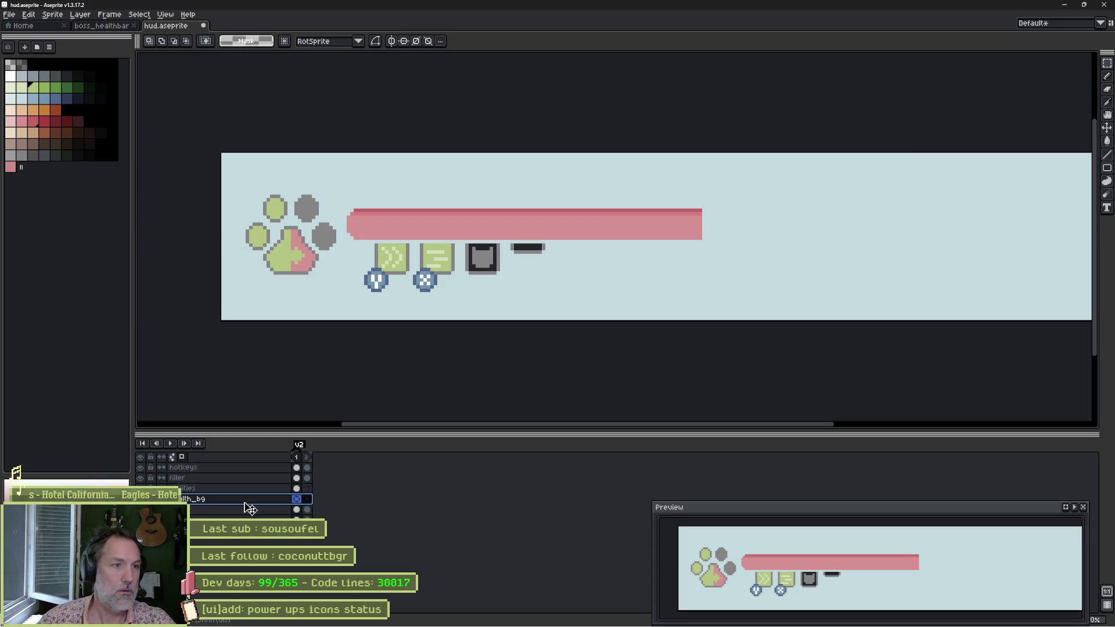
{"action": "key", "text": "ctrl+v"}
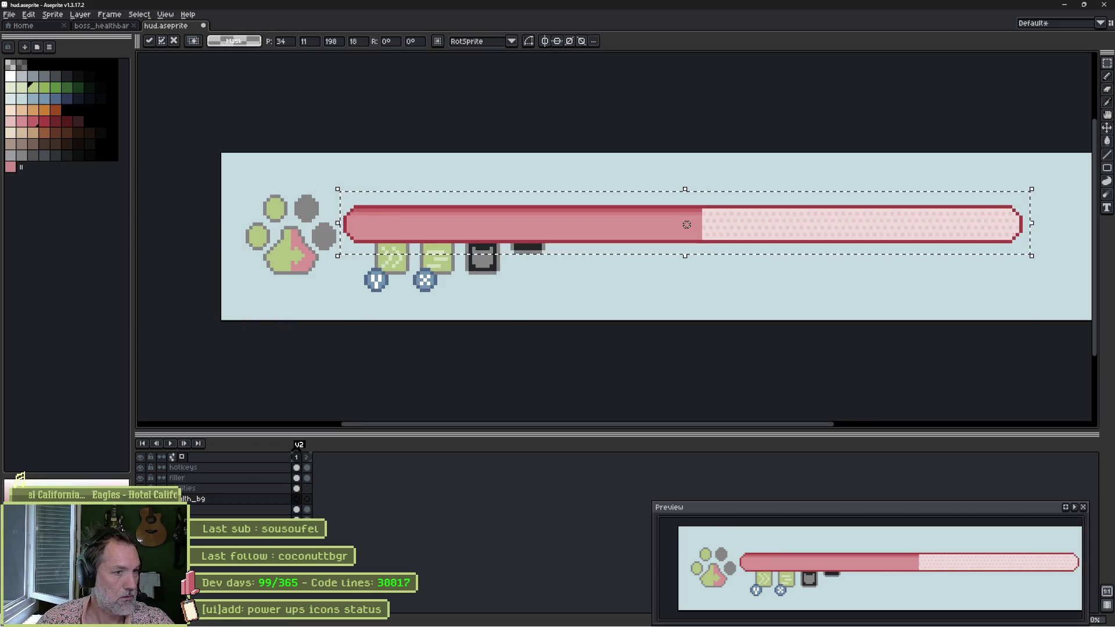
Rename layer u2 to paw and clear the selection.
{"action": "key", "text": "shift+p"}
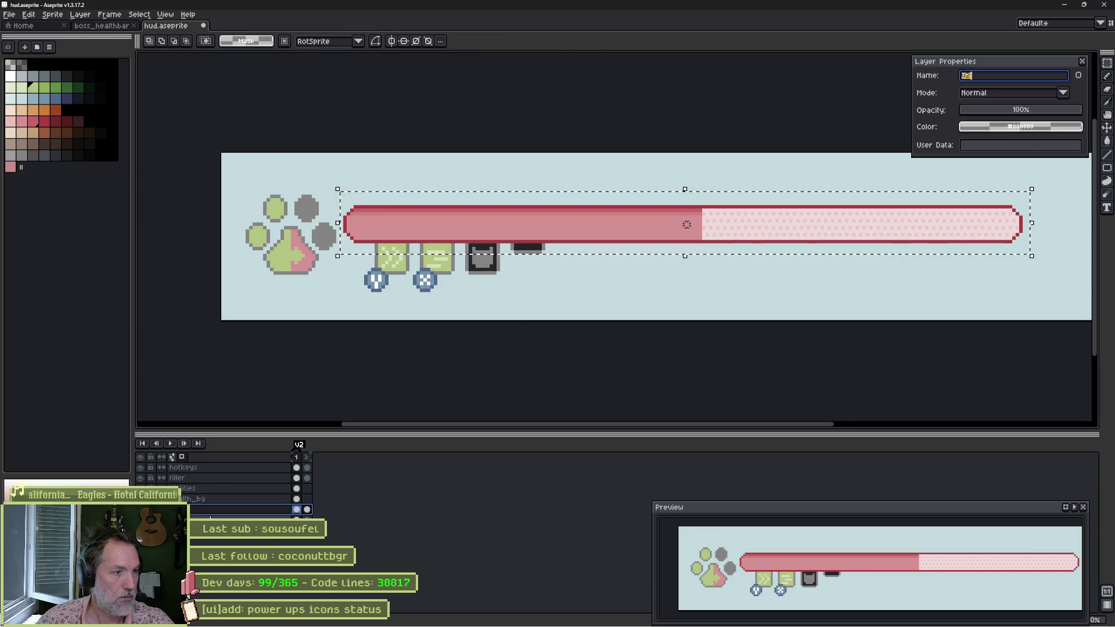
{"action": "type", "text": "paw"}
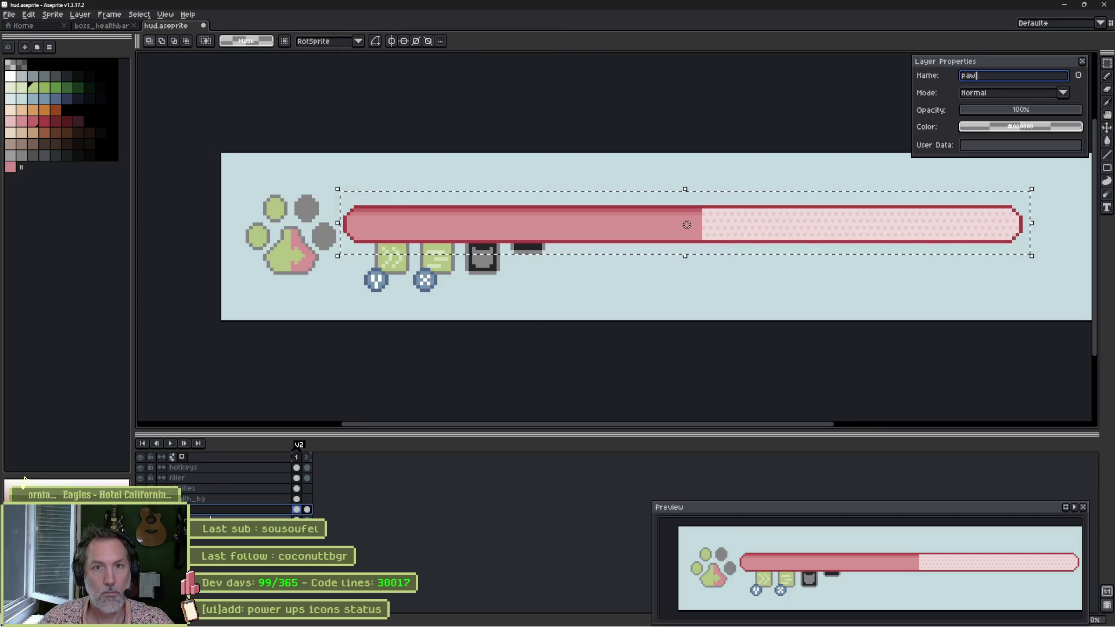
{"action": "key", "text": "Return"}
{"action": "key", "text": "ctrl+s"}
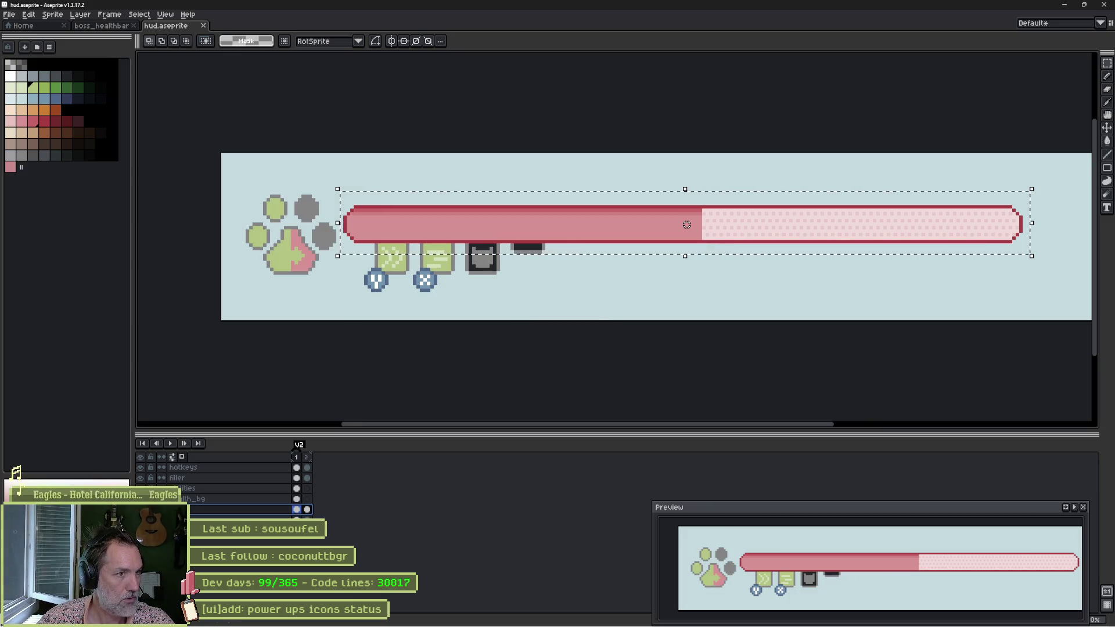
{"action": "key", "text": "ctrl+d"}
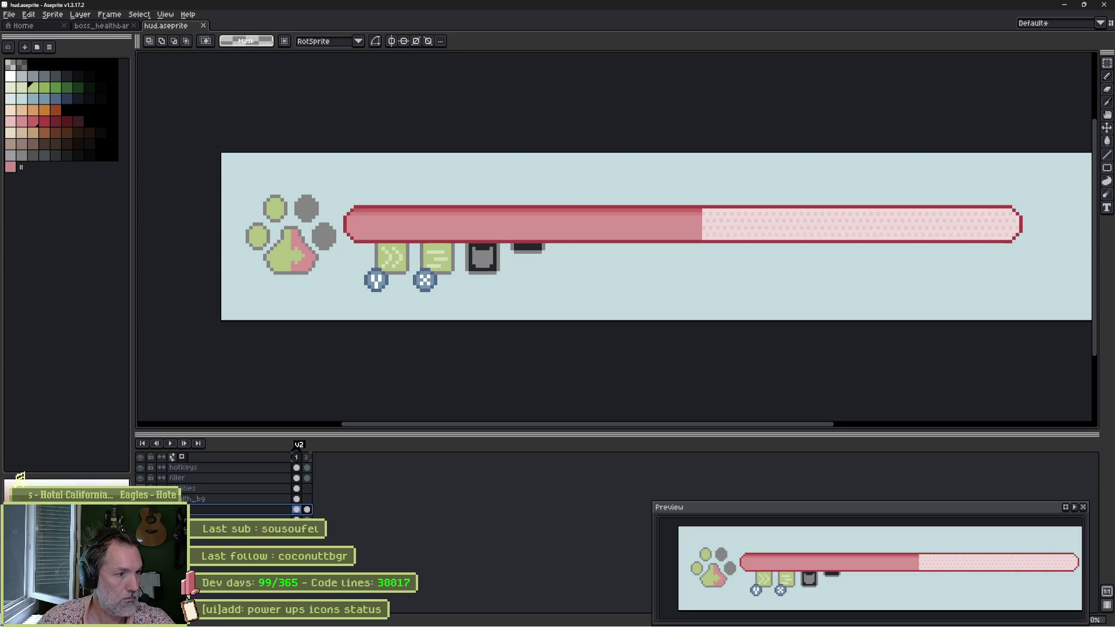
Move the filler layer below abilities and check frames 1 and 2.
{"action": "left_click_drag", "start_coordinate": [177, 477], "coordinate": [196, 501]}
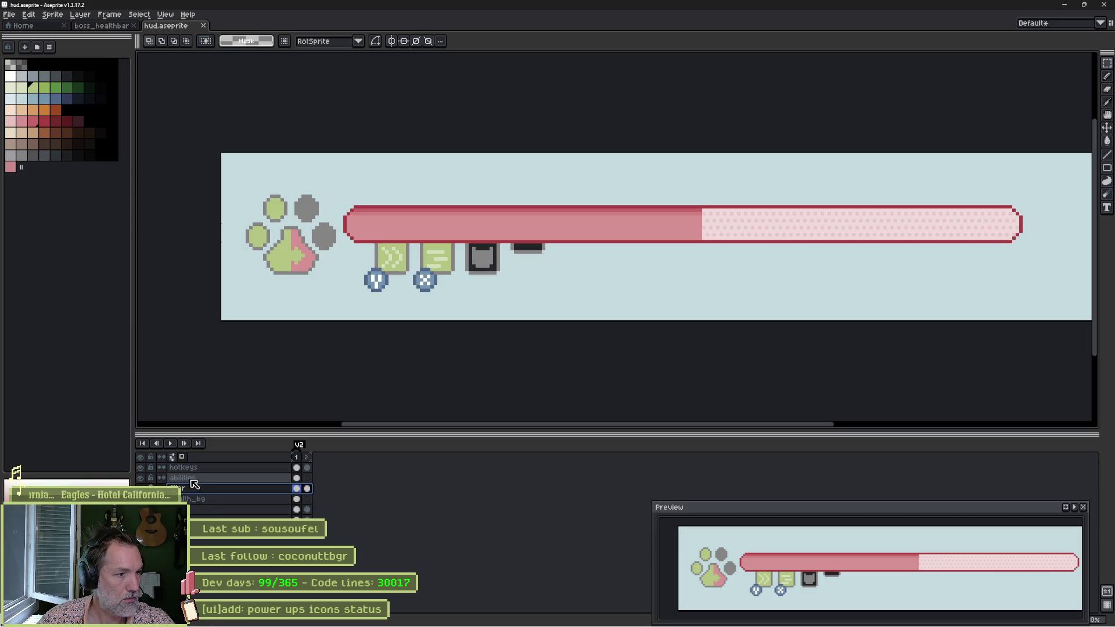
{"action": "left_click", "coordinate": [141, 478]}
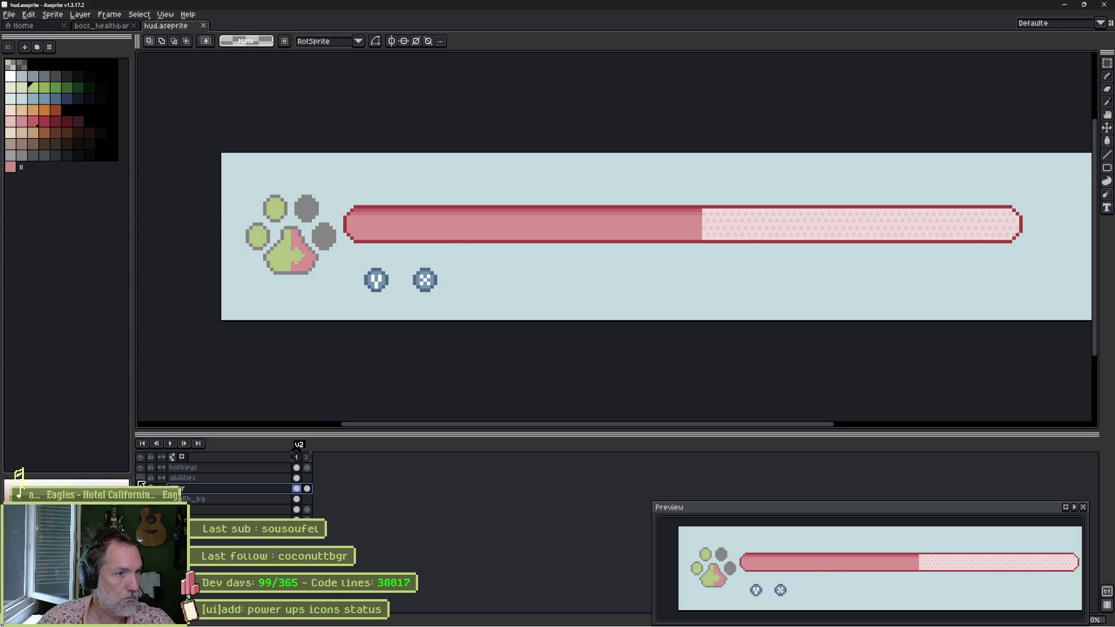
{"action": "left_click", "coordinate": [141, 478]}
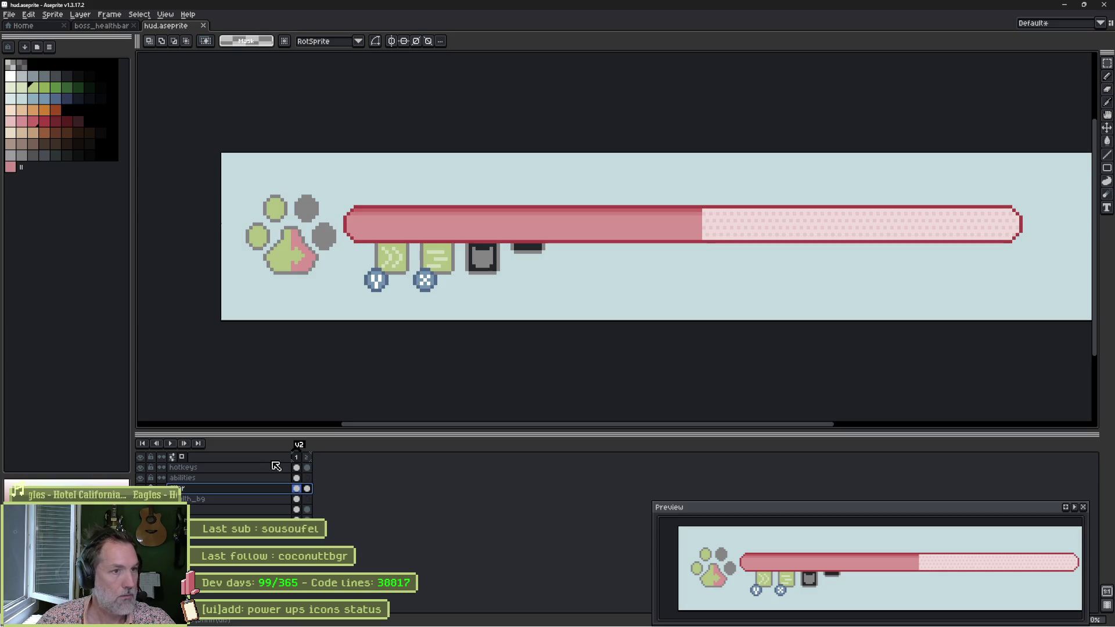
{"action": "left_click", "coordinate": [308, 457]}
{"action": "left_click", "coordinate": [300, 458]}
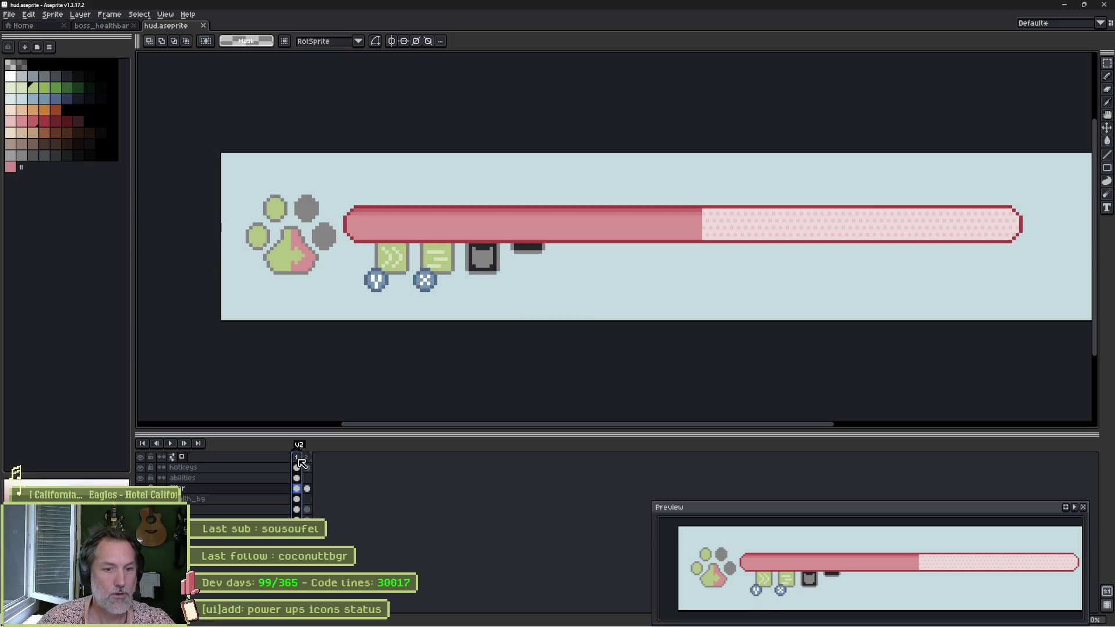
Try squashing the health bar thinner, then cancel to keep its original height.
{"action": "scroll", "coordinate": [443, 224], "scroll_direction": "up", "scroll_amount": 1}
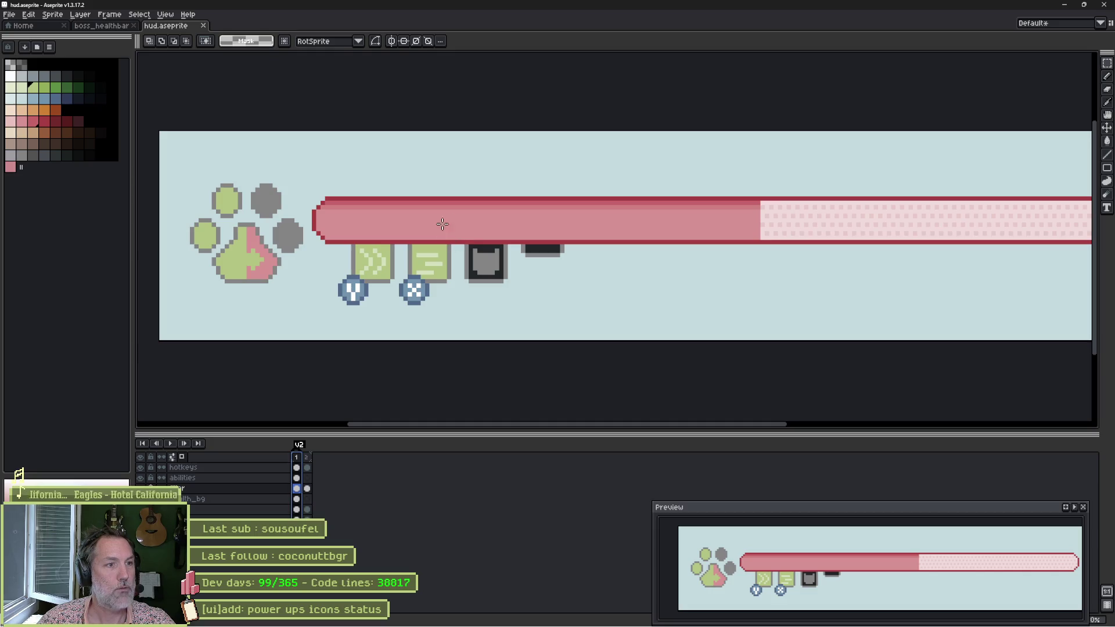
{"action": "scroll", "coordinate": [509, 220], "scroll_direction": "down", "scroll_amount": 1}
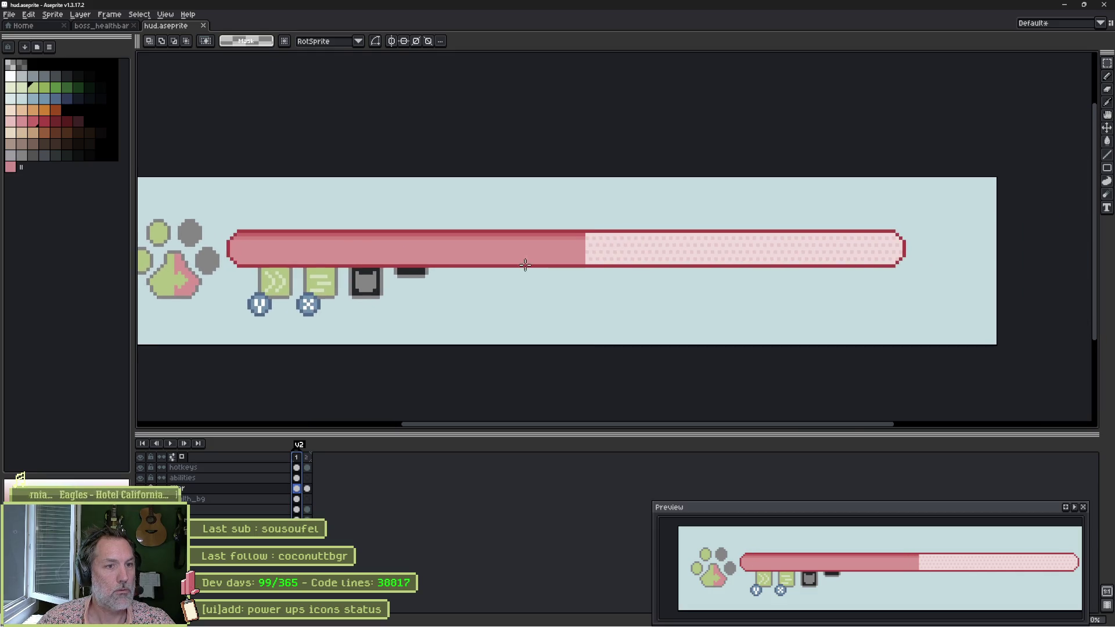
{"action": "key", "text": "b"}
{"action": "key", "text": "v"}
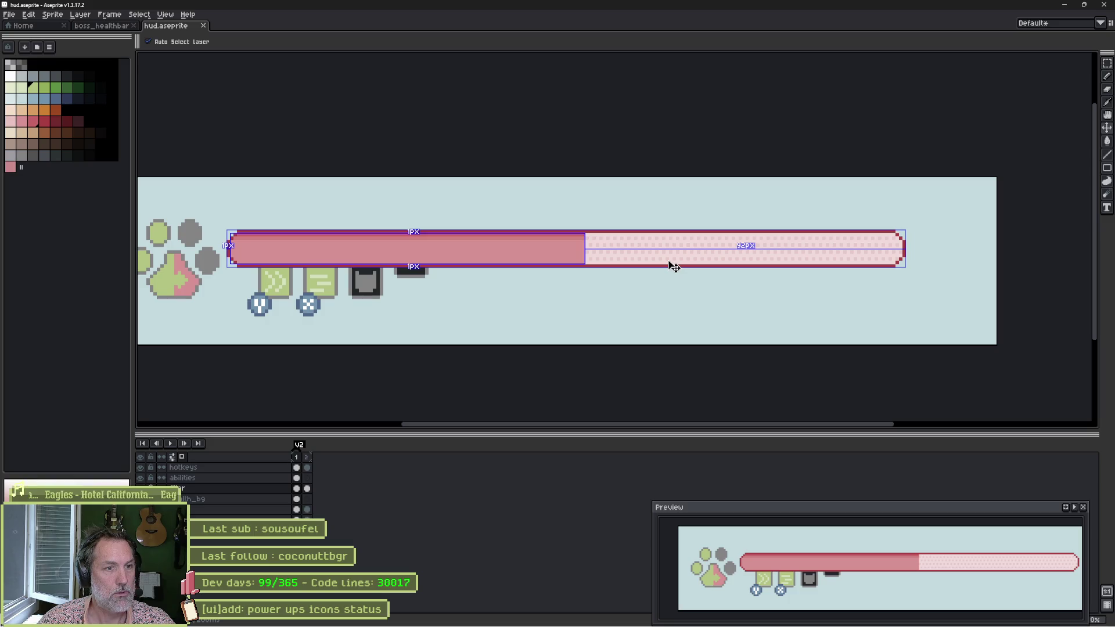
{"action": "key", "text": "b"}
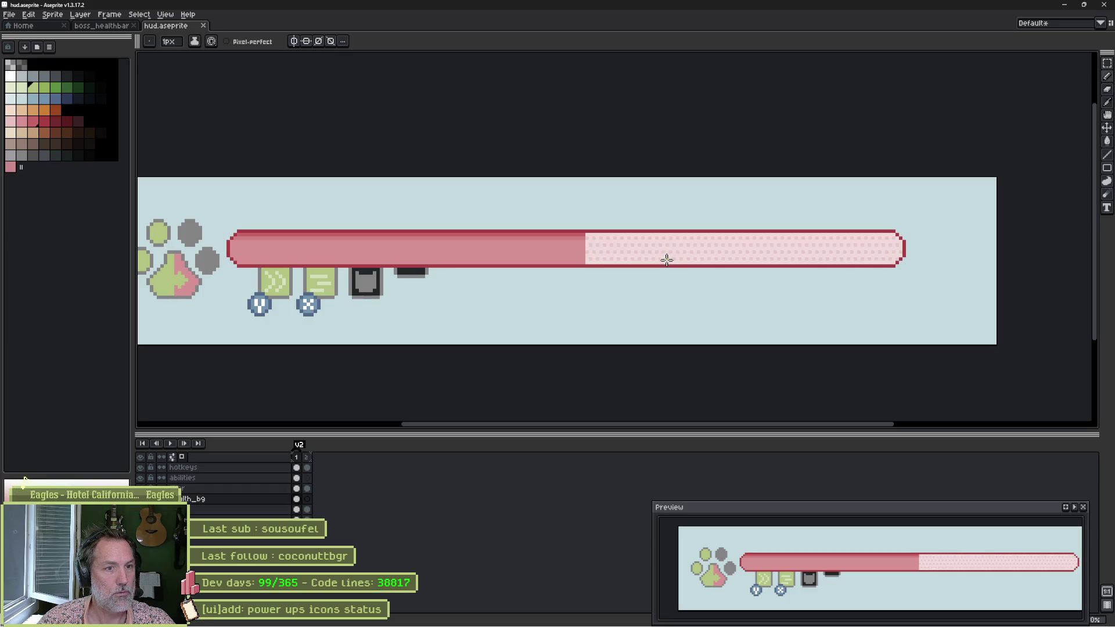
{"action": "key", "text": "m"}
{"action": "left_click_drag", "start_coordinate": [570, 272], "coordinate": [574, 263]}
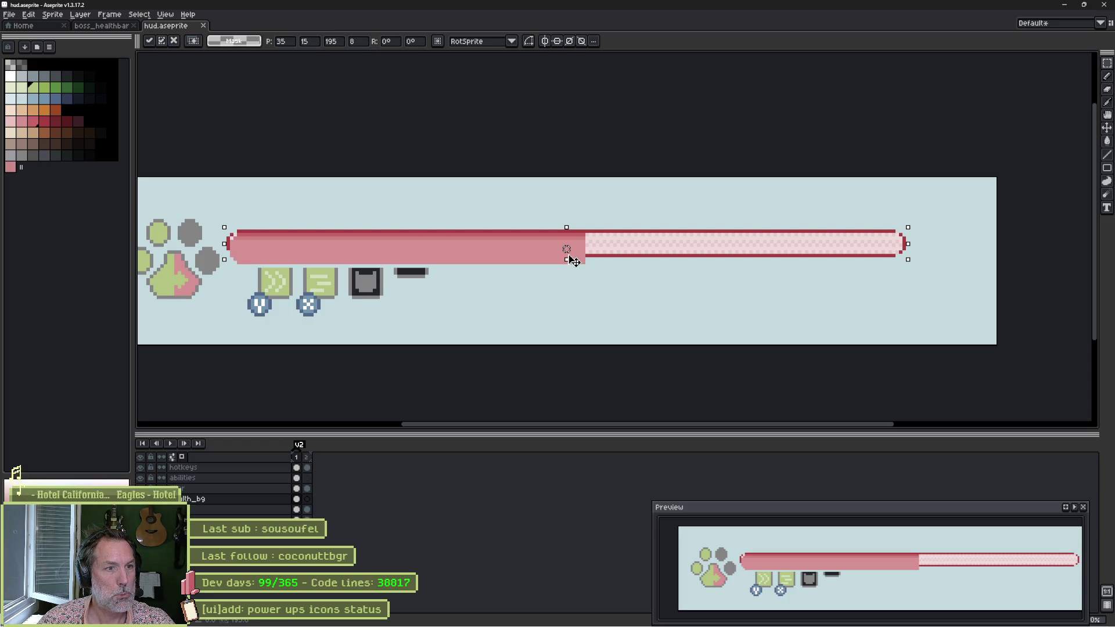
{"action": "key", "text": "Escape"}
{"action": "key", "text": "v"}
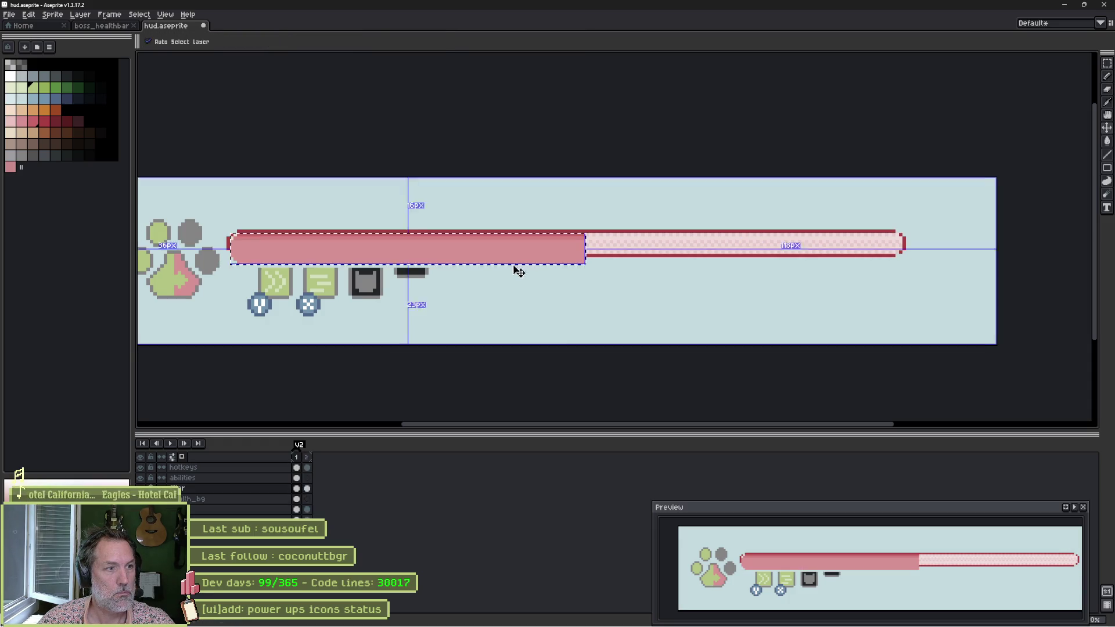
Apply the health bar's transform, deselect it, and recentre the canvas.
{"action": "left_click", "coordinate": [410, 250]}
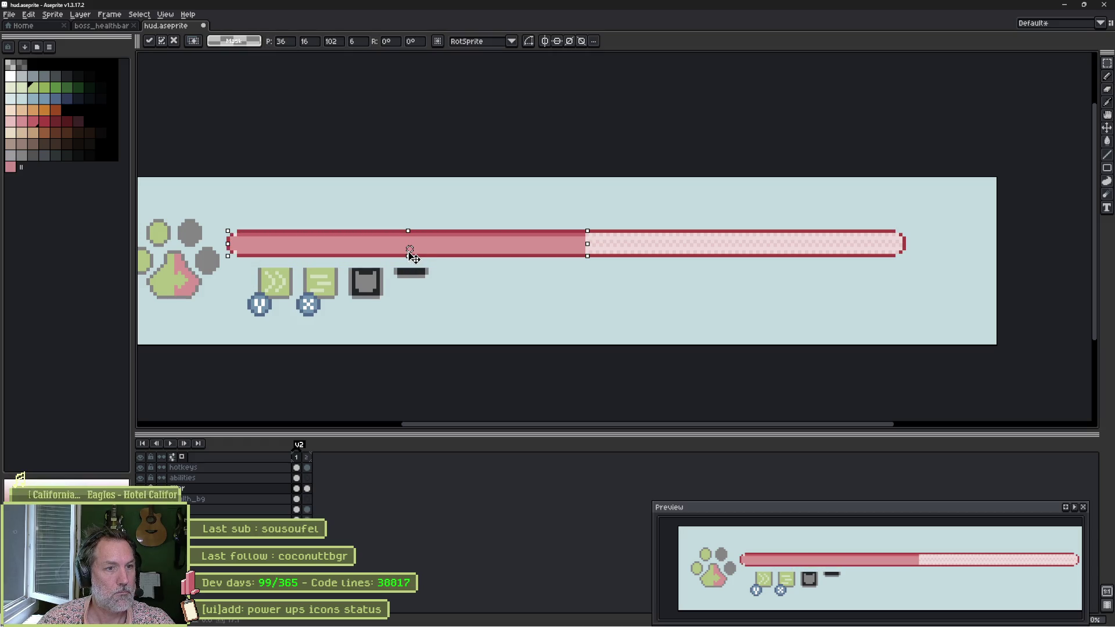
{"action": "key", "text": "Return"}
{"action": "key", "text": "ctrl+d"}
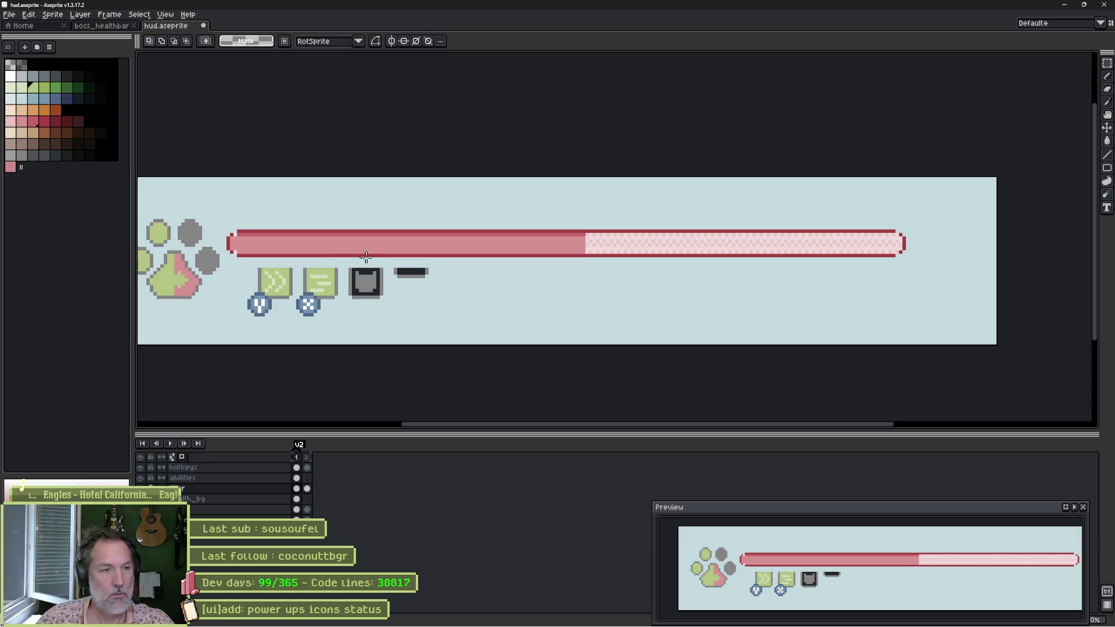
{"action": "left_click_drag", "start_coordinate": [325, 243], "coordinate": [467, 197]}
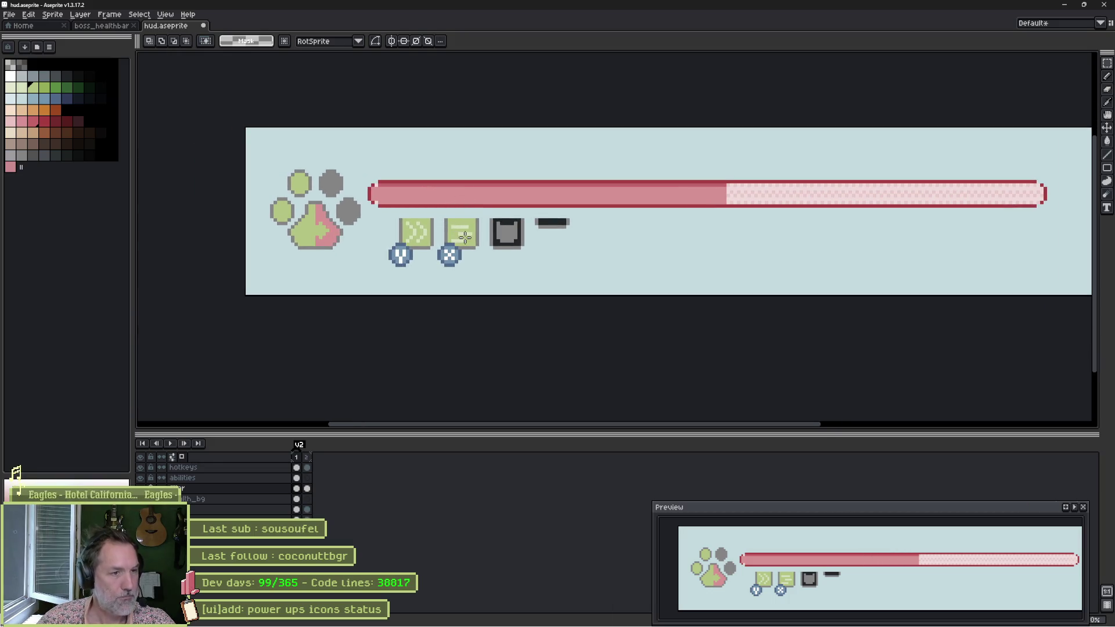
Move the abilities and hotkeys layers up and left to sit tight under the health bar.
{"action": "left_click", "coordinate": [235, 479]}
{"action": "left_click", "coordinate": [238, 468], "text": "shift"}
{"action": "key", "text": "v"}
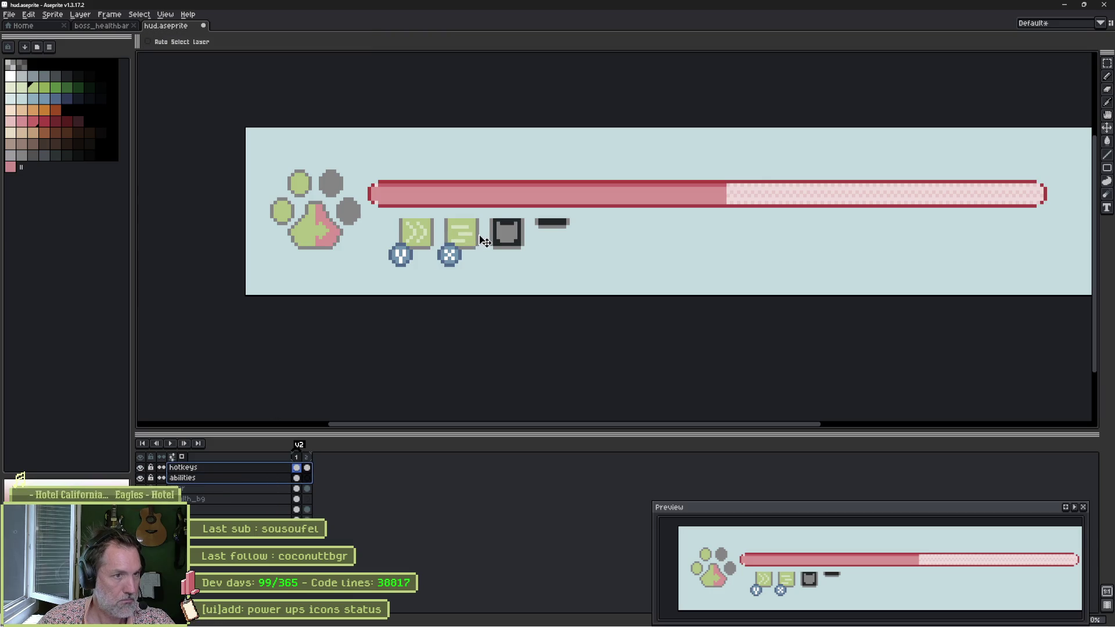
{"action": "left_click_drag", "start_coordinate": [488, 243], "coordinate": [476, 231]}
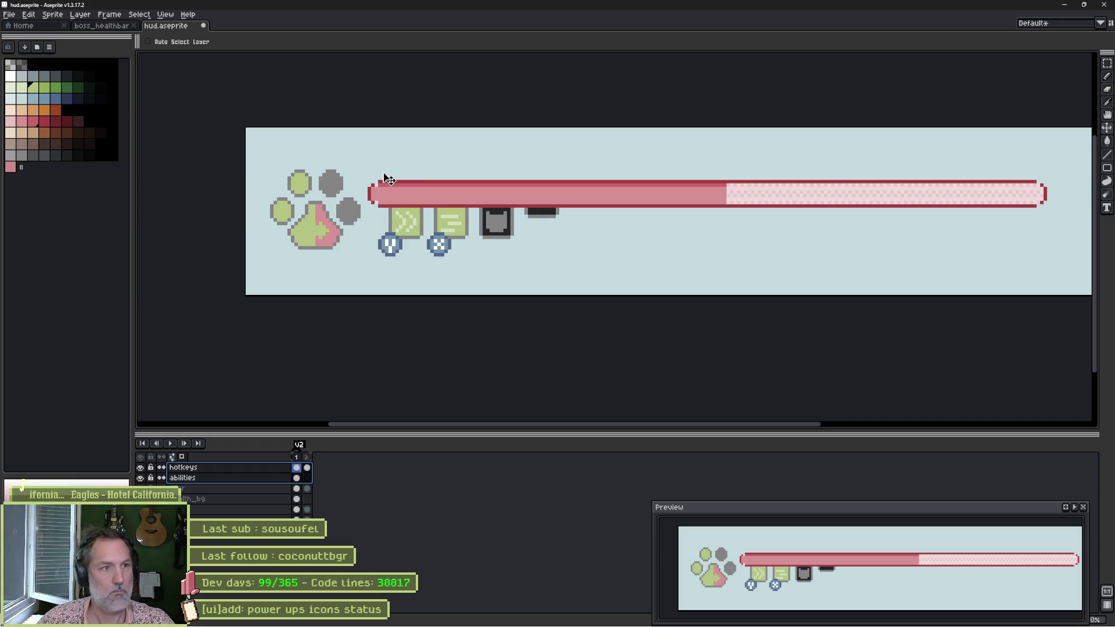
Pick the health bar's dark red as the Pencil colour.
{"action": "scroll", "coordinate": [382, 181], "scroll_direction": "up", "scroll_amount": 5}
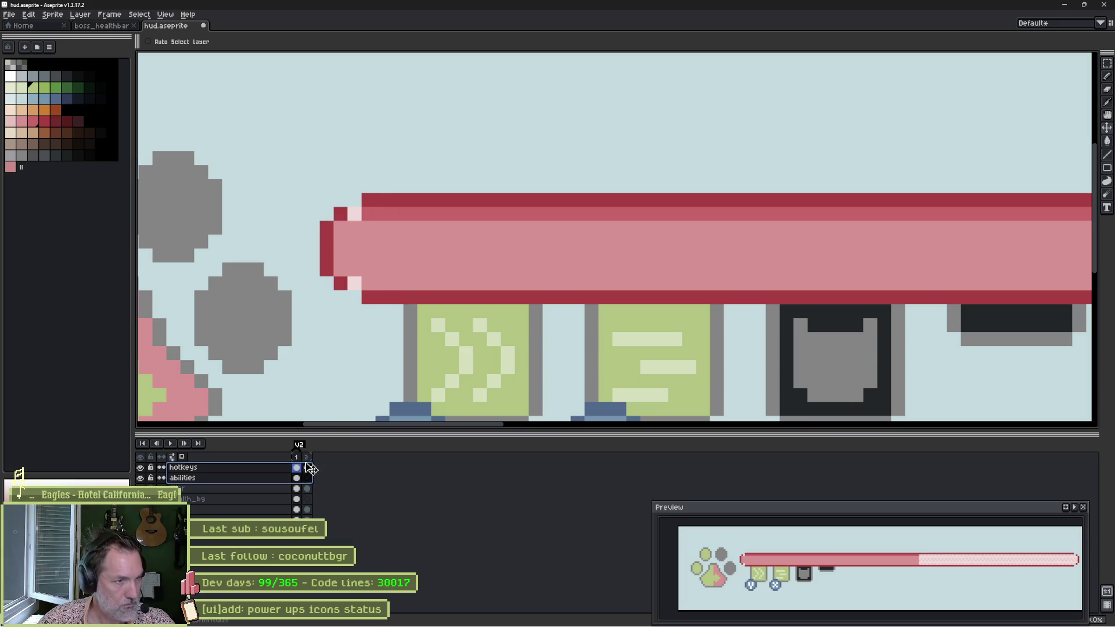
{"action": "key", "text": "b"}
{"action": "key", "text": "i"}
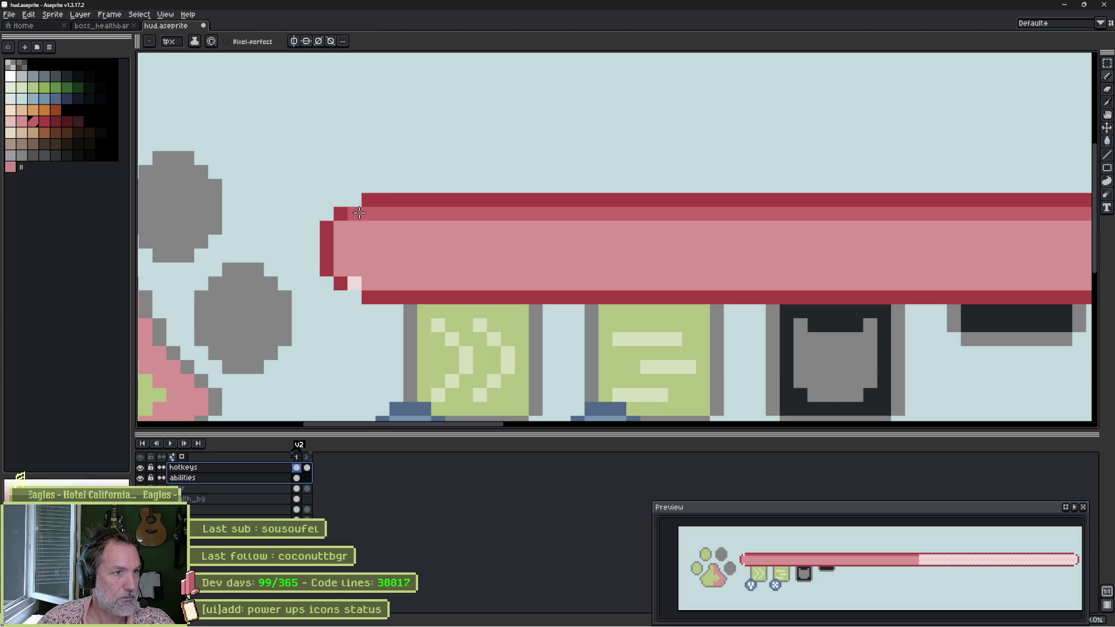
{"action": "left_click", "coordinate": [366, 208]}
{"action": "key", "text": "b"}
Look over the HUD art and save hud.aseprite.
{"action": "scroll", "coordinate": [784, 257], "scroll_direction": "down", "scroll_amount": 6}
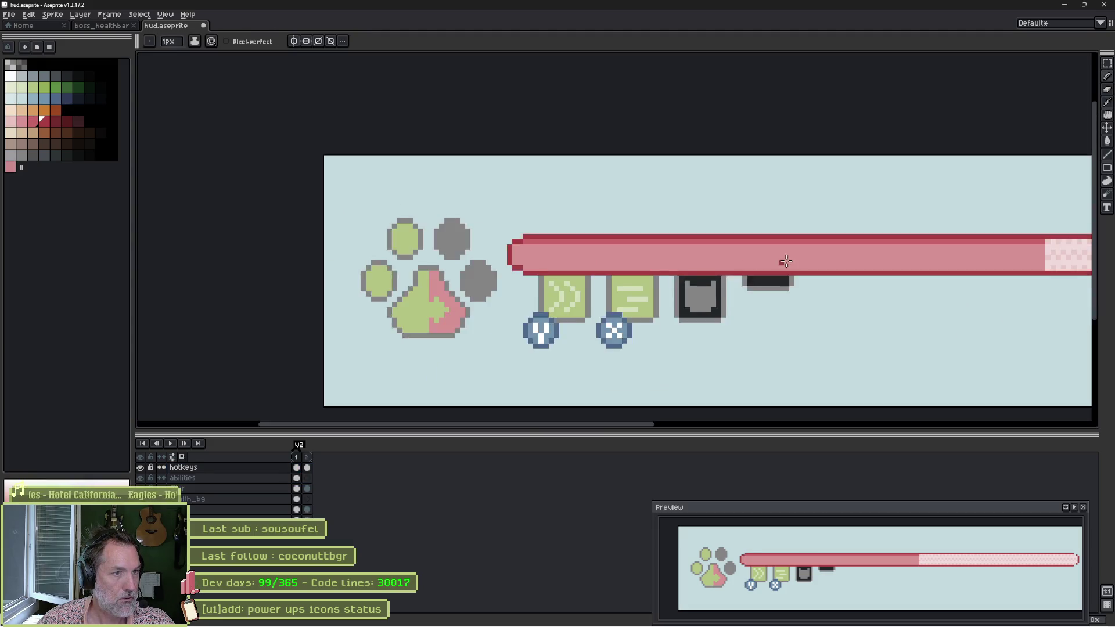
{"action": "scroll", "coordinate": [531, 261], "scroll_direction": "up", "scroll_amount": 1}
{"action": "scroll", "coordinate": [506, 270], "scroll_direction": "right", "scroll_amount": 5}
{"action": "scroll", "coordinate": [480, 279], "scroll_direction": "up", "scroll_amount": 1}
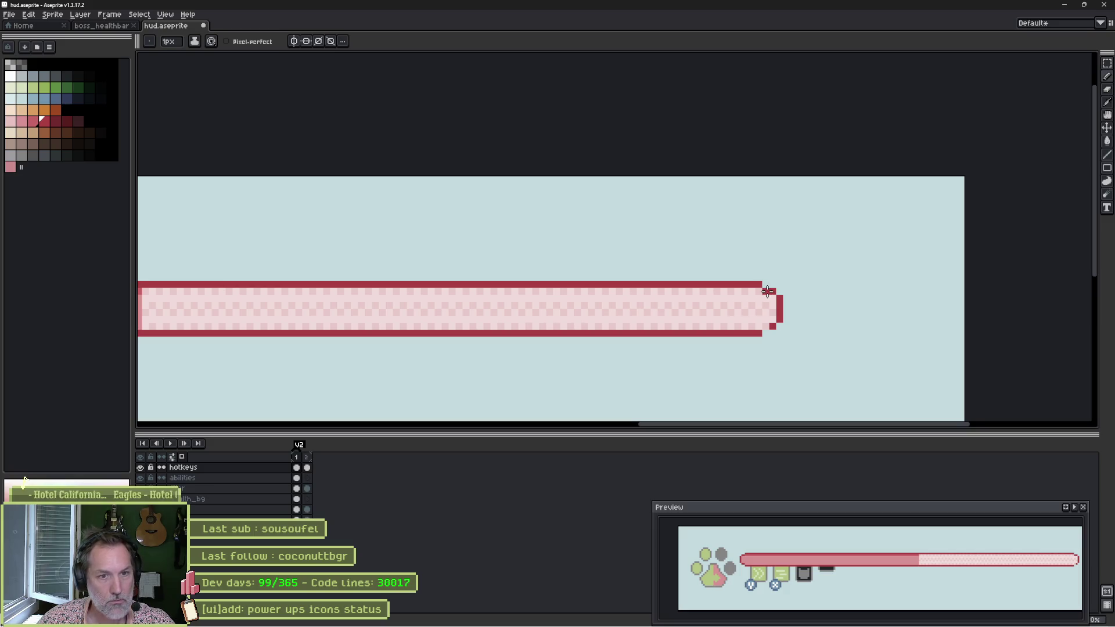
{"action": "scroll", "coordinate": [554, 298], "scroll_direction": "down", "scroll_amount": 3}
{"action": "scroll", "coordinate": [438, 291], "scroll_direction": "left", "scroll_amount": 4}
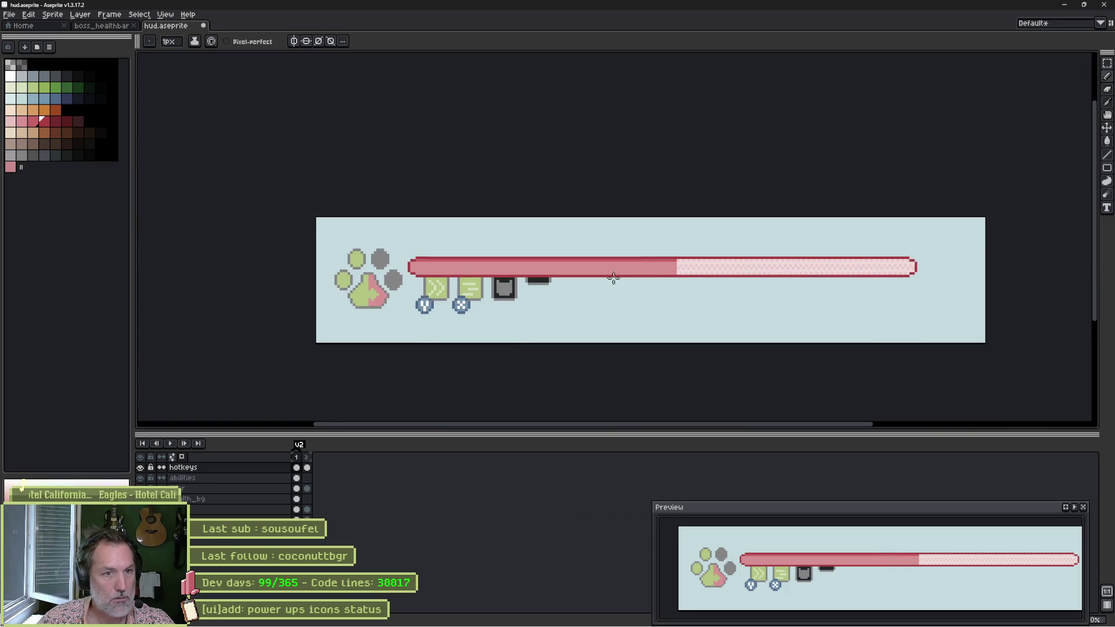
{"action": "scroll", "coordinate": [596, 292], "scroll_direction": "up", "scroll_amount": 2}
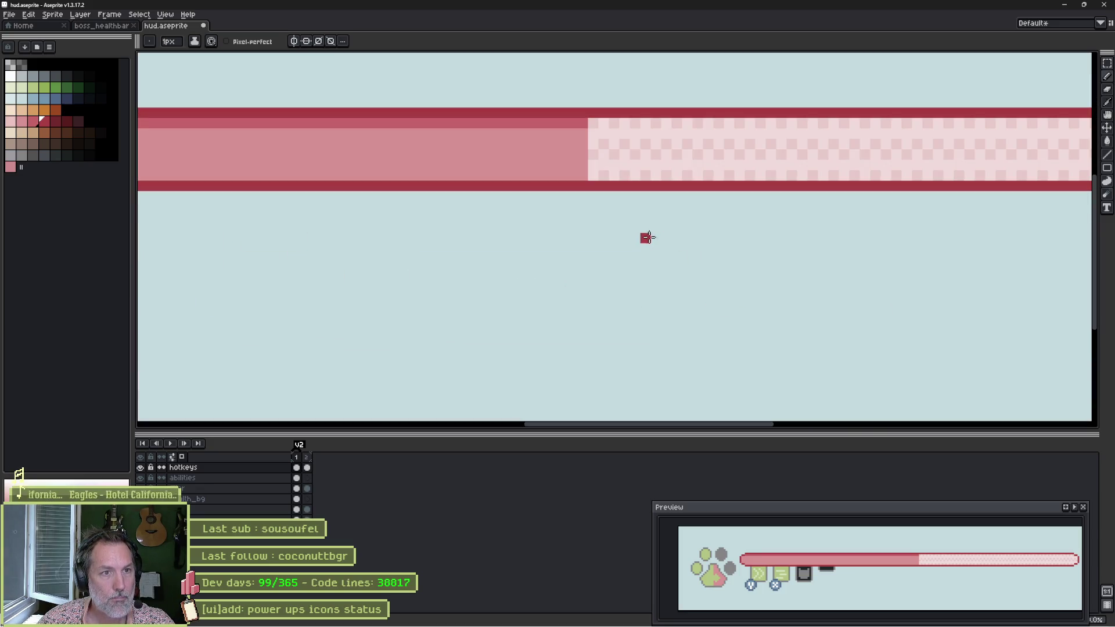
{"action": "scroll", "coordinate": [644, 235], "scroll_direction": "down", "scroll_amount": 3}
{"action": "scroll", "coordinate": [483, 221], "scroll_direction": "left", "scroll_amount": 3}
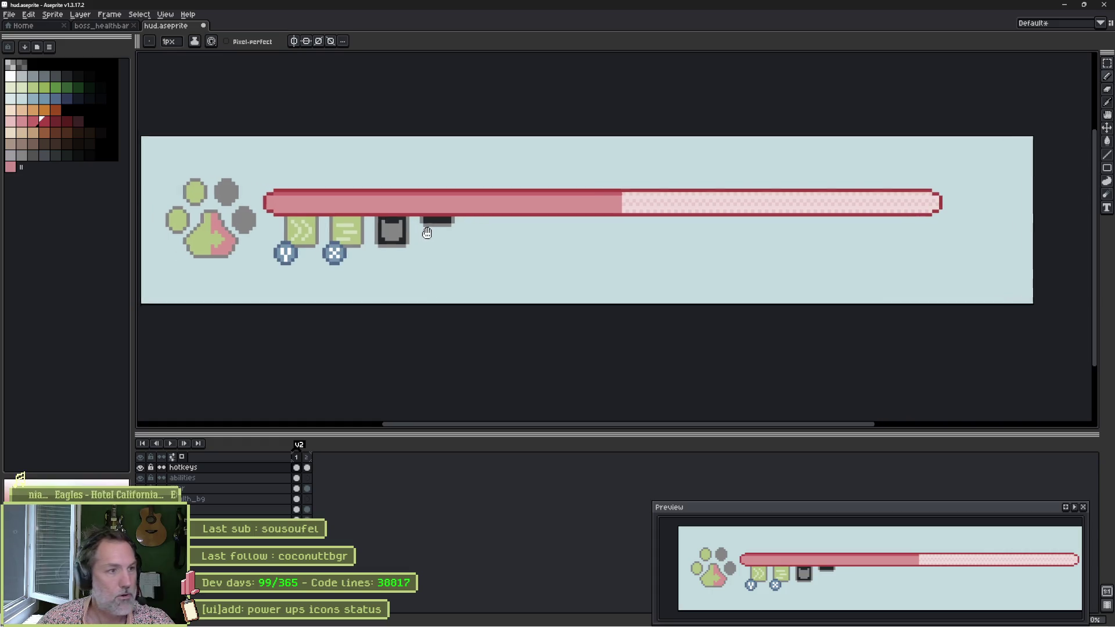
{"action": "key", "text": "ctrl+s"}
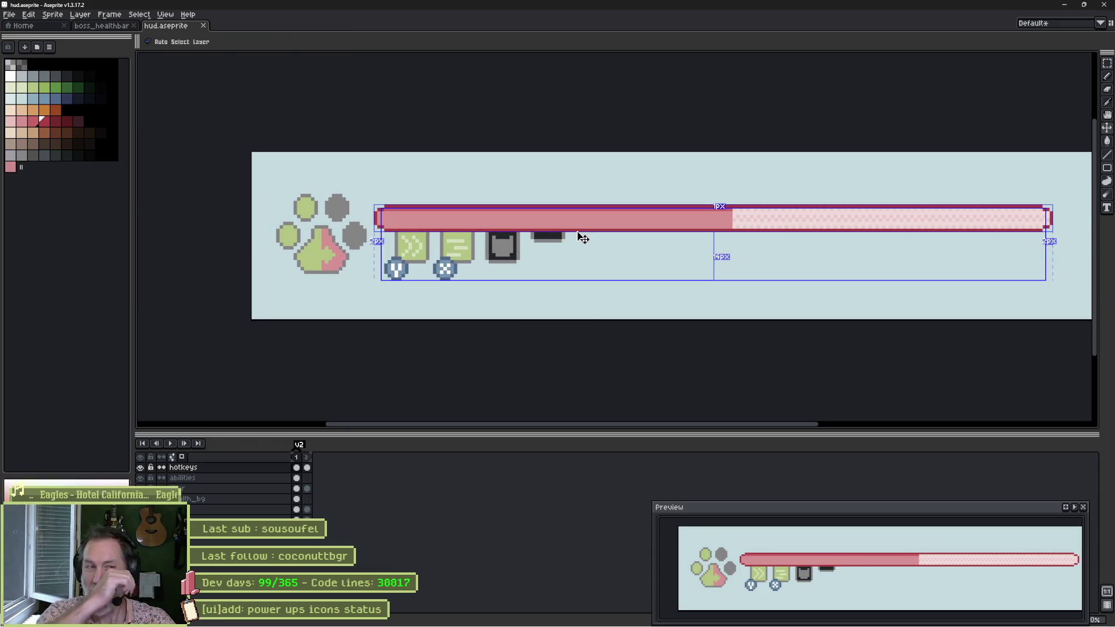
{"action": "scroll", "coordinate": [337, 207], "scroll_direction": "up", "scroll_amount": 2}
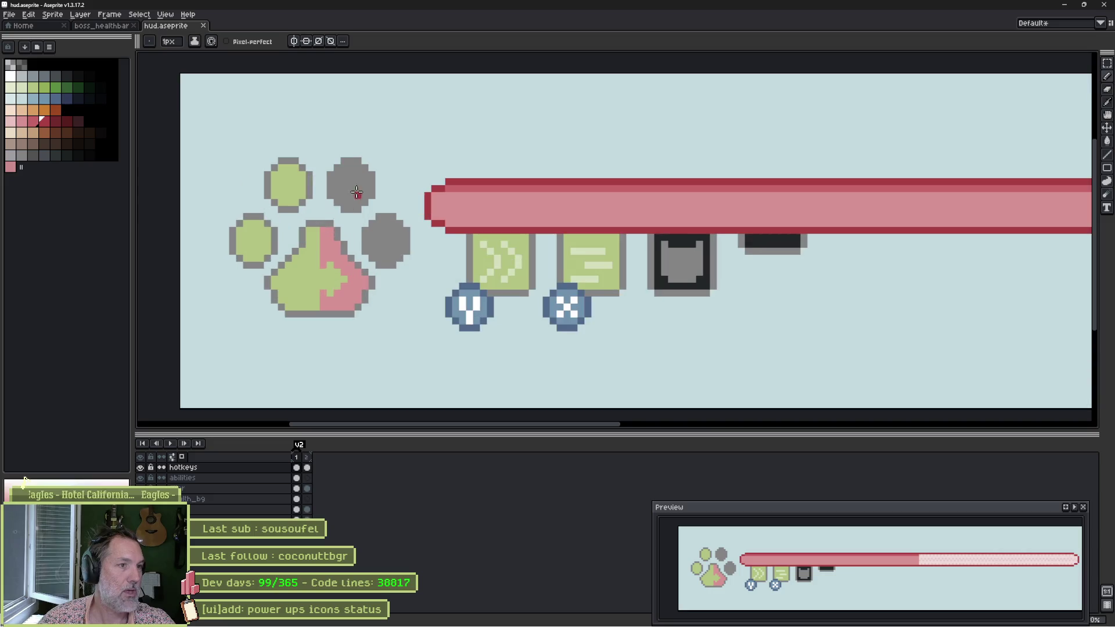
{"action": "scroll", "coordinate": [346, 185], "scroll_direction": "up", "scroll_amount": 2}
{"action": "scroll", "coordinate": [346, 185], "scroll_direction": "up", "scroll_amount": 1}
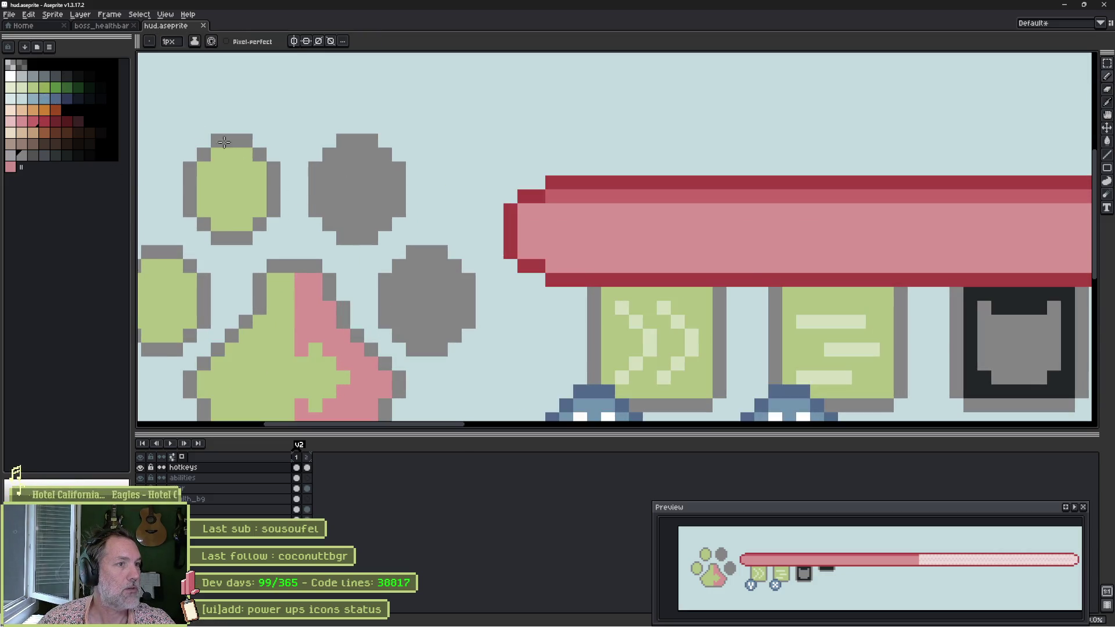
{"action": "key", "text": "ctrl+s"}
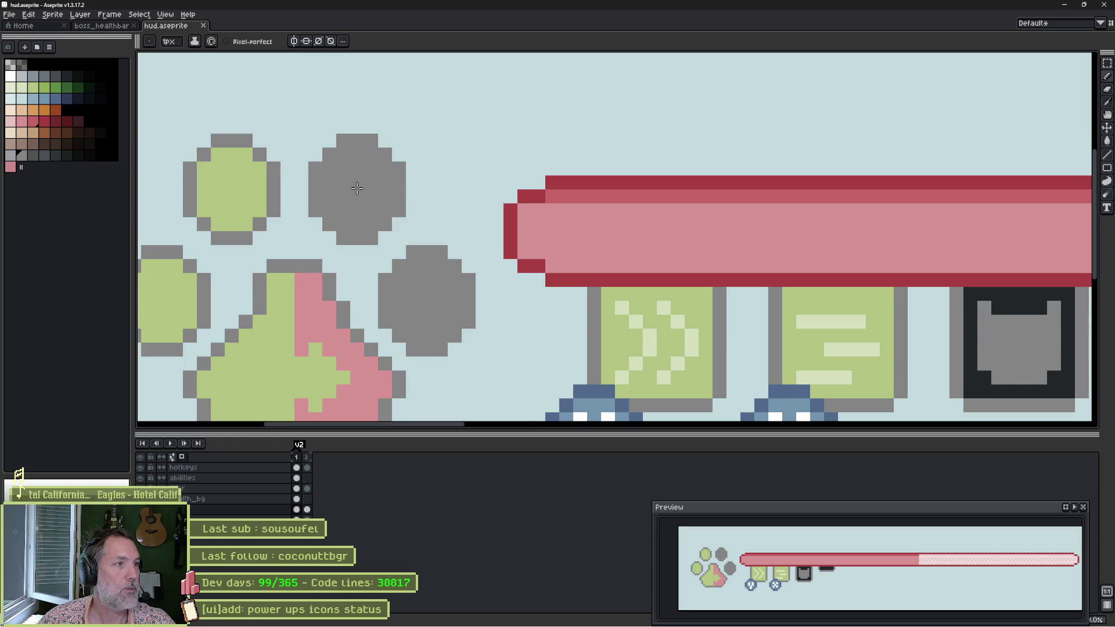
Fill the top-right and lower-right paw toes with dark grey using a larger brush.
{"action": "left_click", "coordinate": [33, 156]}
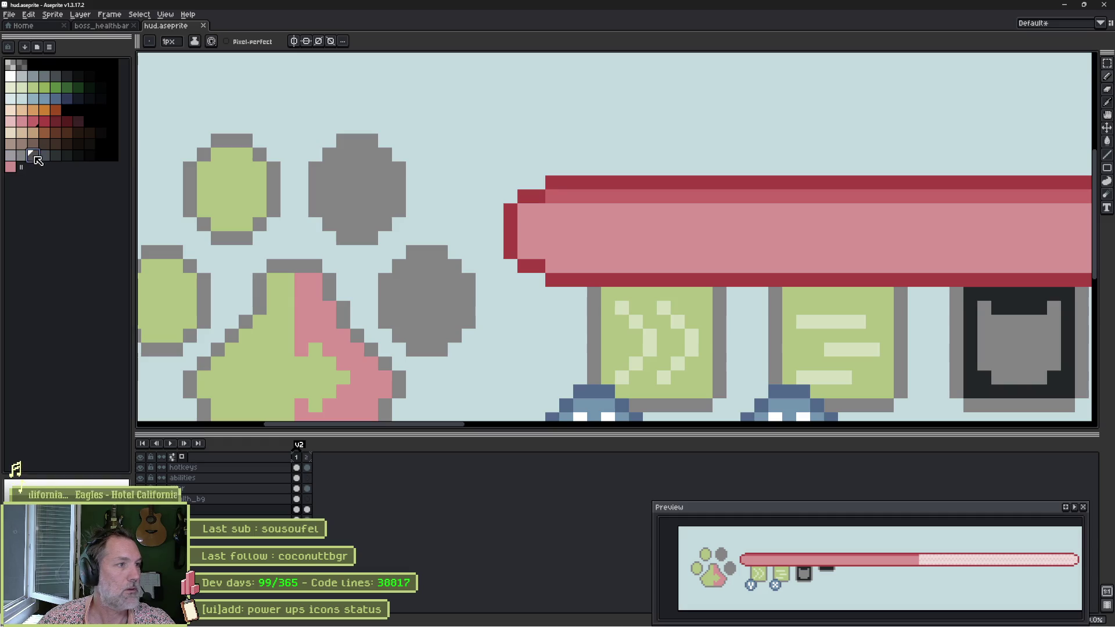
{"action": "key", "text": "plus"}
{"action": "key", "text": "plus"}
{"action": "key", "text": "plus"}
{"action": "left_click", "coordinate": [354, 192]}
{"action": "key", "text": "ctrl+z"}
{"action": "left_click", "coordinate": [355, 183]}
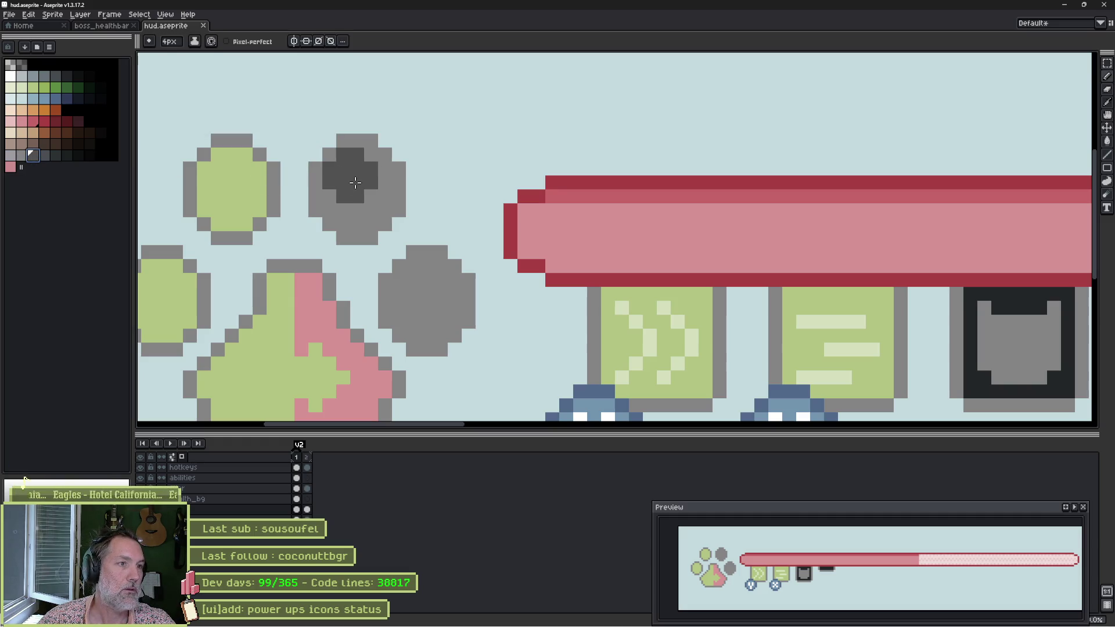
{"action": "mouse_move", "coordinate": [356, 183]}
{"action": "left_mouse_down"}
{"action": "mouse_move", "coordinate": [337, 200]}
{"action": "mouse_move", "coordinate": [348, 224]}
{"action": "mouse_move", "coordinate": [368, 185]}
{"action": "left_mouse_up"}
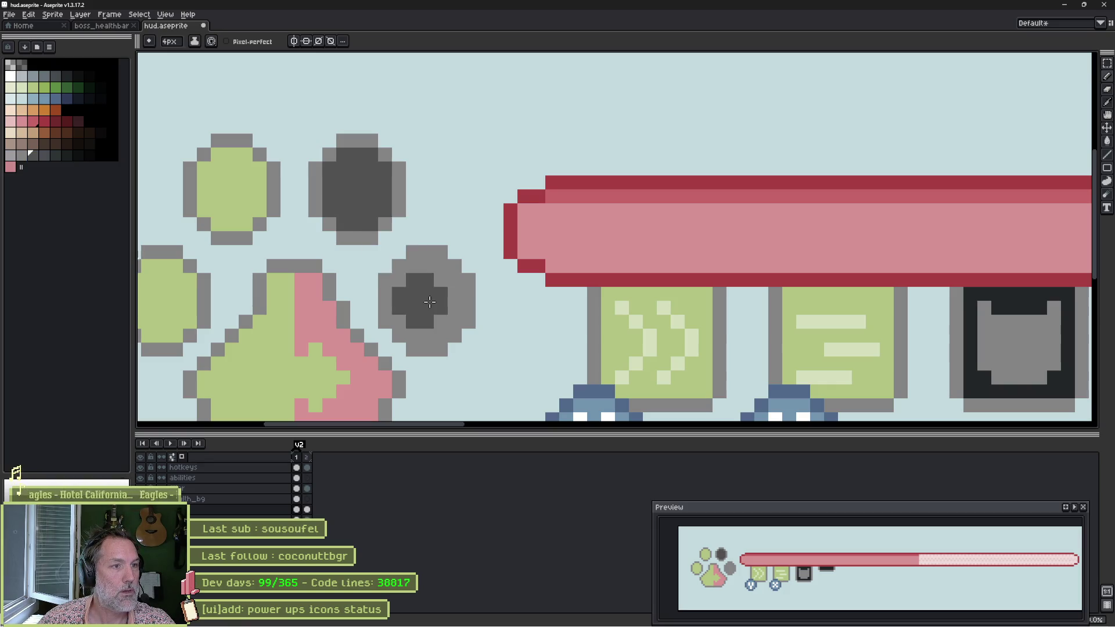
{"action": "mouse_move", "coordinate": [432, 291]}
{"action": "left_mouse_down"}
{"action": "mouse_move", "coordinate": [436, 316]}
{"action": "mouse_move", "coordinate": [424, 322]}
{"action": "left_mouse_up"}
At 1px, remove stray pink pixels on the paw's right edge and save.
{"action": "scroll", "coordinate": [423, 308], "scroll_direction": "down", "scroll_amount": 3}
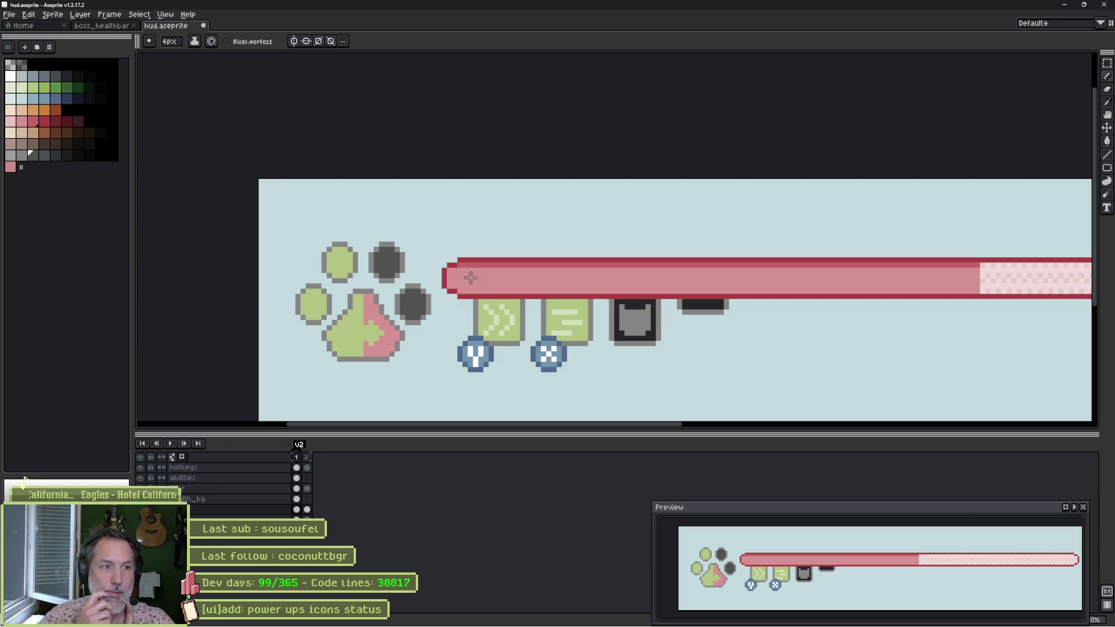
{"action": "scroll", "coordinate": [290, 334], "scroll_direction": "up", "scroll_amount": 3}
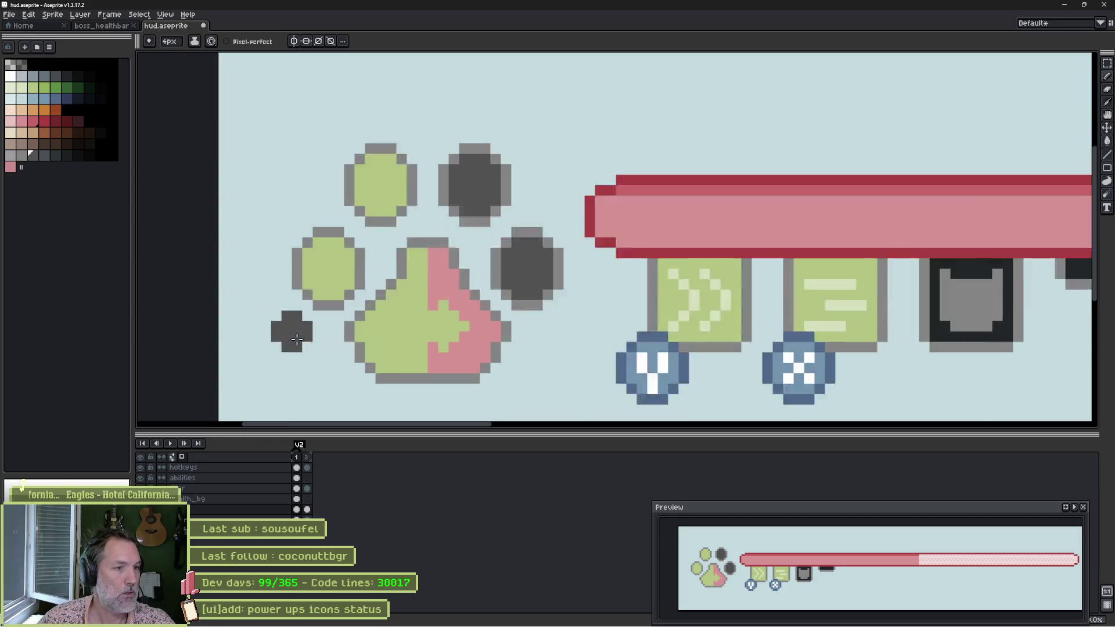
{"action": "key", "text": "minus"}
{"action": "key", "text": "minus"}
{"action": "key", "text": "minus"}
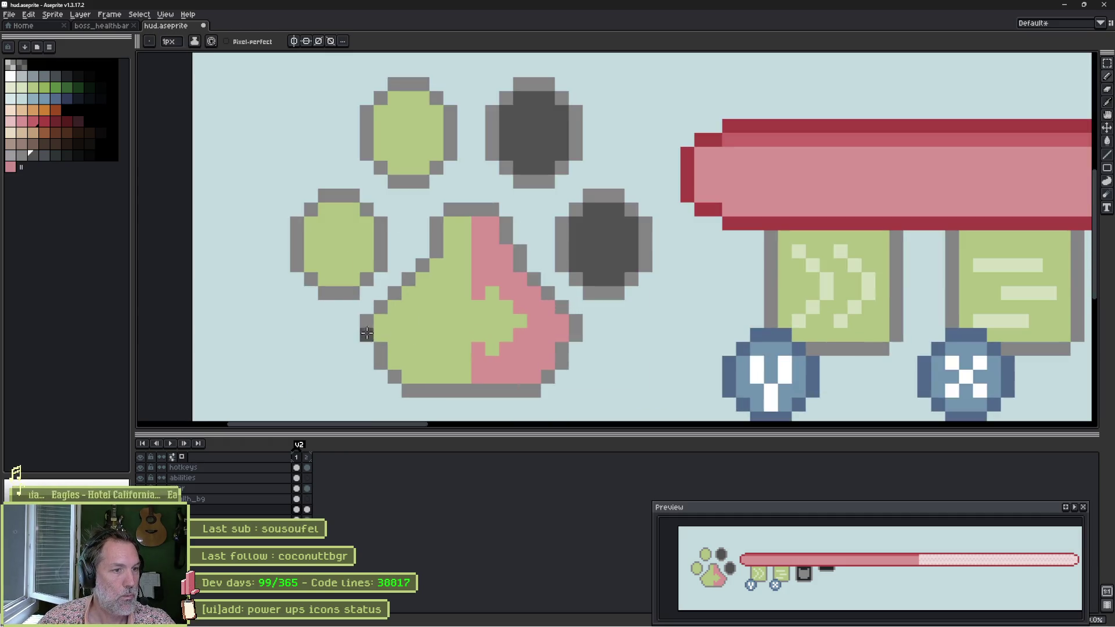
{"action": "left_click_drag", "start_coordinate": [563, 322], "coordinate": [563, 335]}
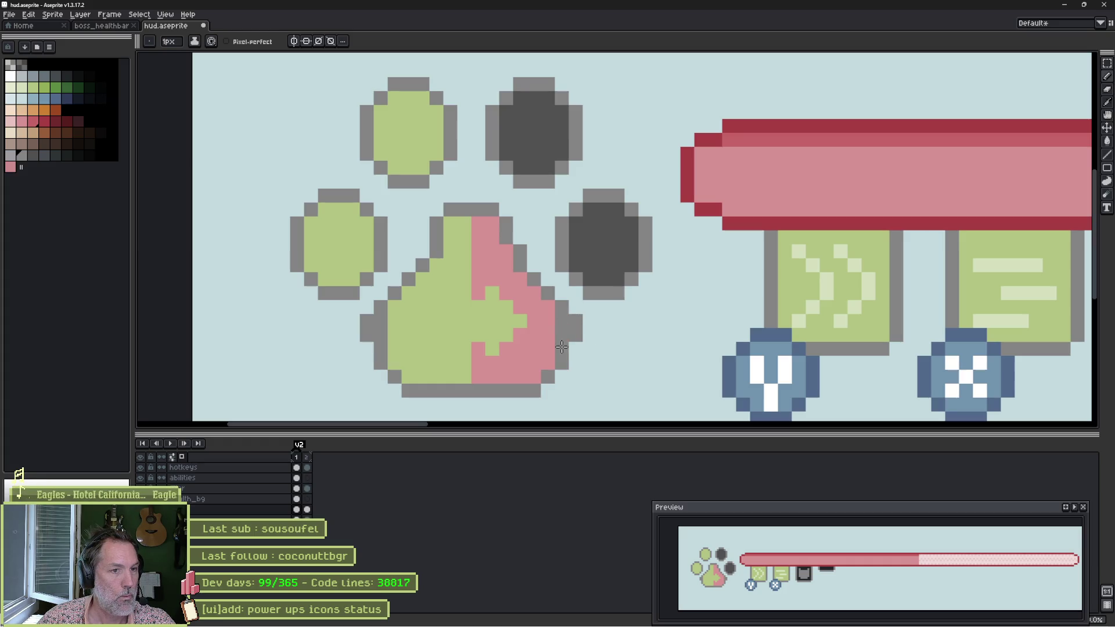
{"action": "key", "text": "b"}
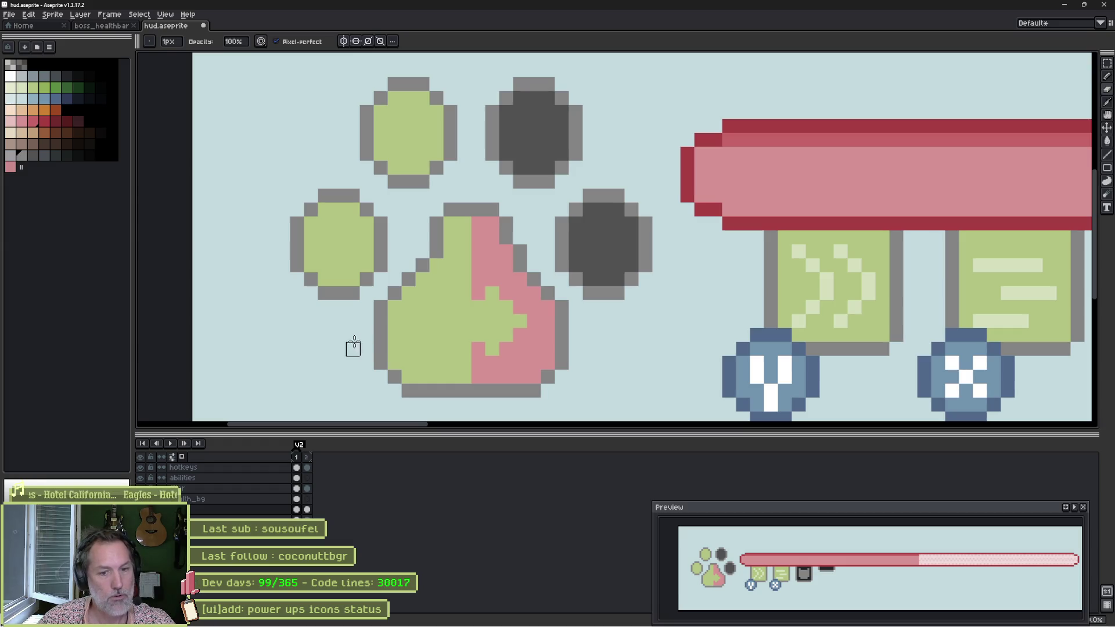
{"action": "key", "text": "ctrl+s"}
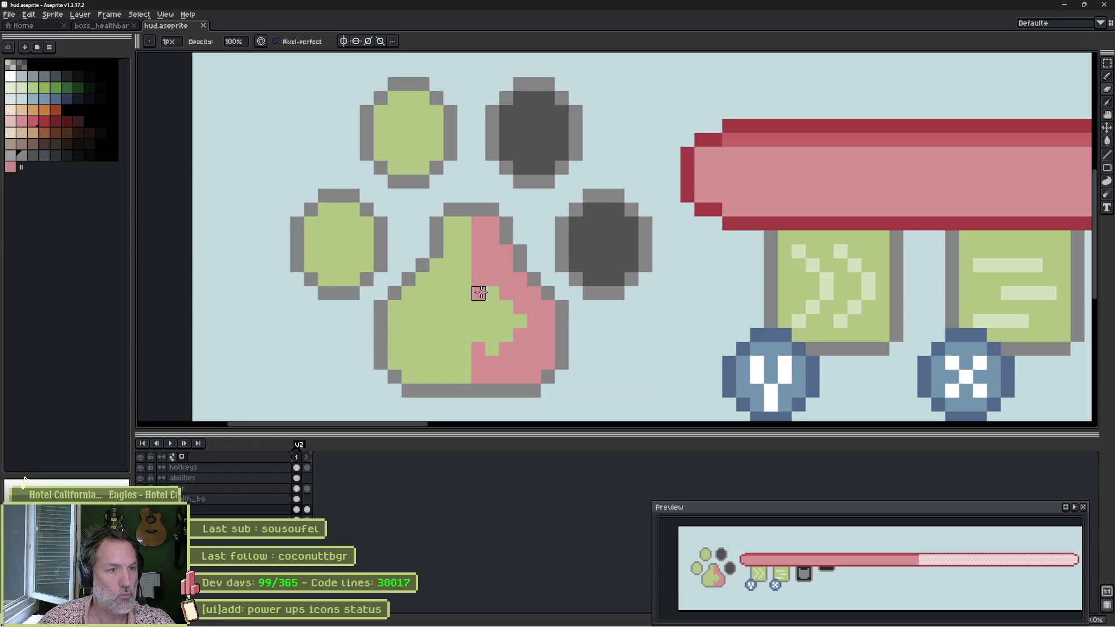
Erase a stray pixel beside the paw and add grey outline above the middle toe.
{"action": "key", "text": "e"}
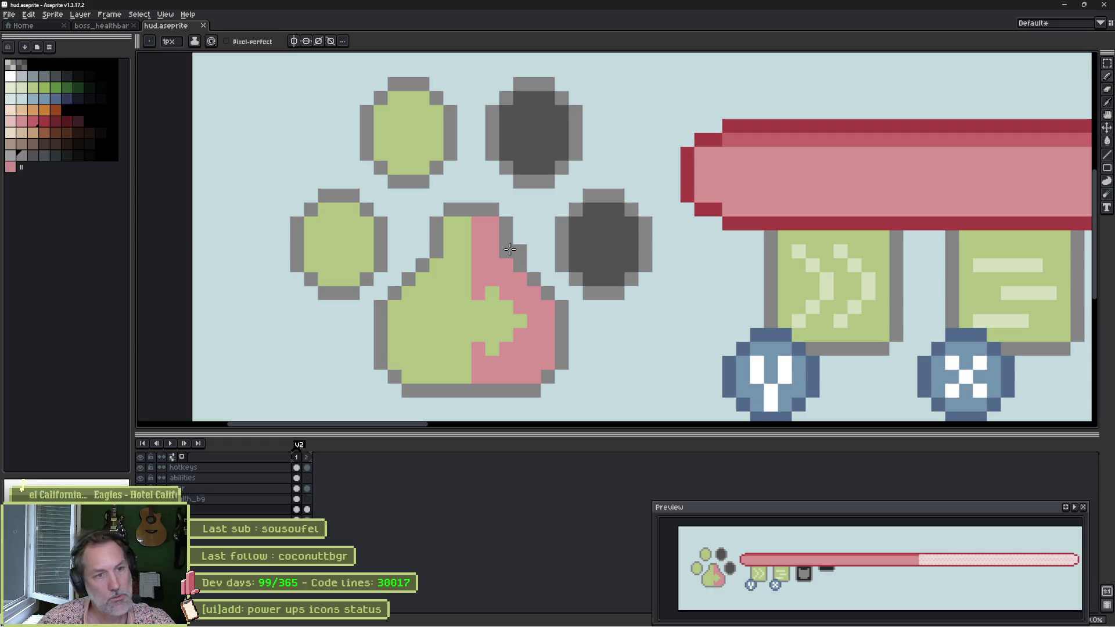
{"action": "left_click", "coordinate": [510, 249]}
{"action": "key", "text": "b"}
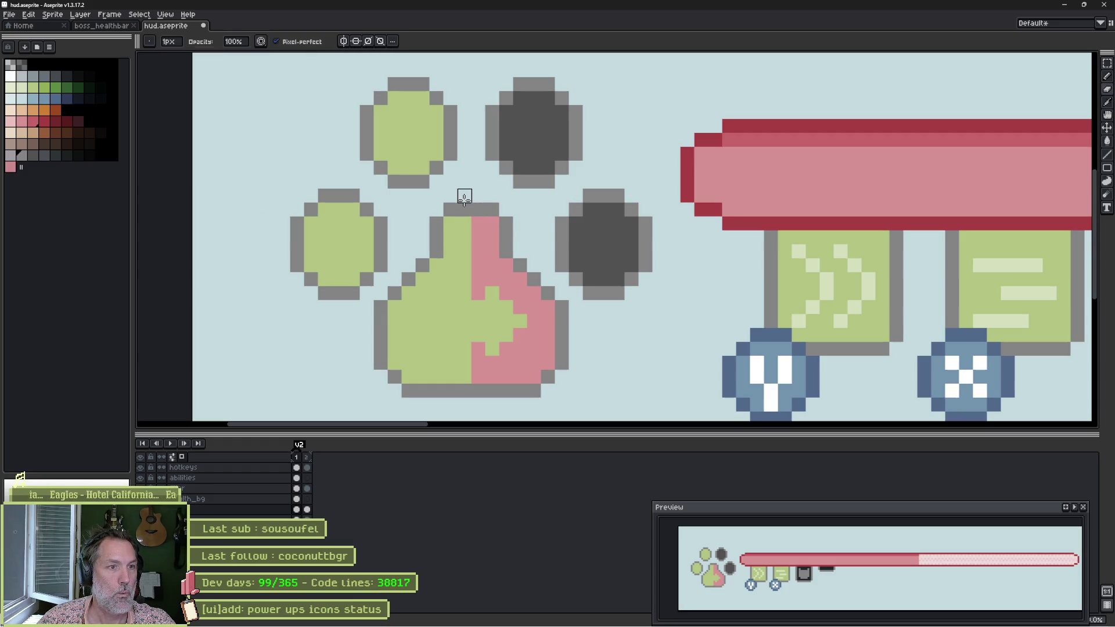
{"action": "left_click_drag", "start_coordinate": [464, 198], "coordinate": [505, 244]}
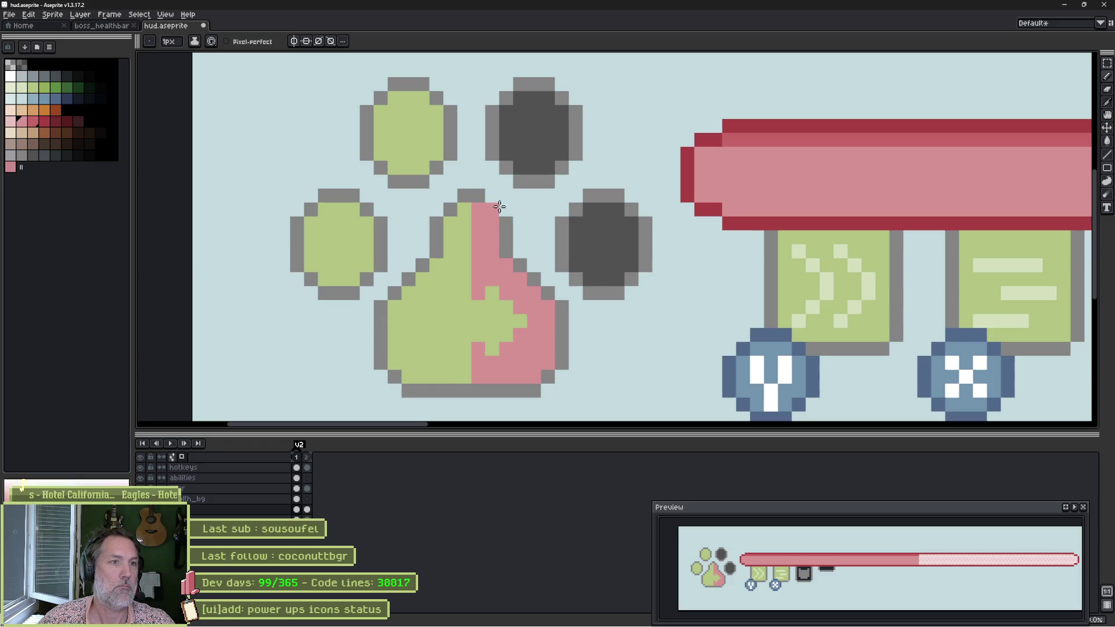
{"action": "scroll", "coordinate": [467, 238], "scroll_direction": "down", "scroll_amount": 2}
{"action": "left_click_drag", "start_coordinate": [507, 242], "coordinate": [450, 256]}
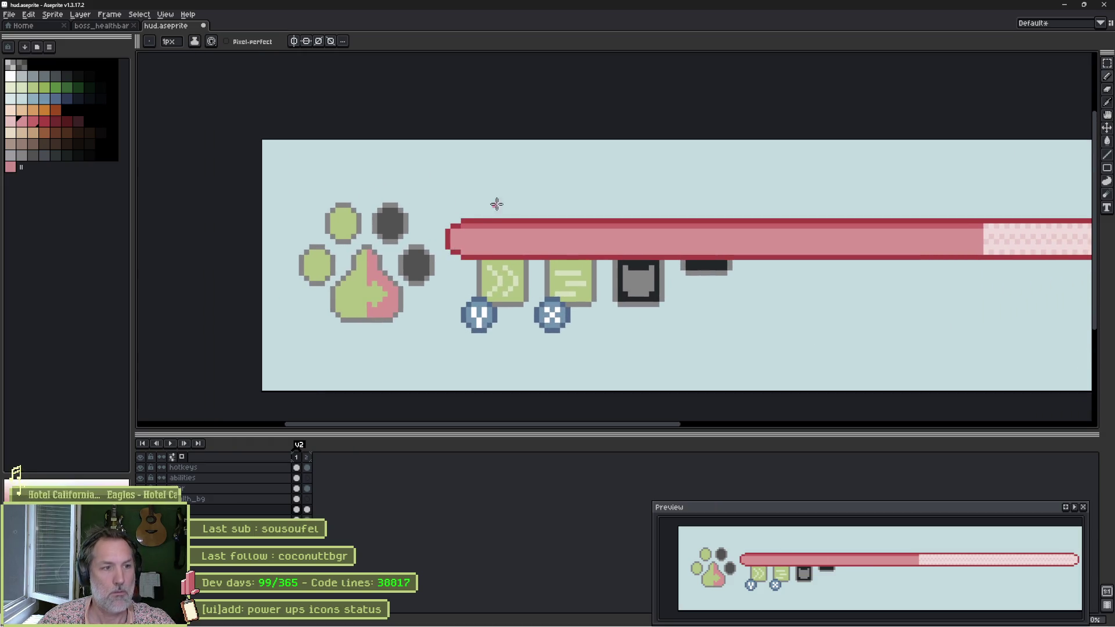
{"action": "key", "text": "alt"}
Restore Godot's editor docks, reimport the HUD sprite from hud.aseprite, then return to Aseprite.
{"action": "key", "text": "alt+Tab"}
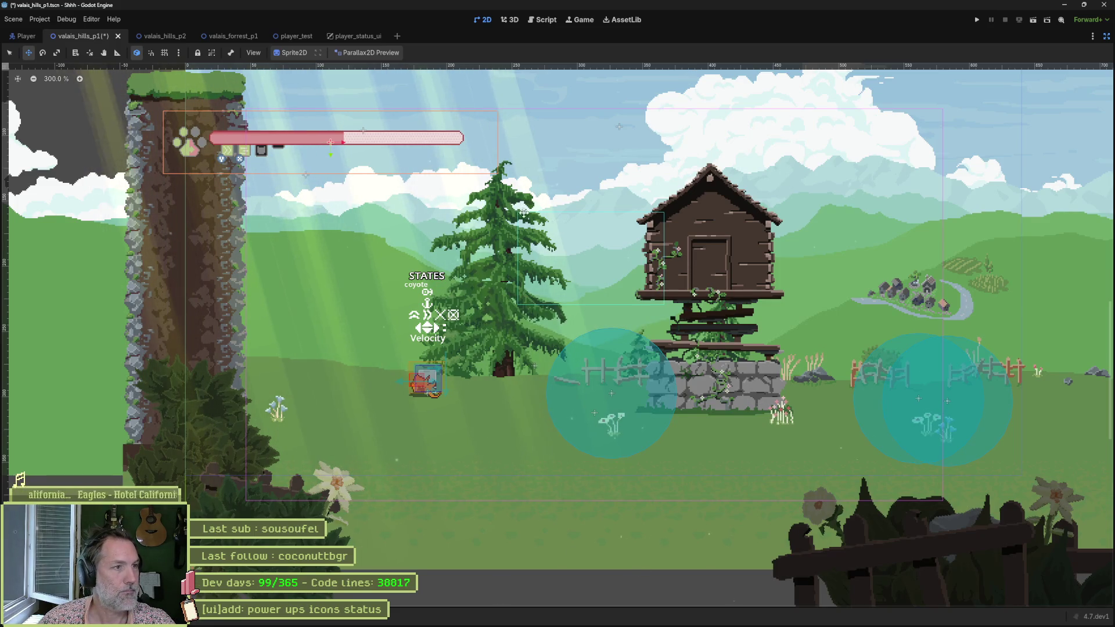
{"action": "left_click", "coordinate": [1107, 36]}
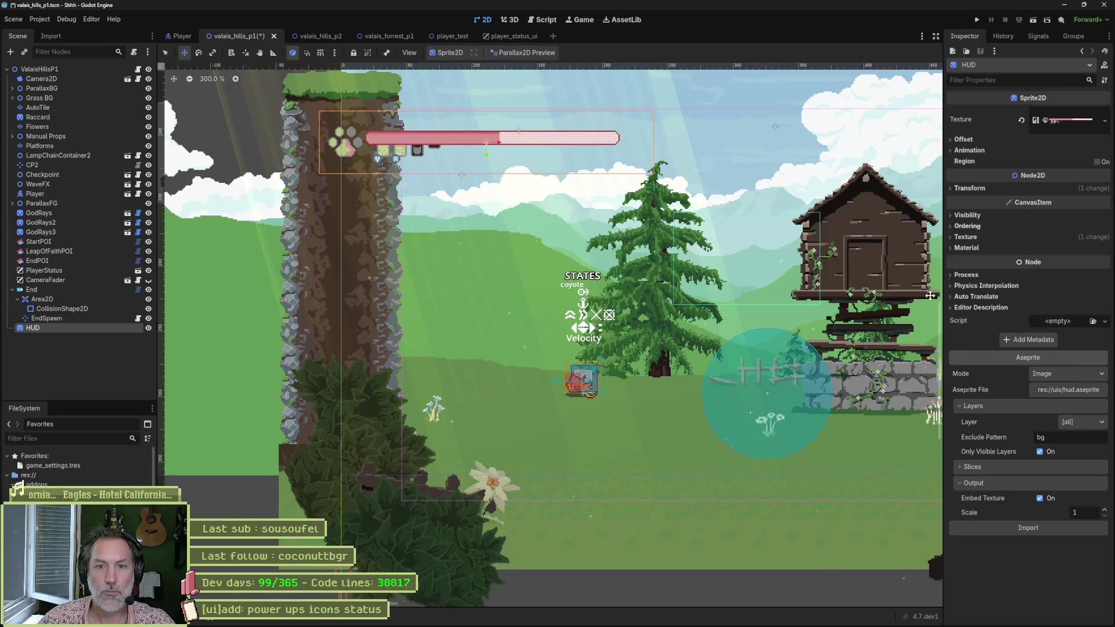
{"action": "left_click", "coordinate": [1066, 529]}
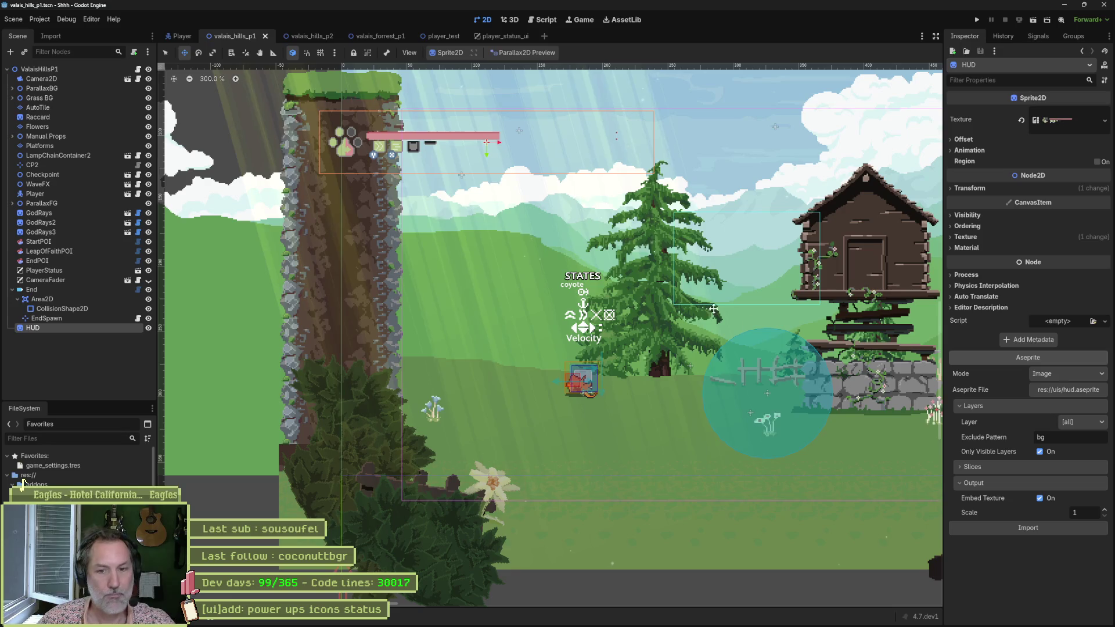
{"action": "key", "text": "alt+Tab"}
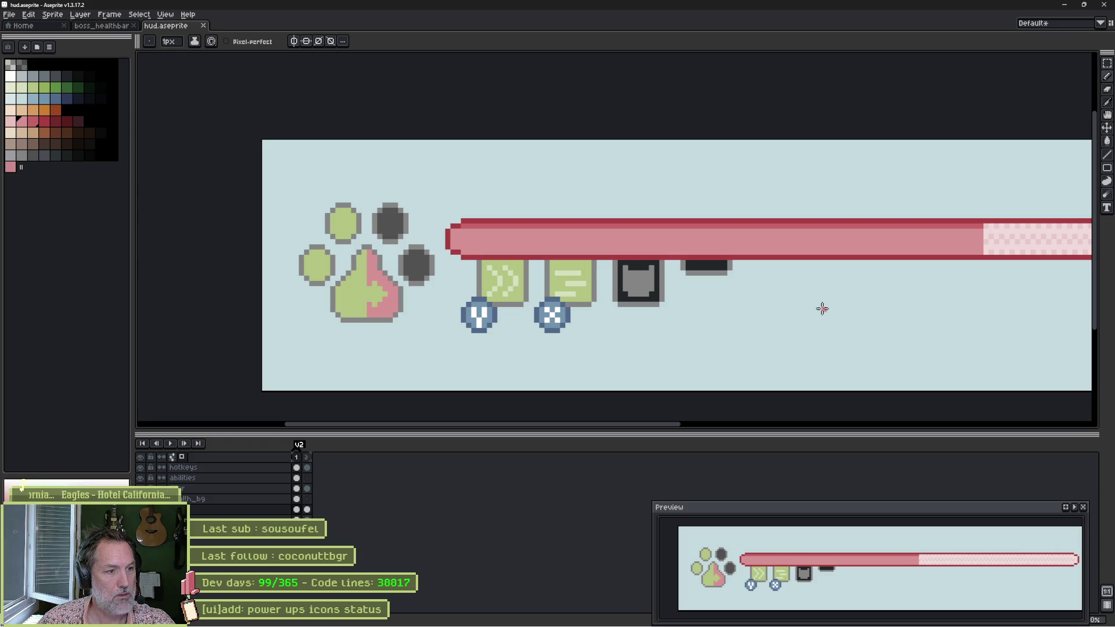
Leave hud.aseprite and go back to the Godot level scene.
{"action": "key", "text": "alt+Tab"}
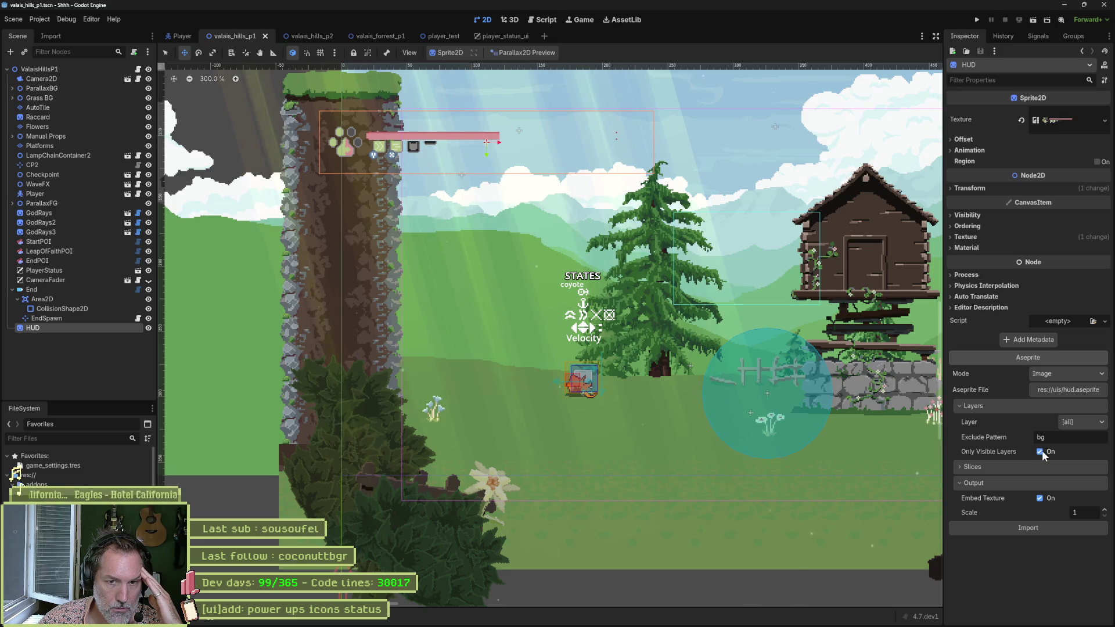
Reimport the HUD sprite with the bg-excluding, visible-layers-only import settings.
{"action": "left_click", "coordinate": [1031, 528]}
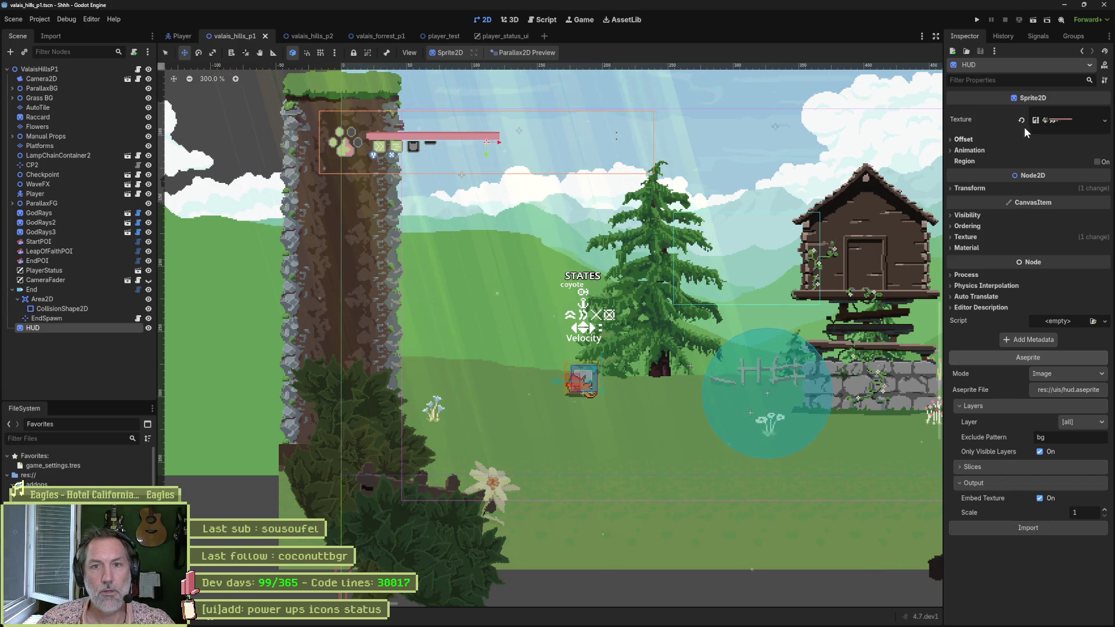
Zoom out to see the whole HUD in Aseprite, compare frames 1 and 2, then return to Godot.
{"action": "key", "text": "alt+Tab"}
{"action": "scroll", "coordinate": [851, 304], "scroll_direction": "down", "scroll_amount": 2}
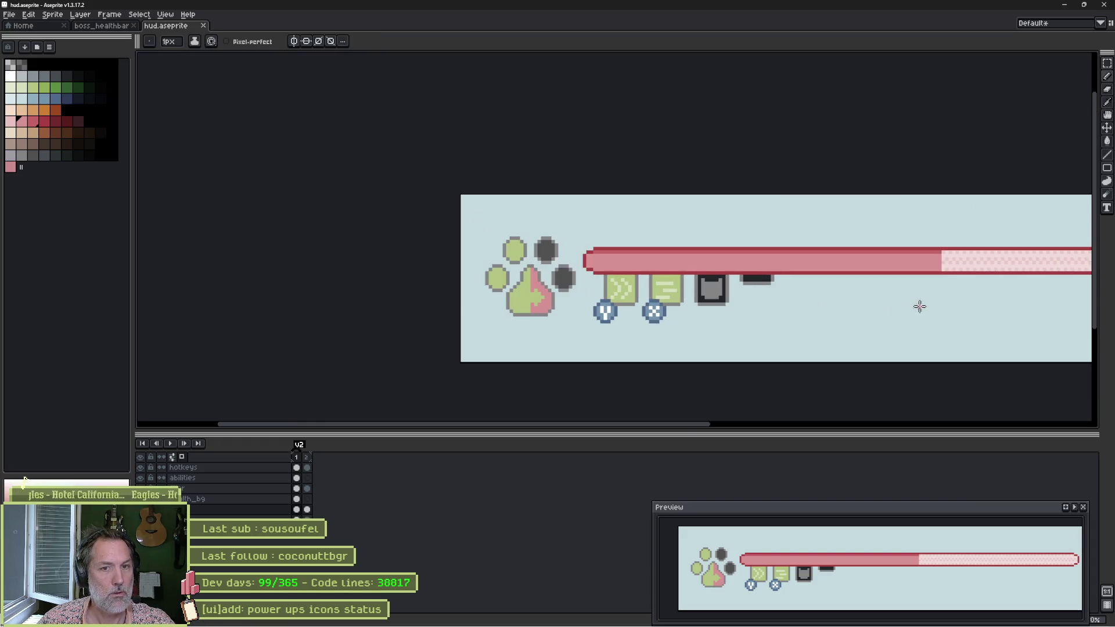
{"action": "mouse_move", "coordinate": [918, 306]}
{"action": "left_mouse_down"}
{"action": "mouse_move", "coordinate": [618, 328]}
{"action": "mouse_move", "coordinate": [676, 302]}
{"action": "left_mouse_up"}
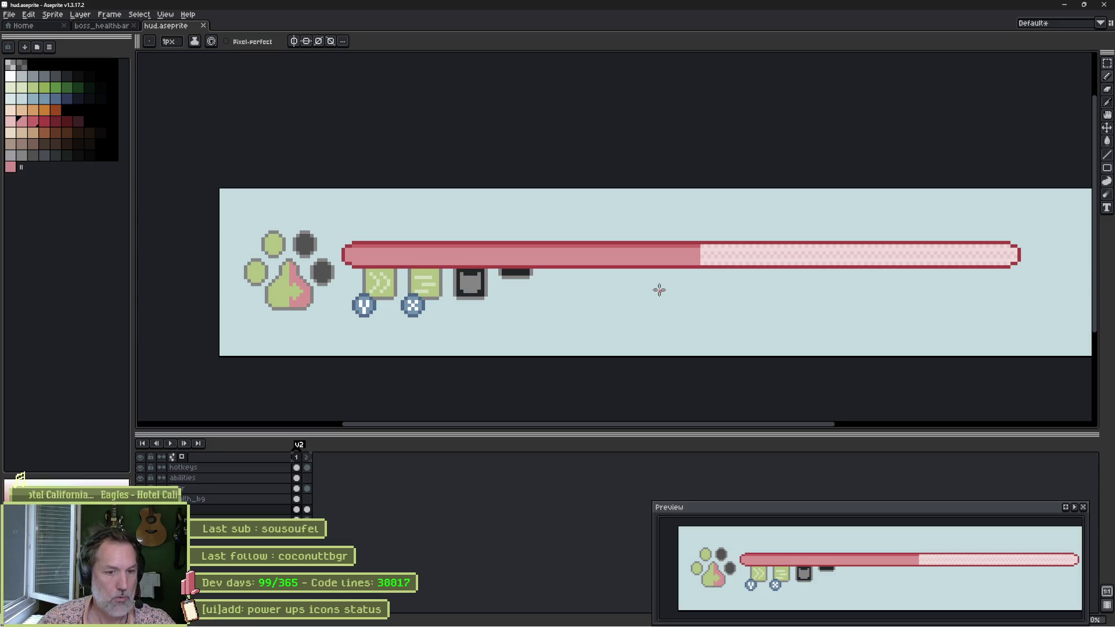
{"action": "left_click", "coordinate": [297, 458]}
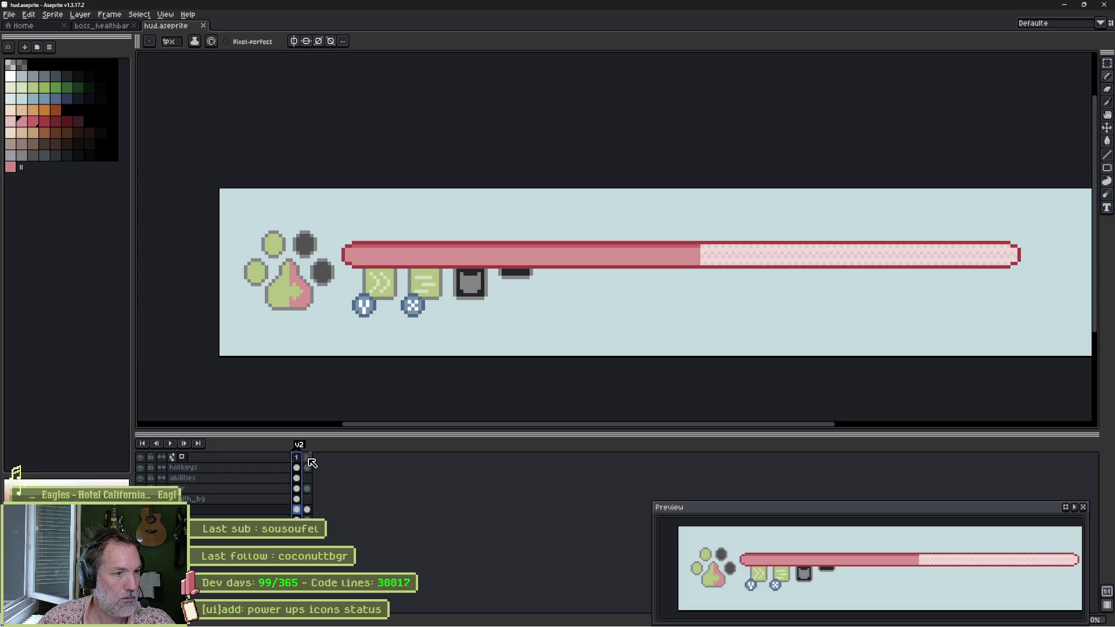
{"action": "left_click", "coordinate": [307, 458]}
{"action": "left_click", "coordinate": [300, 462]}
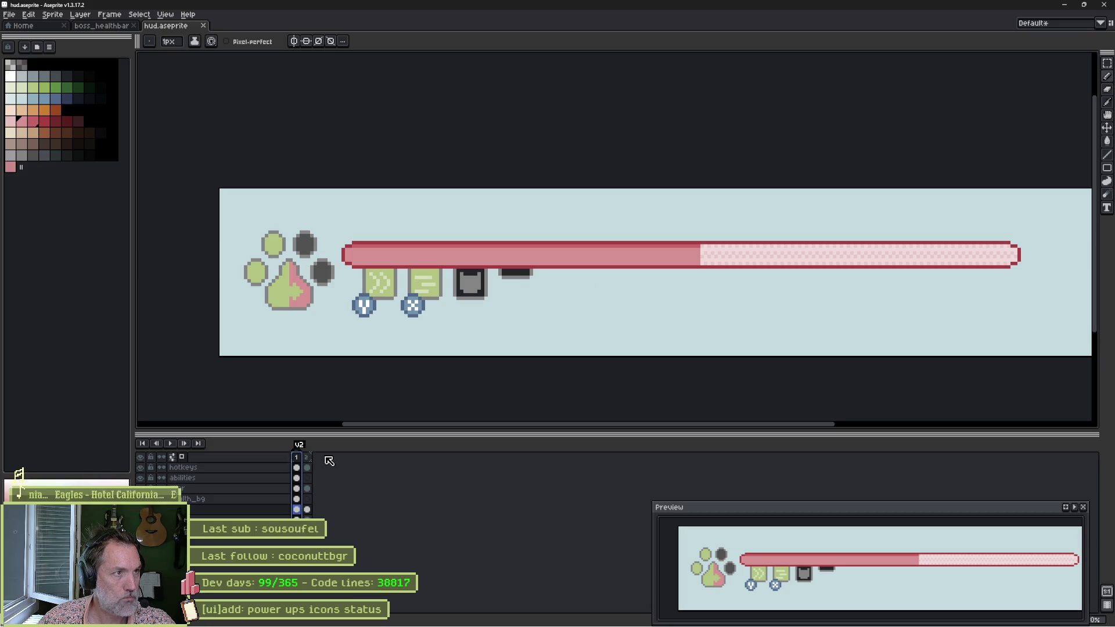
{"action": "key", "text": "alt+Tab"}
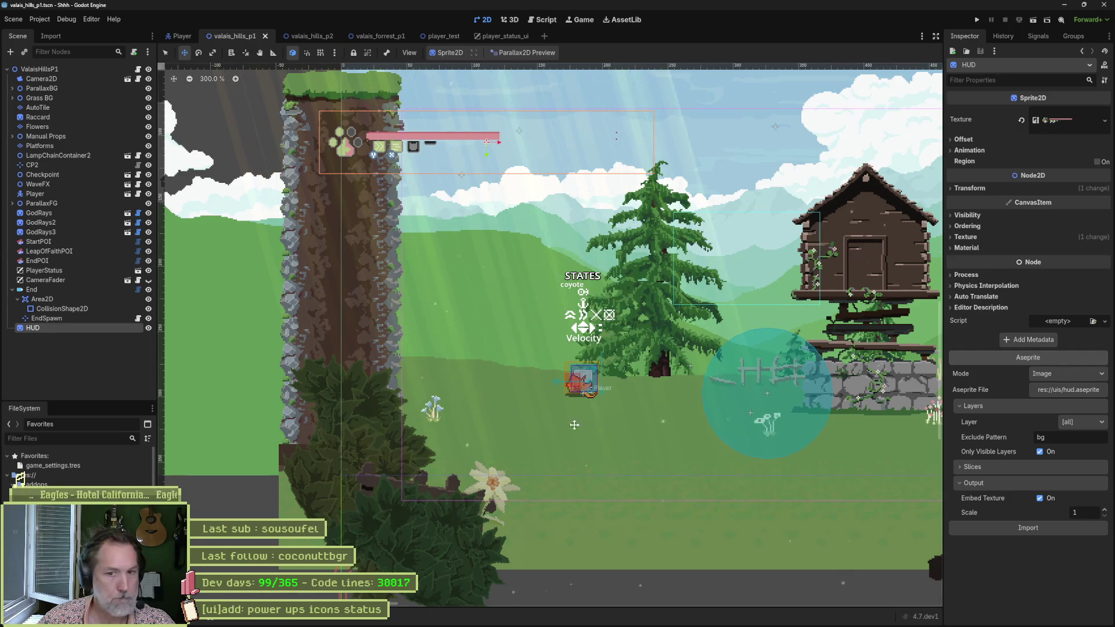
Import the HUD with hidden layers included, then reimport with Only Visible Layers on again.
{"action": "left_click", "coordinate": [1040, 451]}
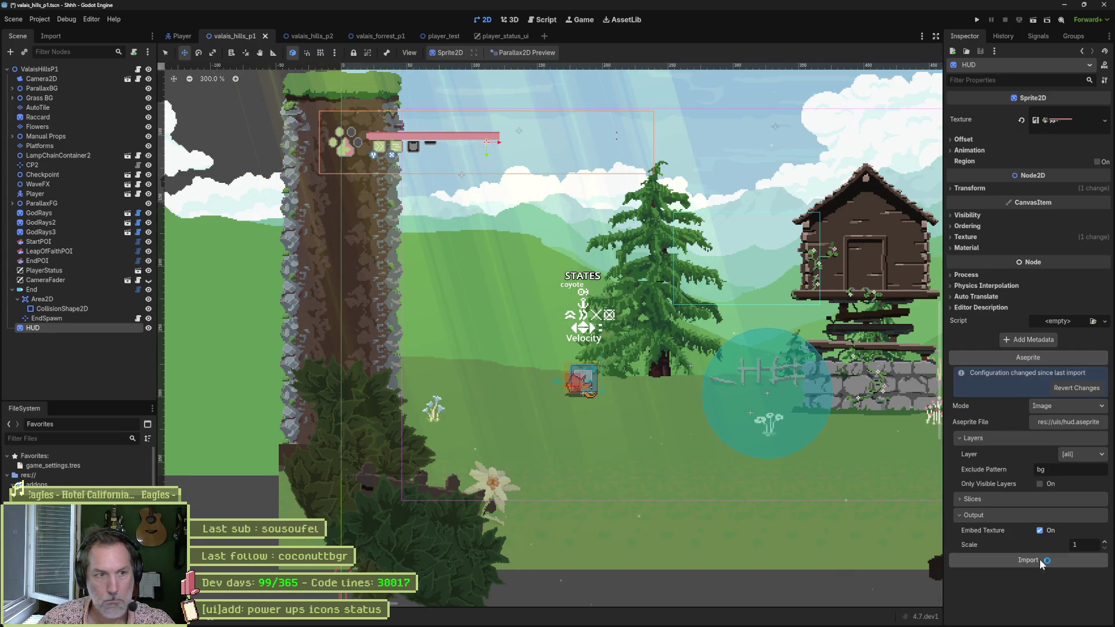
{"action": "left_click", "coordinate": [1040, 559]}
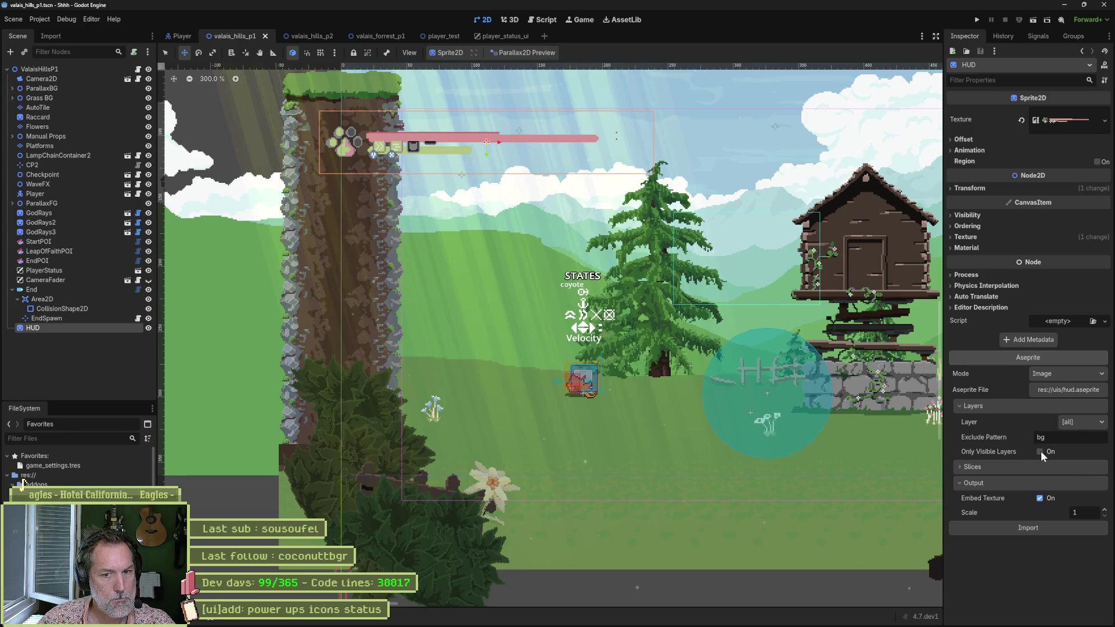
{"action": "left_click", "coordinate": [1040, 451]}
{"action": "left_click", "coordinate": [1023, 560]}
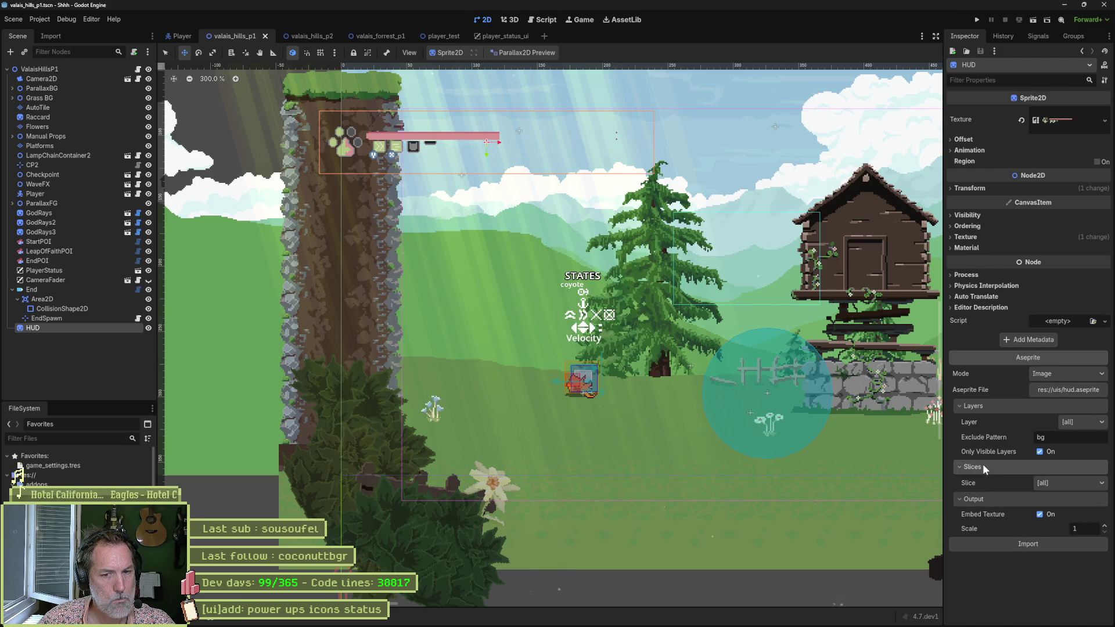
Collapse the Output settings, check the Layer dropdown options, then switch to Aseprite.
{"action": "left_click", "coordinate": [991, 479]}
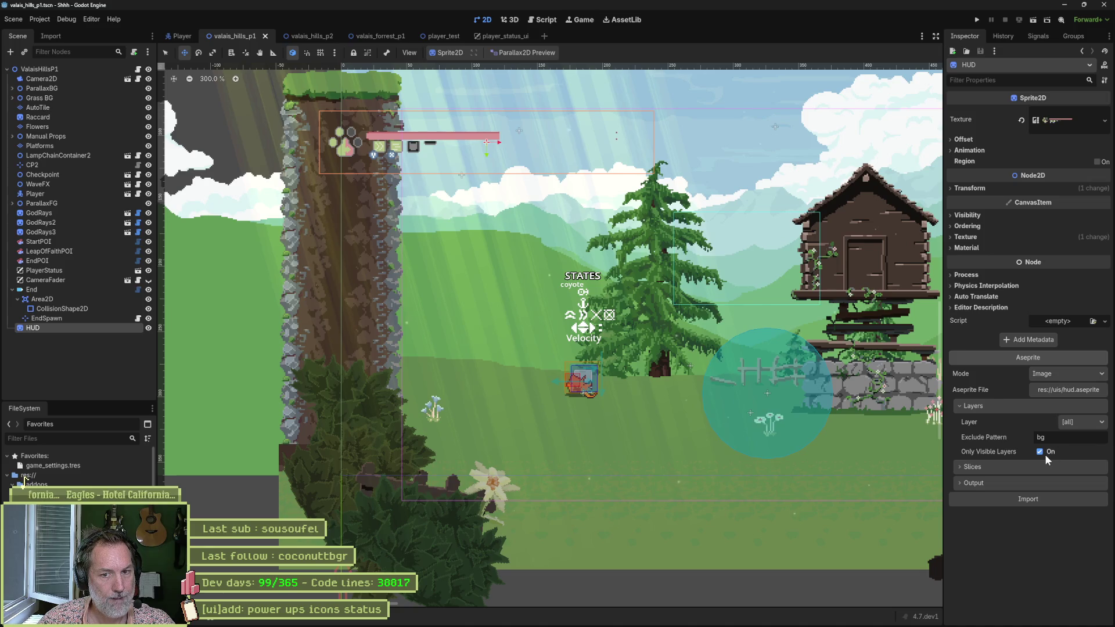
{"action": "left_click", "coordinate": [1072, 423]}
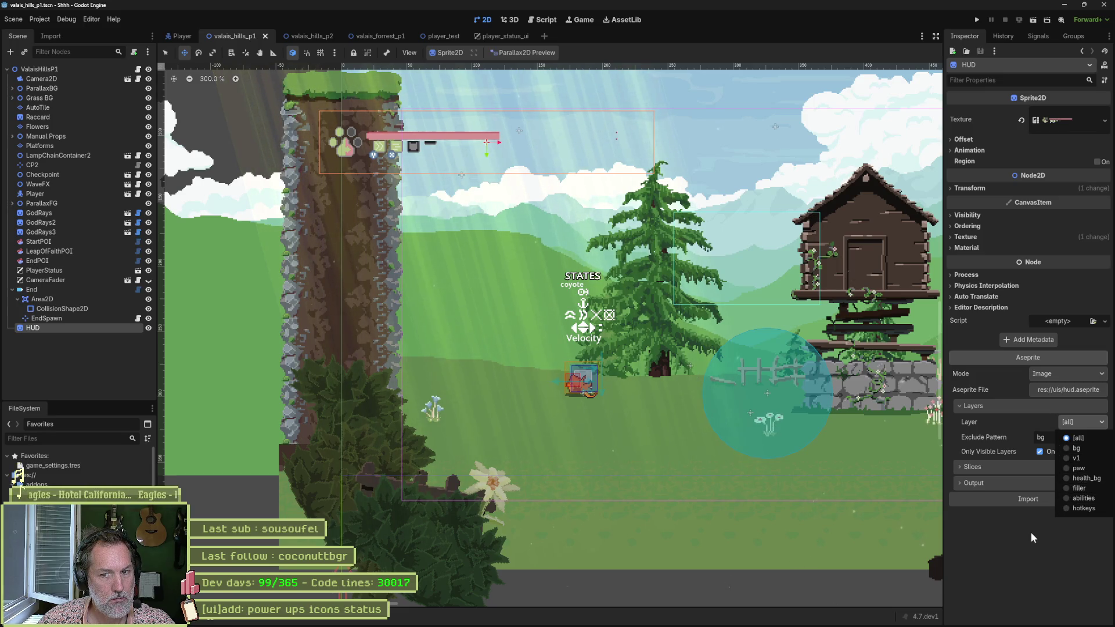
{"action": "key", "text": "alt+Tab"}
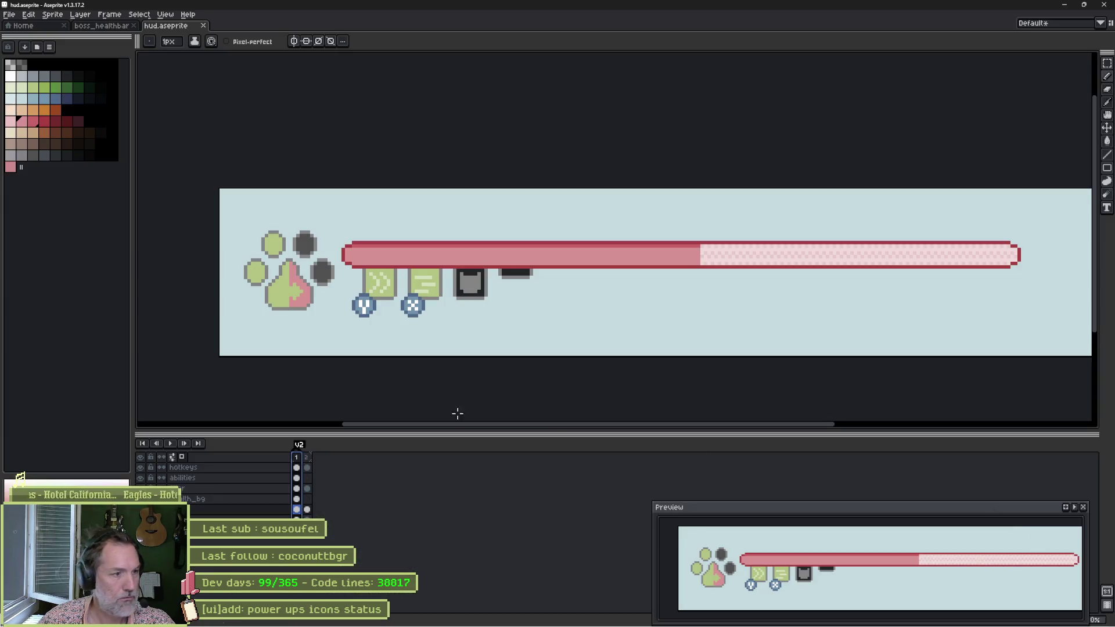
Undo and redo the latest HUD change, then hide and reshow the hotkeys, abilities and background layers.
{"action": "key", "text": "ctrl+z"}
{"action": "key", "text": "ctrl+y"}
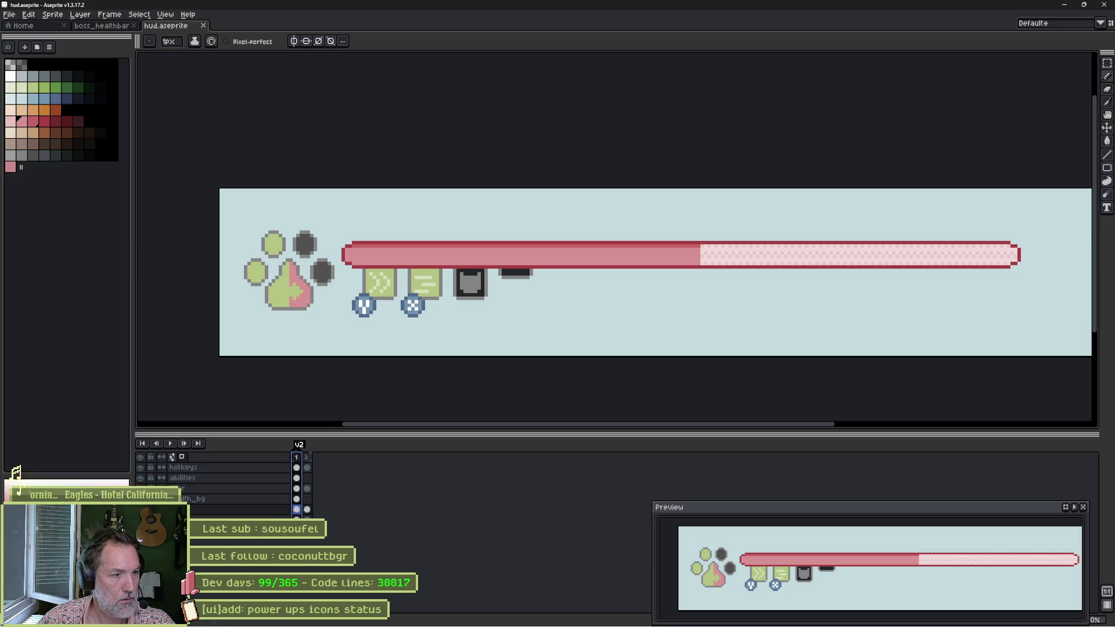
{"action": "key", "text": "alt+Tab"}
{"action": "key", "text": "alt+Tab"}
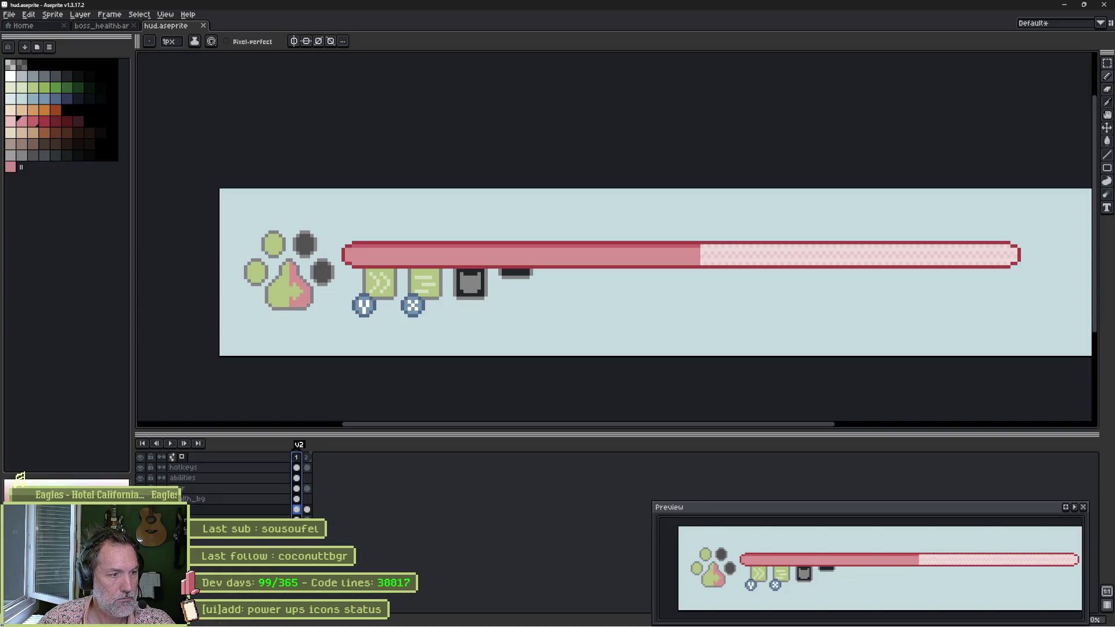
{"action": "left_click", "coordinate": [140, 498], "text": "alt"}
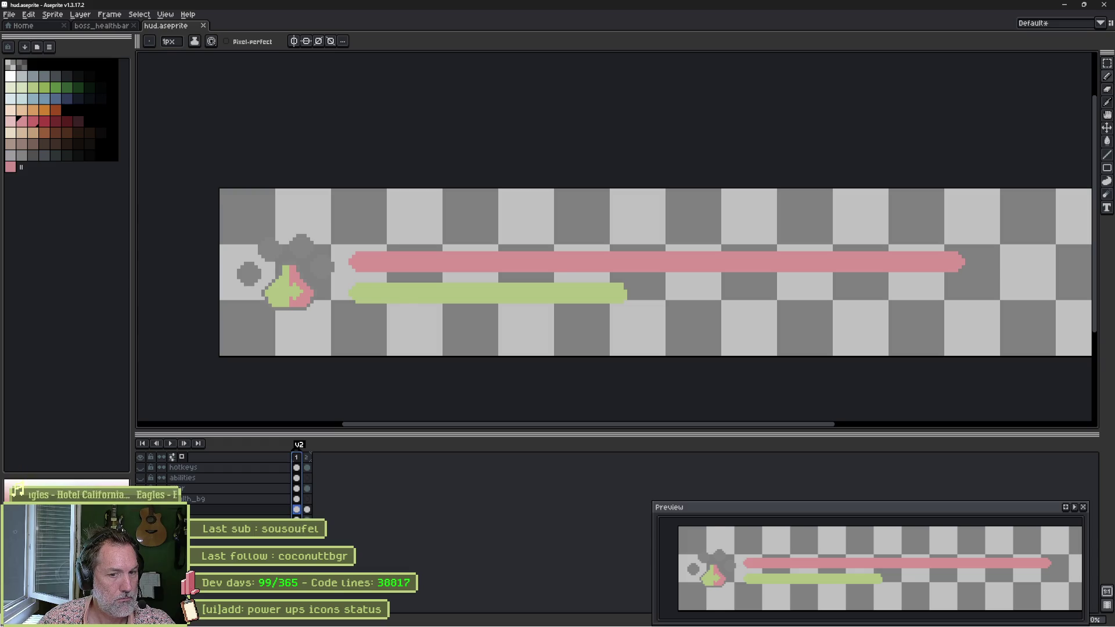
{"action": "left_click", "coordinate": [140, 499], "text": "alt"}
Save hud.aseprite and reimport the updated HUD in Godot.
{"action": "key", "text": "ctrl+s"}
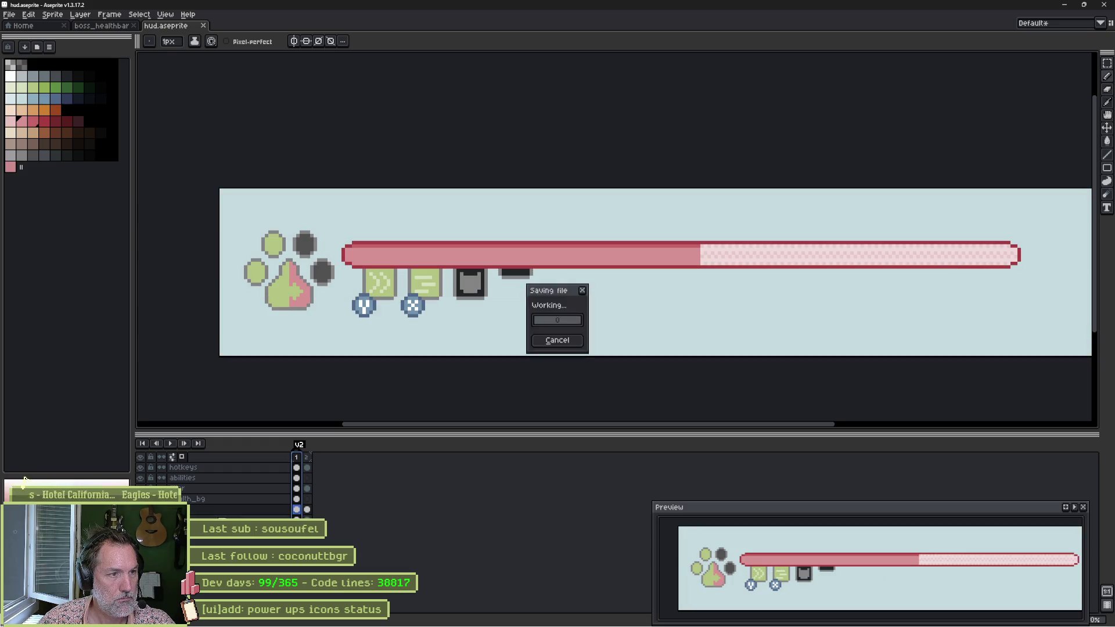
{"action": "key", "text": "alt+Tab"}
{"action": "left_click", "coordinate": [1034, 498]}
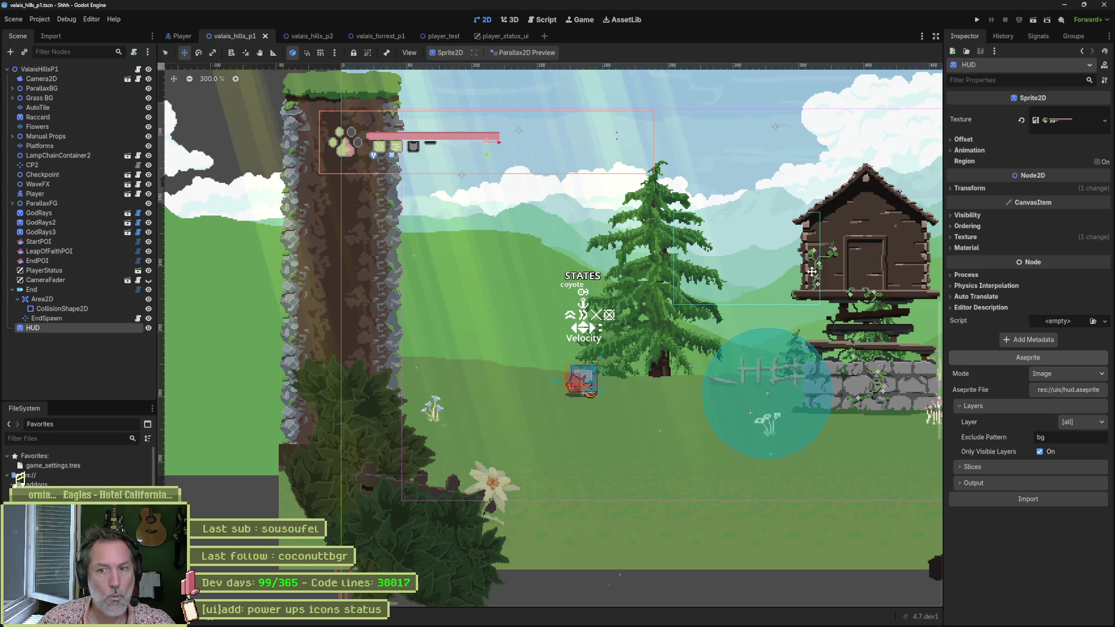
Start quitting the Godot editor, then cancel the quit.
{"action": "left_click", "coordinate": [1105, 4]}
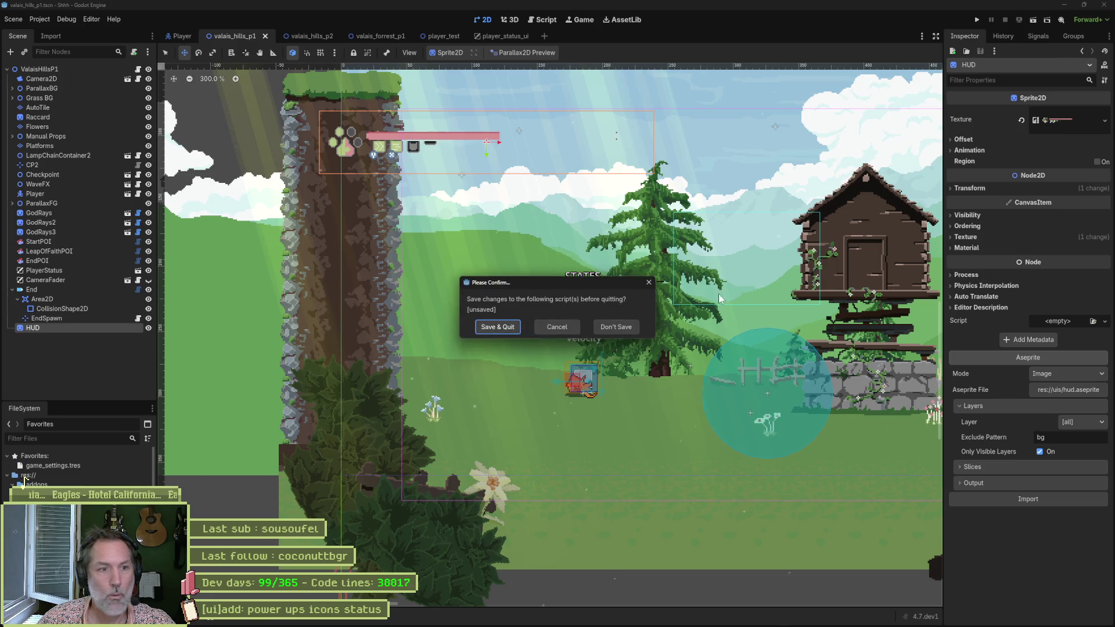
{"action": "left_click", "coordinate": [497, 327]}
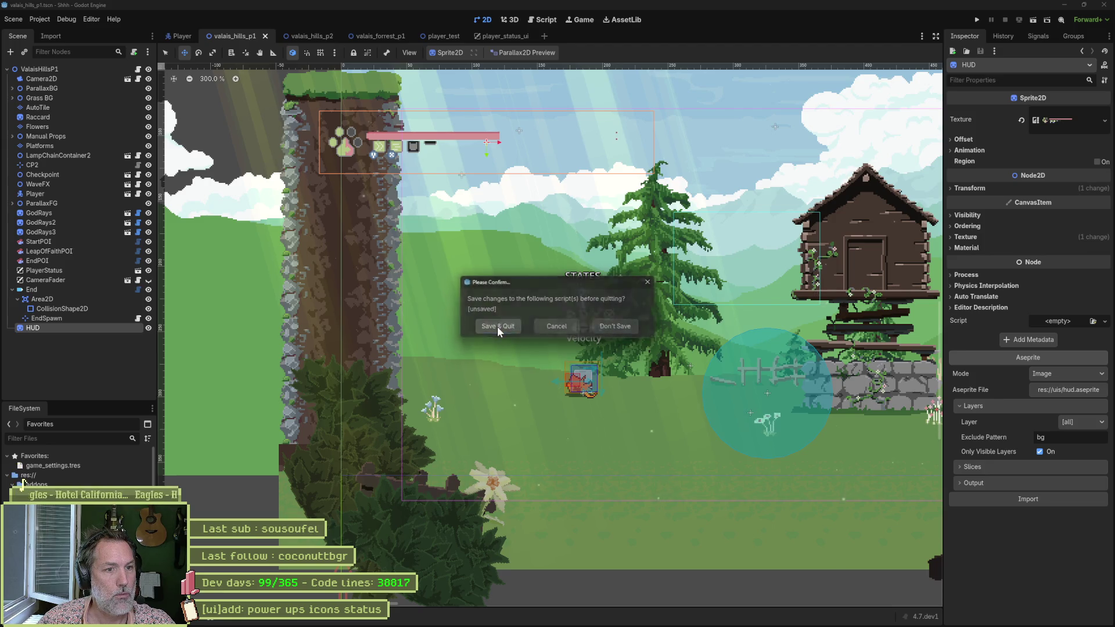
{"action": "left_click", "coordinate": [568, 327]}
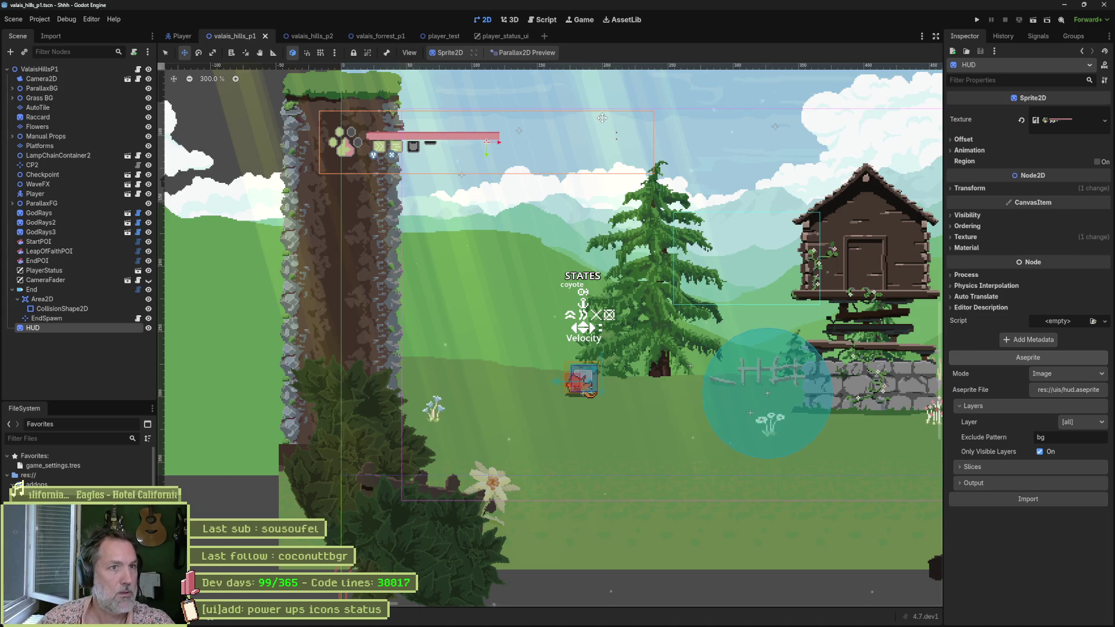
Close the open scripts, discarding the unsaved one, and return to the 2D view.
{"action": "left_click", "coordinate": [545, 20]}
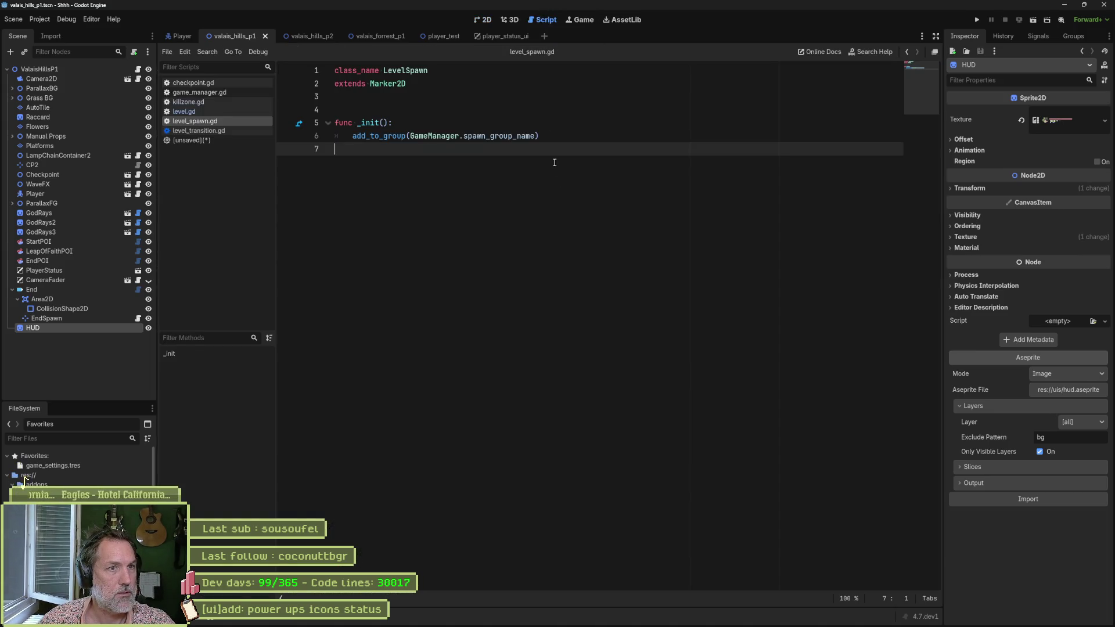
{"action": "key", "text": "ctrl+w"}
{"action": "key", "text": "ctrl+w"}
{"action": "key", "text": "ctrl+w"}
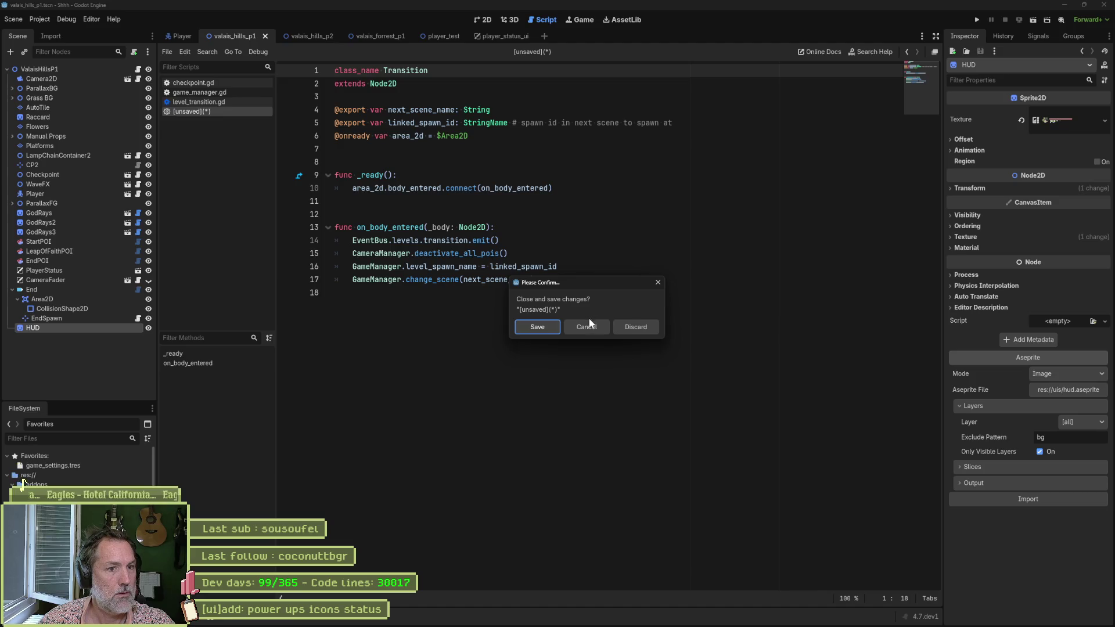
{"action": "left_click", "coordinate": [598, 325]}
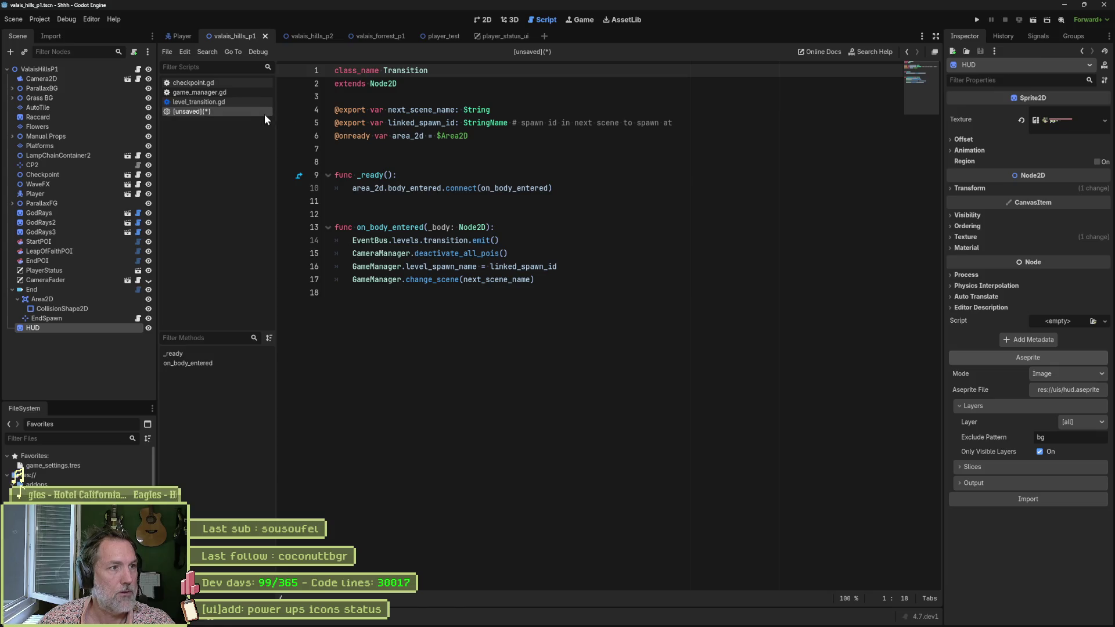
{"action": "key", "text": "ctrl+w"}
{"action": "left_click", "coordinate": [599, 326]}
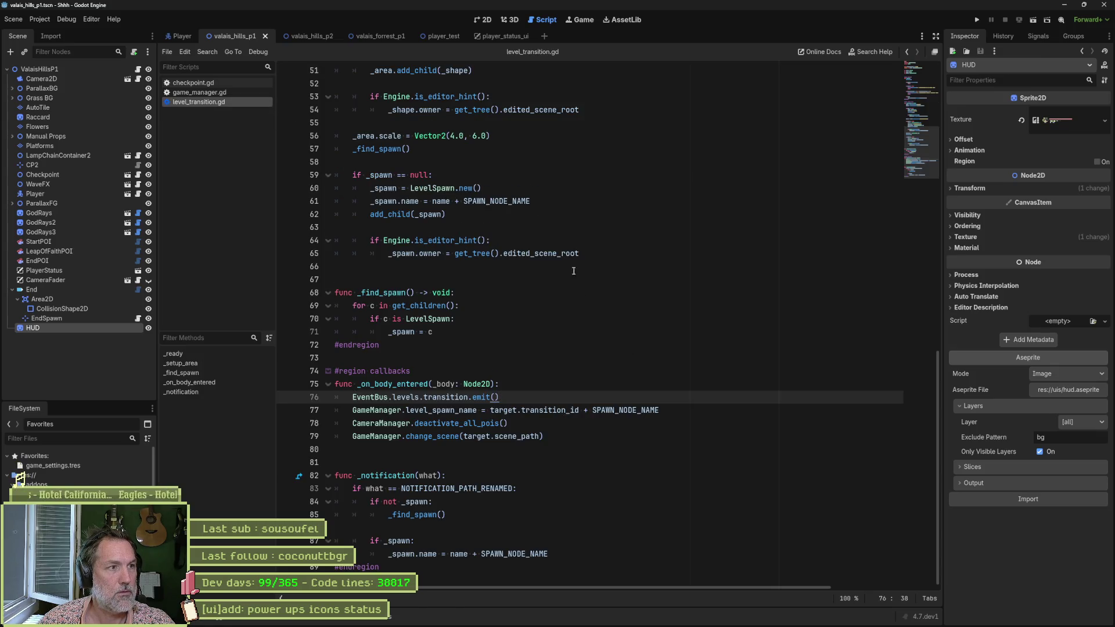
{"action": "left_click", "coordinate": [483, 20]}
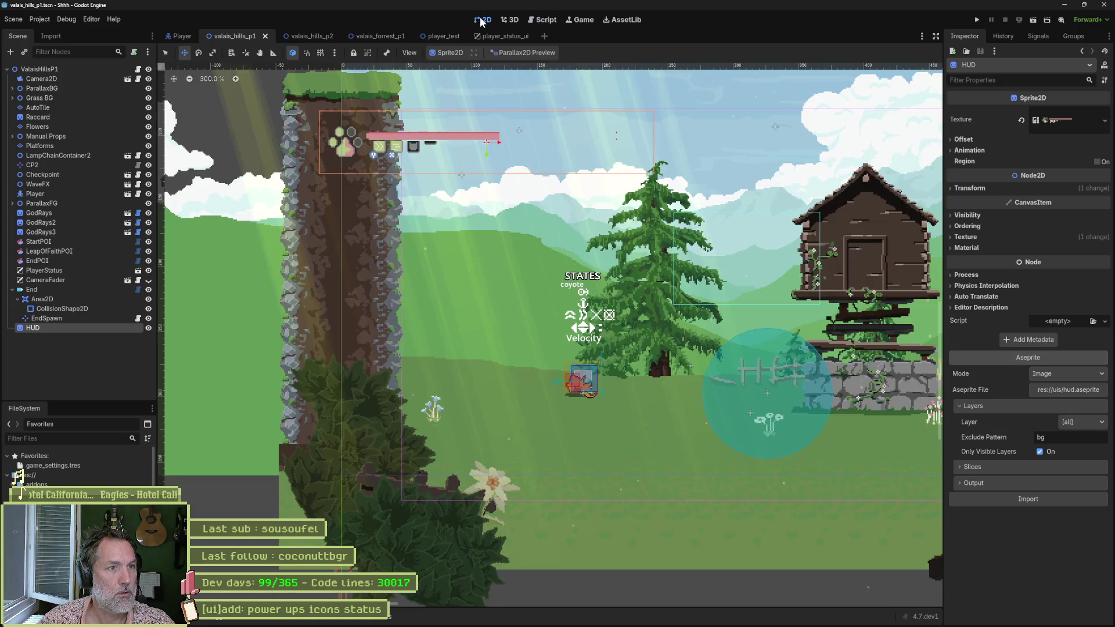
Reimport the HUD sprite, then reopen the Shhh project from Godot's Project Manager.
{"action": "left_click", "coordinate": [1051, 501]}
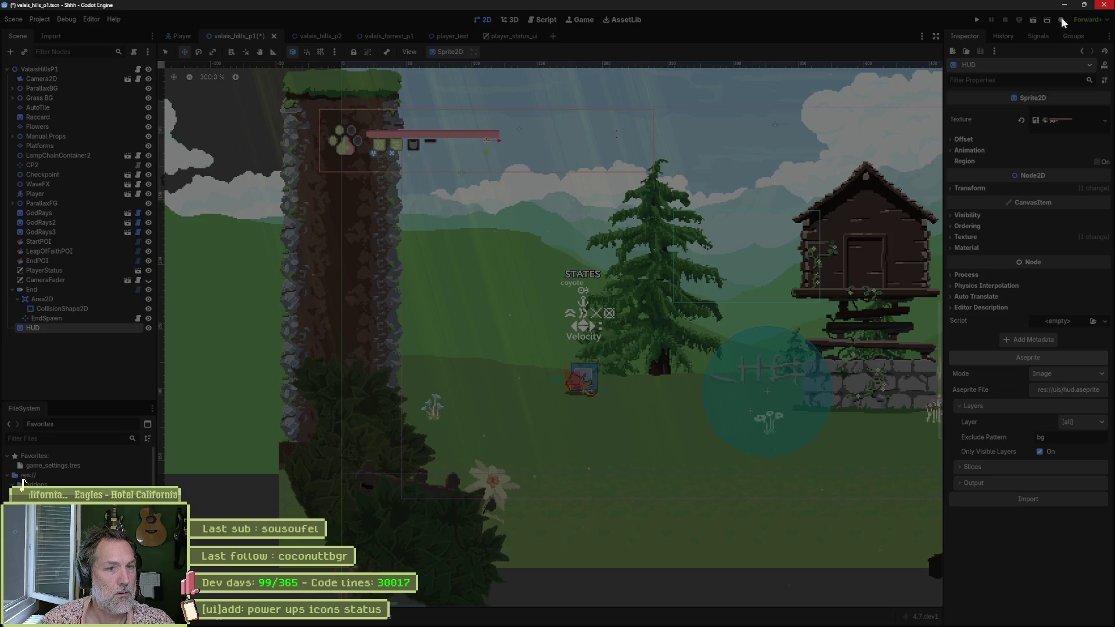
{"action": "key", "text": "alt+Tab"}
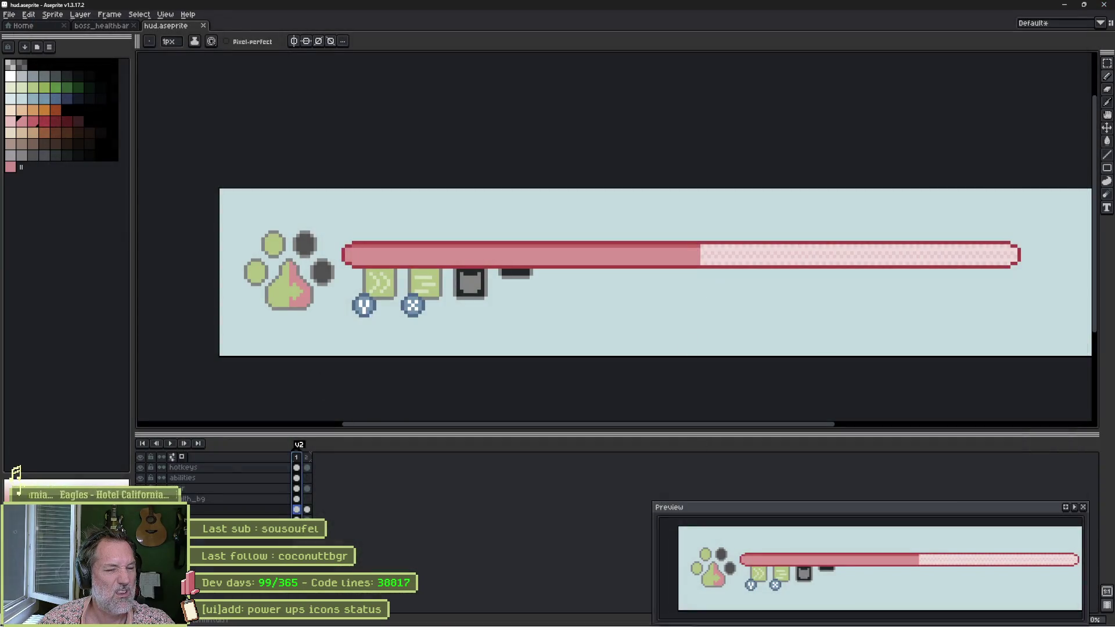
{"action": "left_click", "coordinate": [668, 620]}
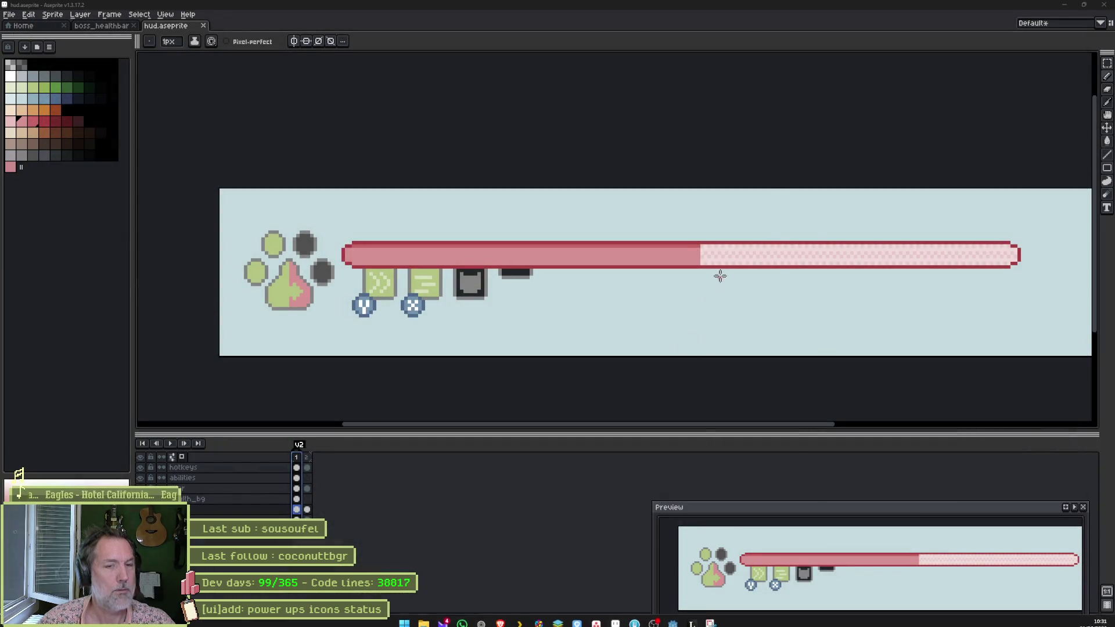
{"action": "double_click", "coordinate": [449, 200]}
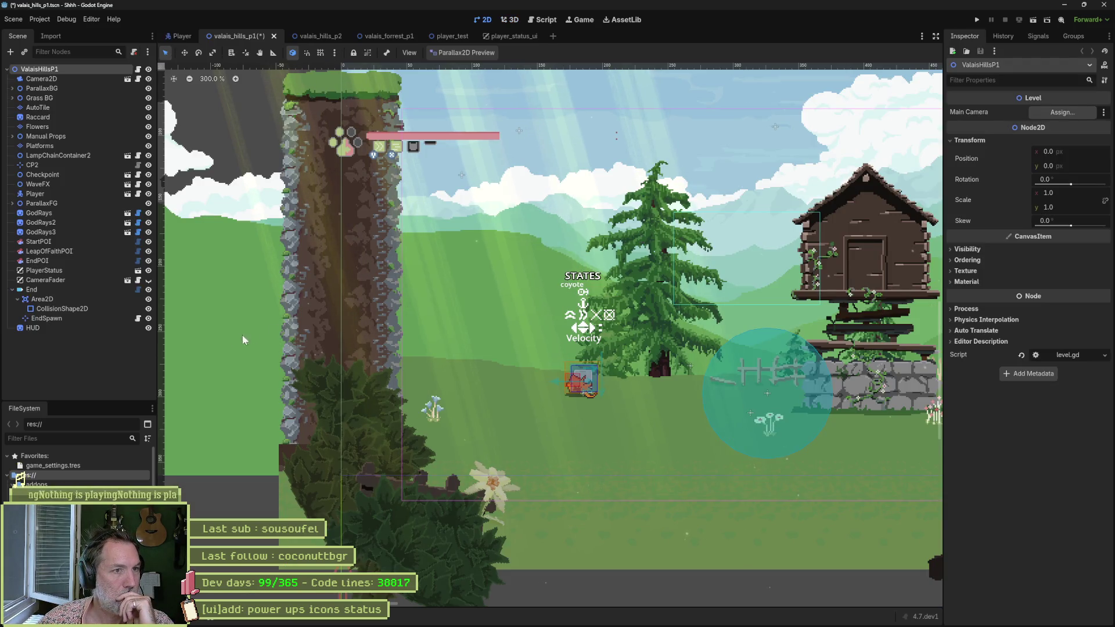
Select the HUD node in valais_hills_p1 and reimport it from its Aseprite file.
{"action": "left_click", "coordinate": [84, 325]}
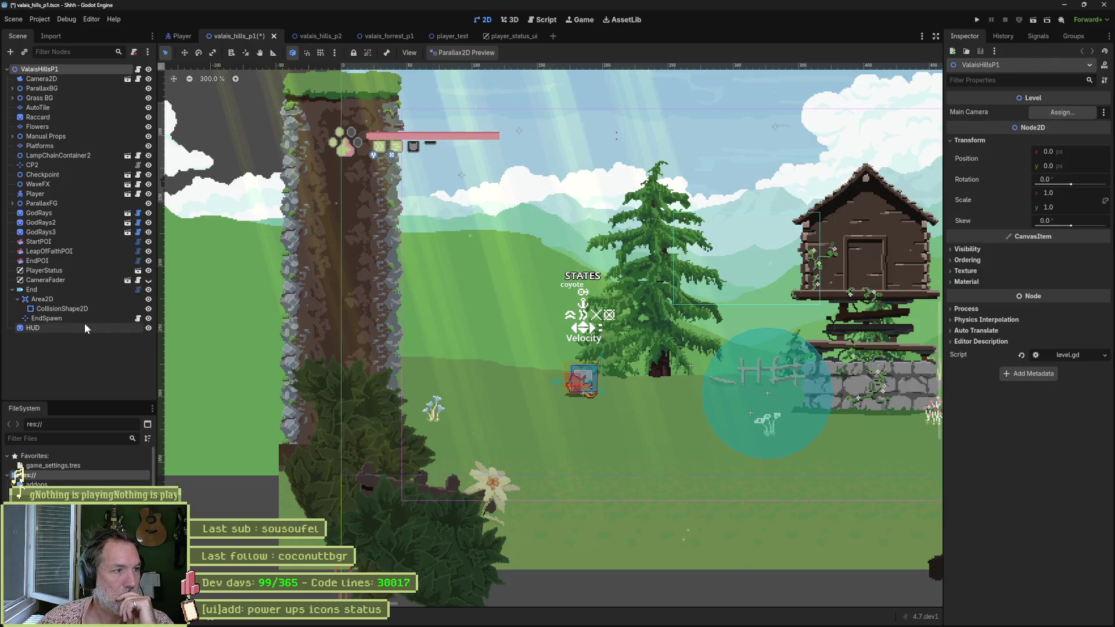
{"action": "left_click", "coordinate": [1043, 485]}
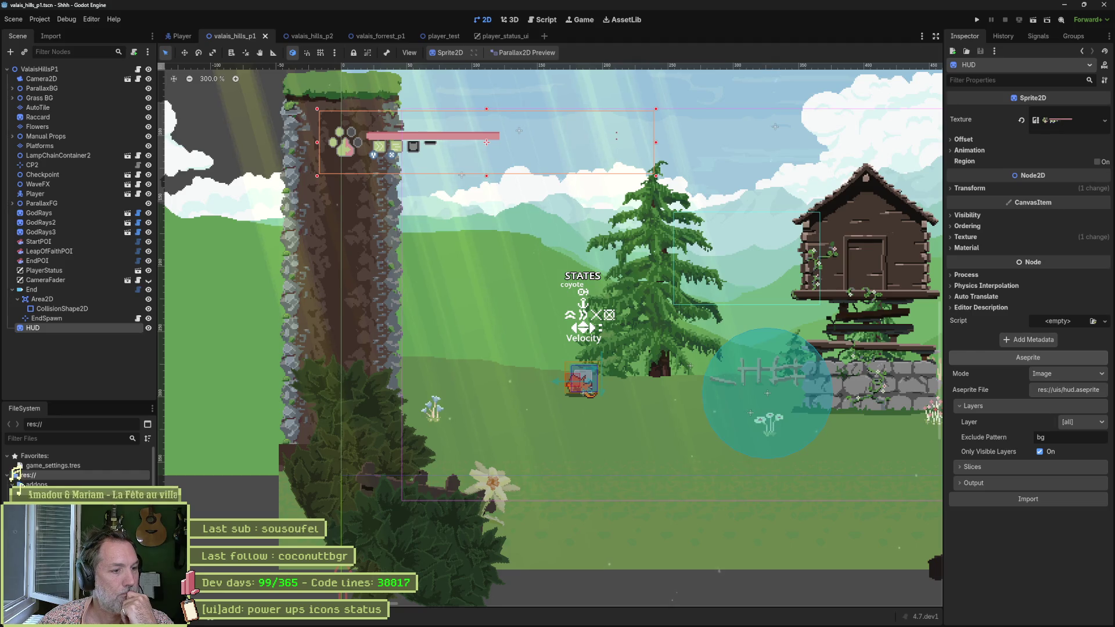
{"action": "mouse_move", "coordinate": [605, 623]}
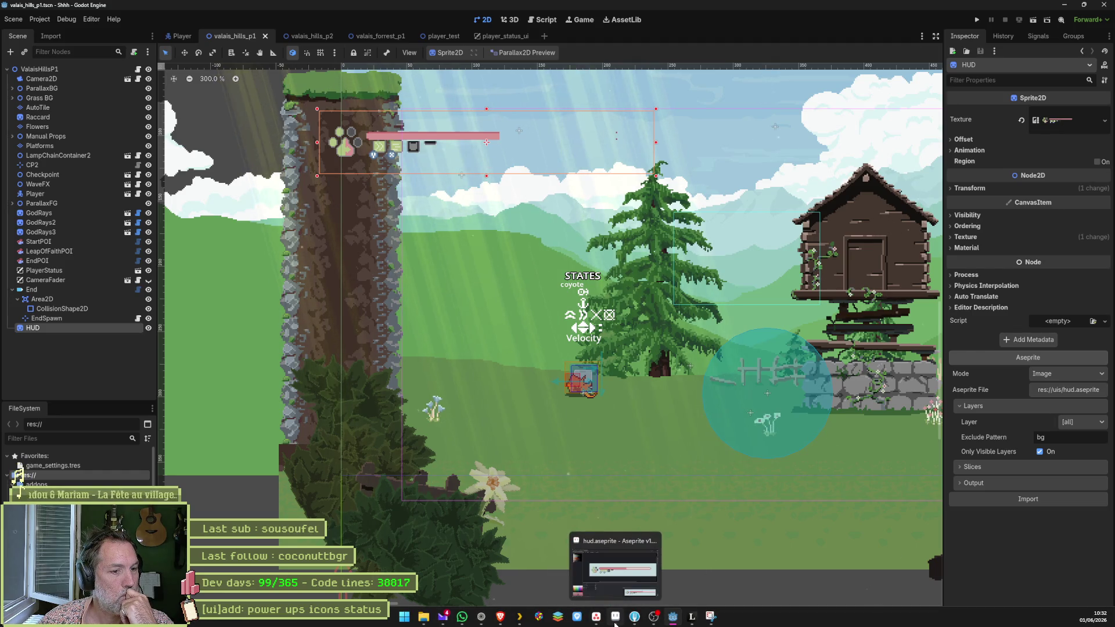
{"action": "left_click", "coordinate": [615, 623]}
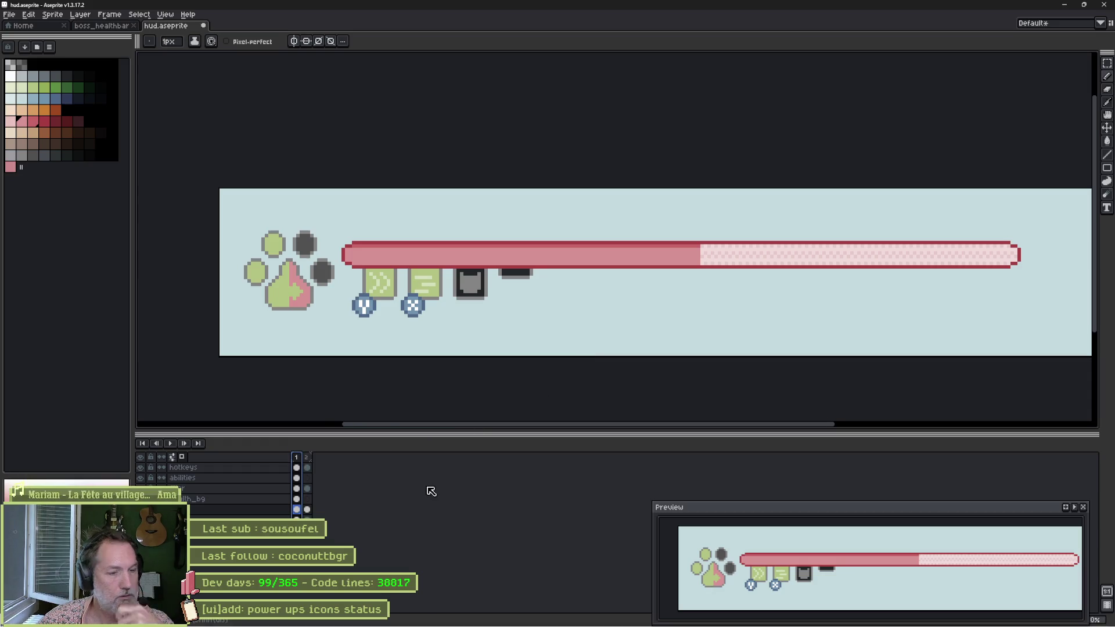
{"action": "key", "text": "alt+Tab"}
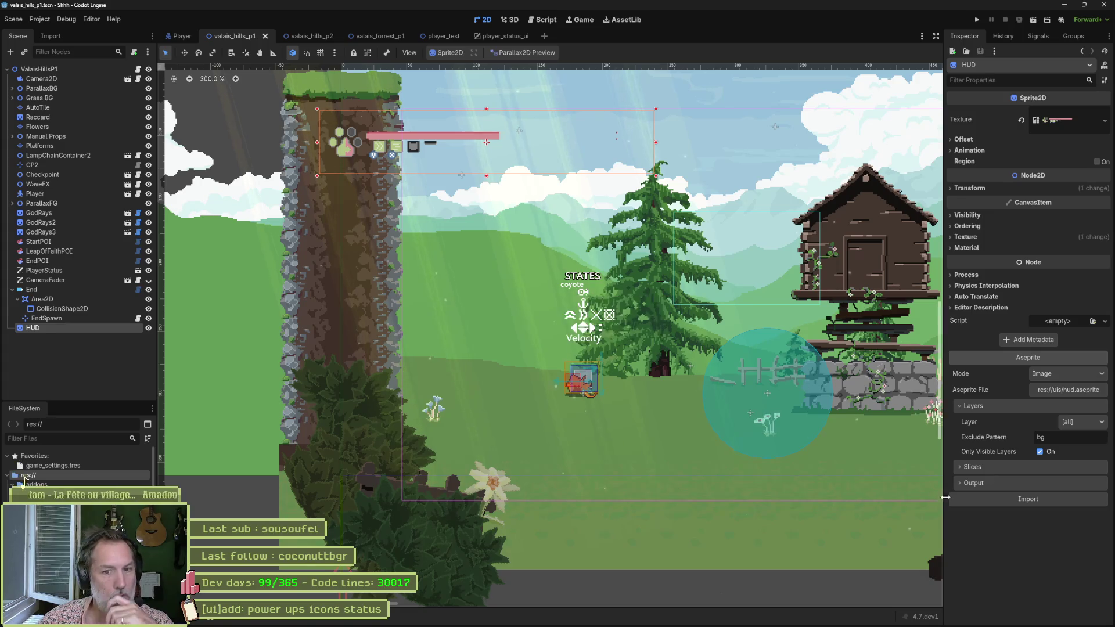
{"action": "left_click", "coordinate": [1011, 501]}
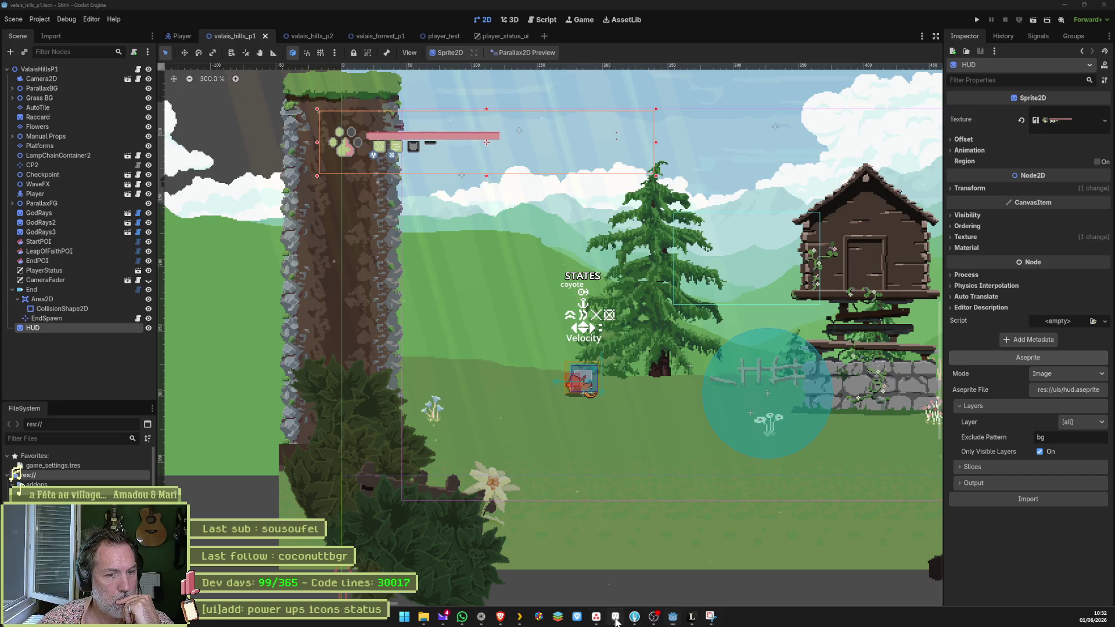
{"action": "left_click", "coordinate": [616, 618]}
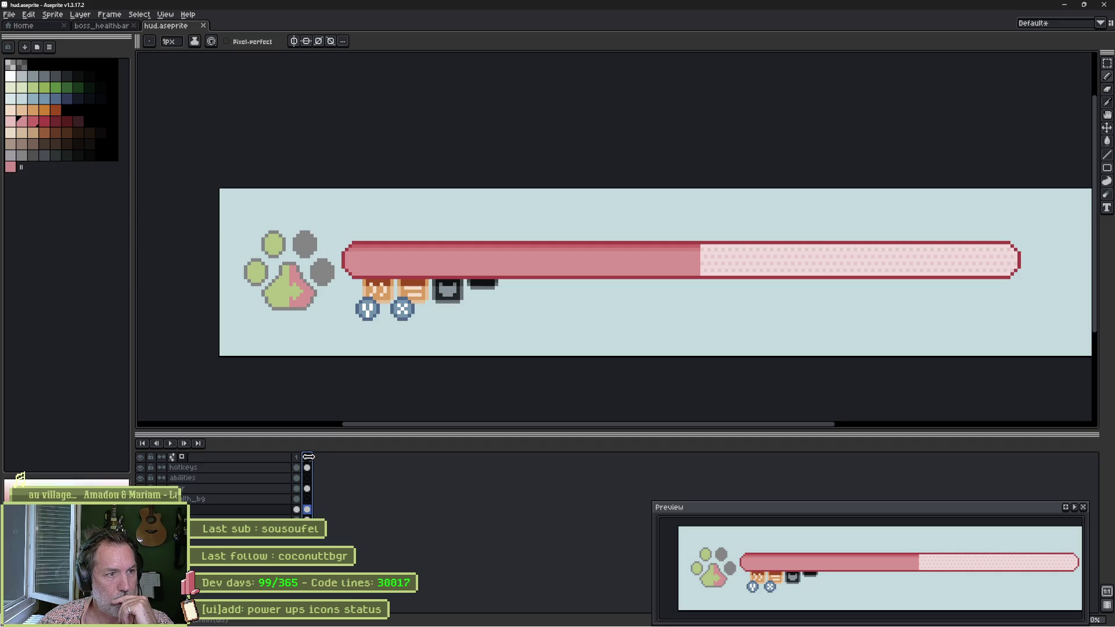
{"action": "right_click", "coordinate": [260, 532]}
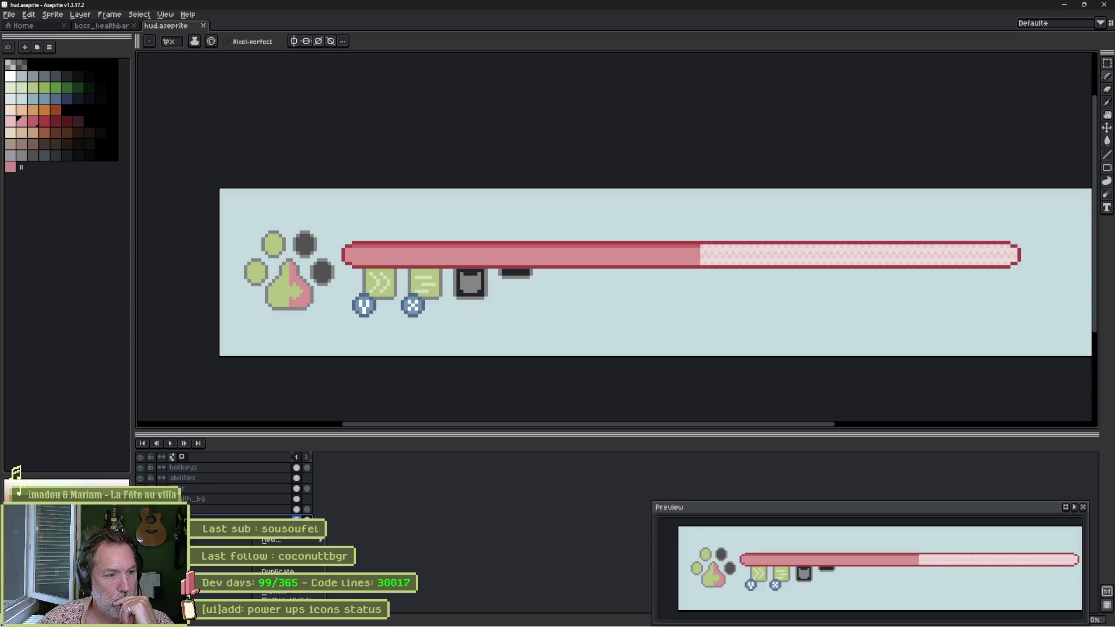
{"action": "left_click", "coordinate": [422, 539]}
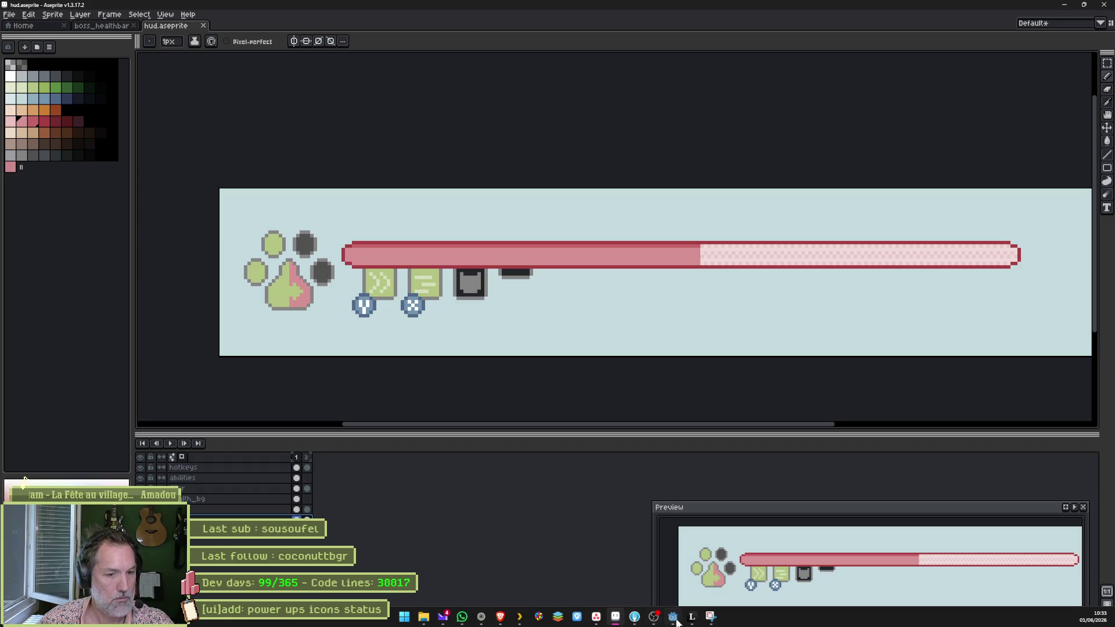
{"action": "left_click", "coordinate": [673, 617]}
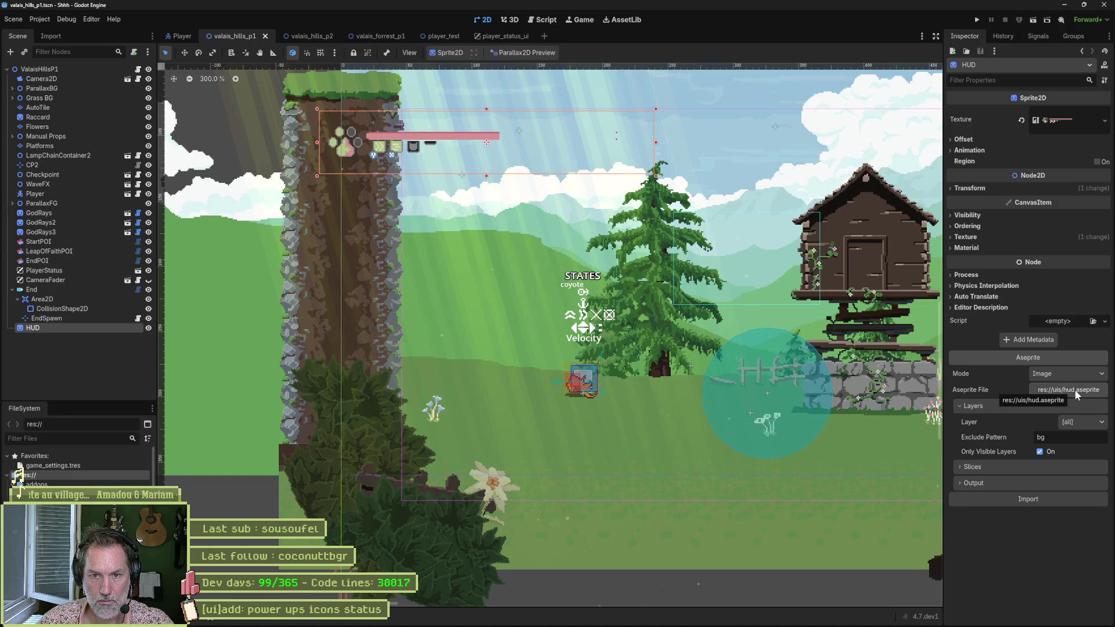
{"action": "key", "text": "alt+Tab"}
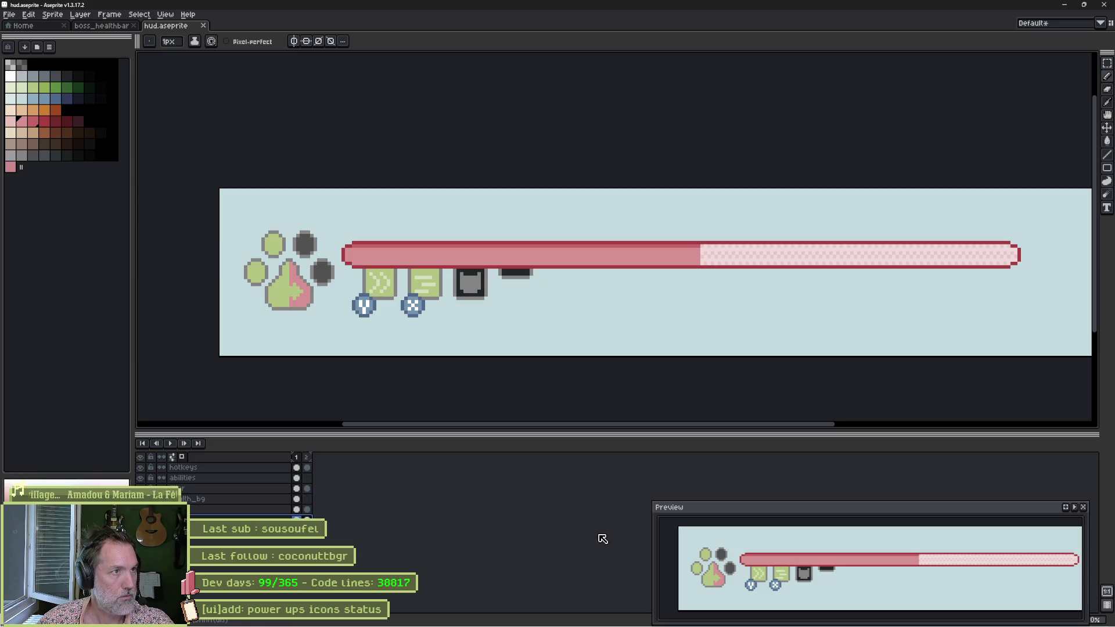
{"action": "key", "text": "alt+Tab"}
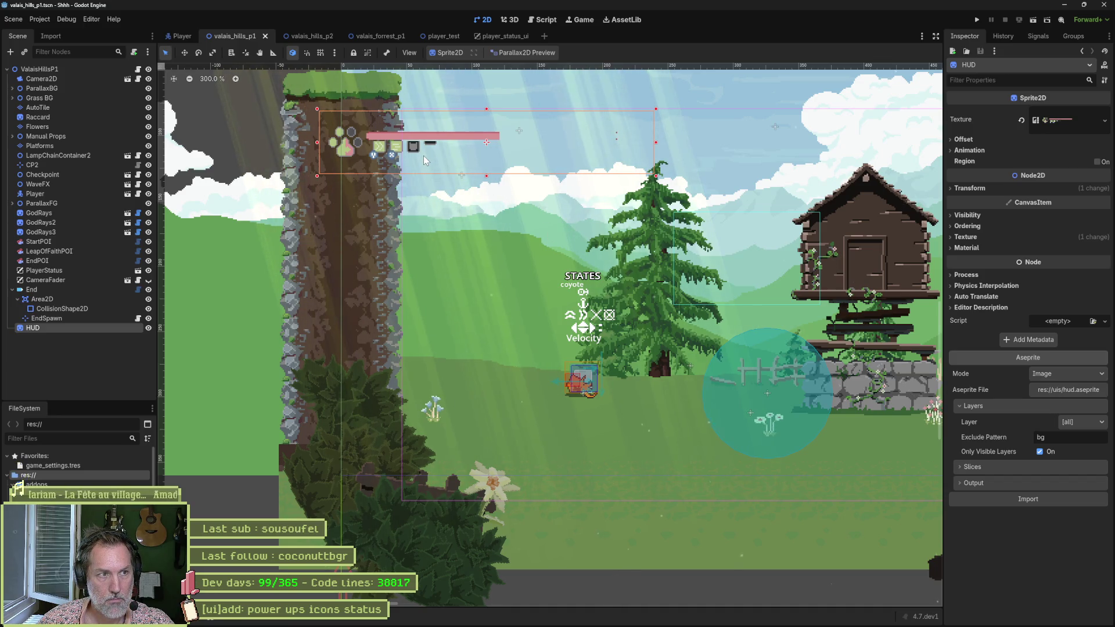
{"action": "key", "text": "alt+Tab"}
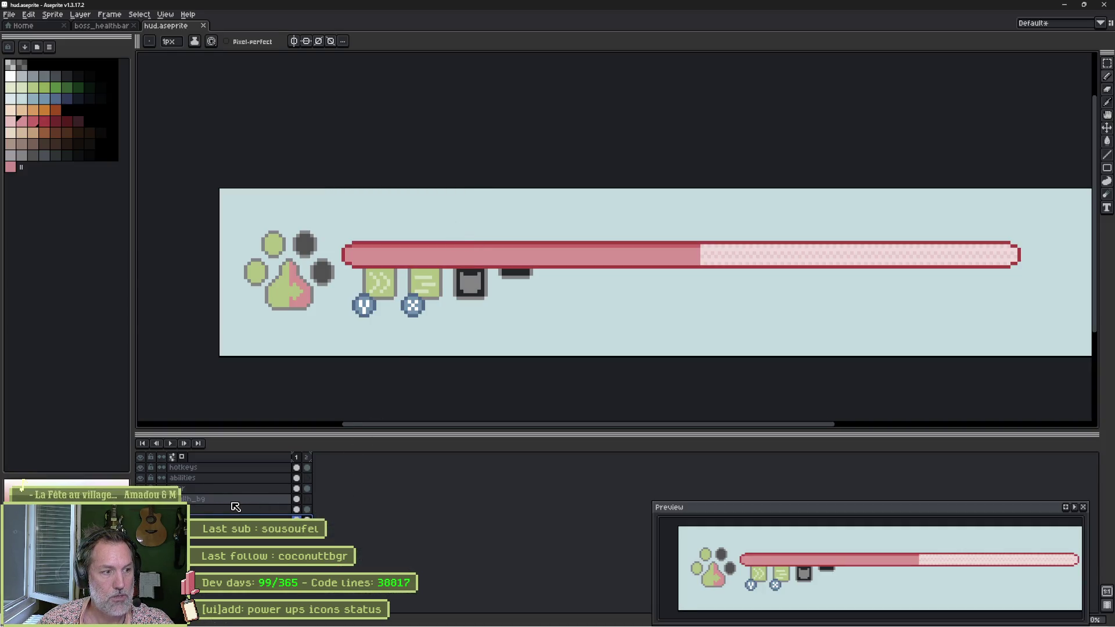
{"action": "key", "text": "Right"}
{"action": "key", "text": "Left"}
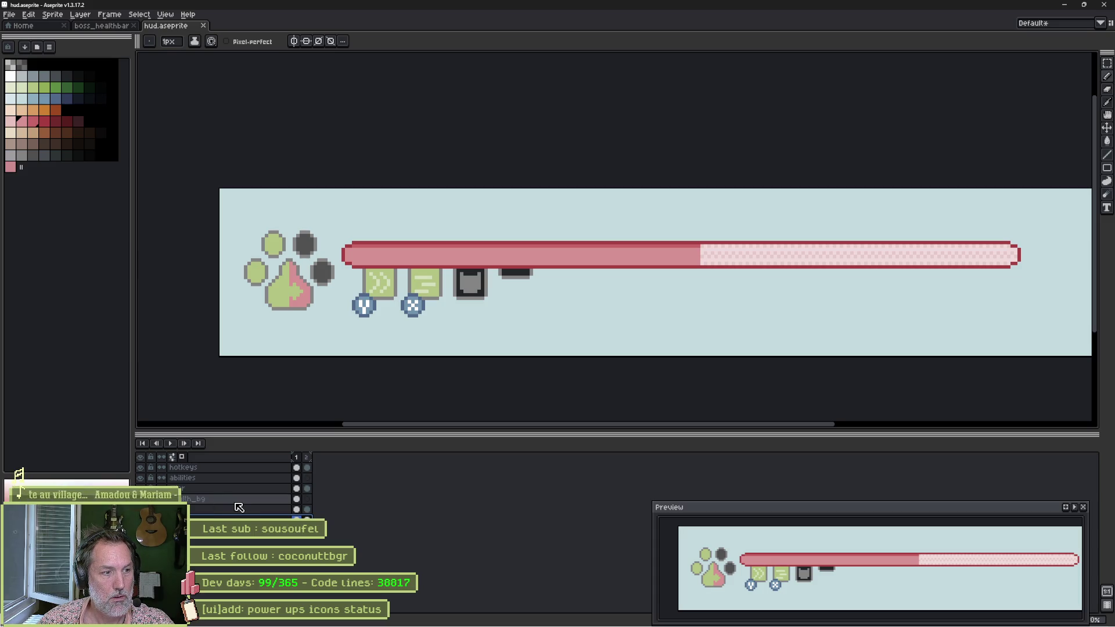
{"action": "key", "text": "alt+Tab"}
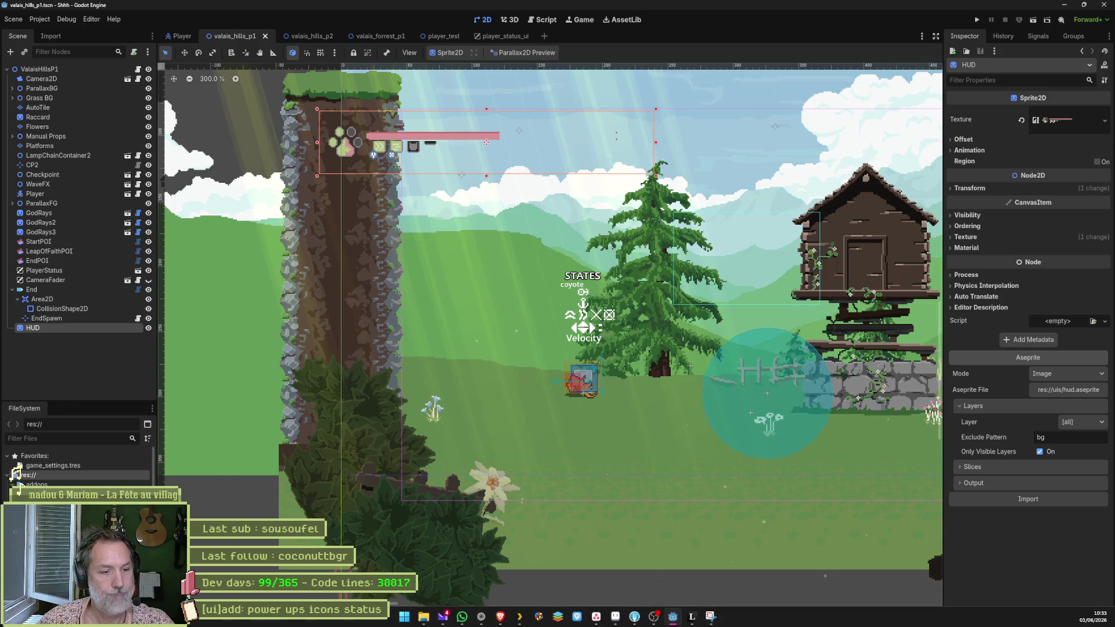
Search DuckDuckGo in Brave for Aseprite Wizard layer exclusion in Godot.
{"action": "mouse_move", "coordinate": [501, 617]}
{"action": "left_click", "coordinate": [500, 512]}
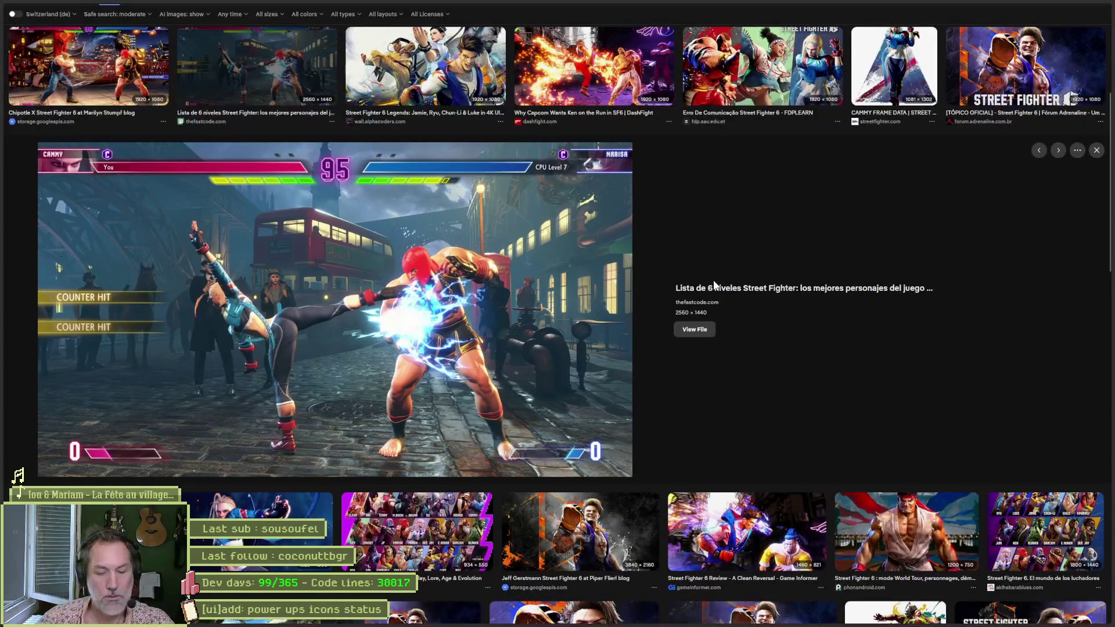
{"action": "key", "text": "ctrl+l"}
{"action": "type", "text": "dans godot"}
{"action": "key", "text": "BackSpace"}
{"action": "key", "text": "BackSpace"}
{"action": "key", "text": "BackSpace"}
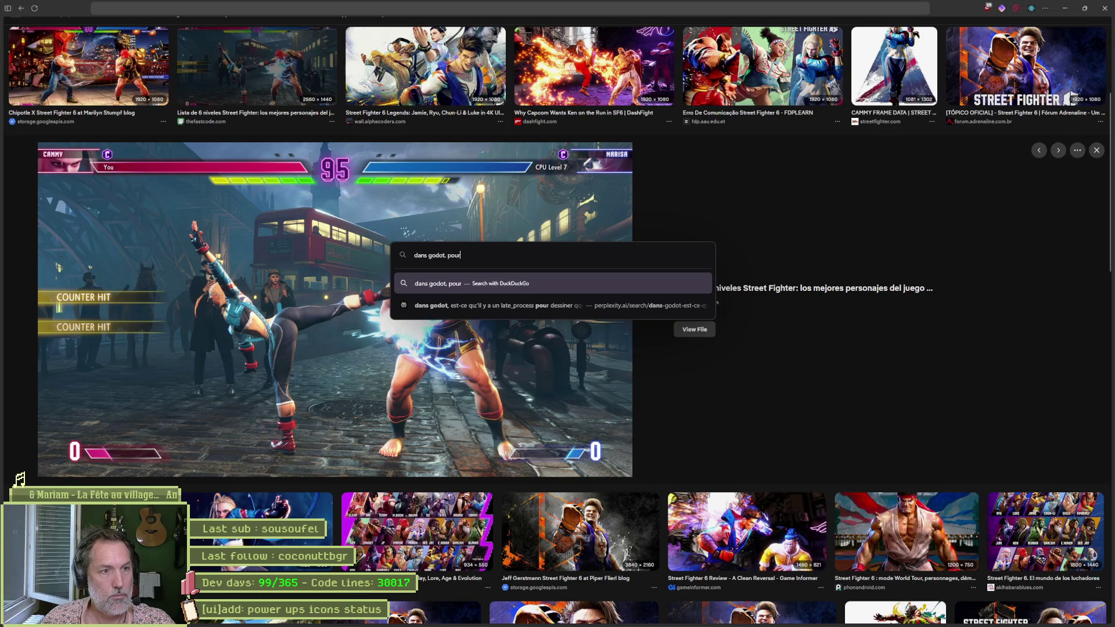
{"action": "type", "text": "aseprit"}
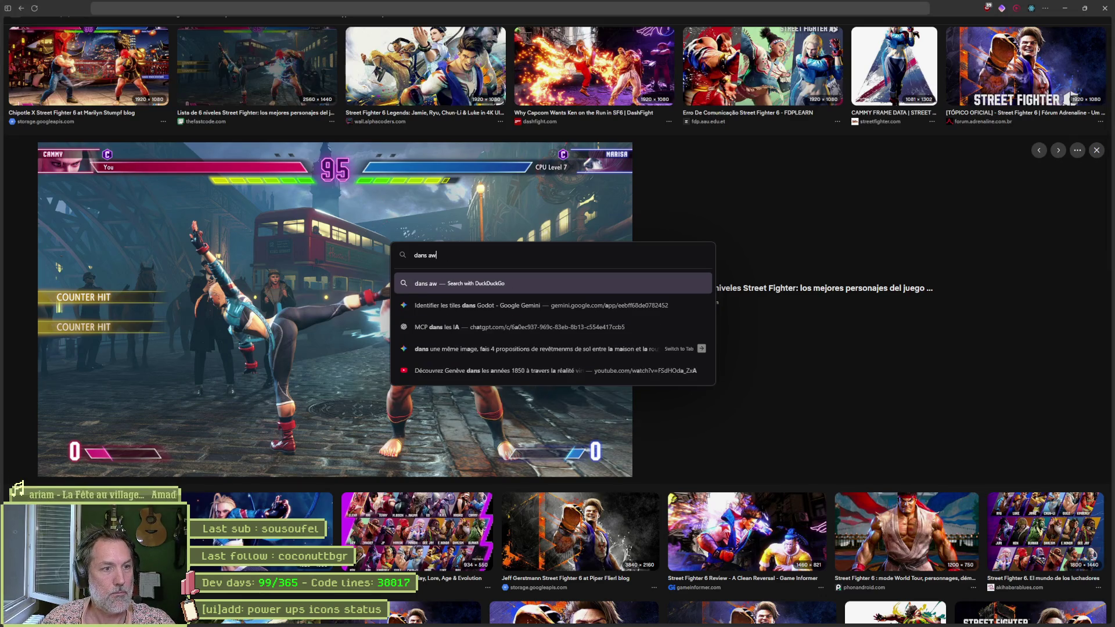
{"action": "type", "text": "ewi"}
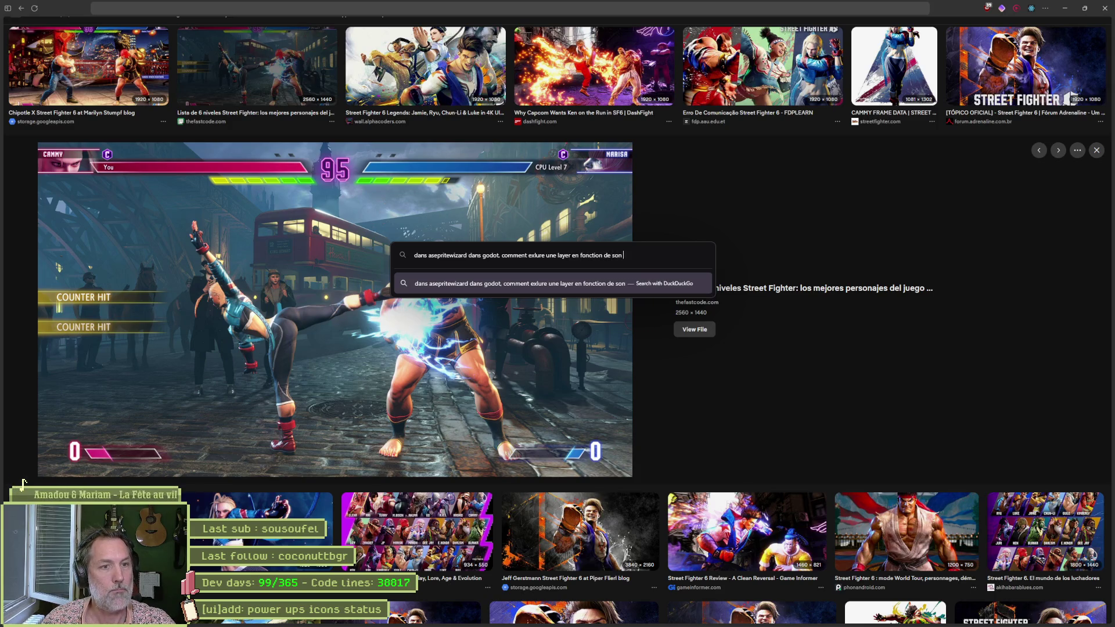
{"action": "type", "text": "ex"}
{"action": "key", "text": "Return"}
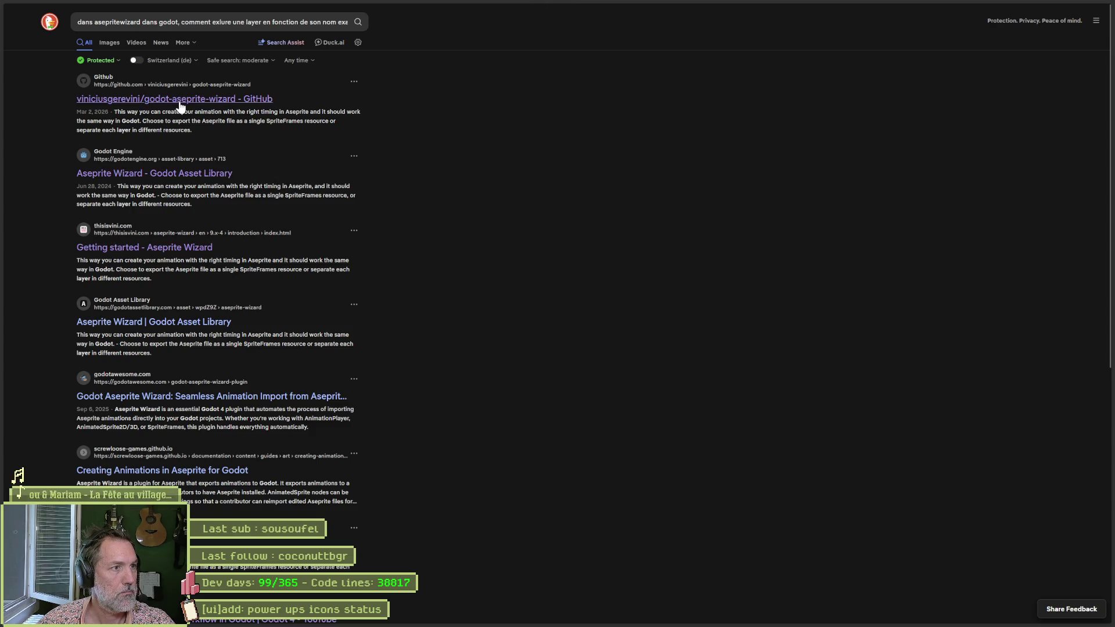
Launch a new ChatGPT chat from the app launcher.
{"action": "left_click", "coordinate": [230, 21]}
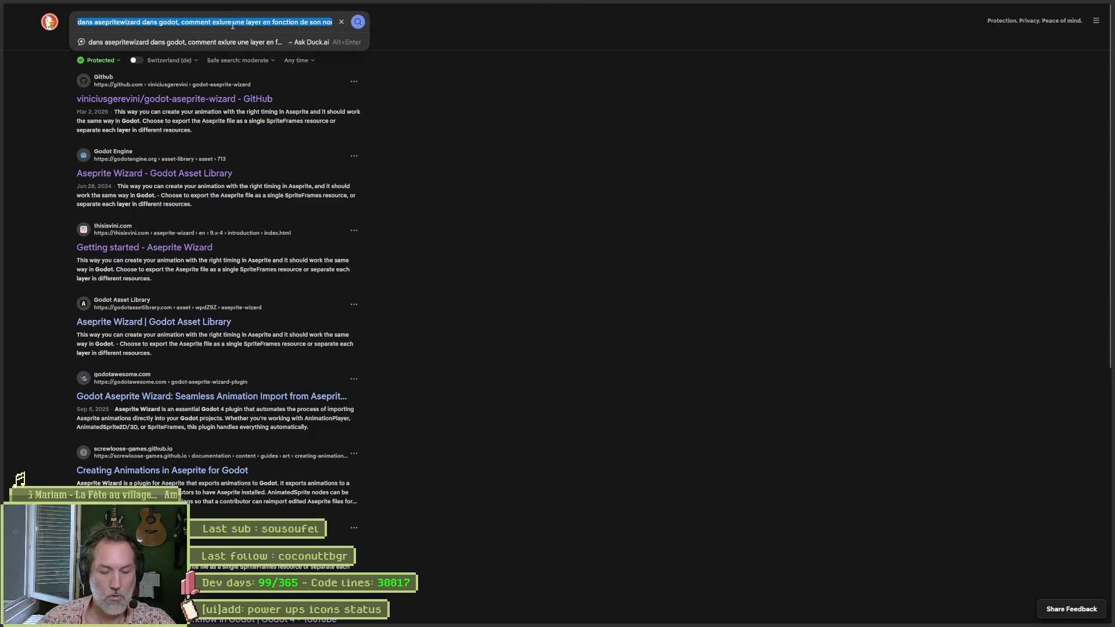
{"action": "key", "text": "alt+space"}
{"action": "type", "text": "chatgpt.com/"}
{"action": "key", "text": "Return"}
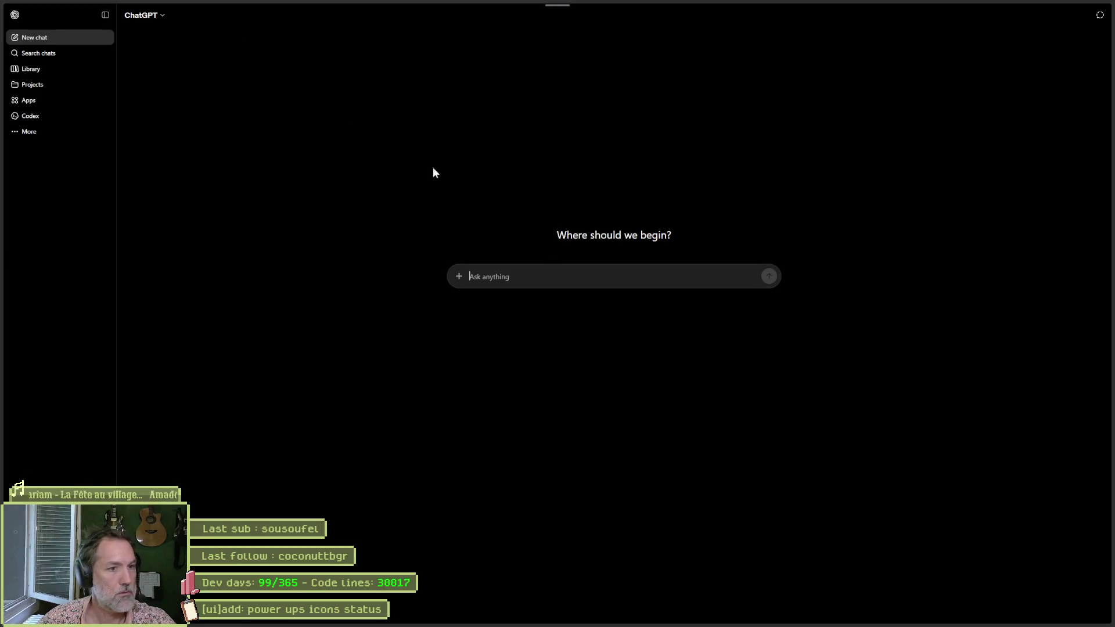
Ask ChatGPT, in French, how to exclude a layer by exact name; note the ^name$ regex answer.
{"action": "type", "text": "dans asepritewizard dans godot, comment exlure une layer en fonction de son nom exact"}
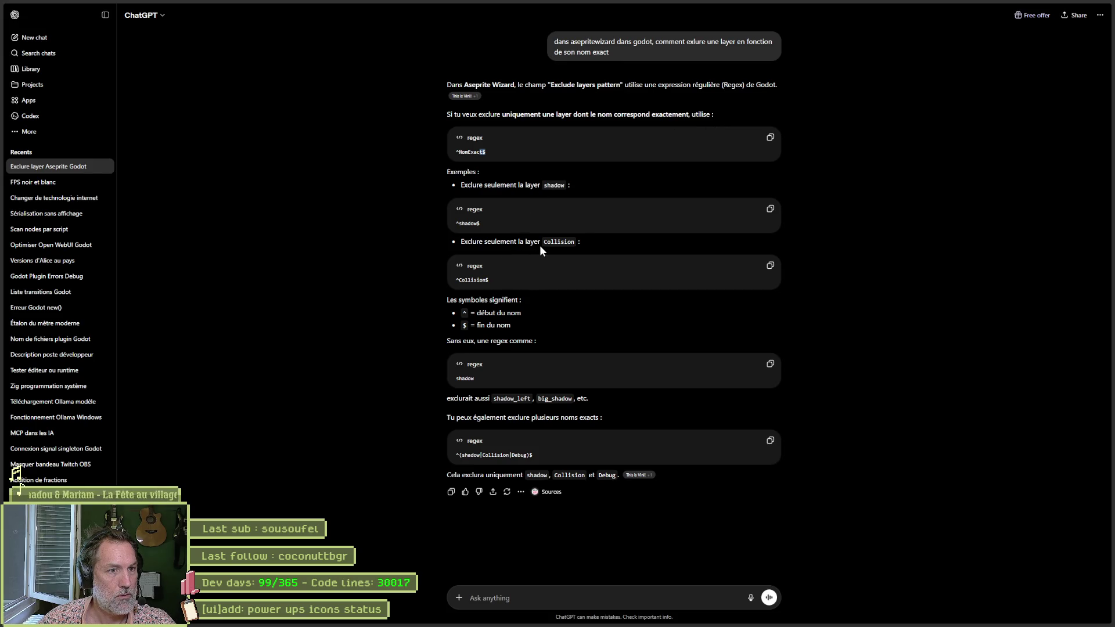
{"action": "left_click_drag", "start_coordinate": [489, 322], "coordinate": [511, 326]}
{"action": "left_click", "coordinate": [542, 324]}
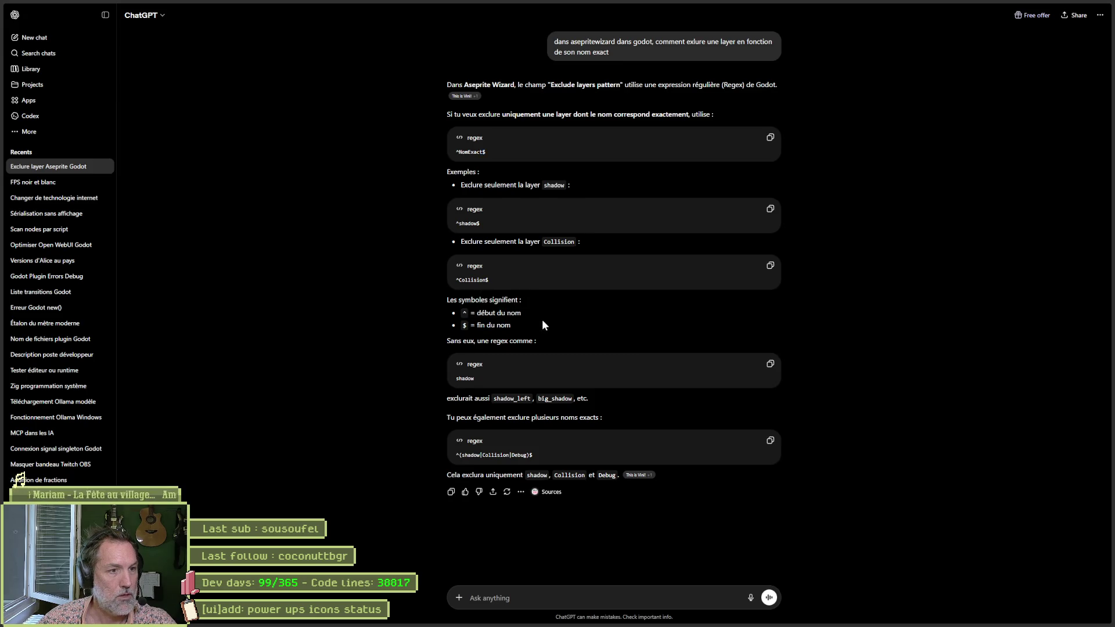
{"action": "key", "text": "alt+Tab"}
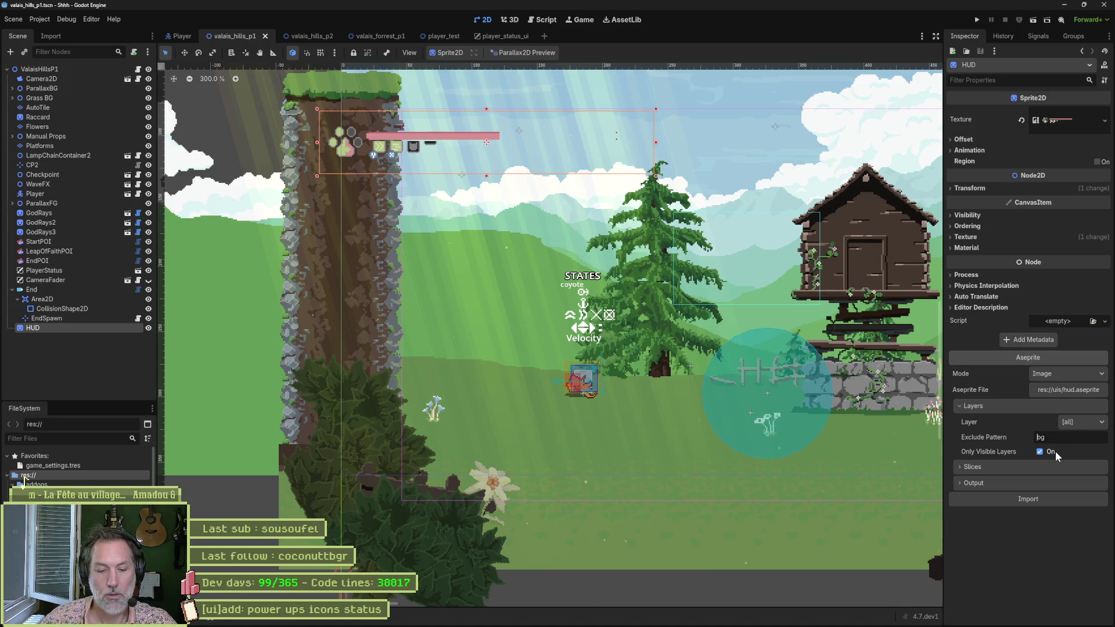
Set the HUD import's Exclude Pattern to ^bg$ using ChatGPT's exact-name syntax, then reimport.
{"action": "key", "text": "Return"}
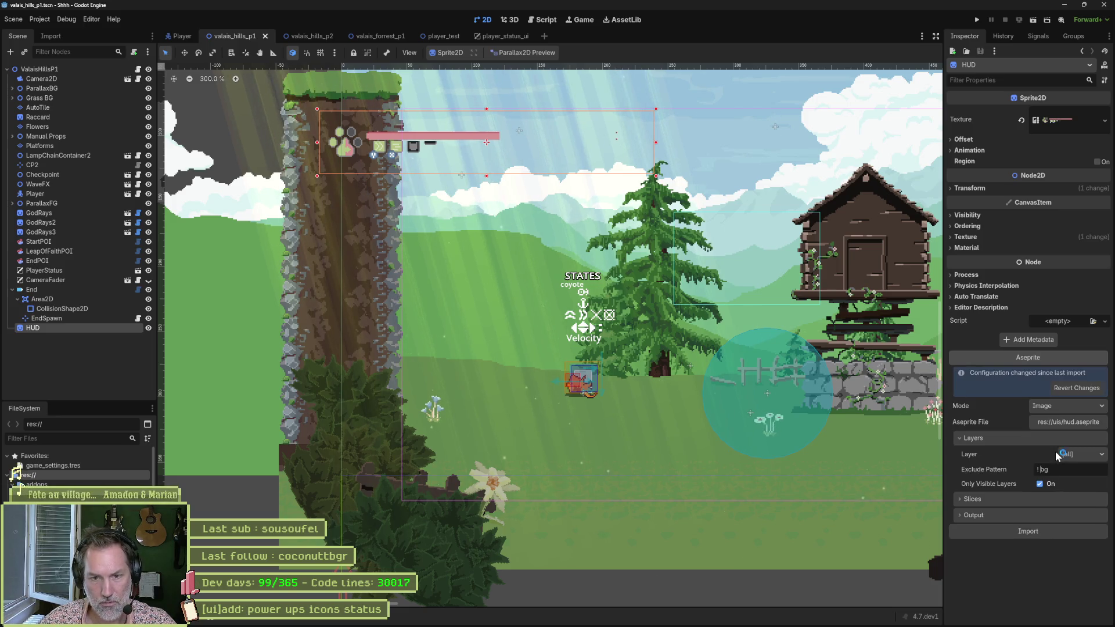
{"action": "key", "text": "alt+Tab"}
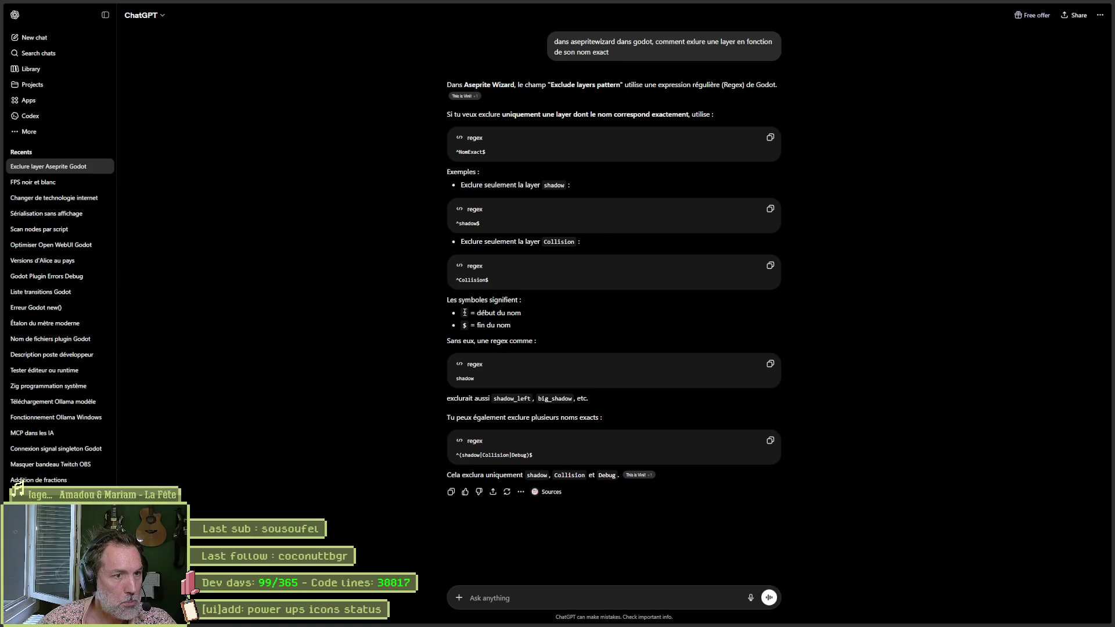
{"action": "key", "text": "alt+Tab"}
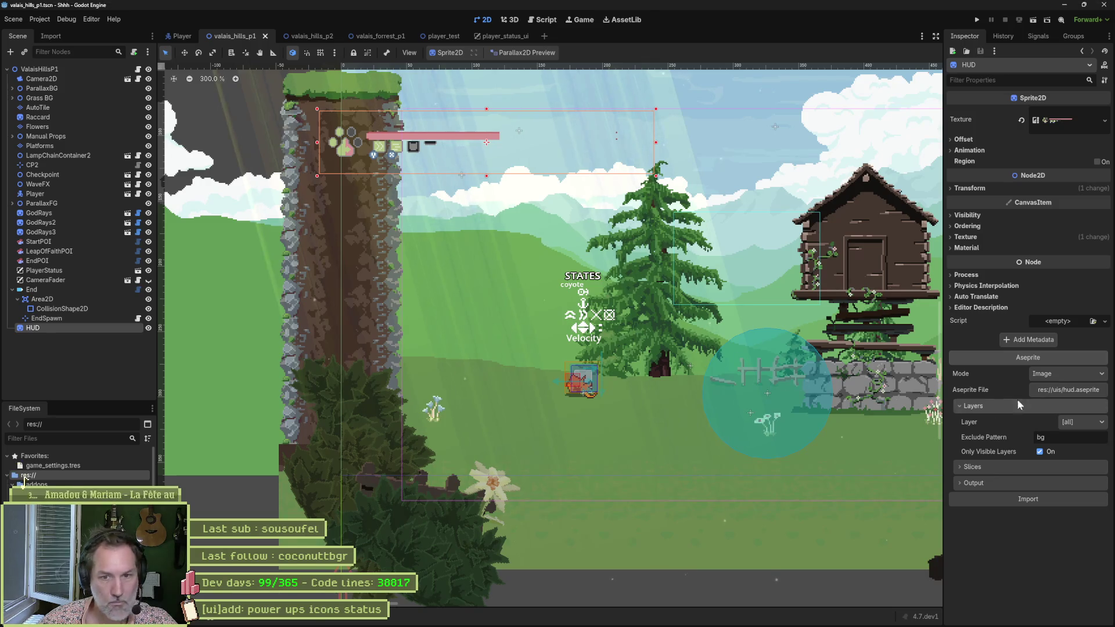
{"action": "key", "text": "alt+Tab"}
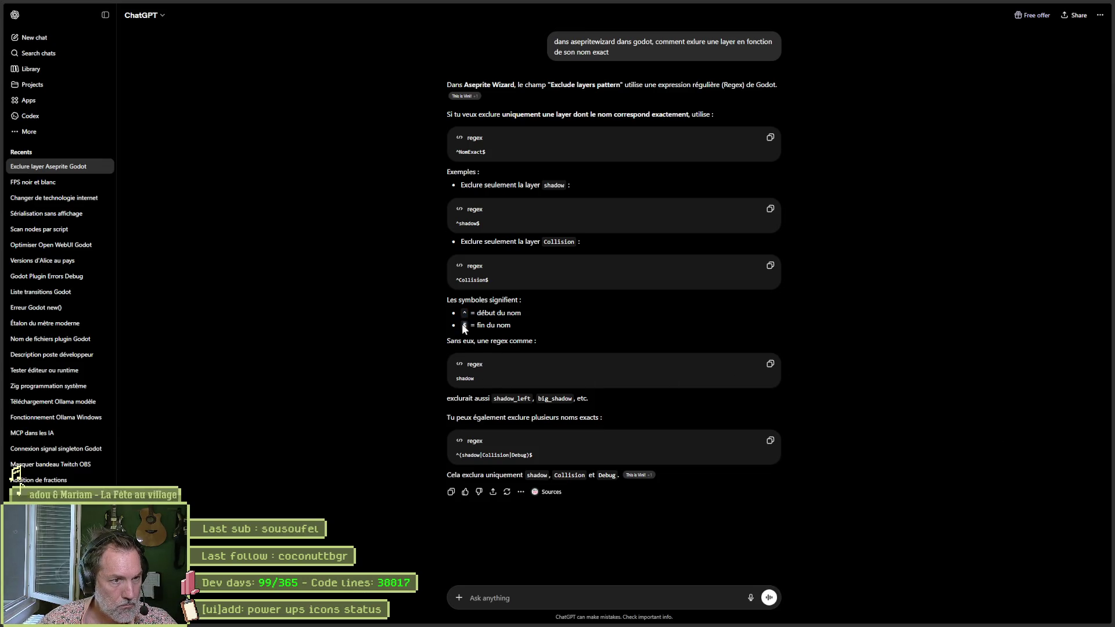
{"action": "key", "text": "alt+Tab"}
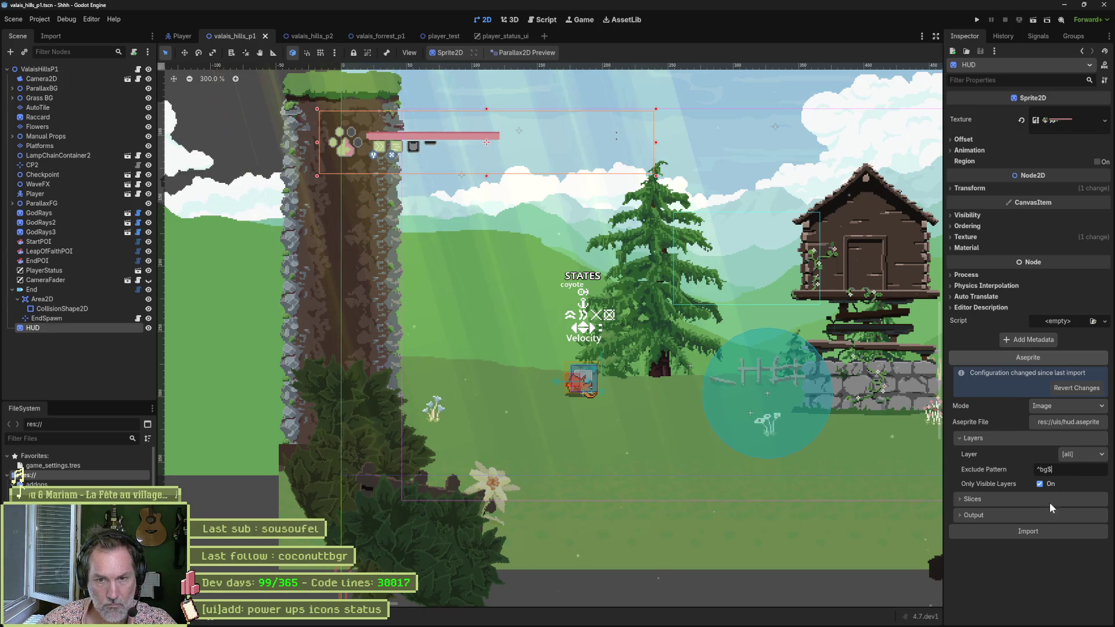
{"action": "left_click", "coordinate": [1040, 532]}
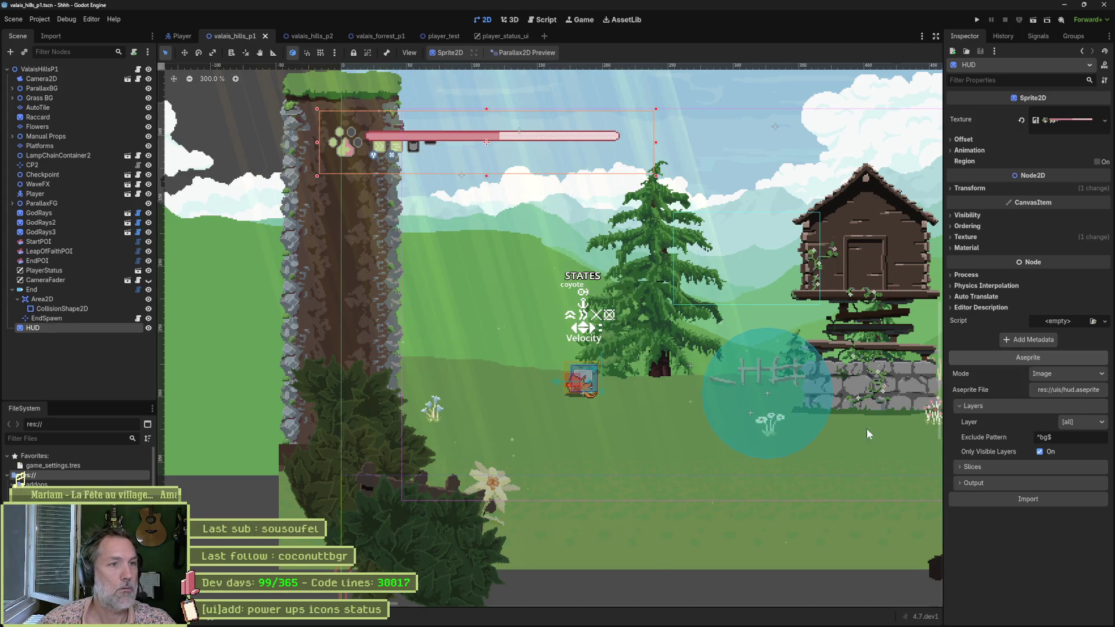
Run the current scene to confirm the full health bar shows, then stop it and return to hud.aseprite.
{"action": "key", "text": "F6"}
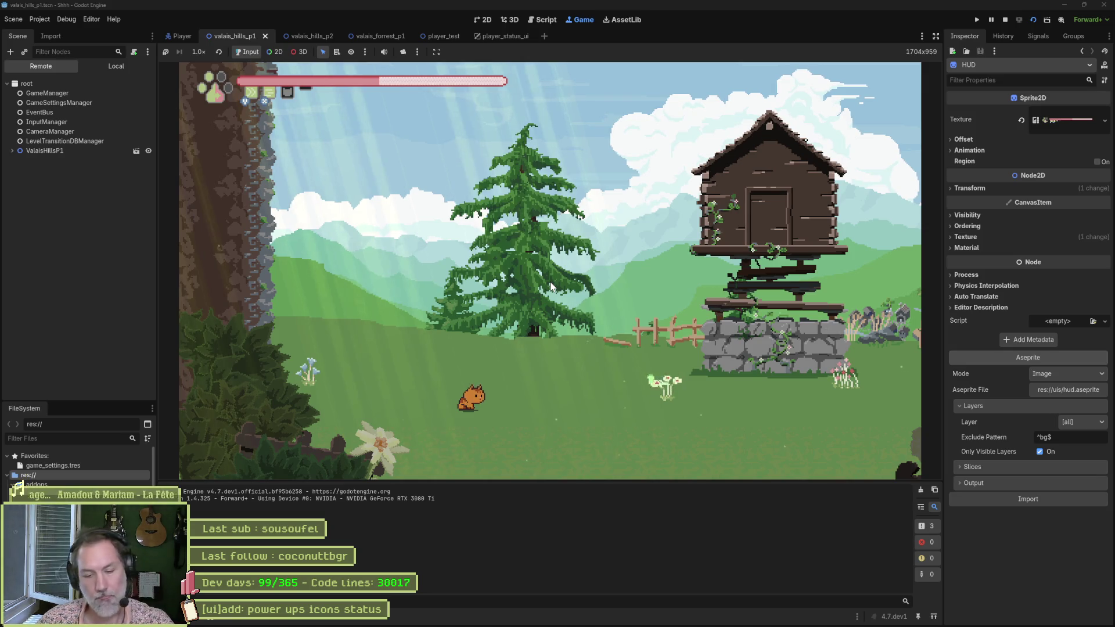
{"action": "key", "text": "F8"}
{"action": "left_click", "coordinate": [590, 620]}
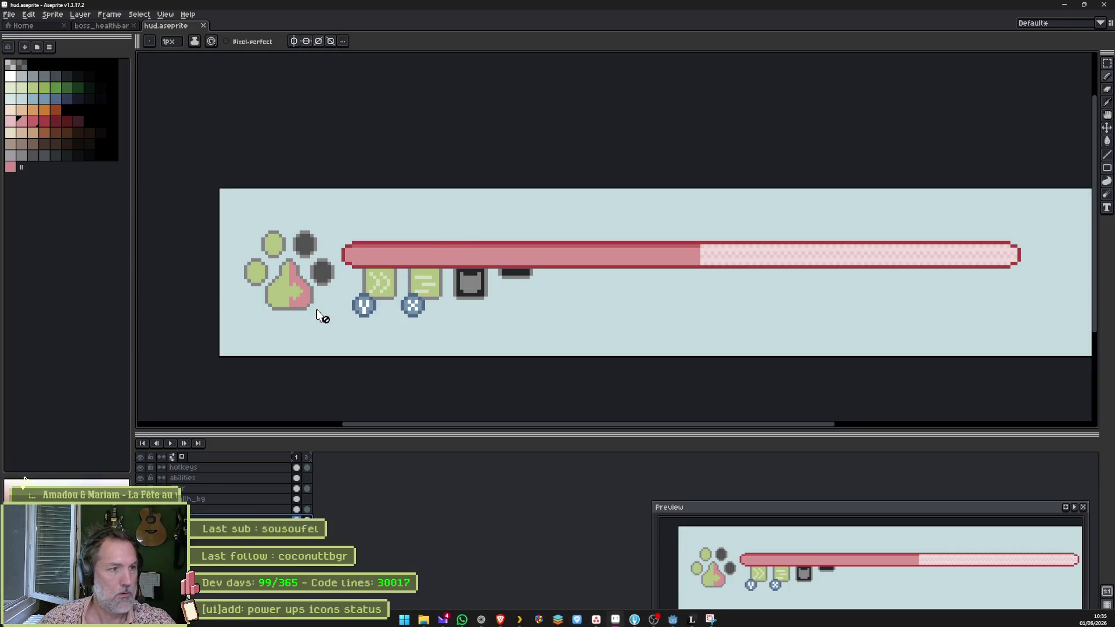
Select the paw layer and zoom in on the pad, undoing a stray rectangle and deselecting.
{"action": "left_click", "coordinate": [296, 300], "text": "ctrl"}
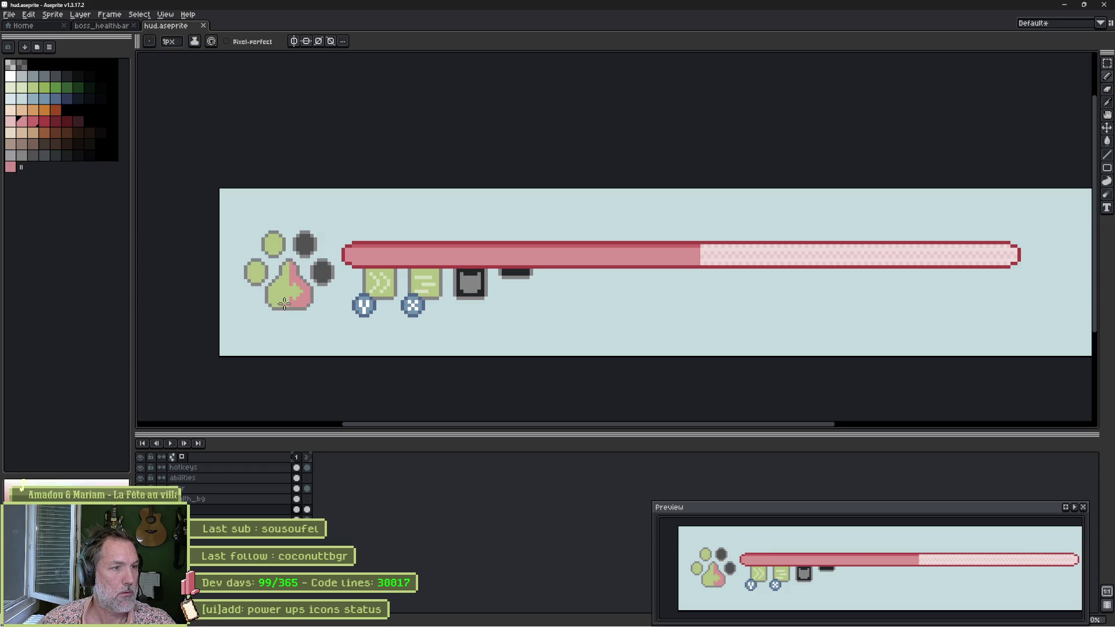
{"action": "scroll", "coordinate": [279, 323], "scroll_direction": "up", "scroll_amount": 2}
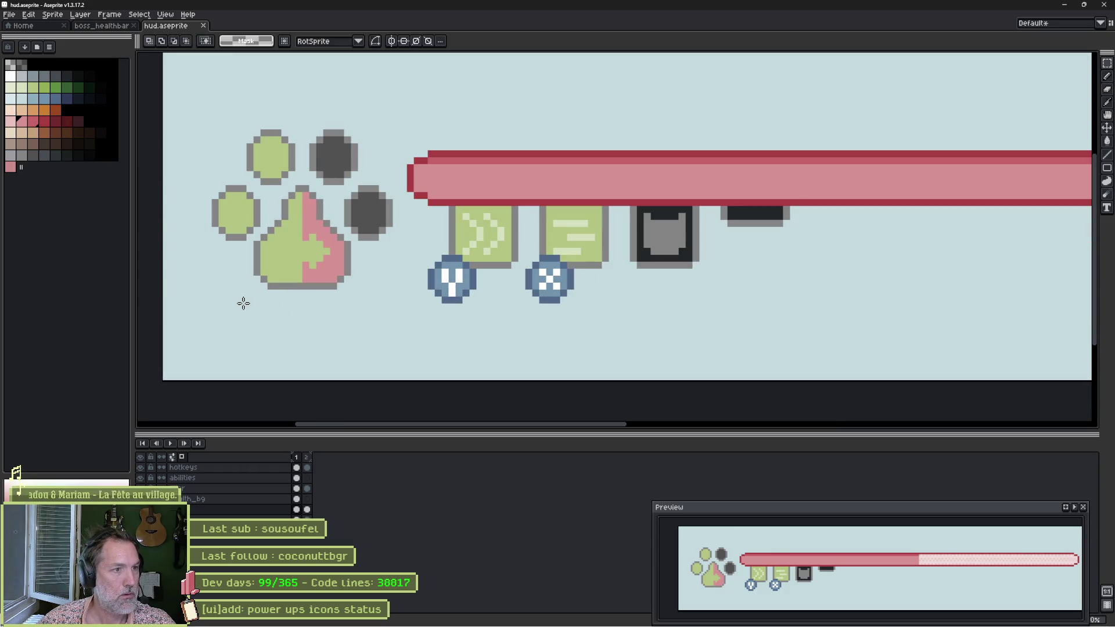
{"action": "left_click_drag", "start_coordinate": [235, 306], "coordinate": [359, 274]}
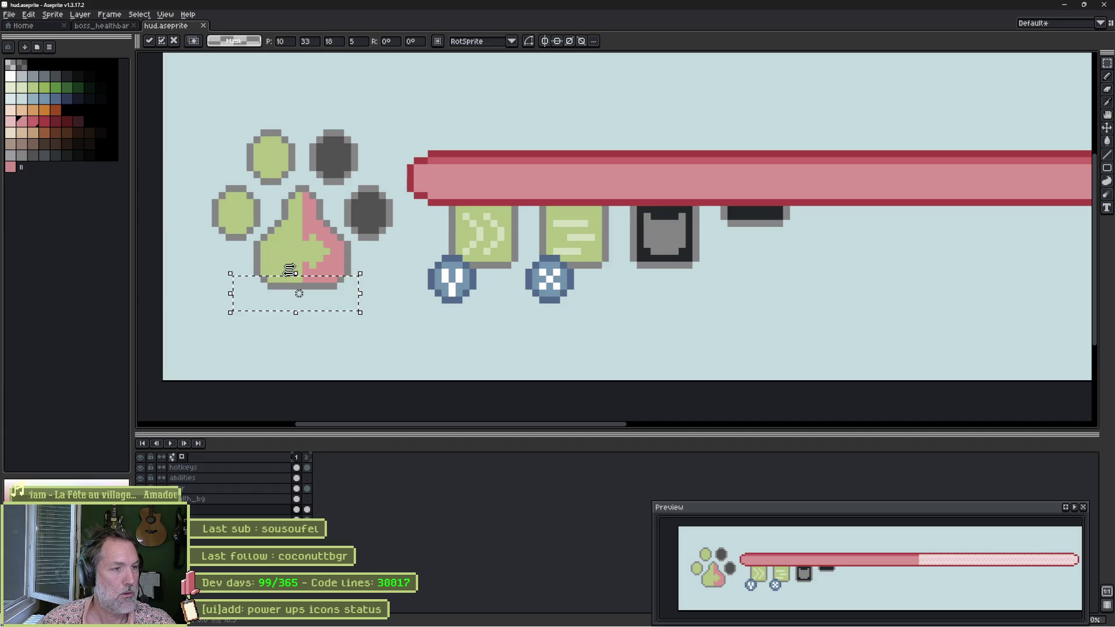
{"action": "left_click", "coordinate": [330, 293]}
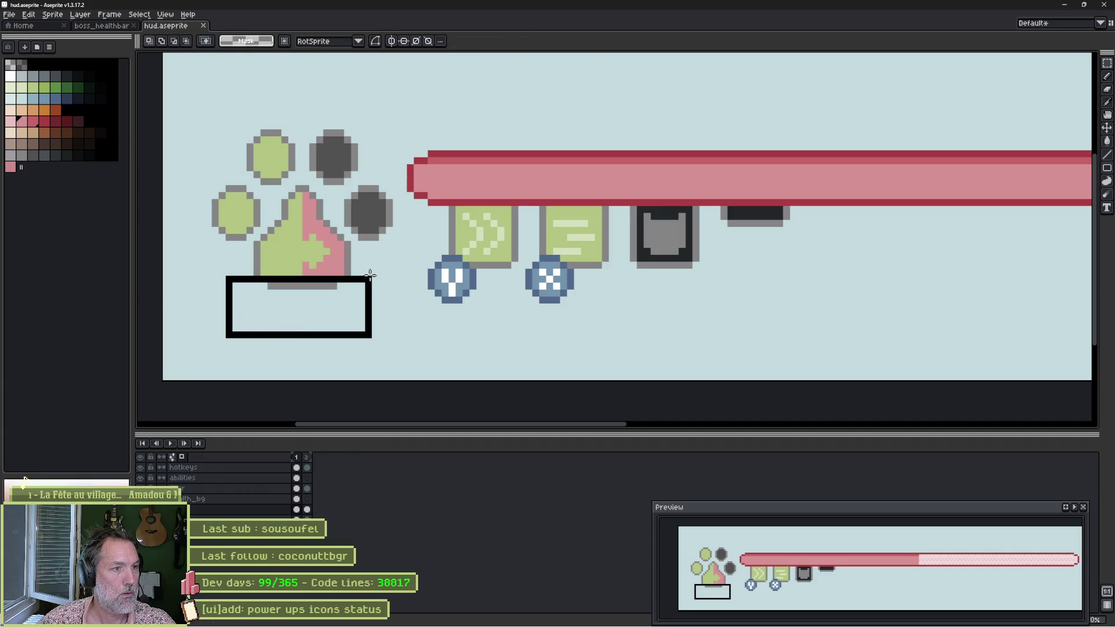
{"action": "key", "text": "ctrl+z"}
{"action": "key", "text": "ctrl+z"}
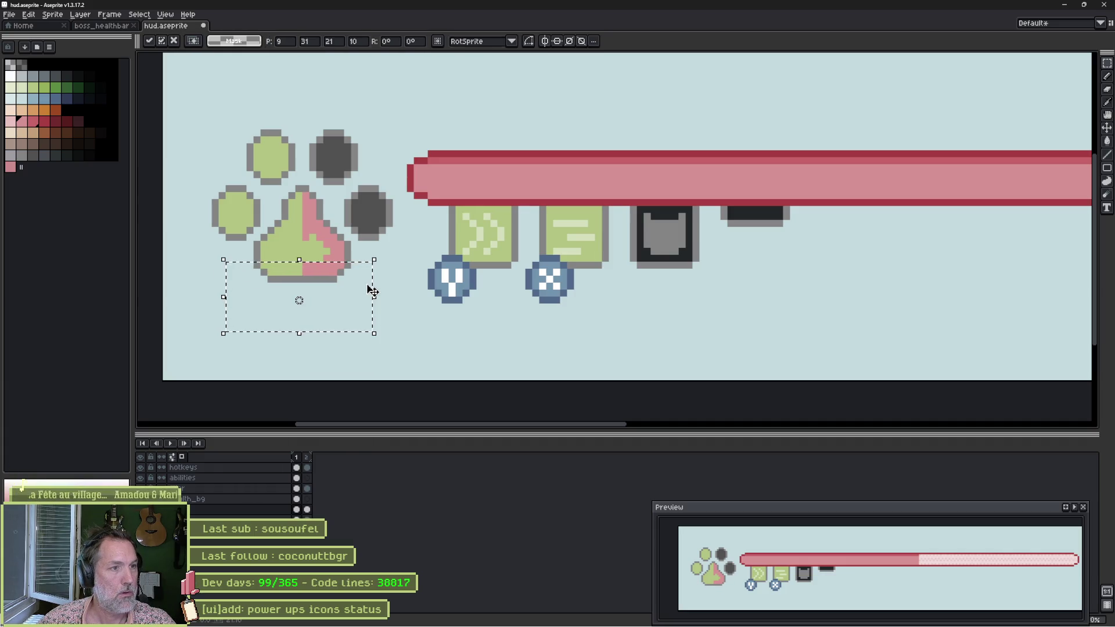
{"action": "key", "text": "ctrl+d"}
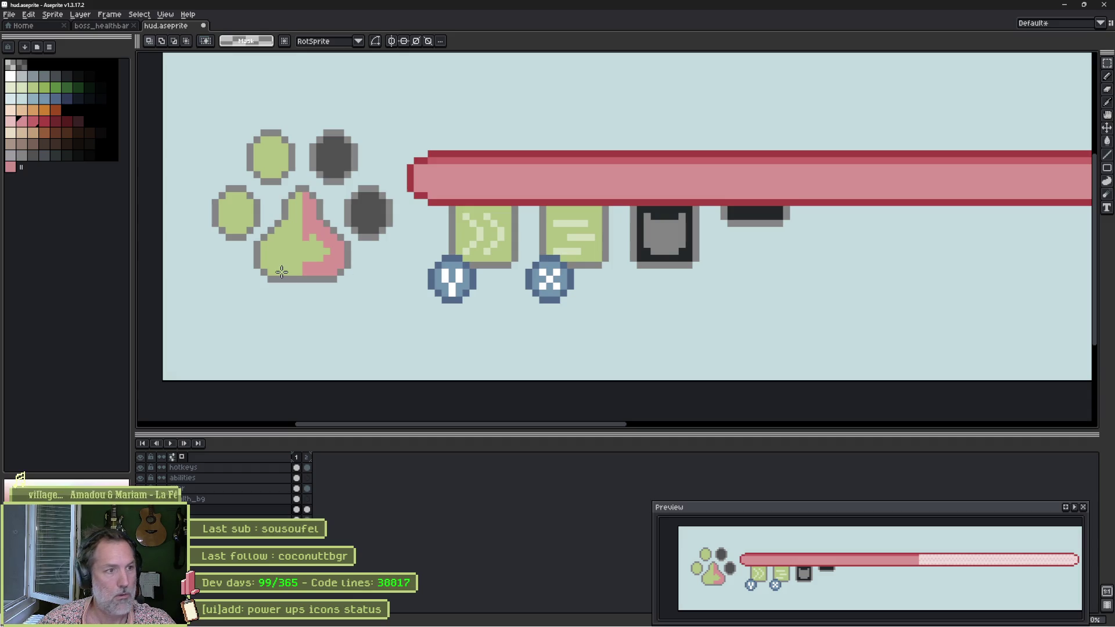
Pencil the green arrow pixels on the pad's right half pink, leaving a small green plus.
{"action": "scroll", "coordinate": [313, 265], "scroll_direction": "up", "scroll_amount": 3}
{"action": "key", "text": "b"}
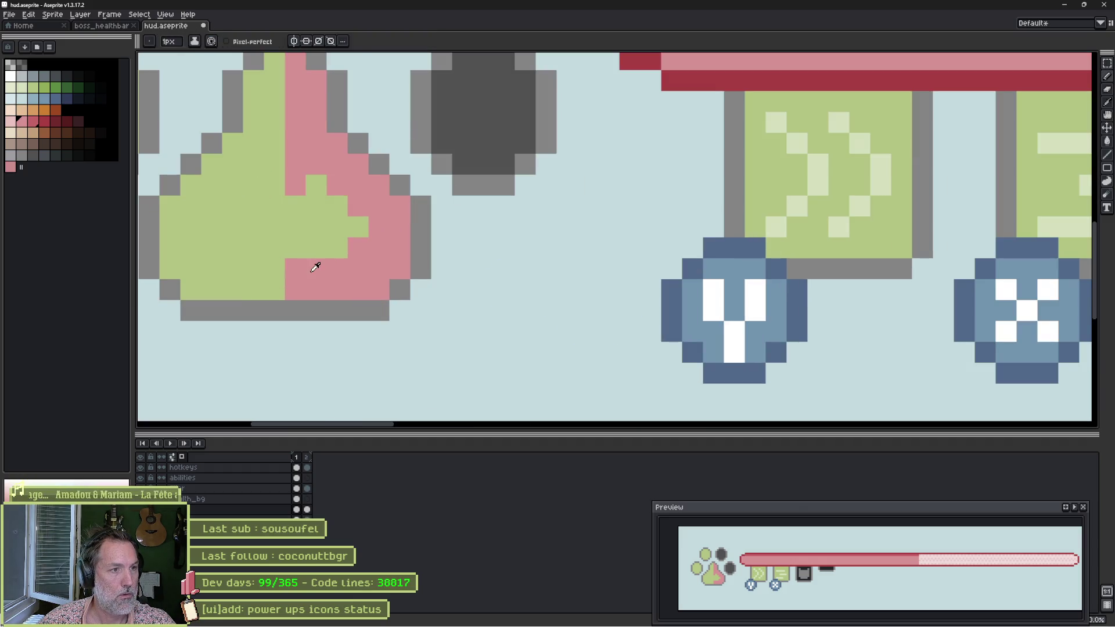
{"action": "left_click", "coordinate": [318, 257]}
{"action": "key", "text": "ctrl+z"}
{"action": "left_click", "coordinate": [333, 254]}
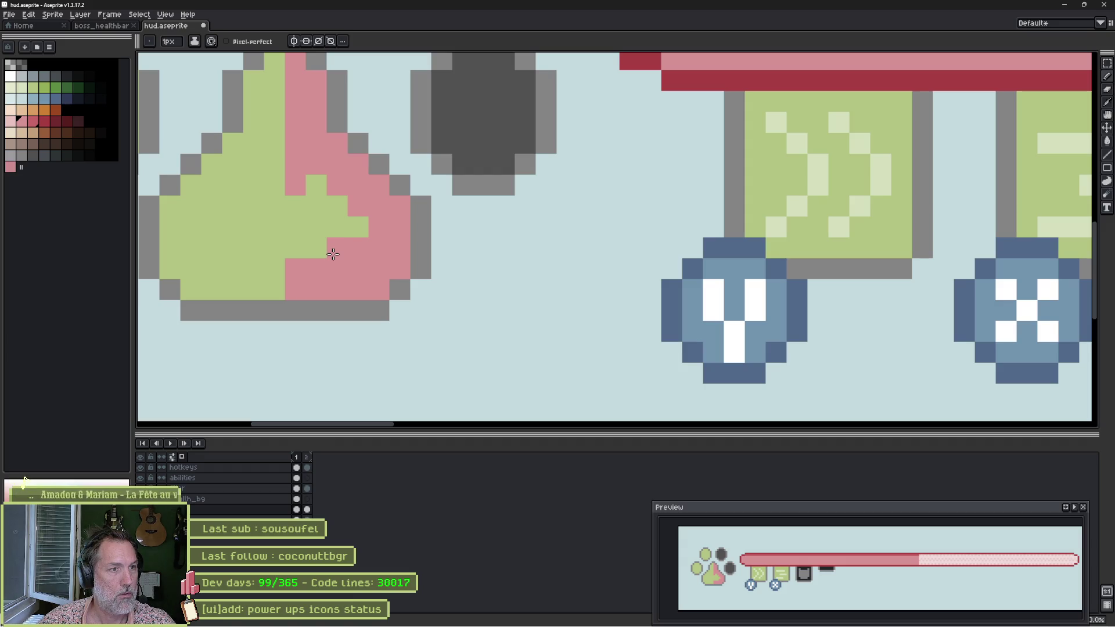
{"action": "key", "text": "ctrl+z"}
{"action": "left_click", "coordinate": [296, 251]}
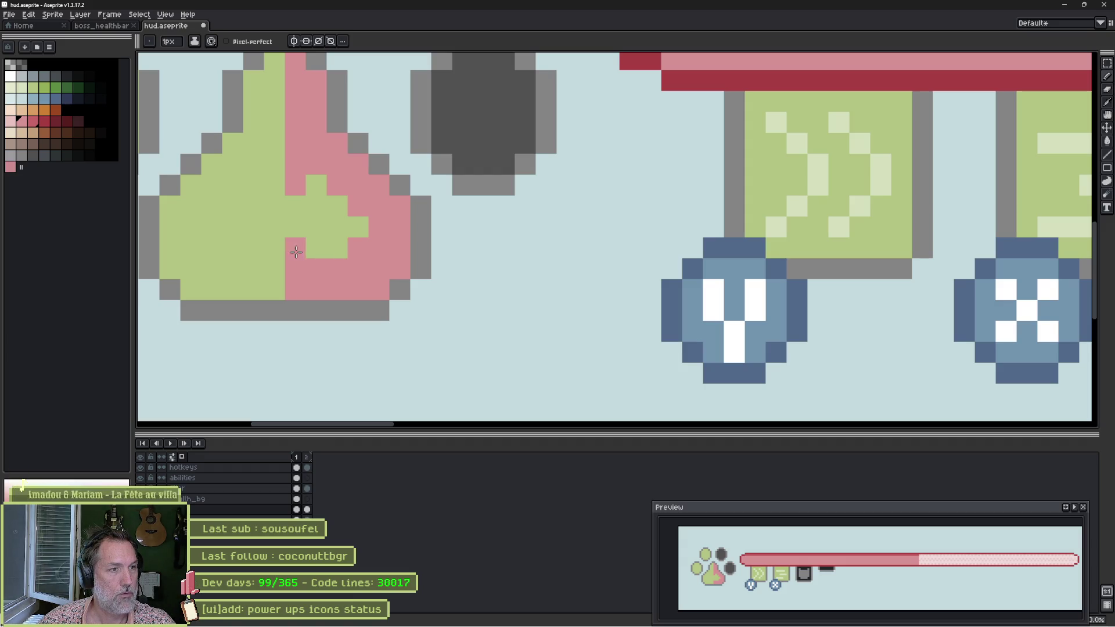
{"action": "left_click", "coordinate": [327, 253]}
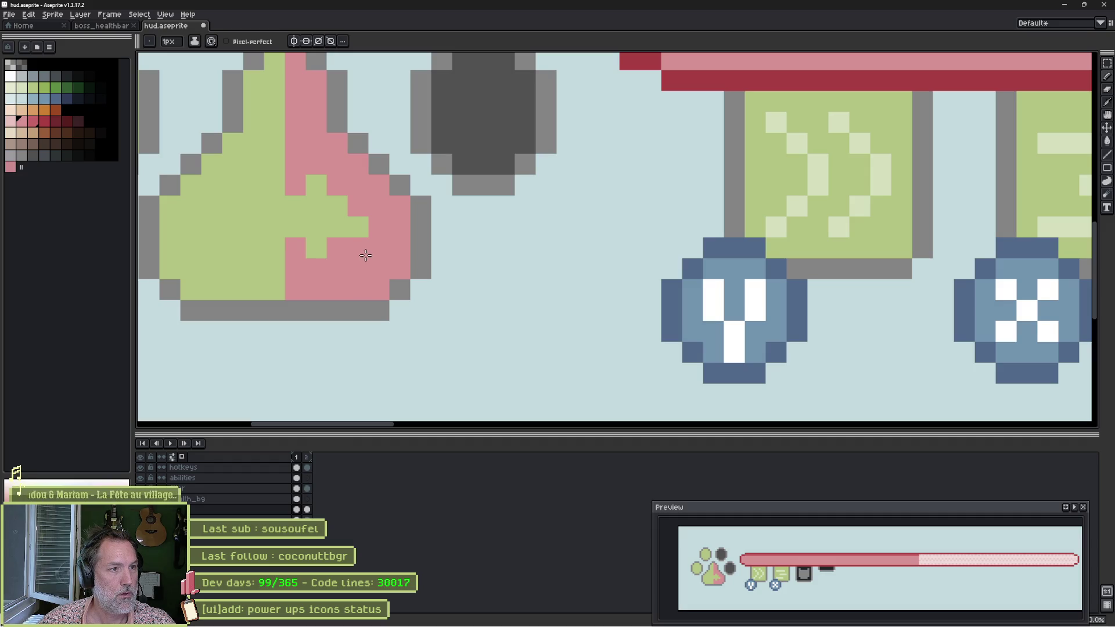
{"action": "left_click", "coordinate": [362, 235]}
{"action": "key", "text": "ctrl+z"}
{"action": "left_click", "coordinate": [299, 236]}
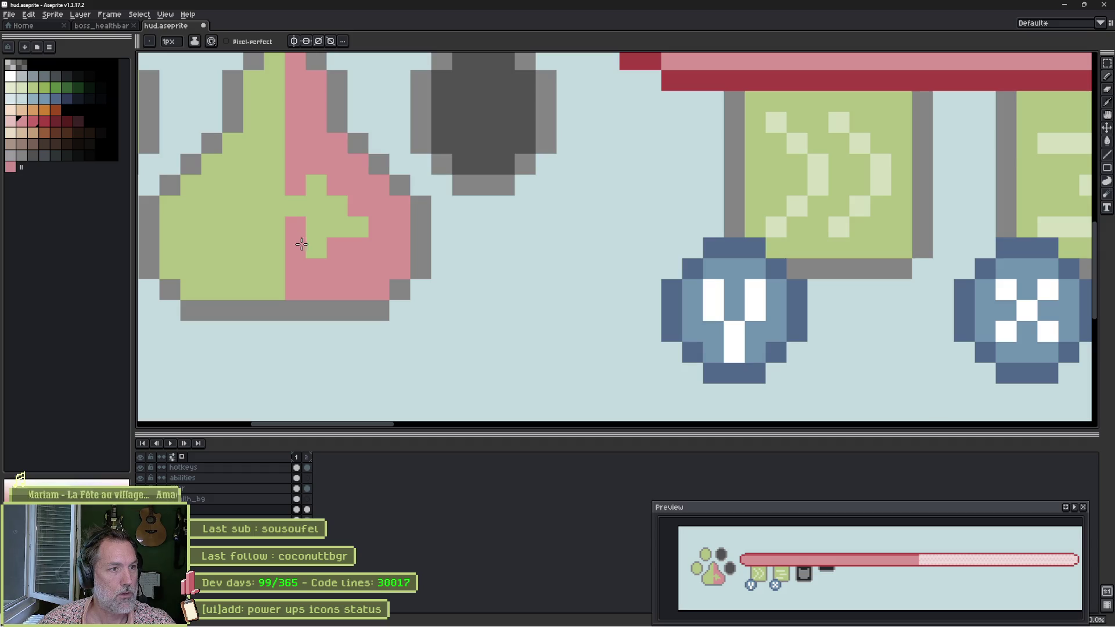
{"action": "left_click", "coordinate": [308, 254]}
{"action": "left_click_drag", "start_coordinate": [335, 237], "coordinate": [361, 234]}
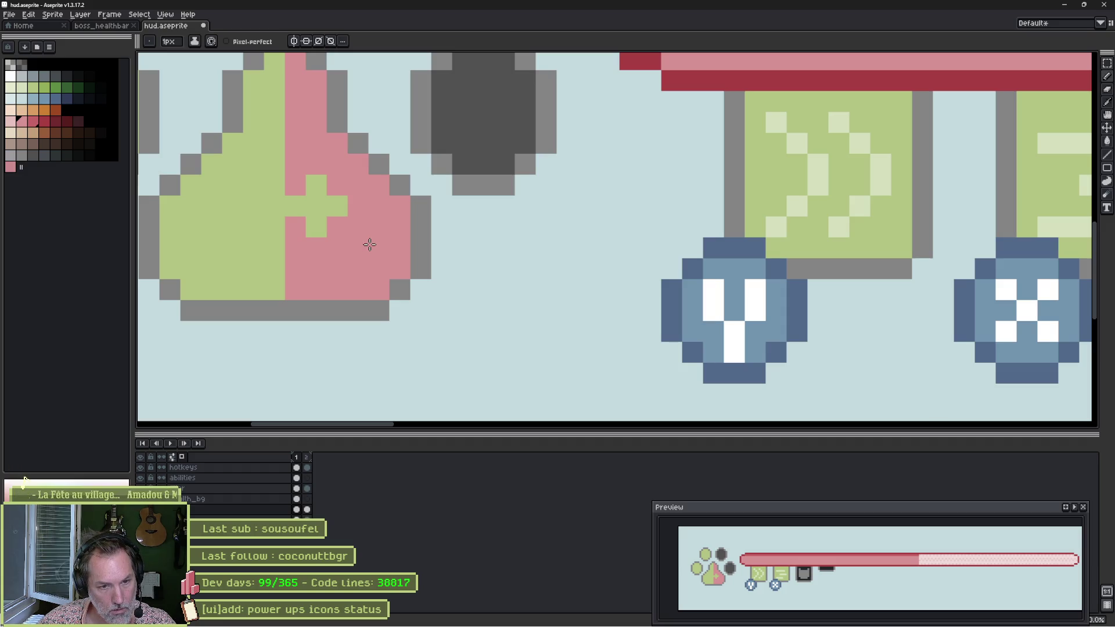
{"action": "left_click_drag", "start_coordinate": [362, 247], "coordinate": [537, 233]}
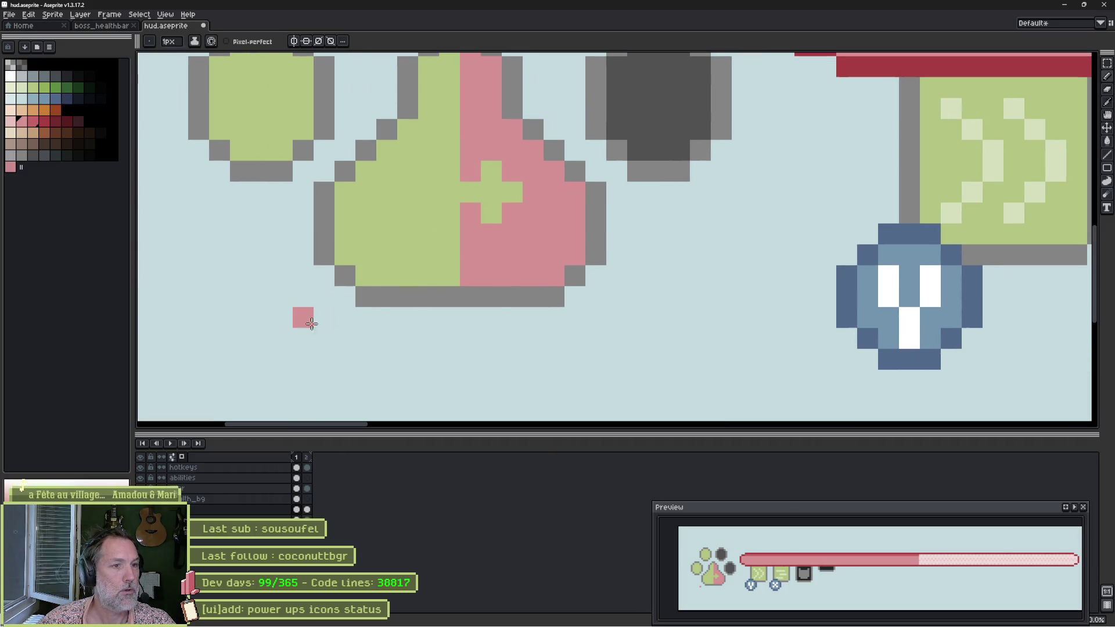
Undo a stray pink stroke and nudge the paw pad's lower part up one pixel.
{"action": "left_click_drag", "start_coordinate": [303, 318], "coordinate": [500, 288]}
{"action": "key", "text": "ctrl+z"}
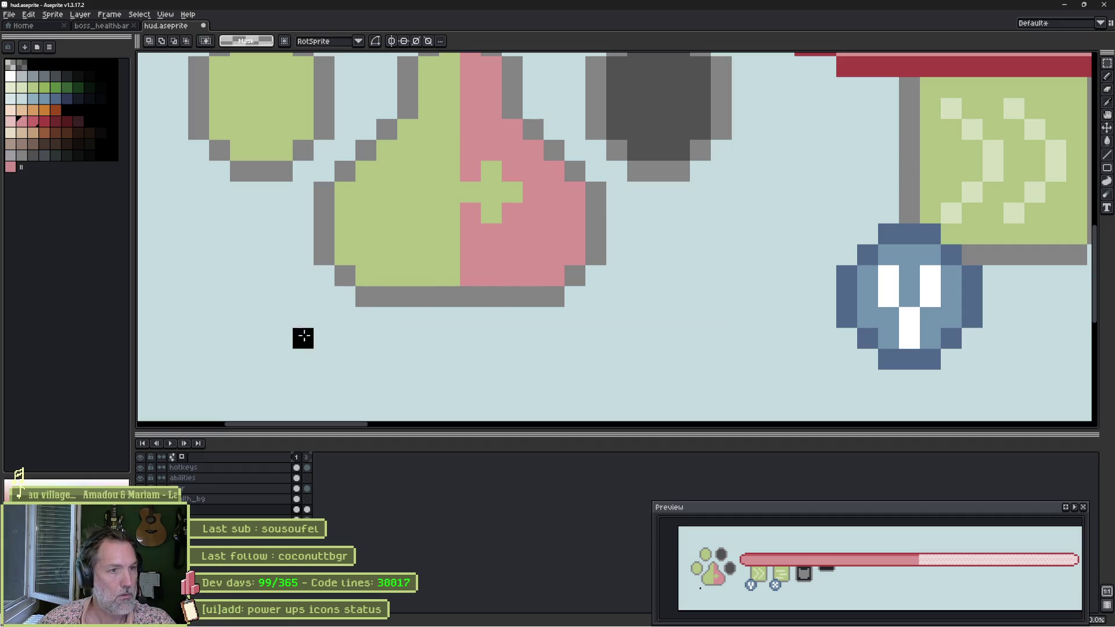
{"action": "mouse_move", "coordinate": [301, 336]}
{"action": "left_mouse_down"}
{"action": "mouse_move", "coordinate": [598, 268]}
{"action": "mouse_move", "coordinate": [610, 248]}
{"action": "mouse_move", "coordinate": [628, 246]}
{"action": "left_mouse_up"}
{"action": "left_click", "coordinate": [628, 277]}
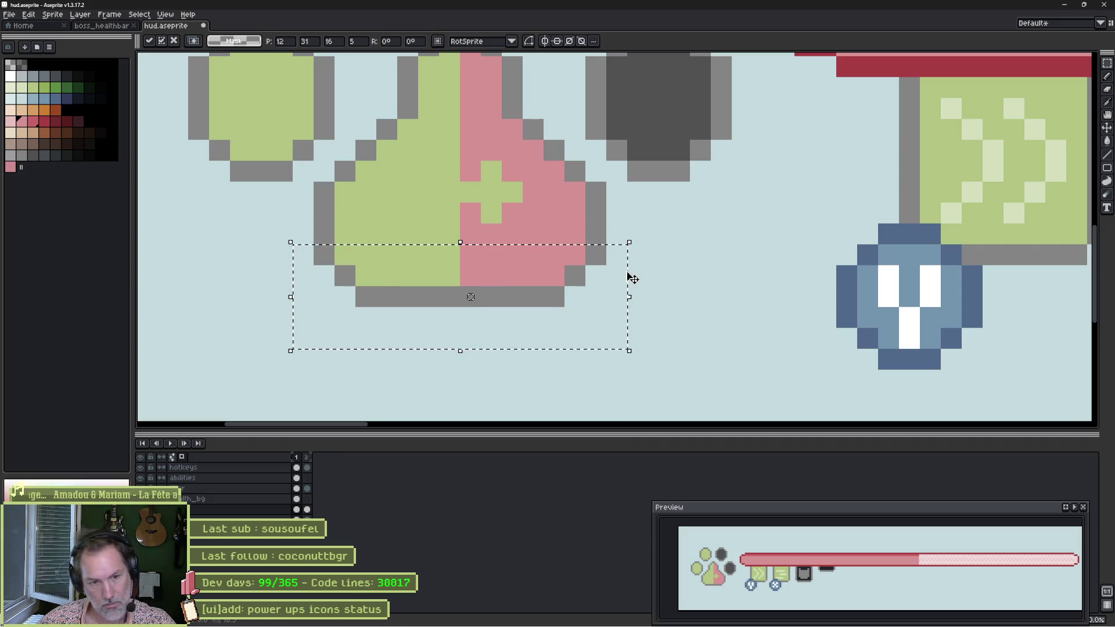
{"action": "key", "text": "Up"}
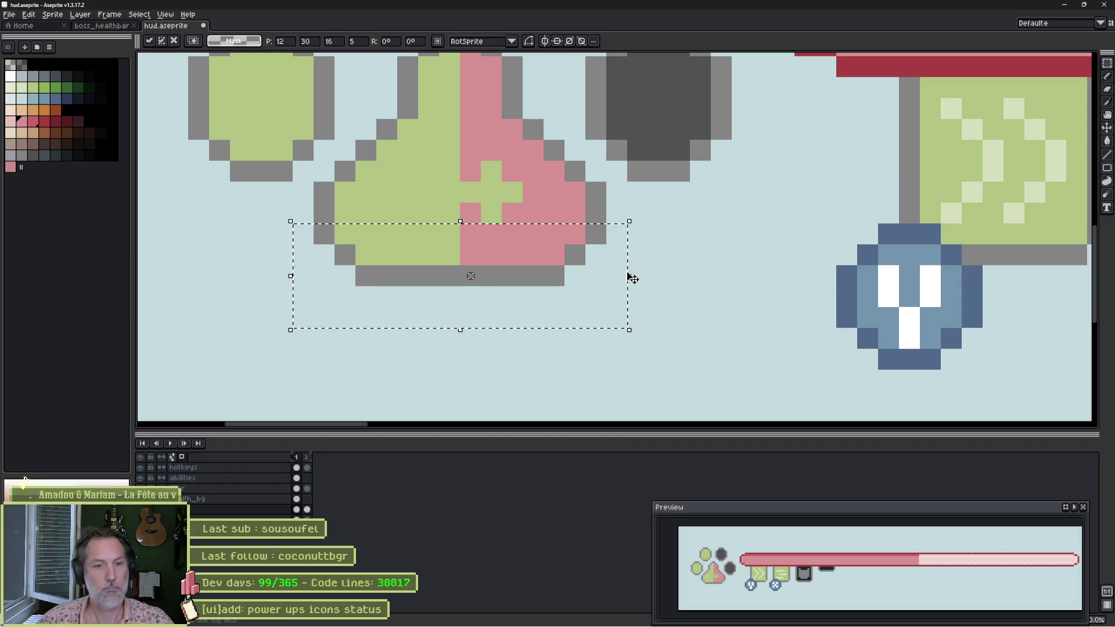
{"action": "key", "text": "ctrl+d"}
Zoom out, shift the paw icon slightly right and down, and review it beside the ability icons.
{"action": "scroll", "coordinate": [721, 258], "scroll_direction": "down", "scroll_amount": 1}
{"action": "scroll", "coordinate": [721, 259], "scroll_direction": "down", "scroll_amount": 2}
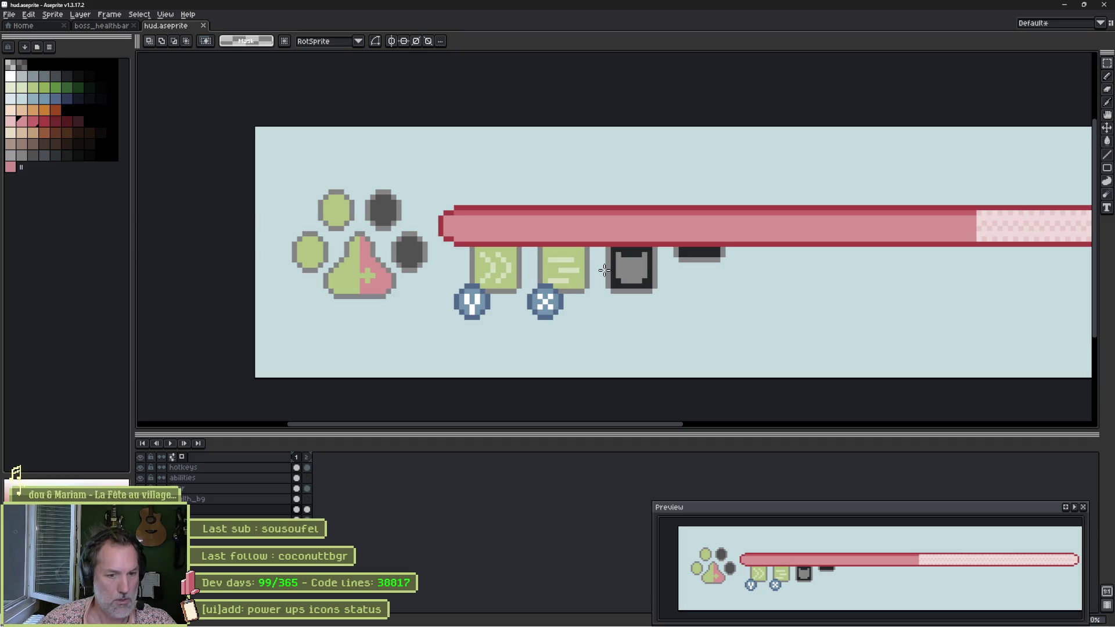
{"action": "scroll", "coordinate": [720, 289], "scroll_direction": "down", "scroll_amount": 1}
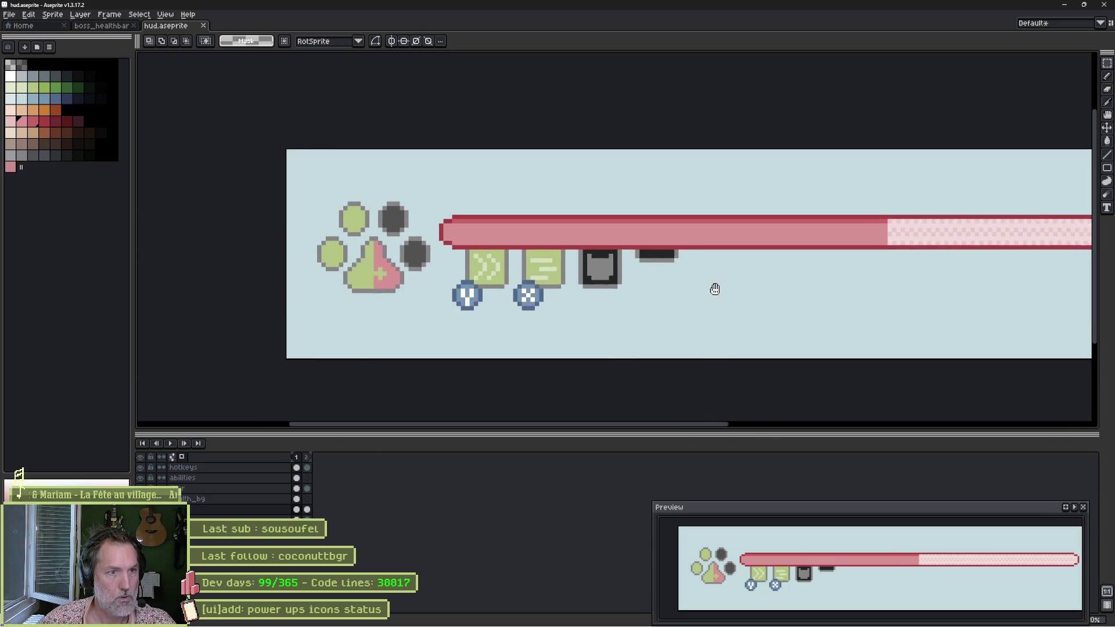
{"action": "scroll", "coordinate": [612, 289], "scroll_direction": "right", "scroll_amount": 2}
{"action": "scroll", "coordinate": [522, 267], "scroll_direction": "left", "scroll_amount": 3}
{"action": "key", "text": "v"}
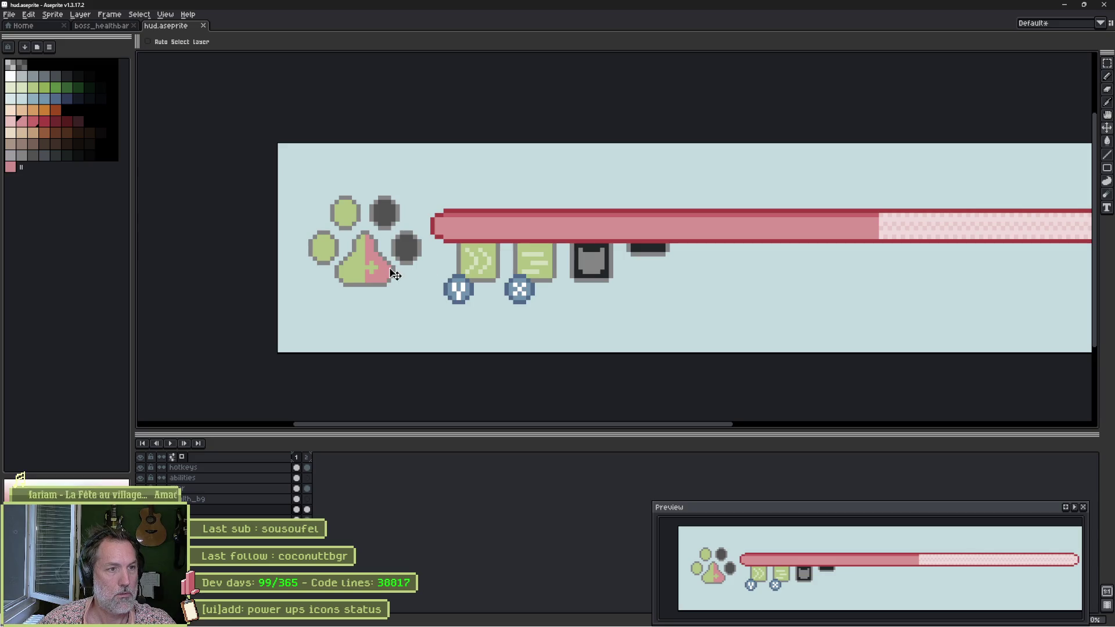
{"action": "left_click_drag", "start_coordinate": [392, 274], "coordinate": [395, 283]}
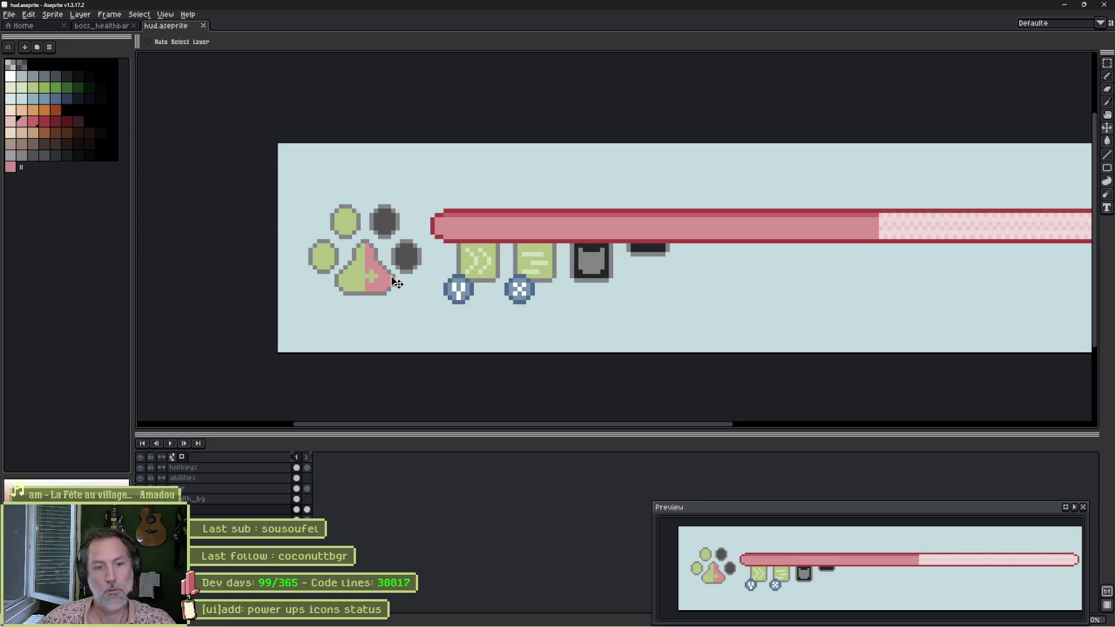
{"action": "left_click_drag", "start_coordinate": [397, 285], "coordinate": [409, 289]}
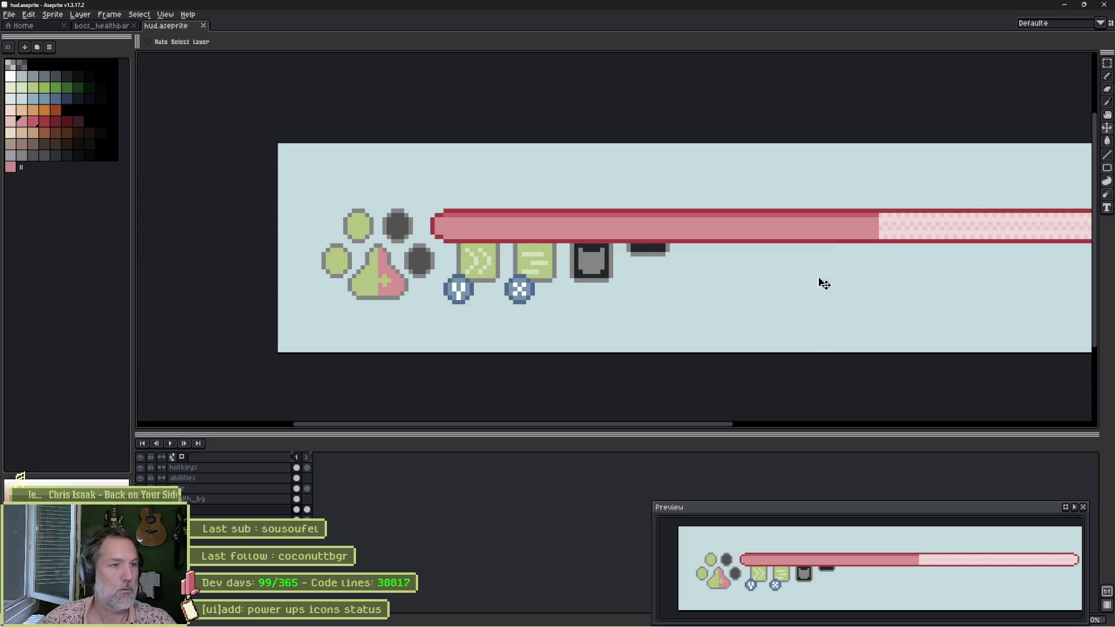
{"action": "mouse_move", "coordinate": [821, 281]}
{"action": "left_mouse_down"}
{"action": "mouse_move", "coordinate": [670, 252]}
{"action": "mouse_move", "coordinate": [618, 256]}
{"action": "left_mouse_up"}
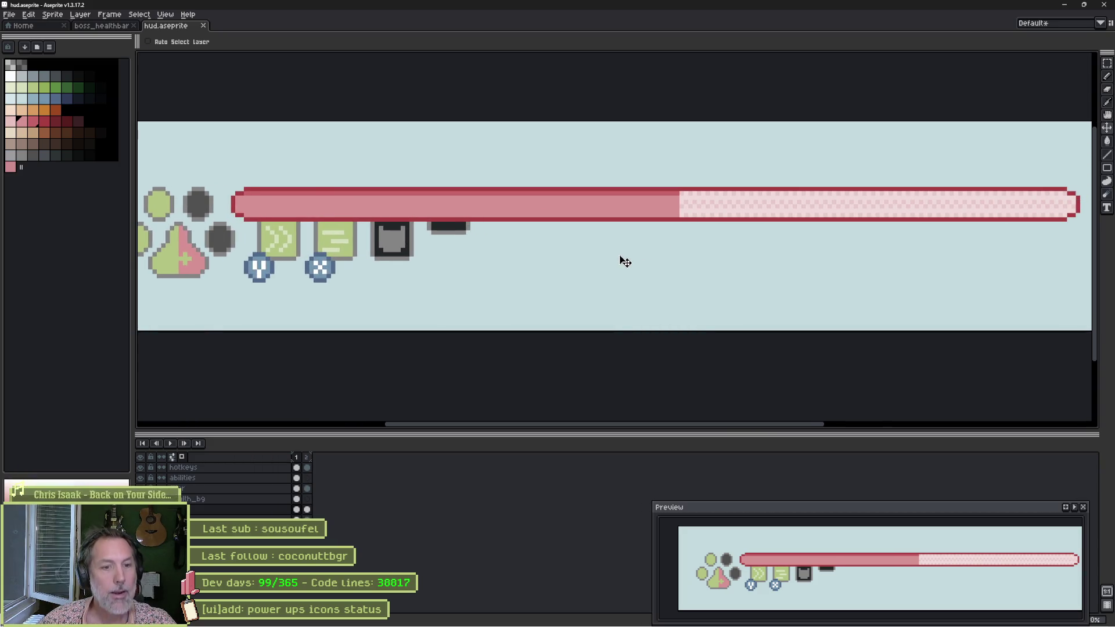
{"action": "scroll", "coordinate": [625, 261], "scroll_direction": "down", "scroll_amount": 2}
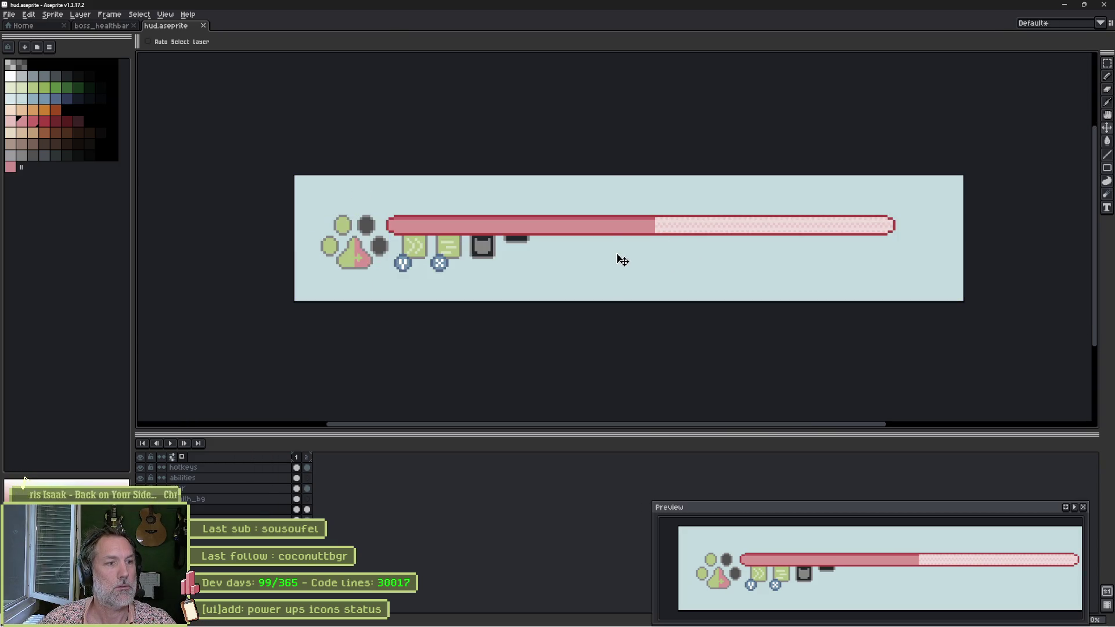
{"action": "key", "text": "alt+Tab"}
Reimport the HUD artwork and run the level to preview it, then stop.
{"action": "left_click", "coordinate": [1010, 500]}
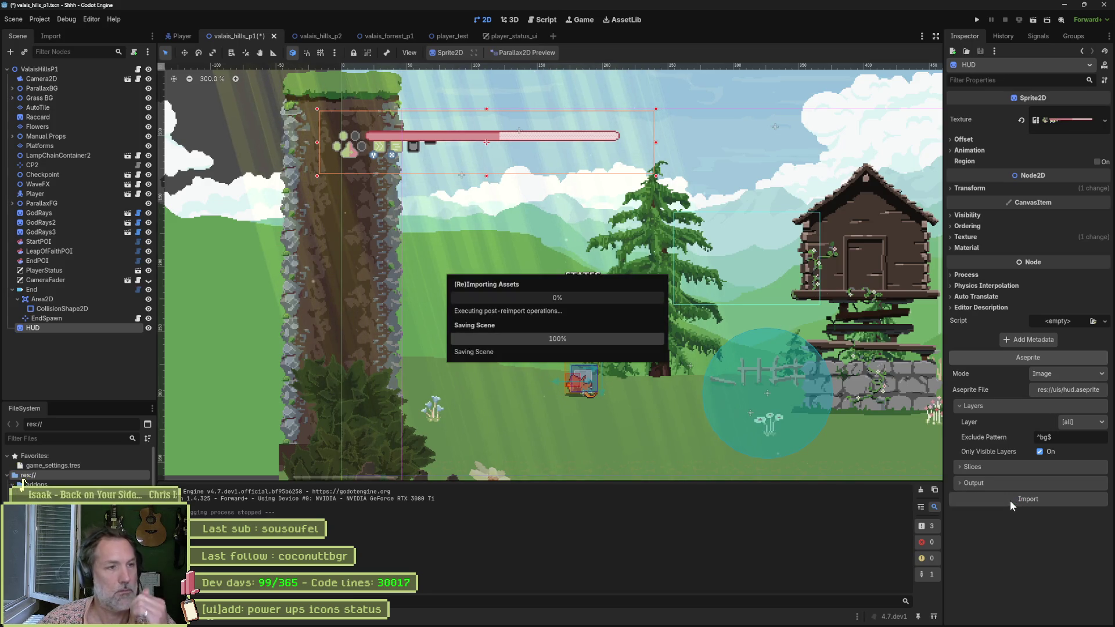
{"action": "key", "text": "F5"}
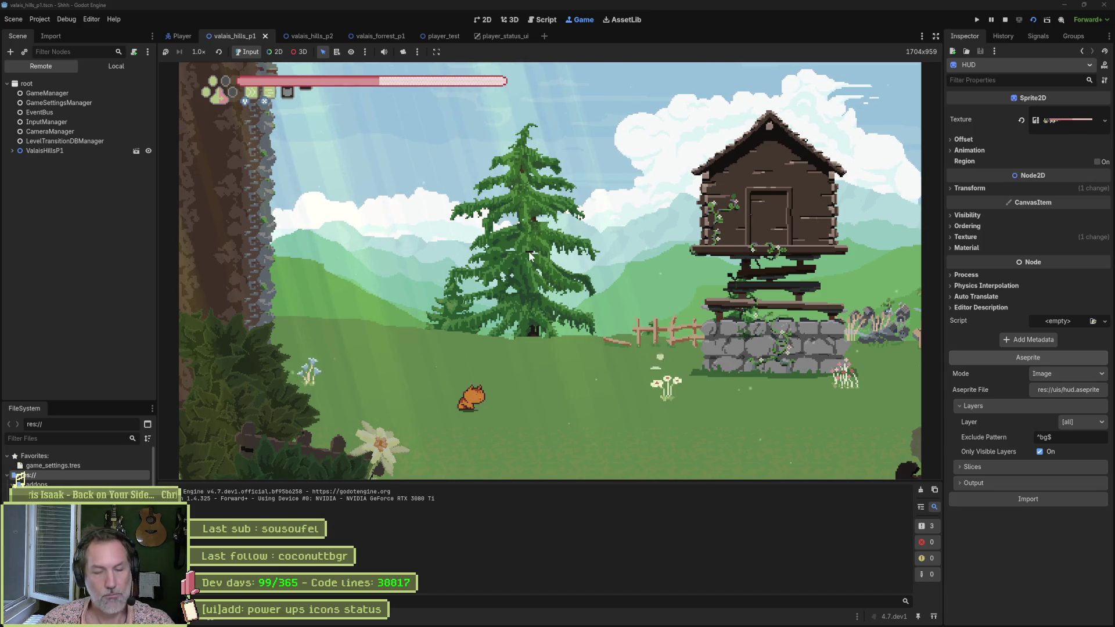
{"action": "key", "text": "F8"}
On the health bar layer, bucket-fill the bar's light top row pink and save.
{"action": "left_click", "coordinate": [615, 617]}
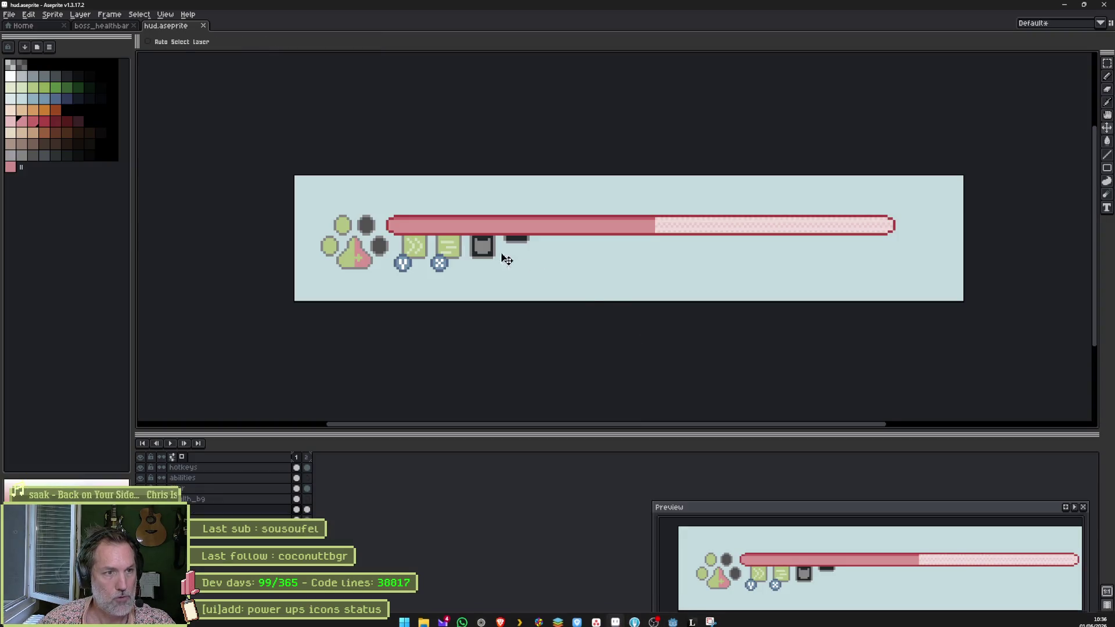
{"action": "scroll", "coordinate": [429, 242], "scroll_direction": "up", "scroll_amount": 2}
{"action": "left_click", "coordinate": [434, 215], "text": "ctrl"}
{"action": "key", "text": "ctrl+z"}
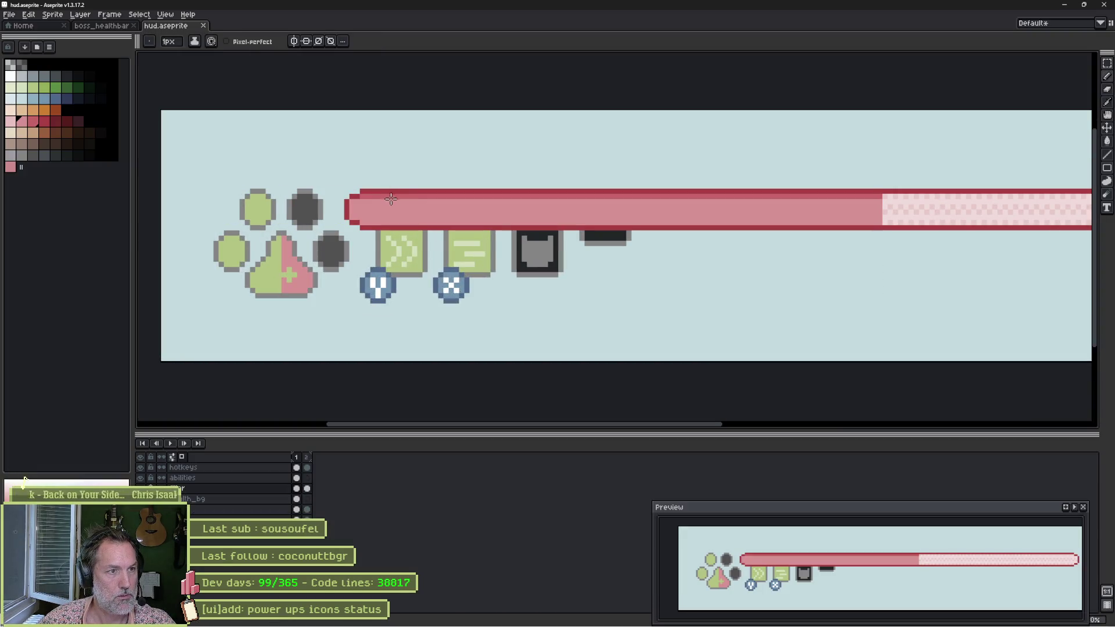
{"action": "key", "text": "g"}
{"action": "left_click", "coordinate": [380, 196]}
{"action": "key", "text": "ctrl+s"}
{"action": "scroll", "coordinate": [447, 201], "scroll_direction": "down", "scroll_amount": 2}
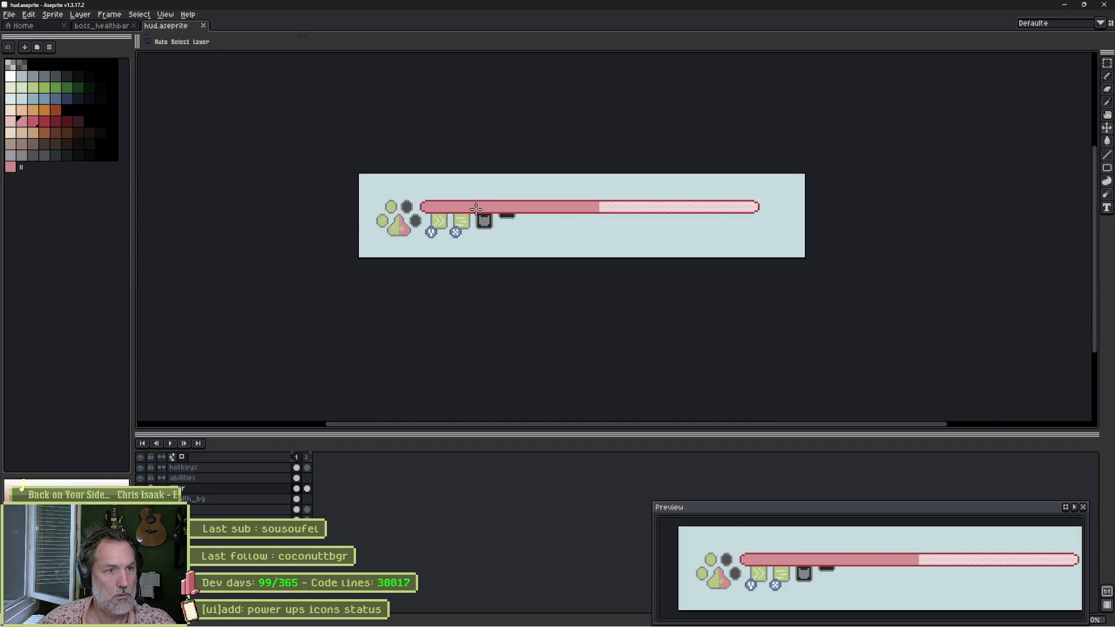
Reimport the edited HUD in Godot and run the level again to check the bar.
{"action": "key", "text": "alt+Tab"}
{"action": "left_click", "coordinate": [1055, 501]}
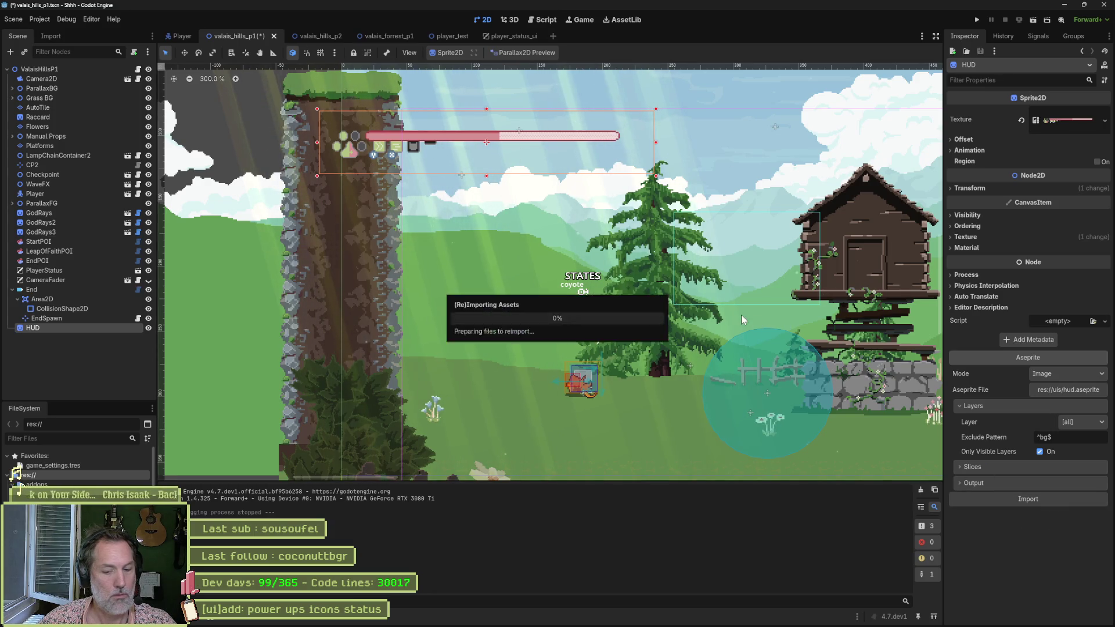
{"action": "key", "text": "F6"}
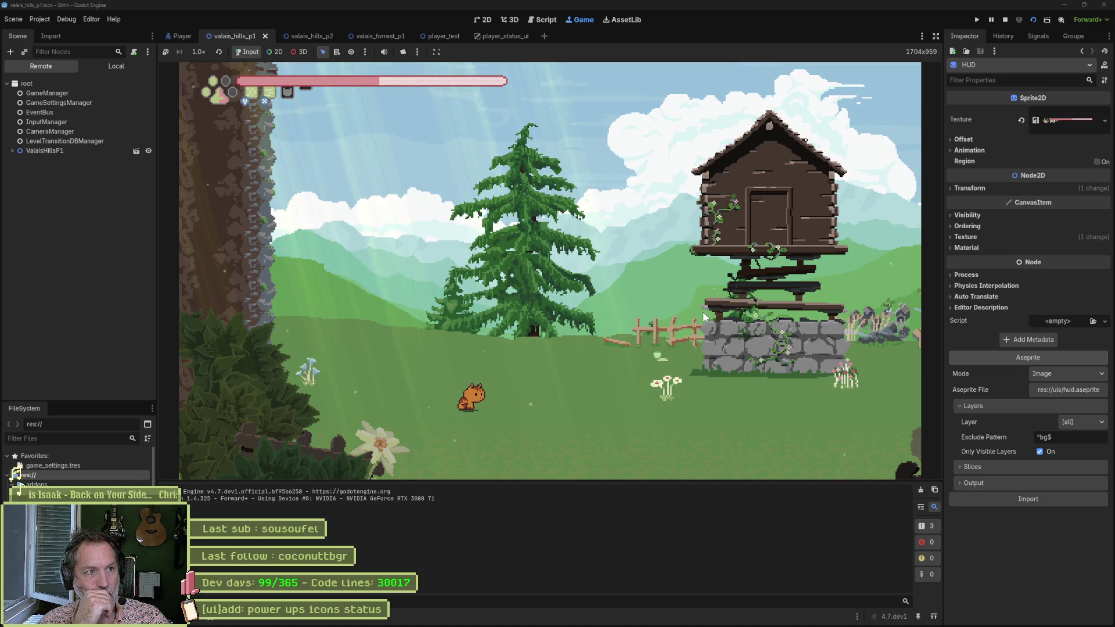
{"action": "key", "text": "F8"}
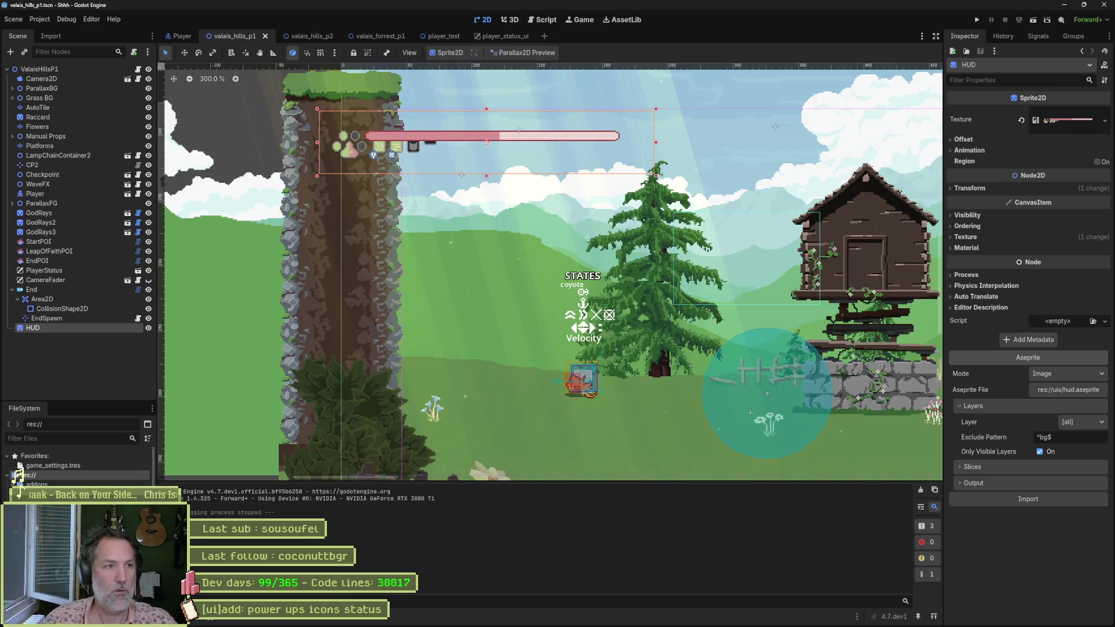
Select the abilities layer, turn off Contiguous for the fill tool, and save hud.aseprite.
{"action": "key", "text": "alt+Tab"}
{"action": "scroll", "coordinate": [420, 217], "scroll_direction": "up", "scroll_amount": 5}
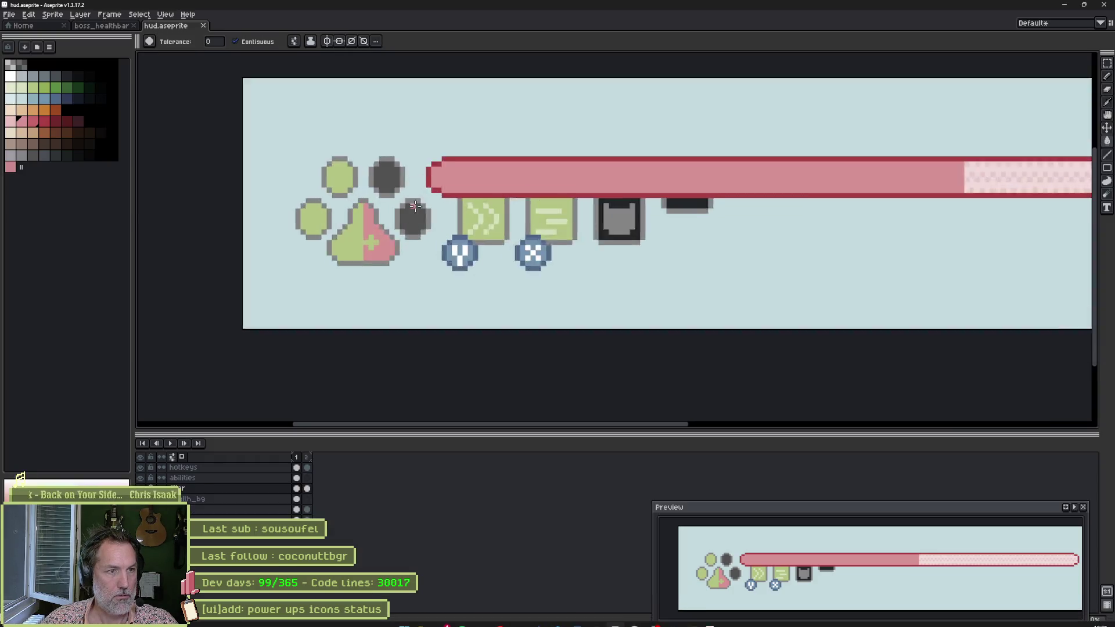
{"action": "key", "text": "b"}
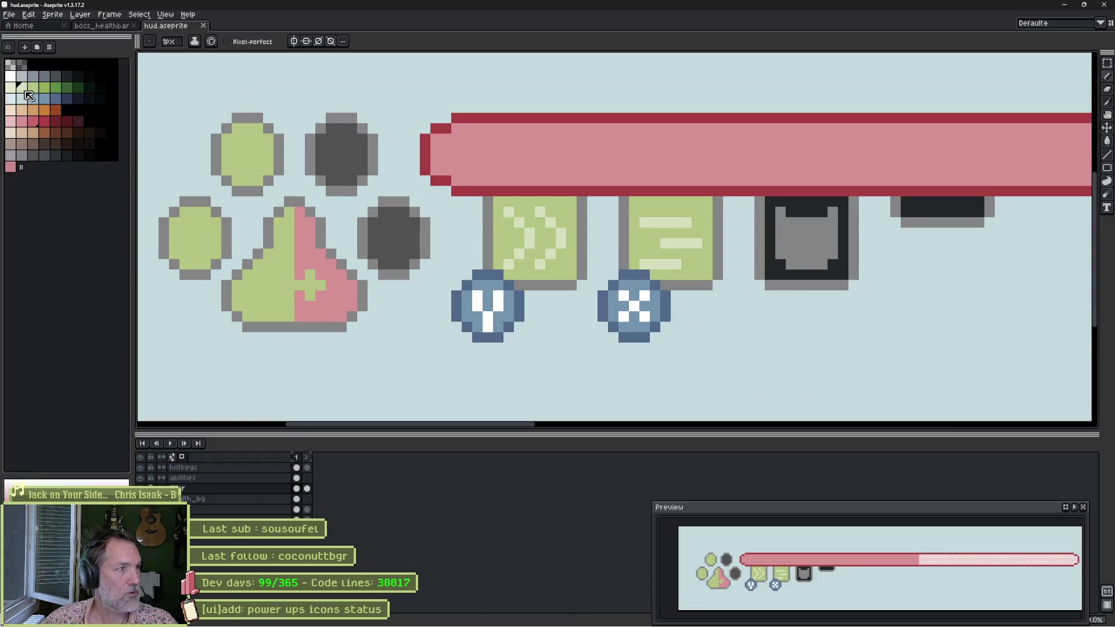
{"action": "key", "text": "g"}
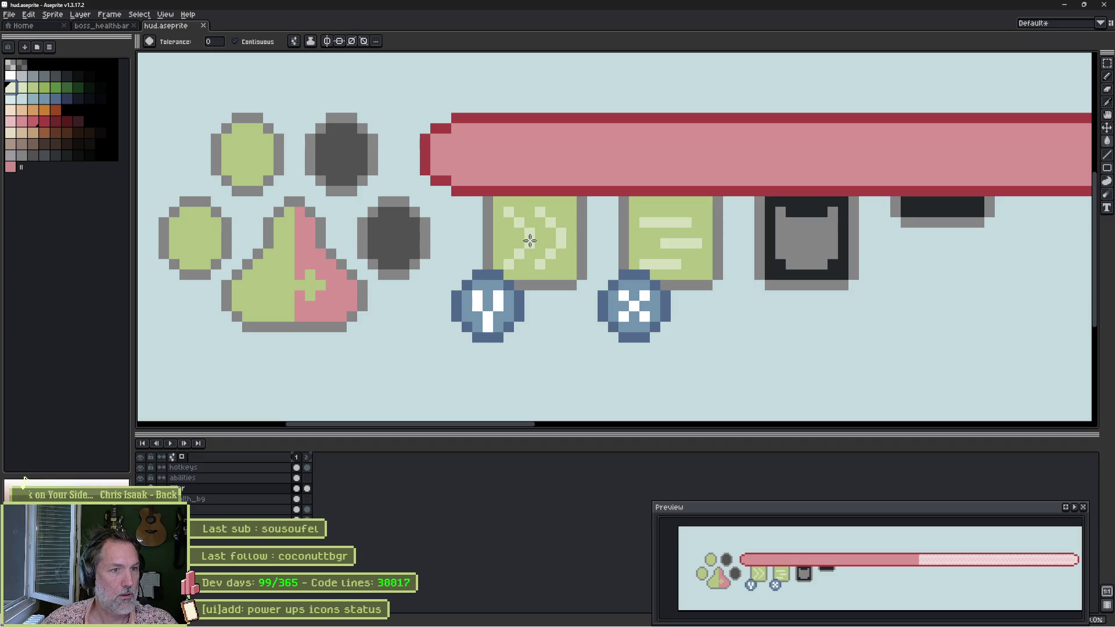
{"action": "key", "text": "v"}
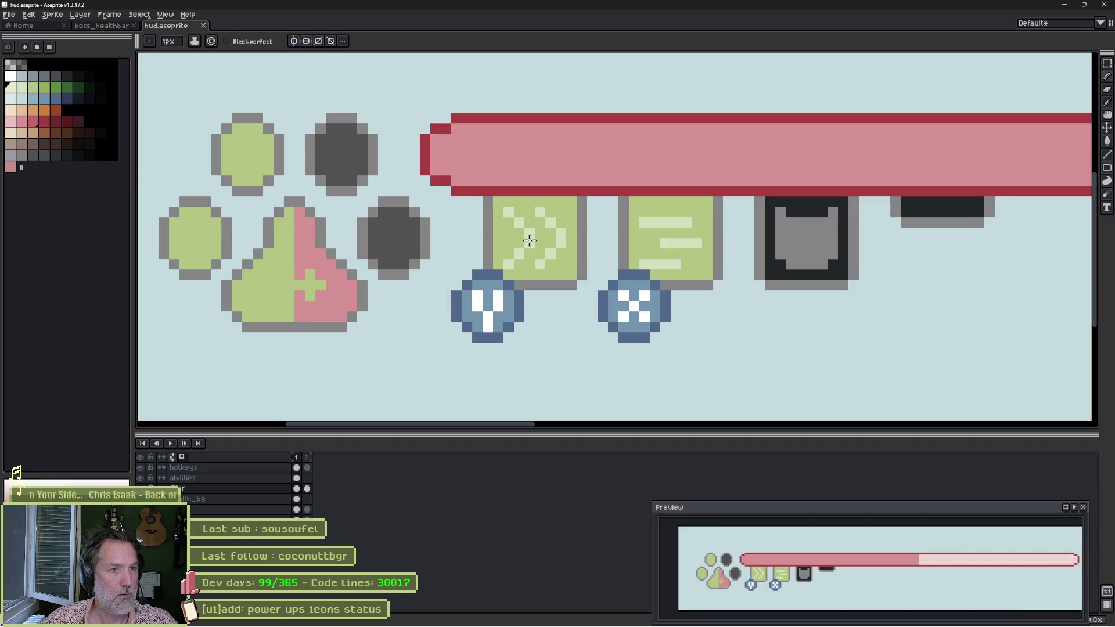
{"action": "left_click", "coordinate": [535, 248]}
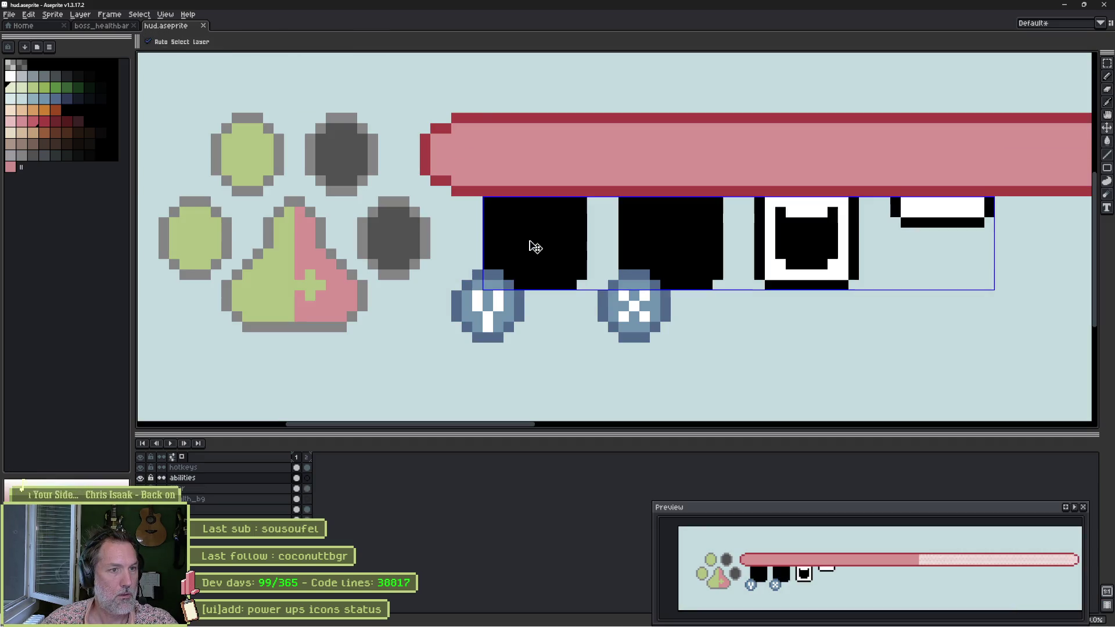
{"action": "key", "text": "b"}
{"action": "key", "text": "g"}
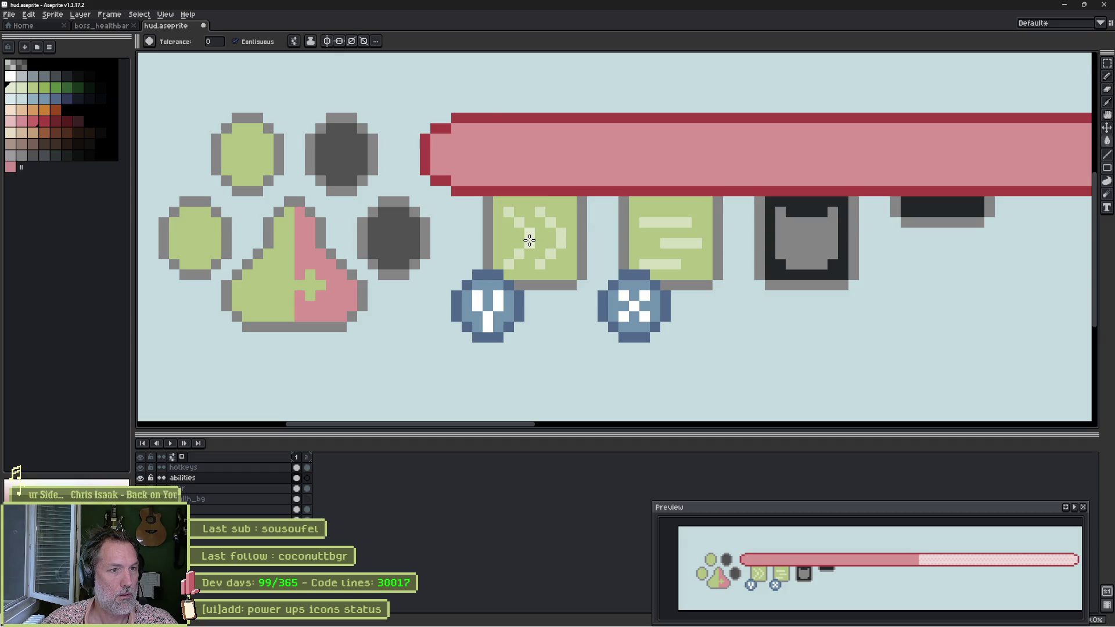
{"action": "key", "text": "ctrl+s"}
{"action": "left_click", "coordinate": [236, 41]}
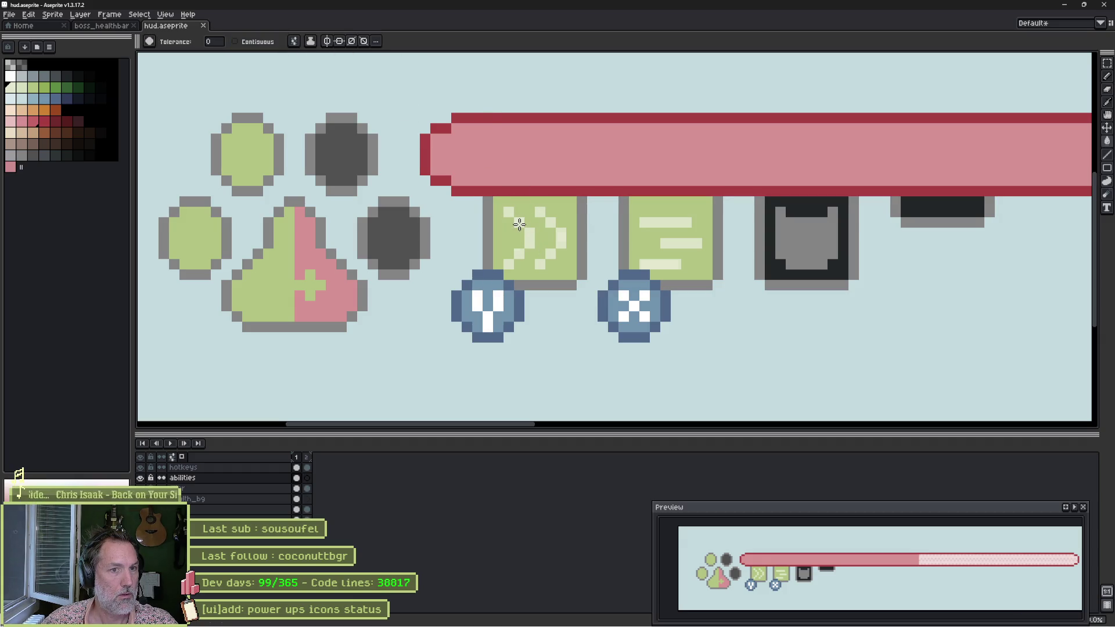
{"action": "key", "text": "ctrl+s"}
{"action": "key", "text": "alt+Tab"}
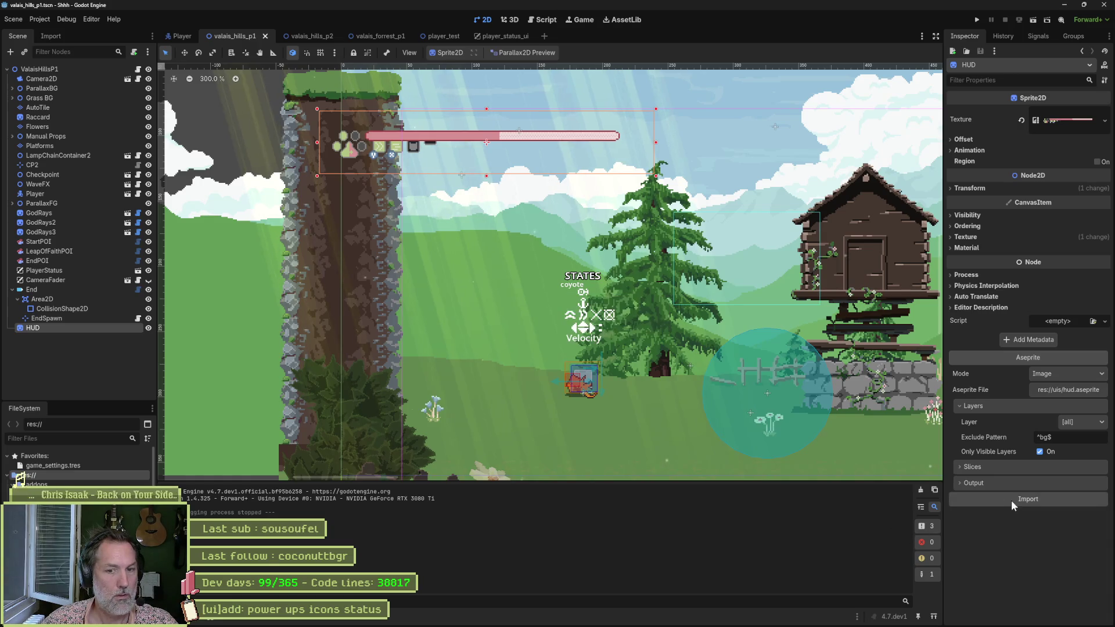
Run the level with side panels hidden for a larger Game view, then return to hud.aseprite.
{"action": "key", "text": "F6"}
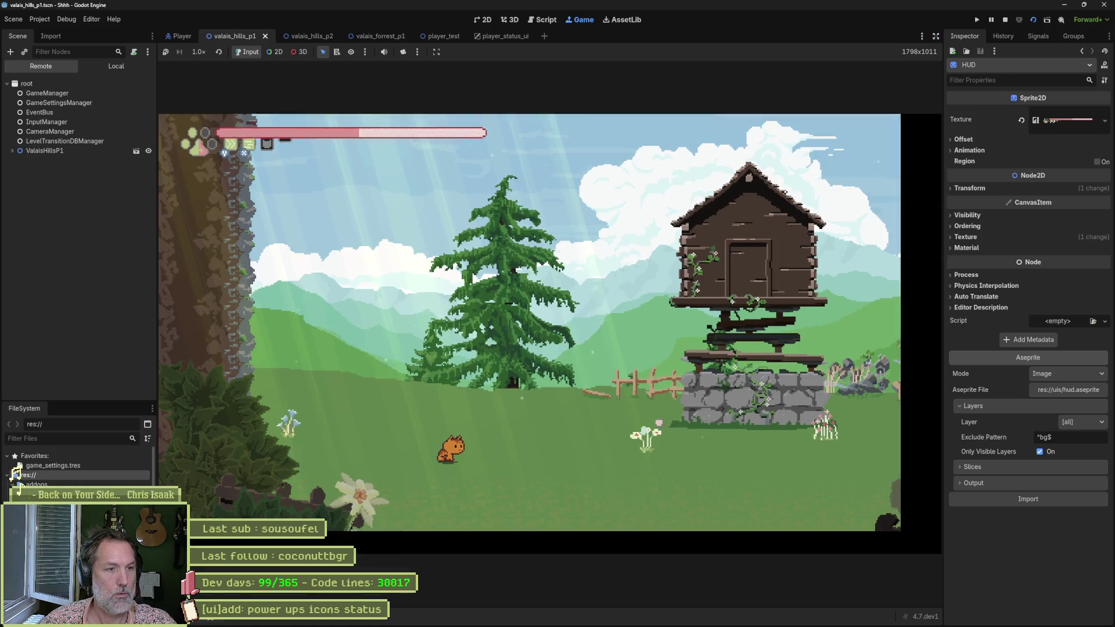
{"action": "left_click", "coordinate": [936, 36]}
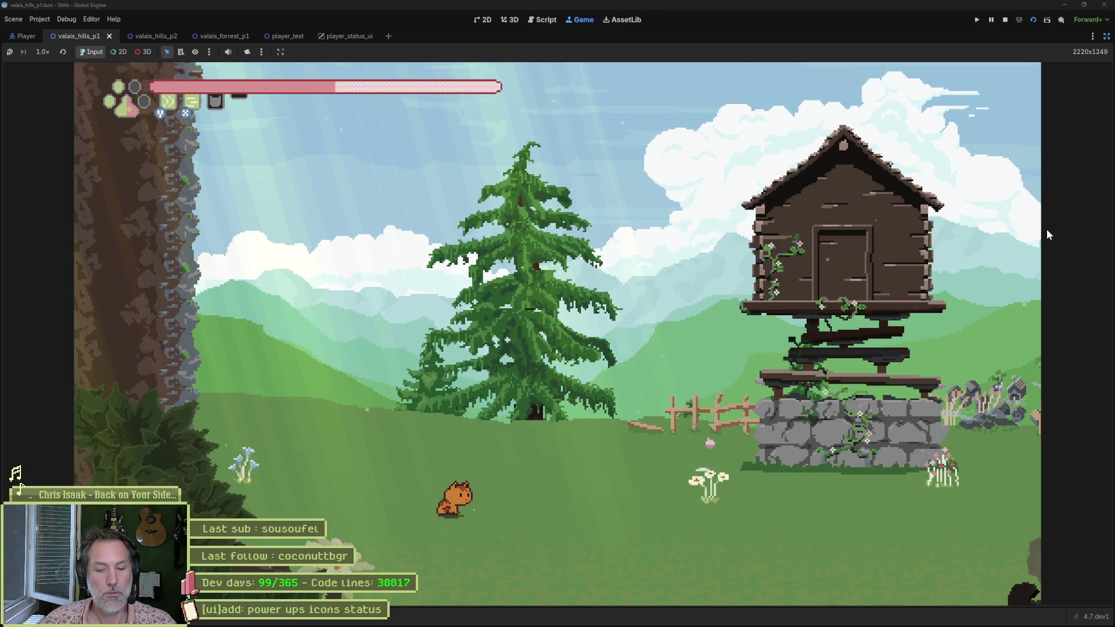
{"action": "key", "text": "alt+Tab"}
Stop playback, go to the frame with green ability icons, and select the abilities layer.
{"action": "scroll", "coordinate": [525, 229], "scroll_direction": "up", "scroll_amount": 2}
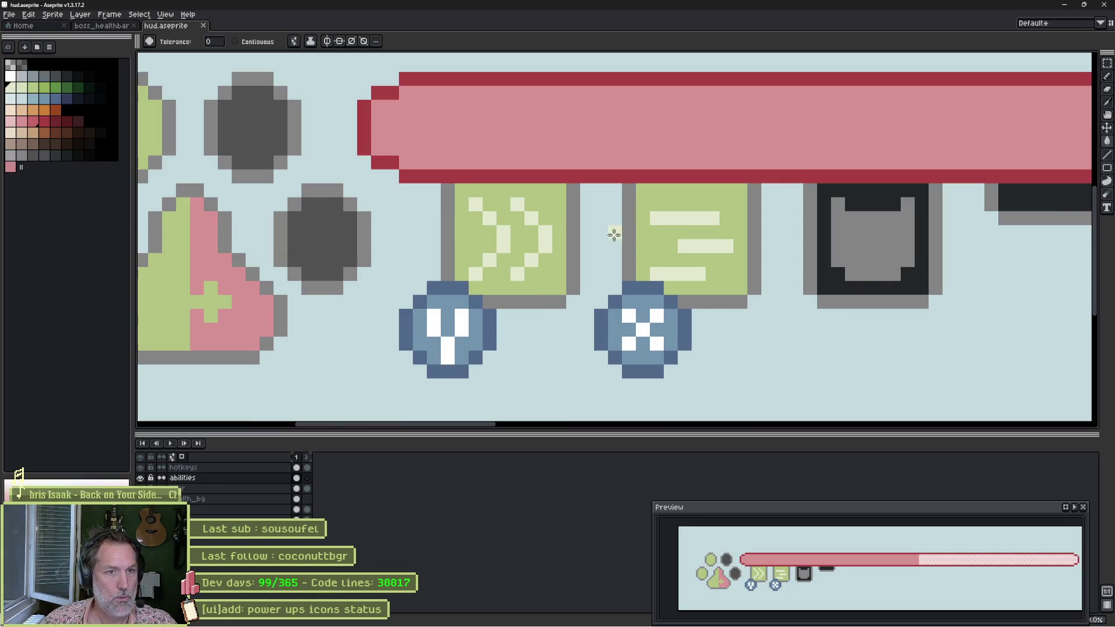
{"action": "key", "text": "m"}
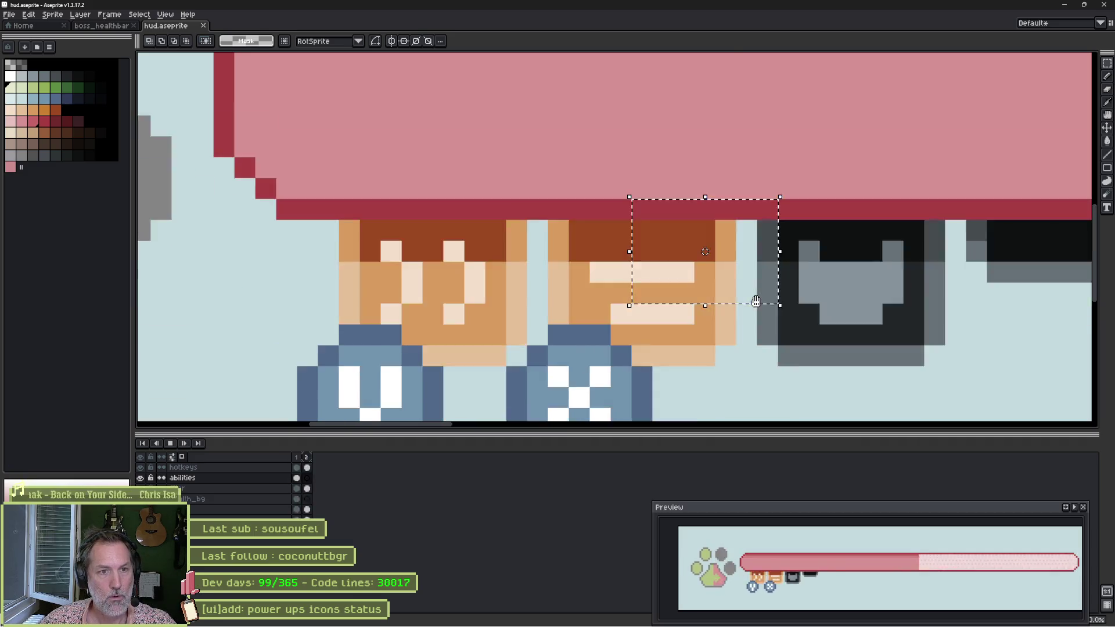
{"action": "key", "text": "Return"}
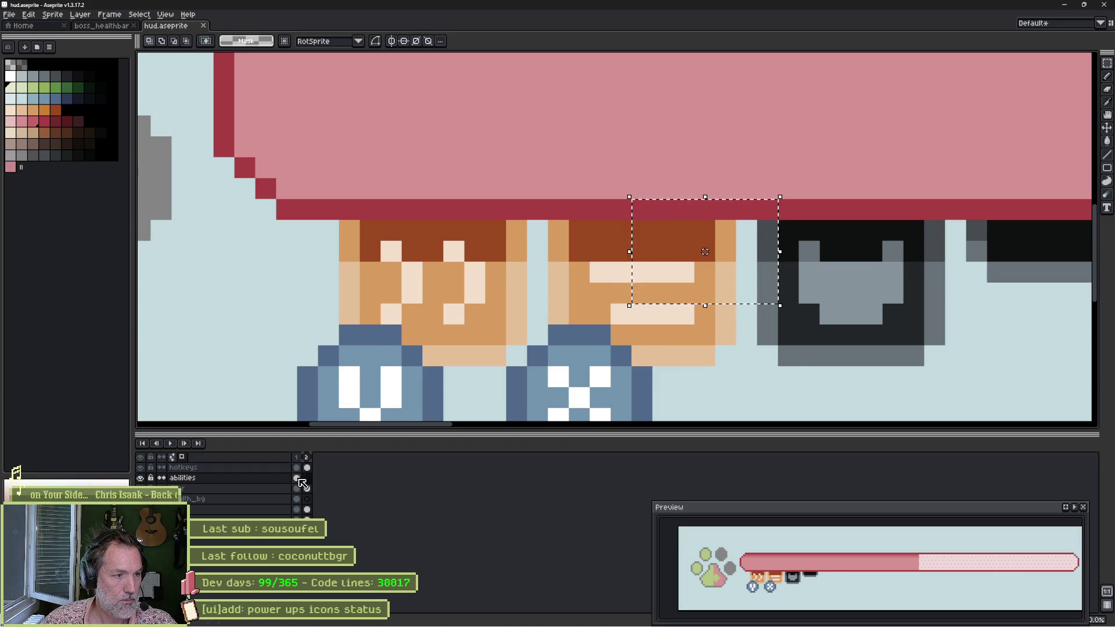
{"action": "left_click", "coordinate": [299, 479]}
{"action": "key", "text": "v"}
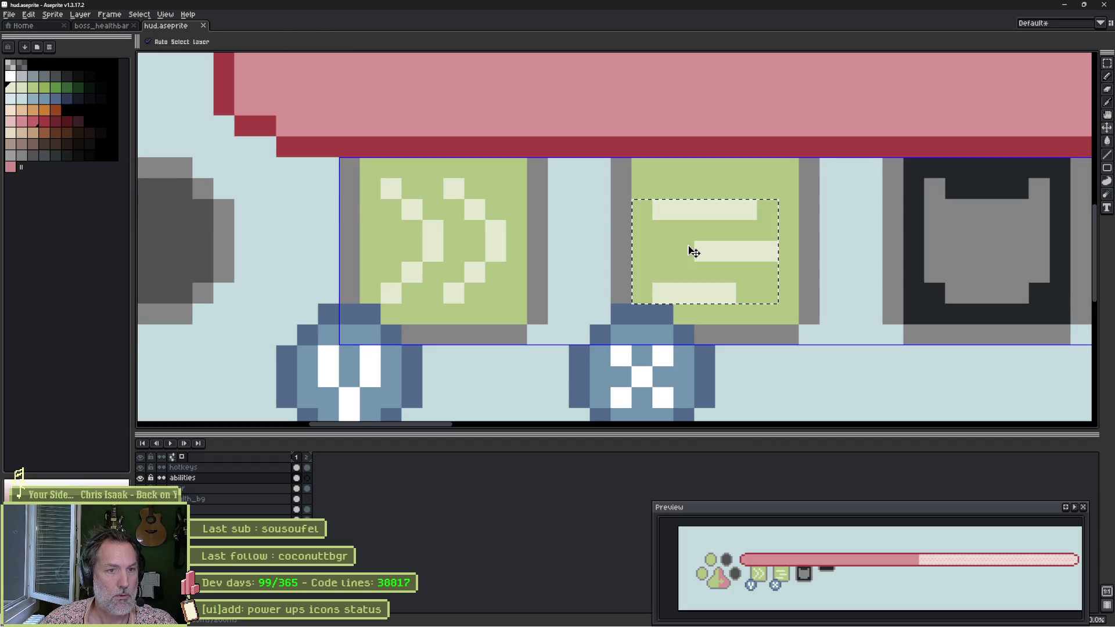
{"action": "key", "text": "b"}
{"action": "key", "text": "Up"}
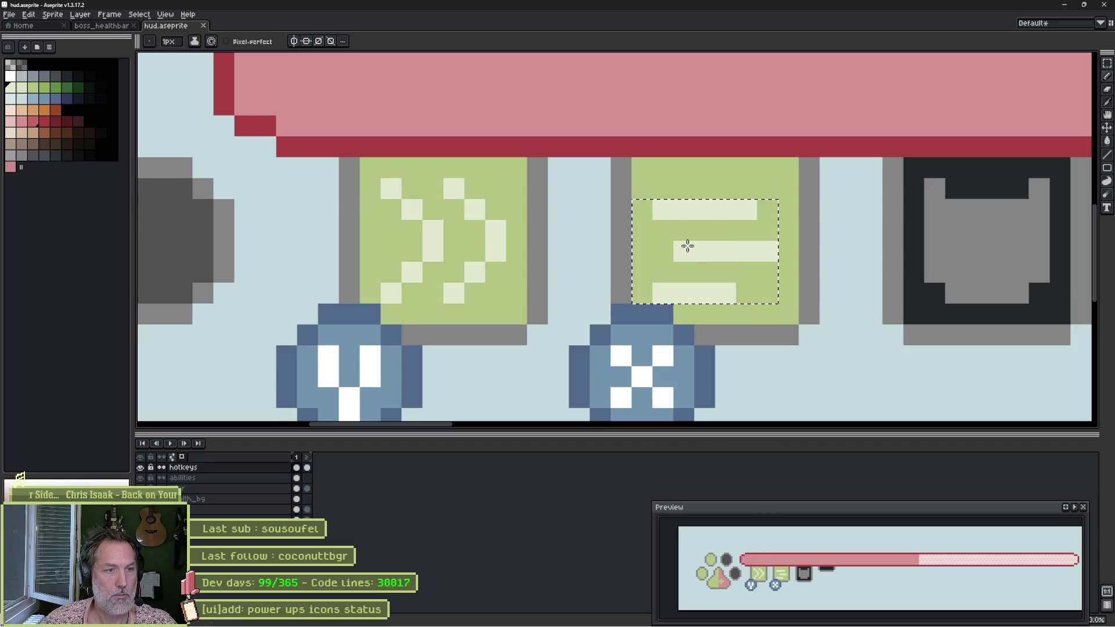
{"action": "key", "text": "Down"}
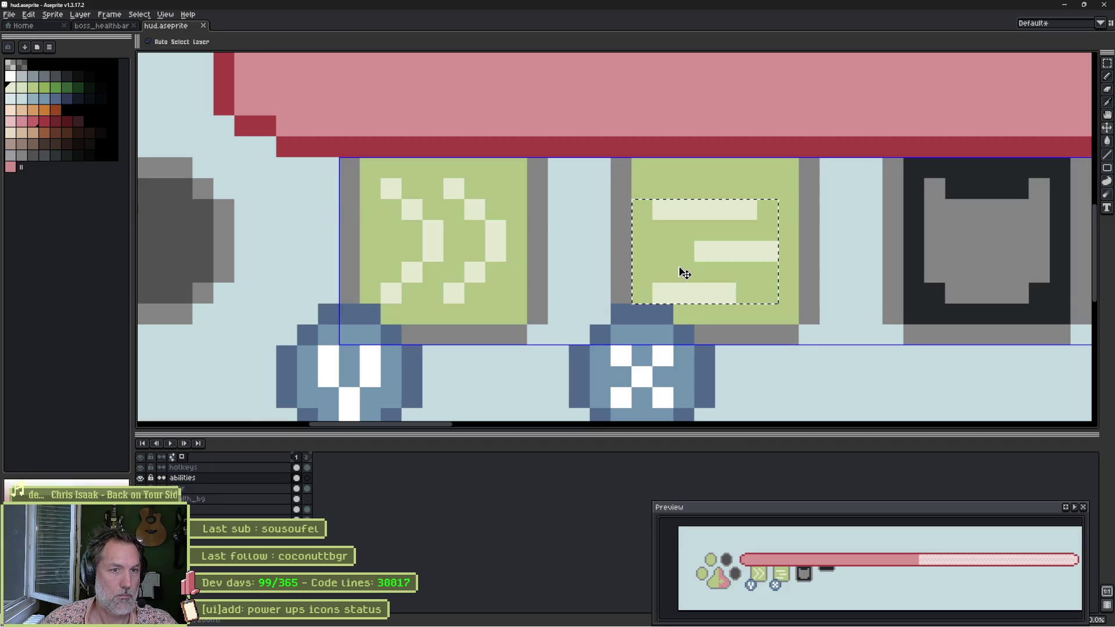
{"action": "key", "text": "v"}
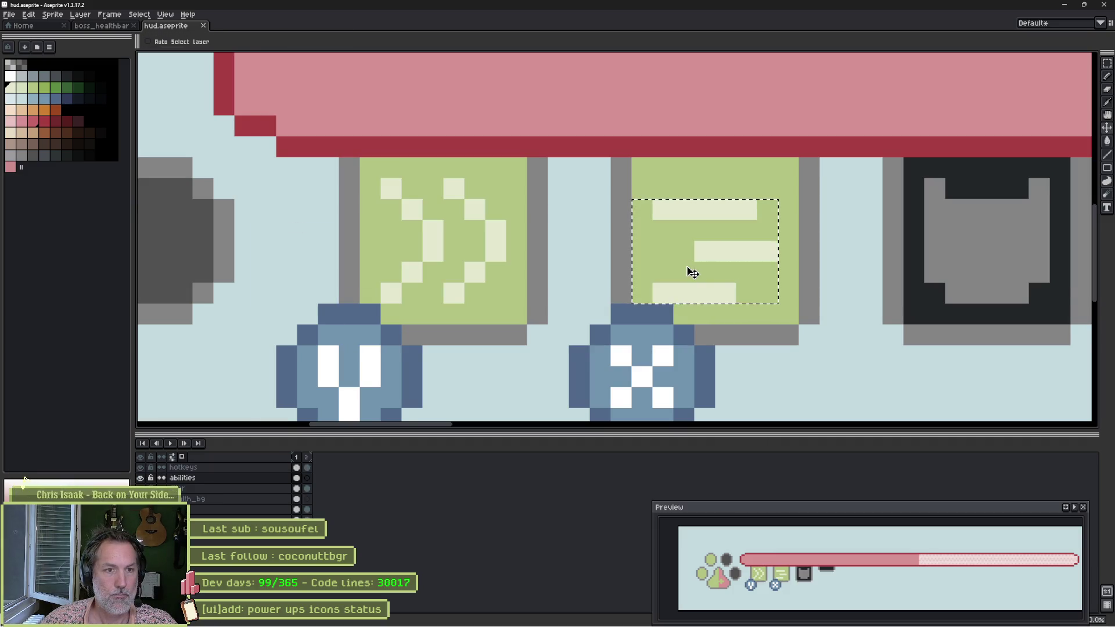
{"action": "key", "text": "Up"}
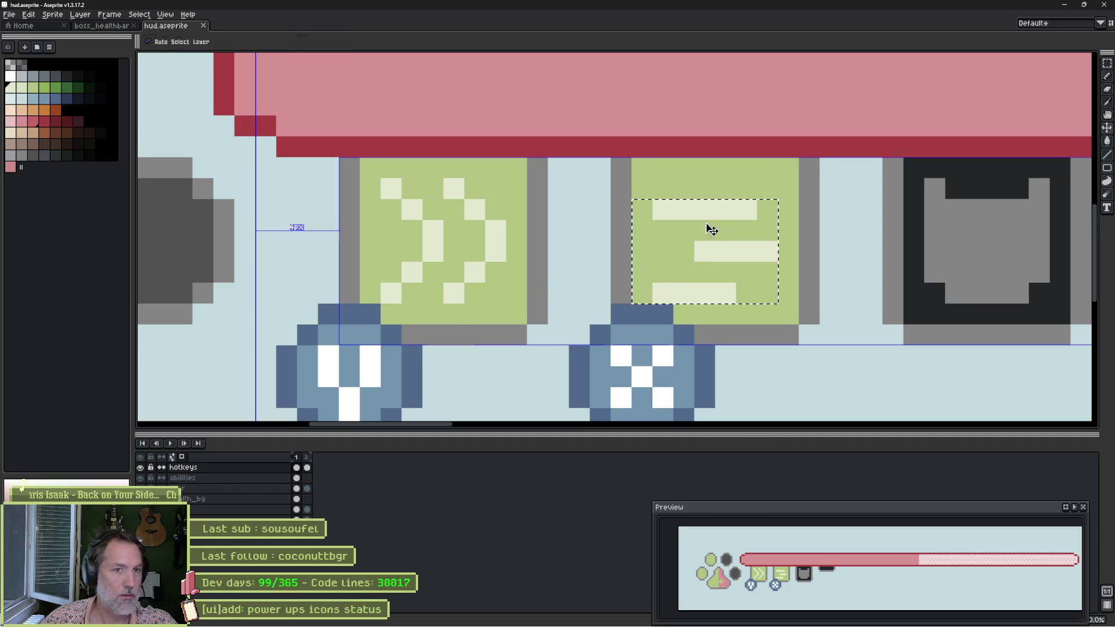
{"action": "key", "text": "Down"}
{"action": "key", "text": "b"}
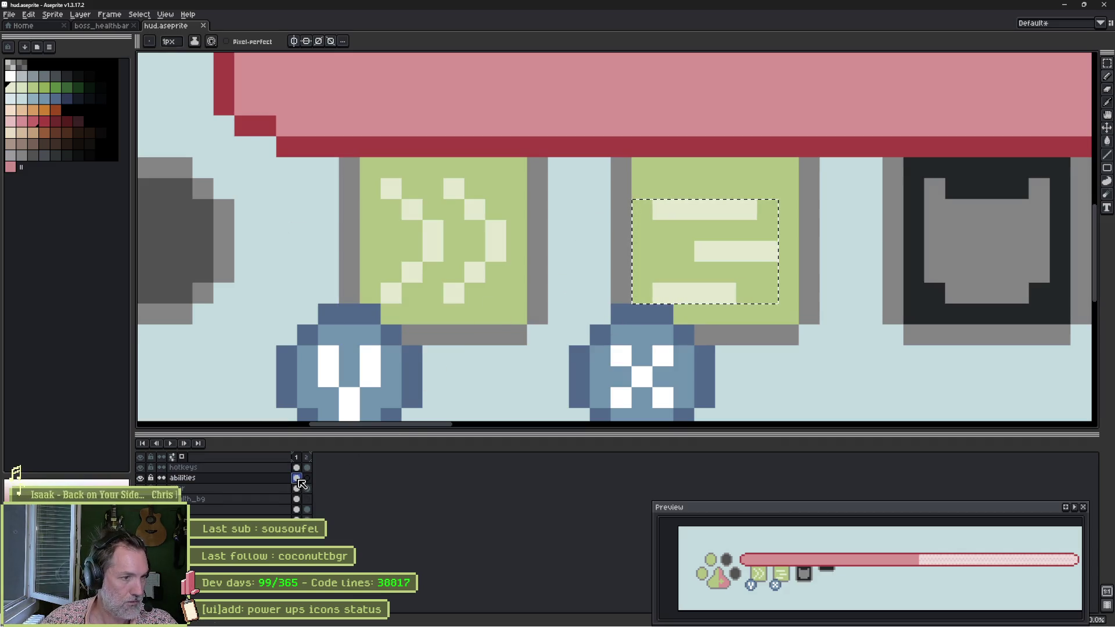
{"action": "key", "text": "v"}
{"action": "key", "text": "ctrl+d"}
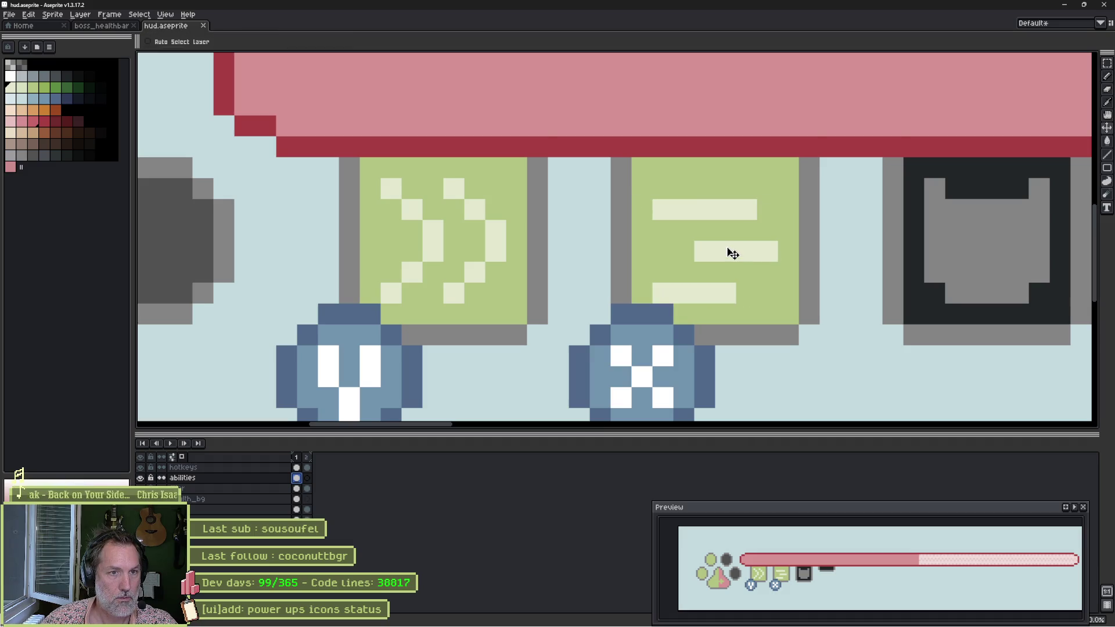
{"action": "left_click_drag", "start_coordinate": [728, 251], "coordinate": [733, 241]}
{"action": "key", "text": "ctrl+z"}
{"action": "key", "text": "ctrl+z"}
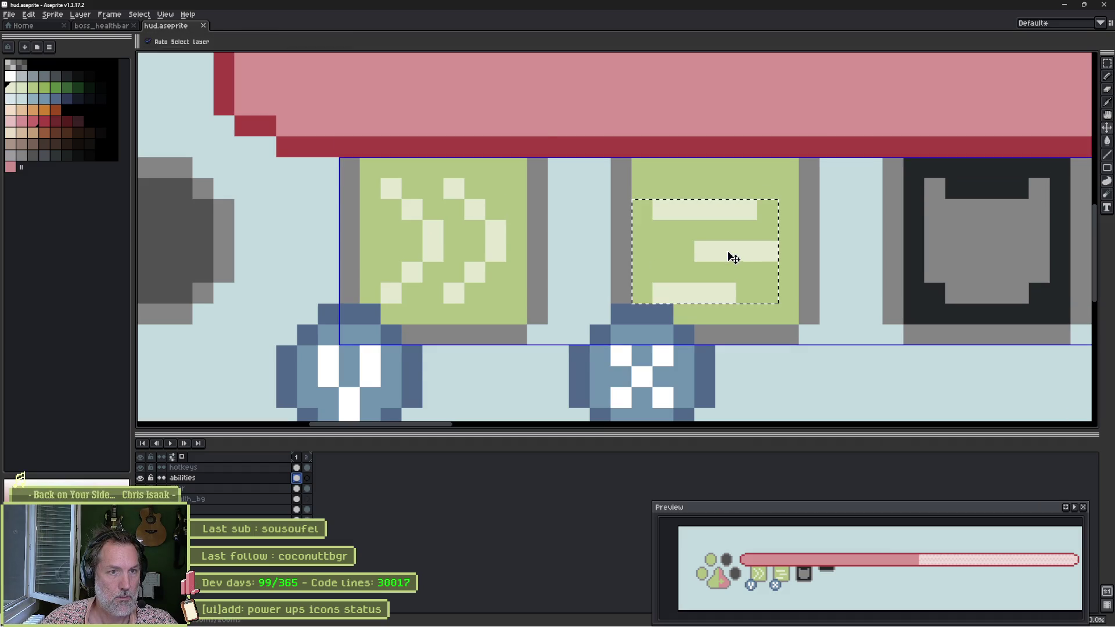
Raise the three-line icon's lines by one pixel and paint the blue gap beneath them green.
{"action": "key", "text": "ctrl+d"}
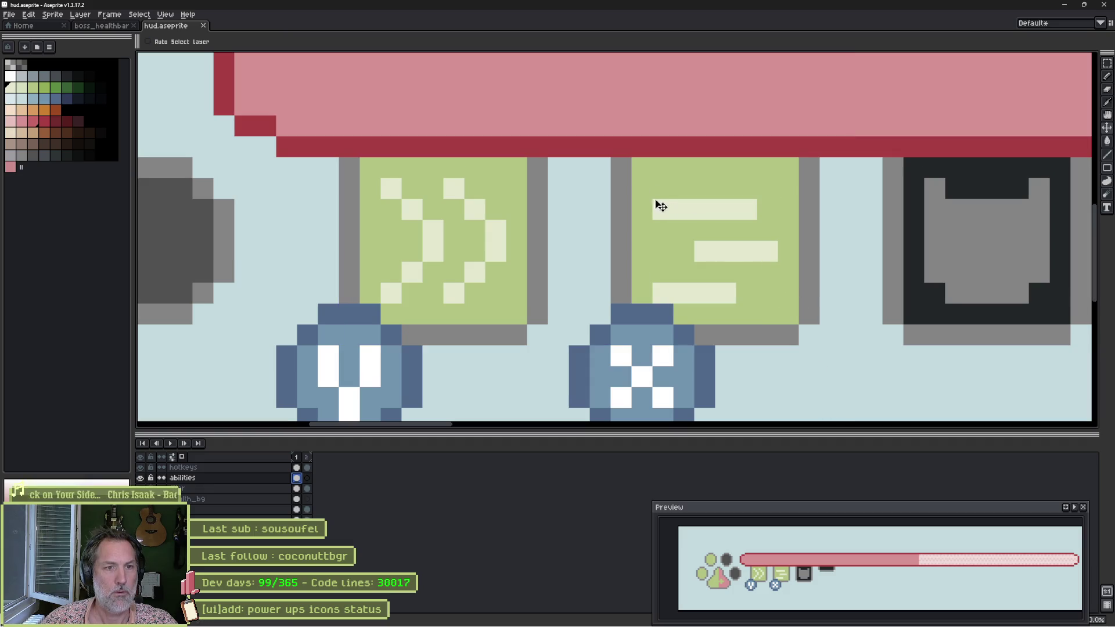
{"action": "key", "text": "m"}
{"action": "mouse_move", "coordinate": [652, 198]}
{"action": "left_mouse_down"}
{"action": "mouse_move", "coordinate": [780, 302]}
{"action": "mouse_move", "coordinate": [744, 266]}
{"action": "left_mouse_up"}
{"action": "key", "text": "ctrl+d"}
{"action": "key", "text": "b"}
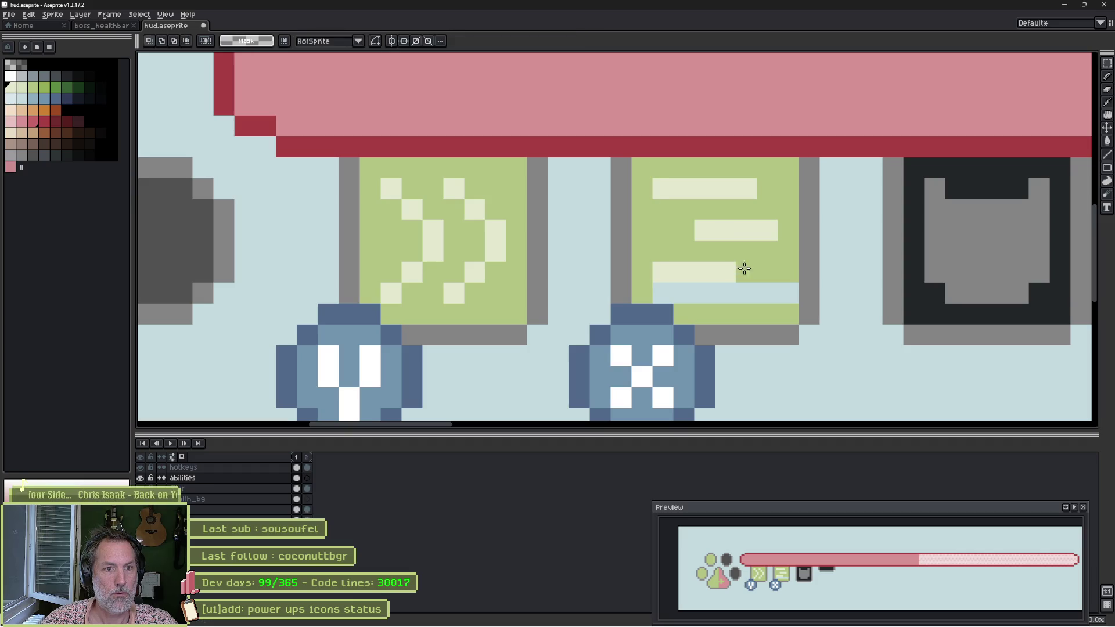
{"action": "left_click_drag", "start_coordinate": [665, 293], "coordinate": [781, 293]}
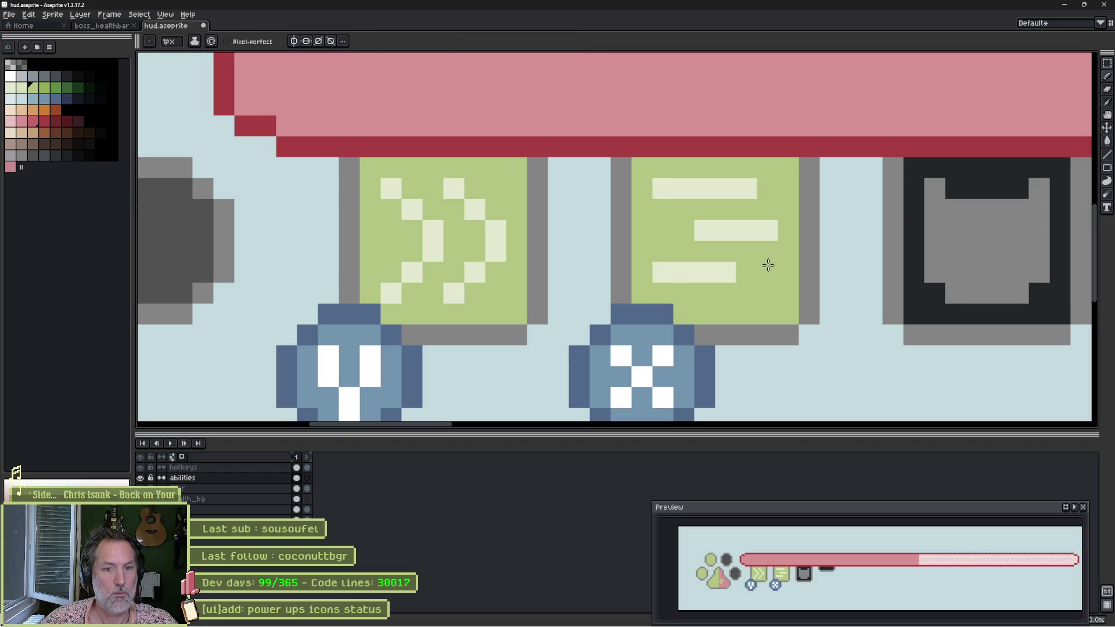
{"action": "key", "text": "alt+Tab"}
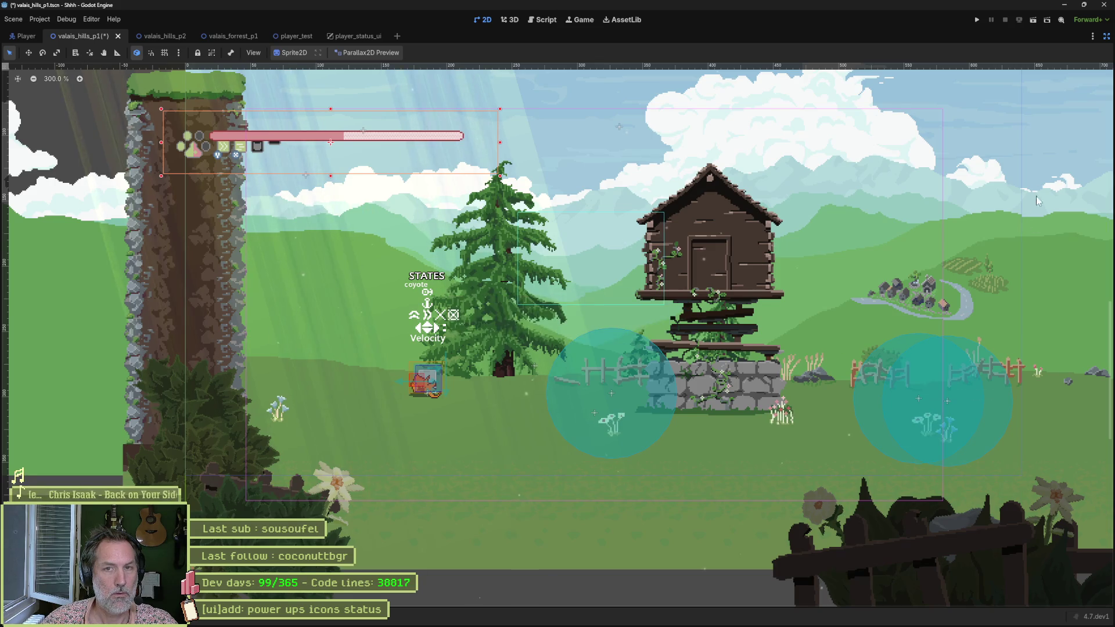
Restore the editor docks, reimport the HUD, and run the level in an enlarged game view.
{"action": "key", "text": "ctrl+shift+F11"}
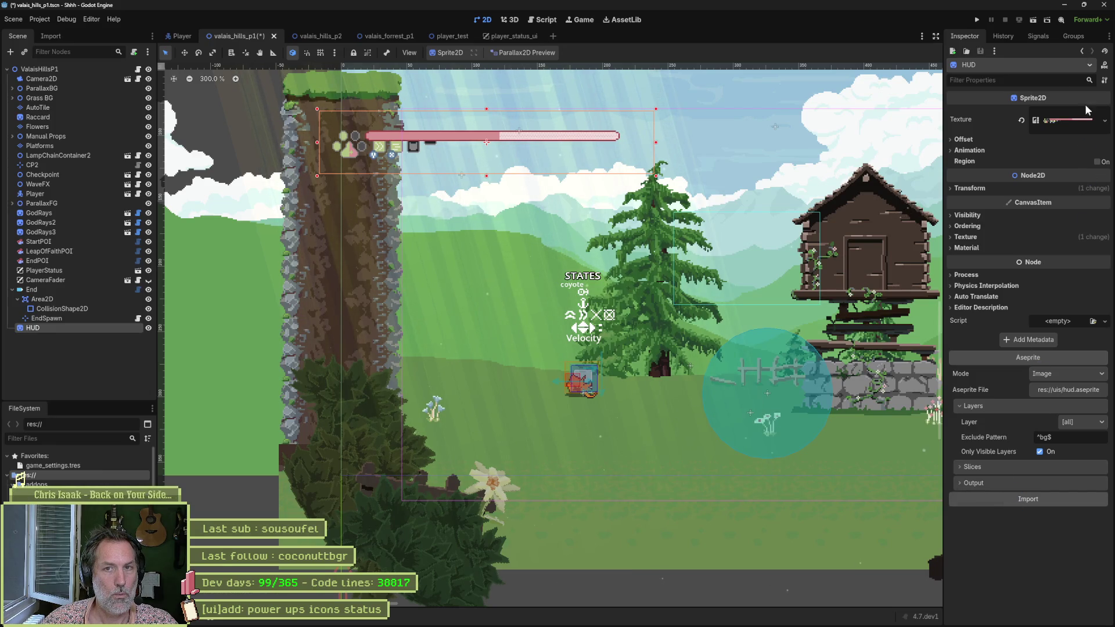
{"action": "key", "text": "ctrl+shift+F11"}
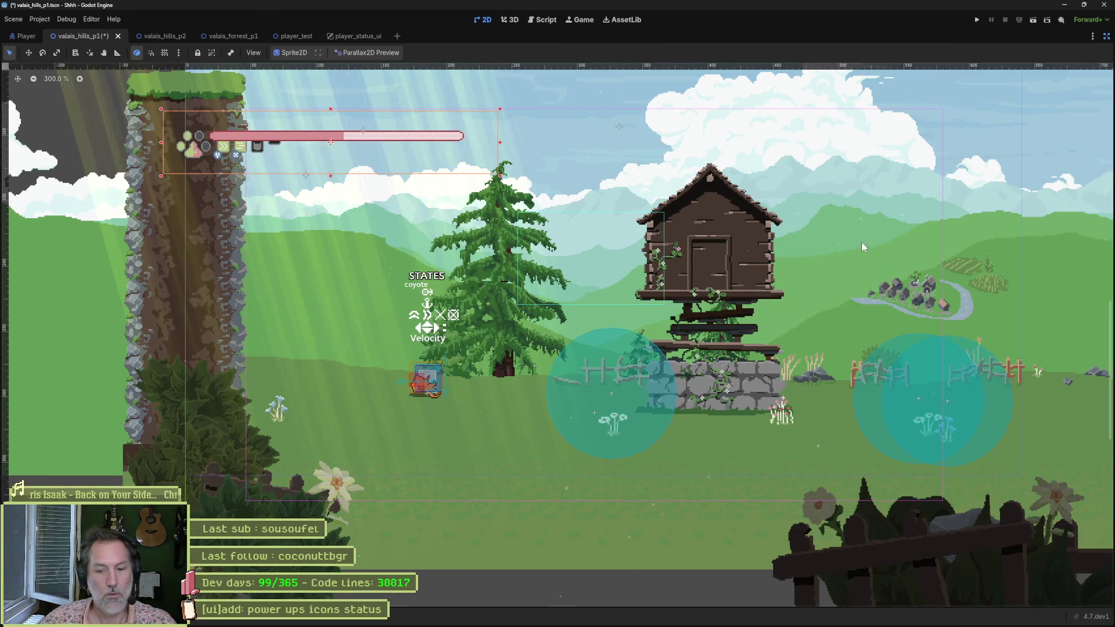
{"action": "key", "text": "F6"}
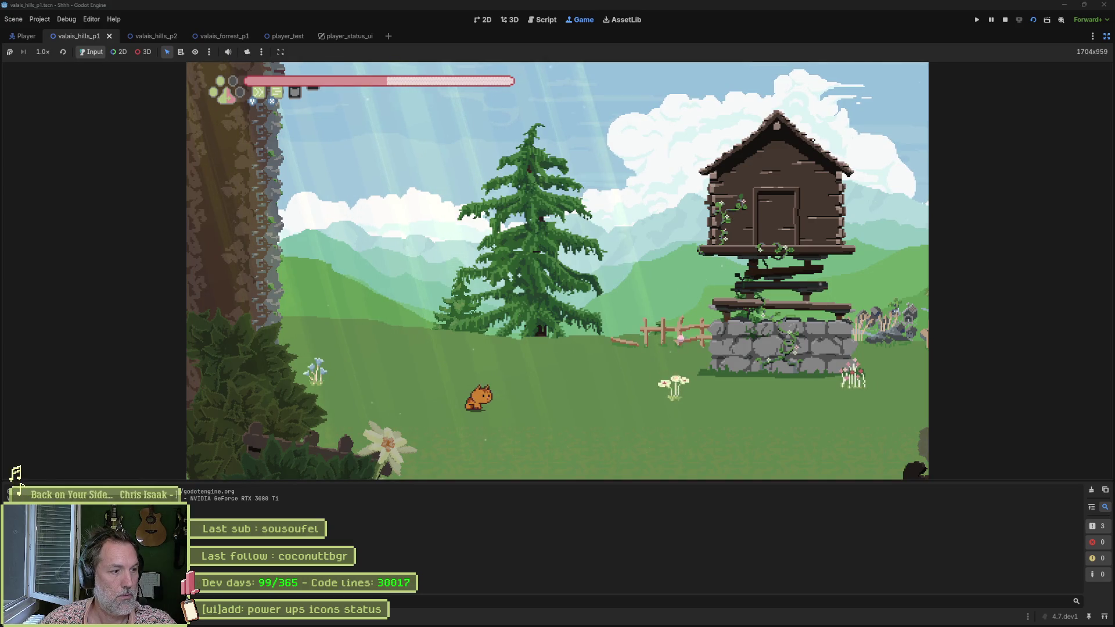
{"action": "key", "text": "ctrl+j"}
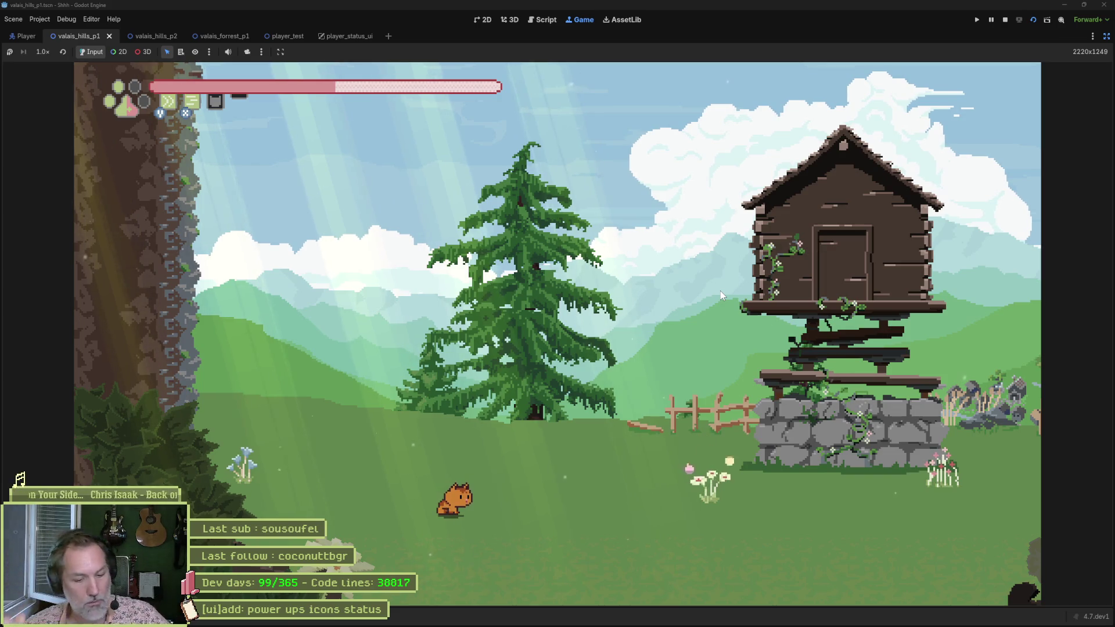
Compare the in-game HUD with the Aseprite art, save the level scene, and stop the game.
{"action": "key", "text": "alt+Tab"}
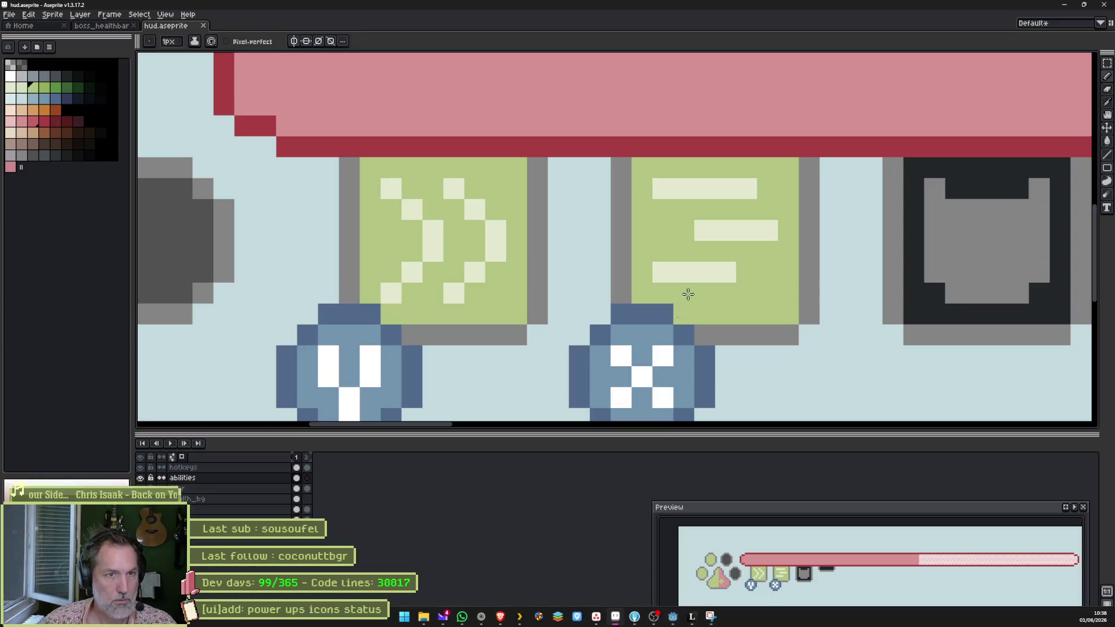
{"action": "key", "text": "alt+Tab"}
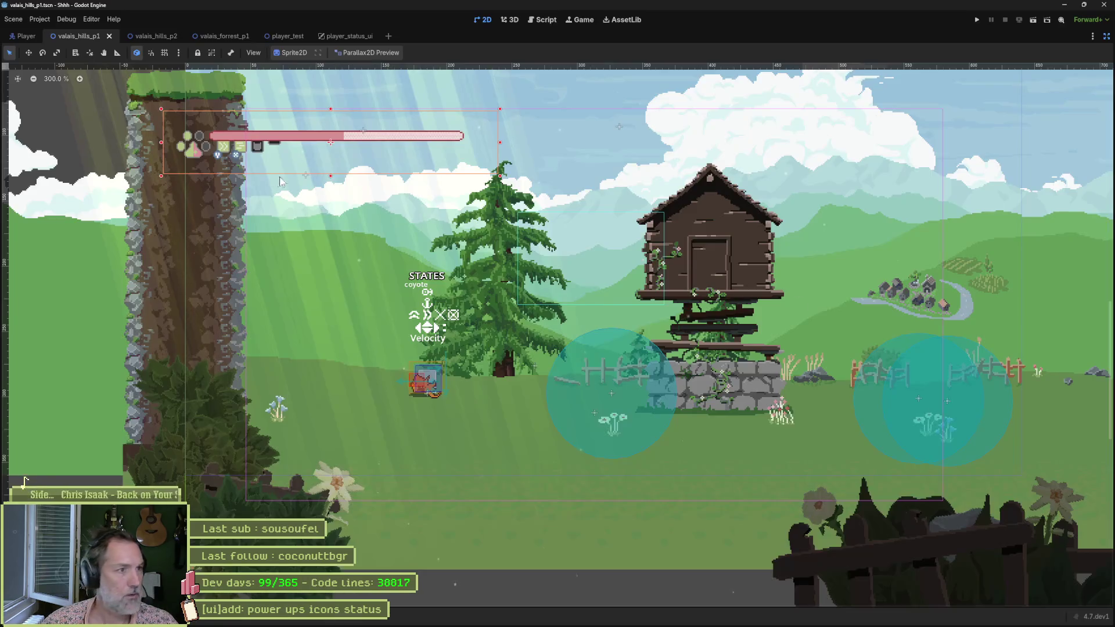
{"action": "scroll", "coordinate": [249, 158], "scroll_direction": "up", "scroll_amount": 5}
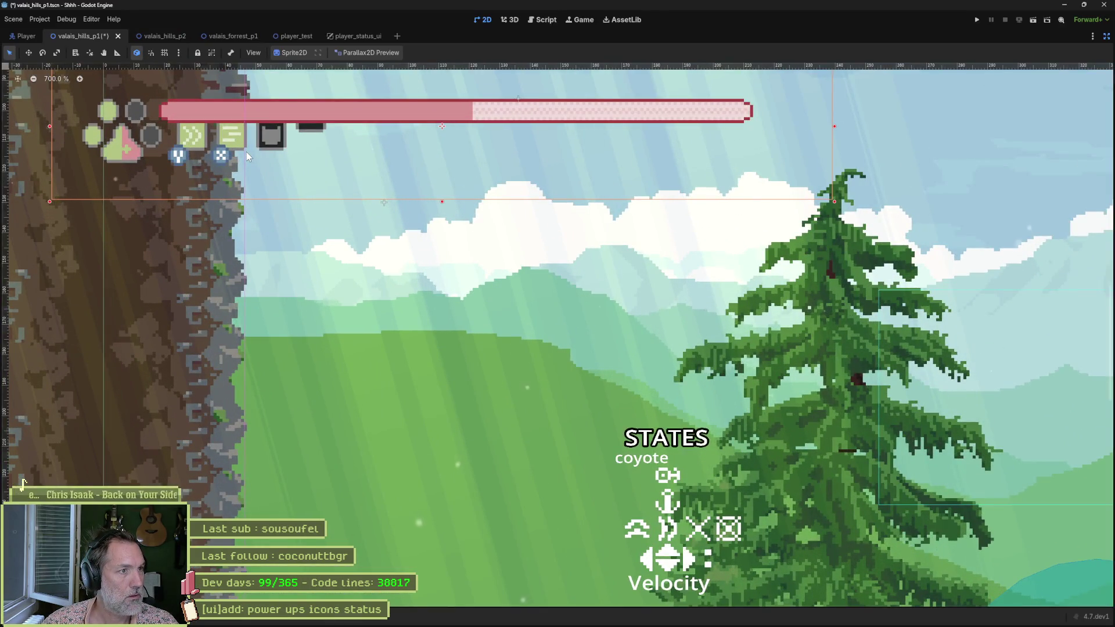
{"action": "key", "text": "ctrl+s"}
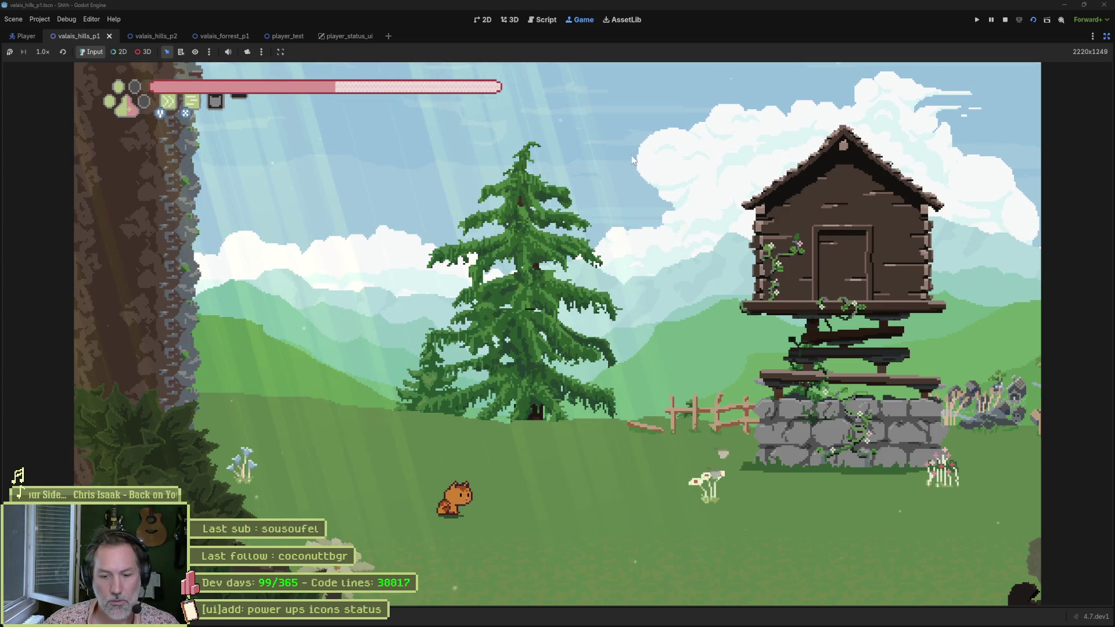
{"action": "key", "text": "F8"}
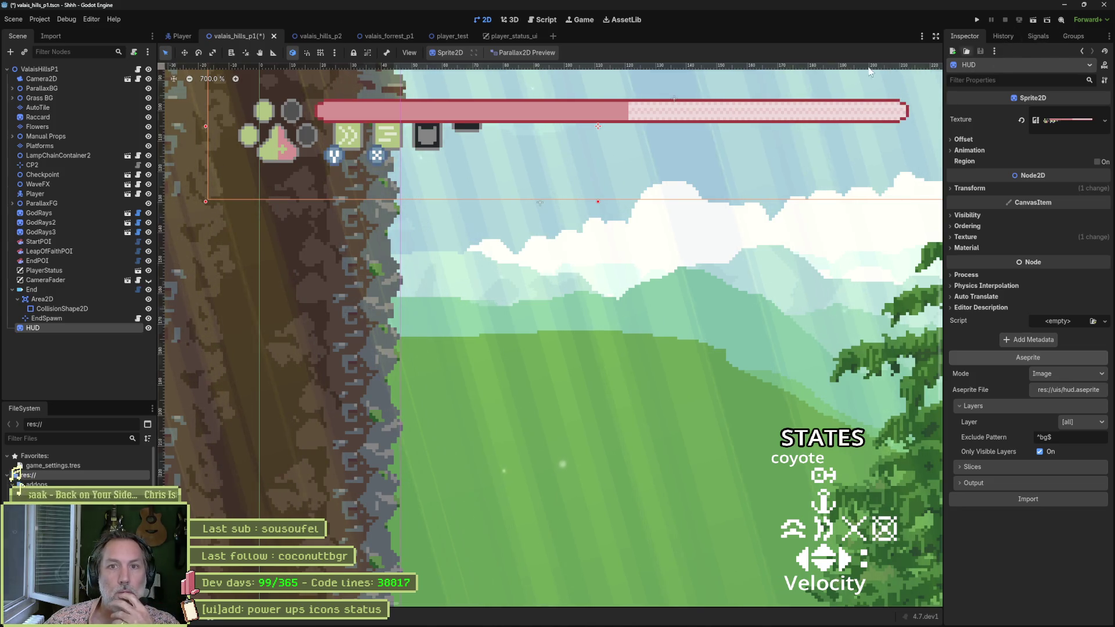
{"action": "left_click", "coordinate": [43, 340]}
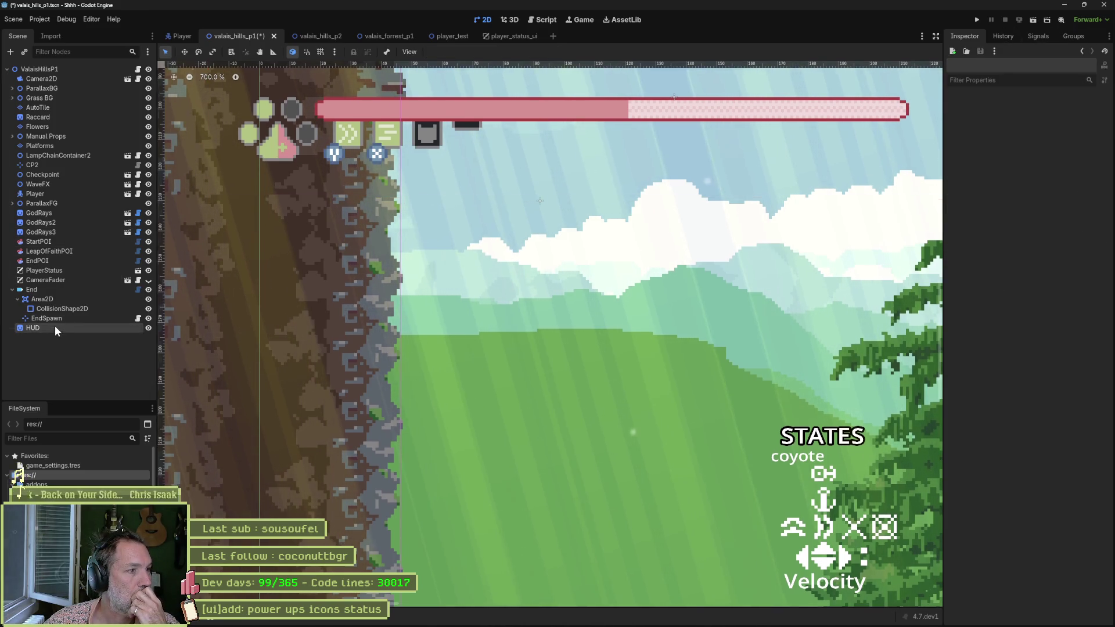
{"action": "left_click", "coordinate": [56, 328]}
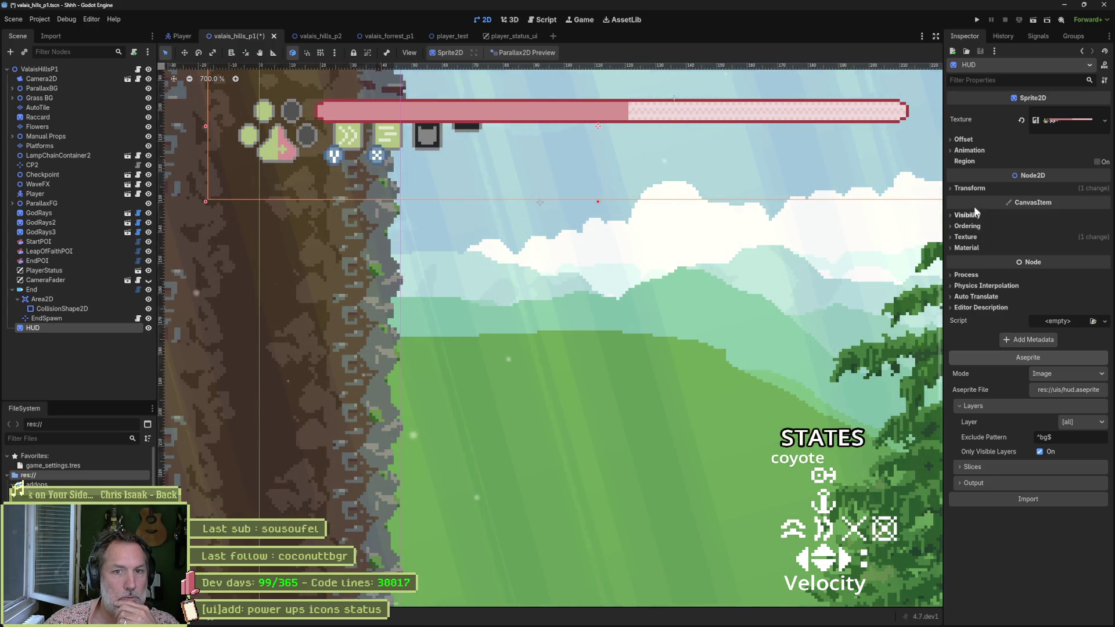
{"action": "left_click", "coordinate": [977, 188]}
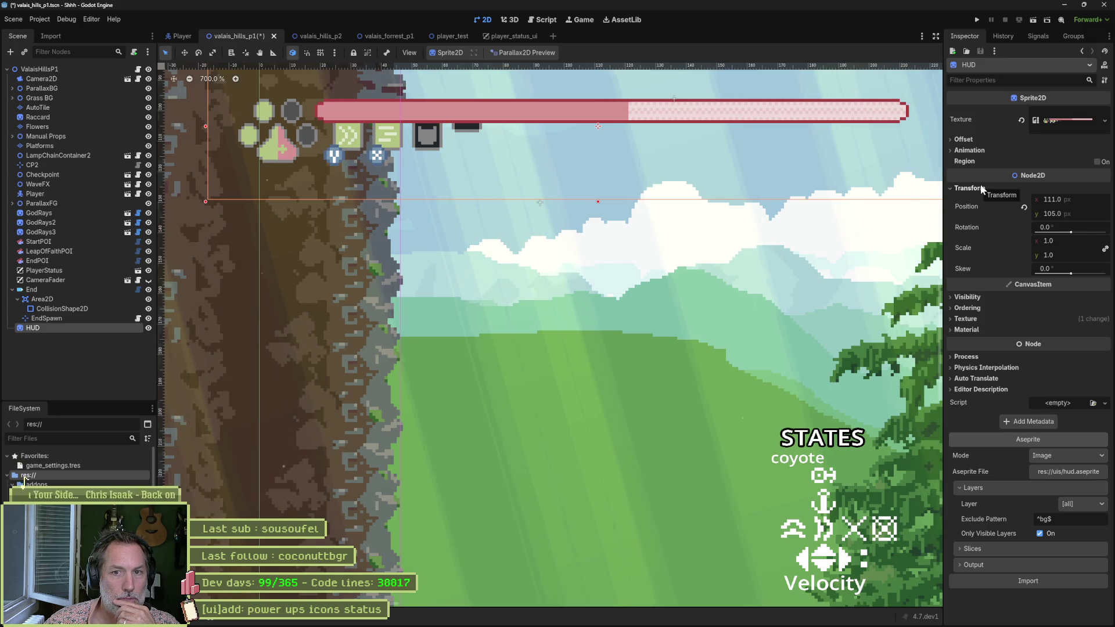
{"action": "left_click", "coordinate": [983, 188]}
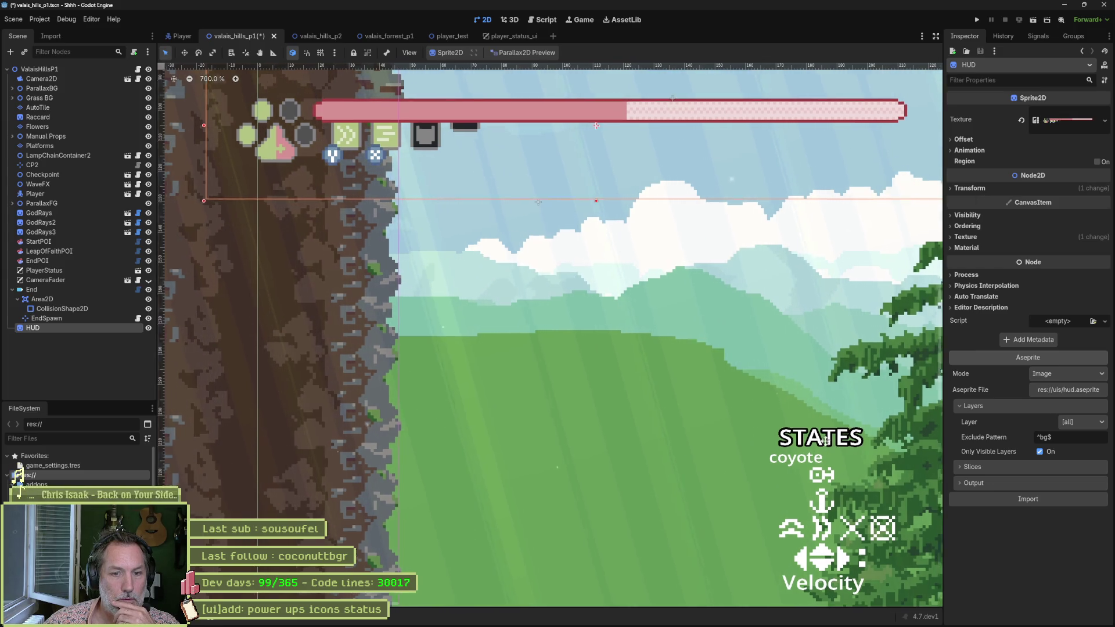
{"action": "left_click_drag", "start_coordinate": [785, 391], "coordinate": [595, 323]}
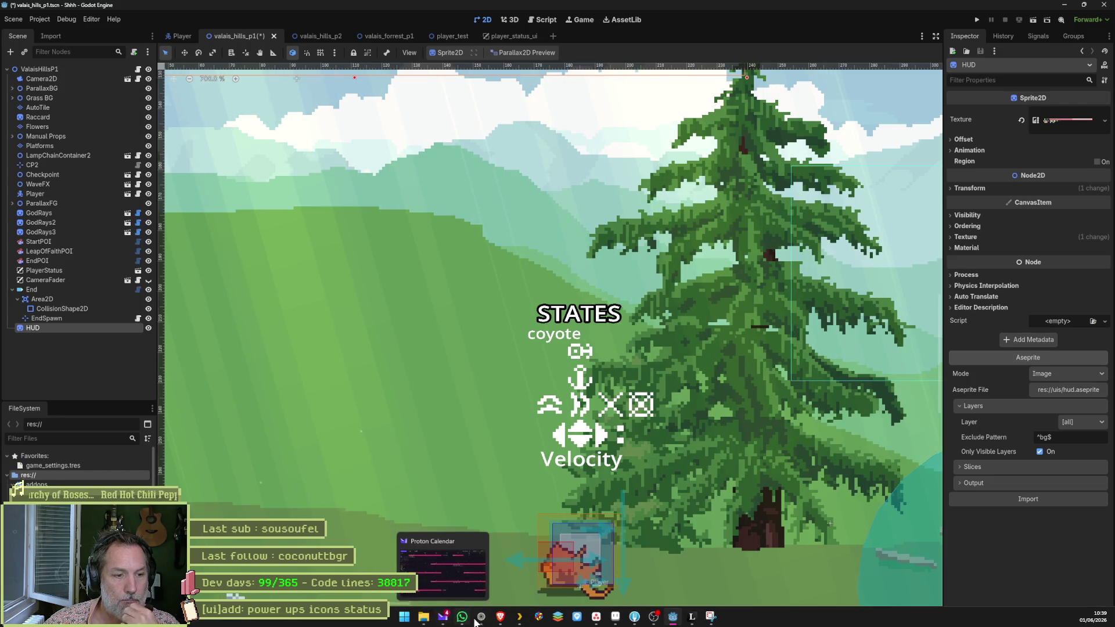
Open Claude and ask "c-est quoi les reglages dans godot pour faire du 2d pixel perfect".
{"action": "left_click", "coordinate": [443, 622]}
{"action": "key", "text": "alt+space"}
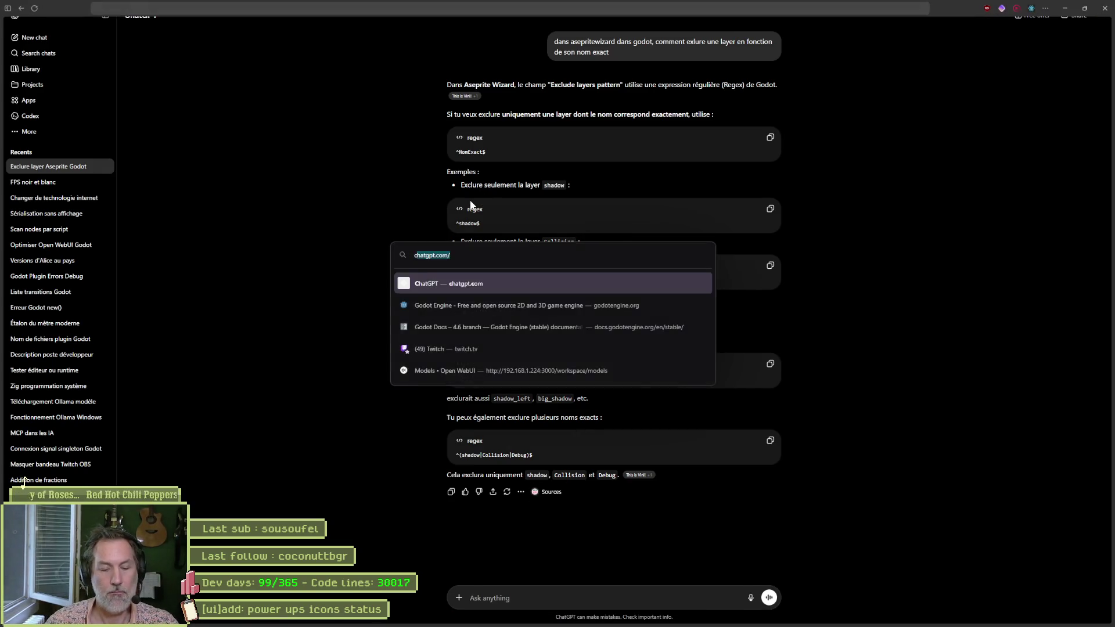
{"action": "type", "text": "asep"}
{"action": "key", "text": "Return"}
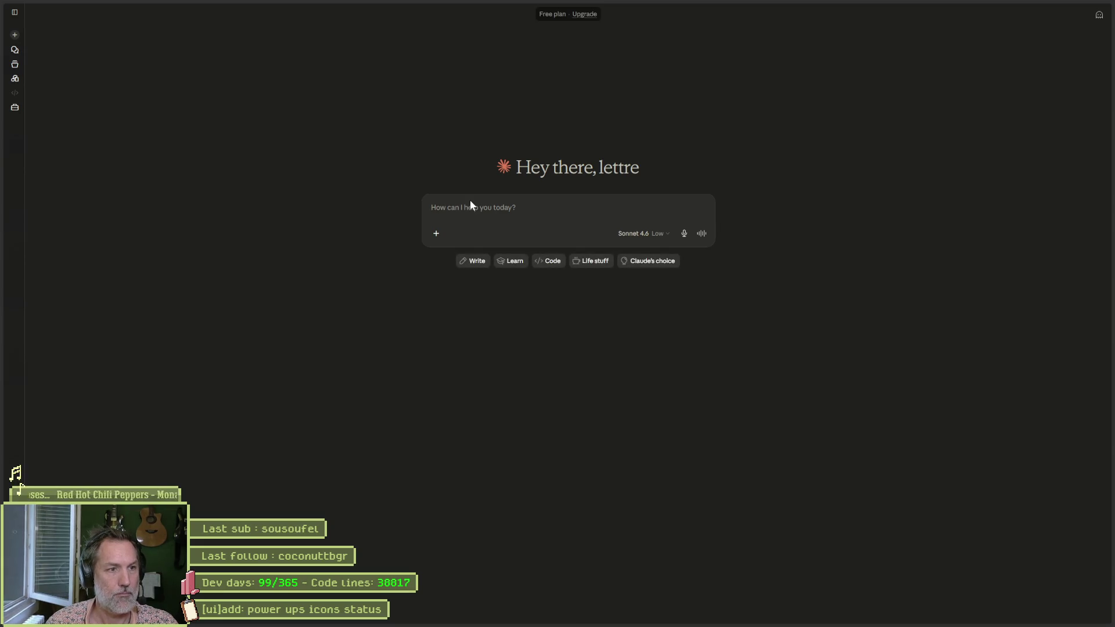
{"action": "type", "text": "c-est quoi les reg"}
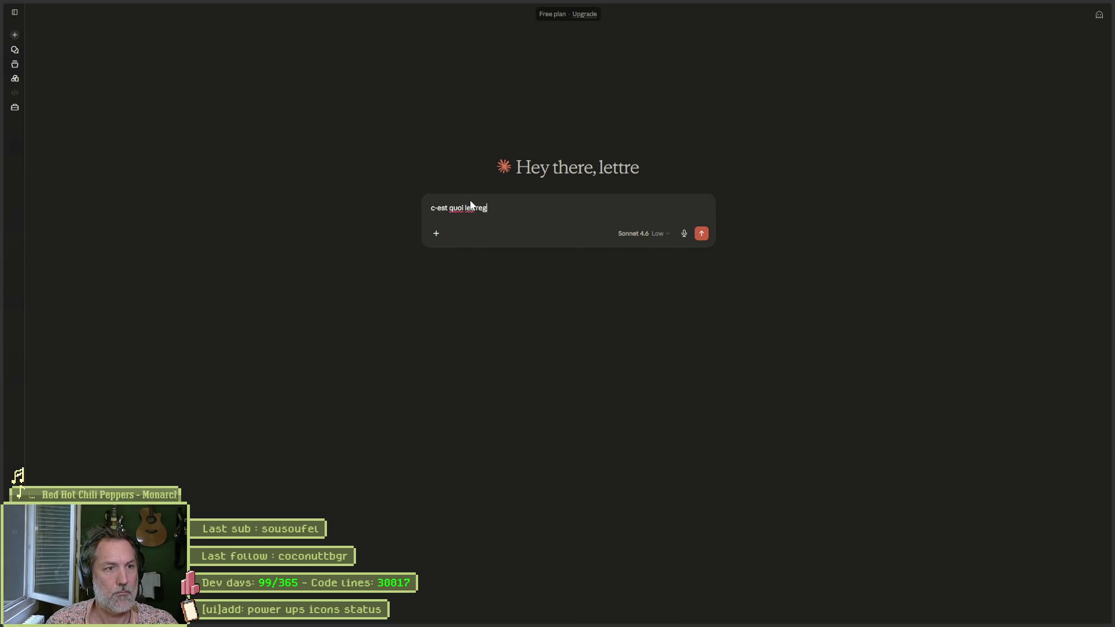
{"action": "type", "text": "lages dans godot pour f"}
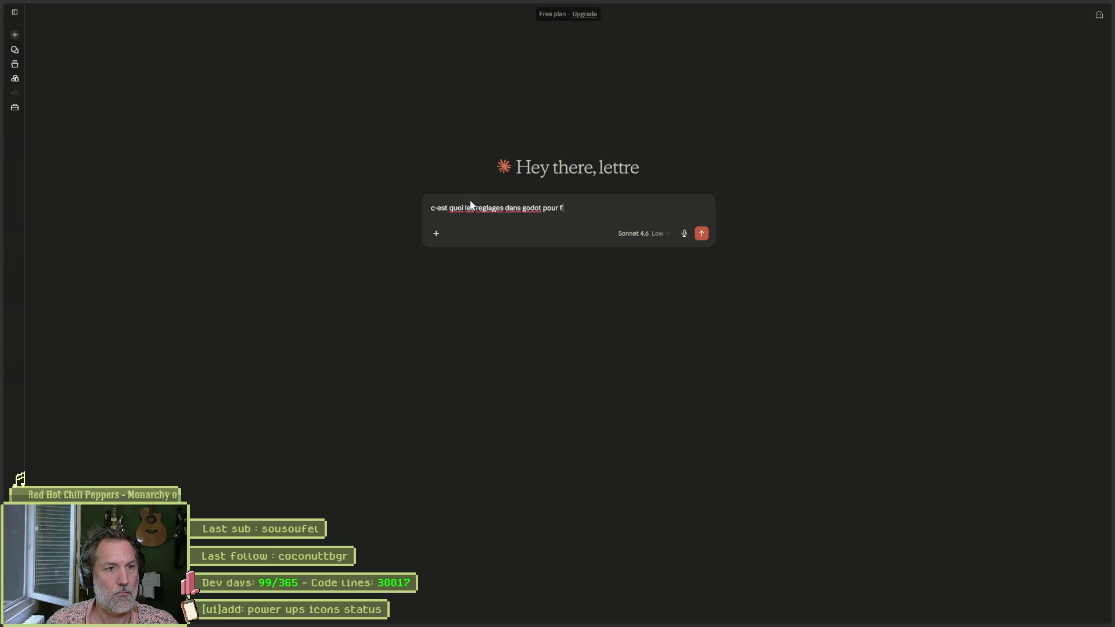
{"action": "type", "text": "aire du "}
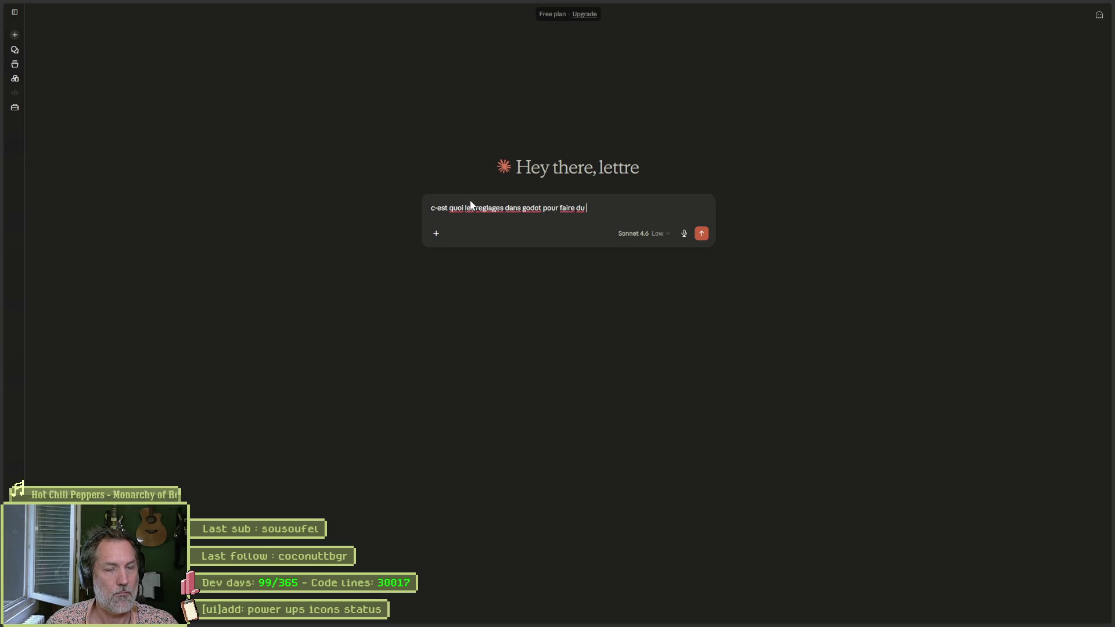
{"action": "type", "text": "2d pixel perfe"}
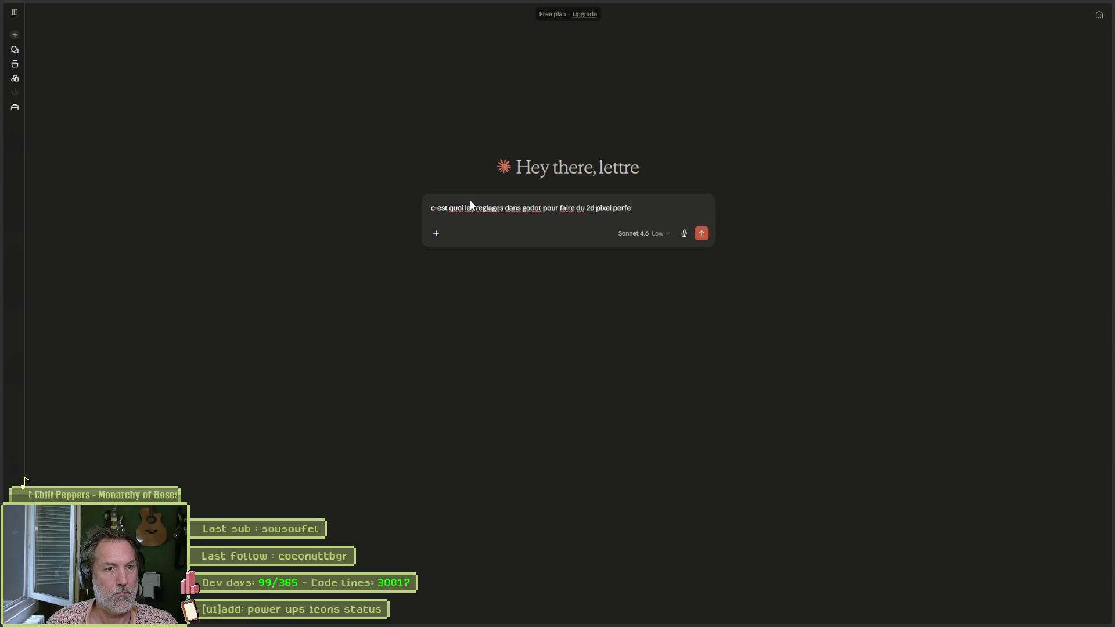
{"action": "type", "text": "ct"}
{"action": "key", "text": "Return"}
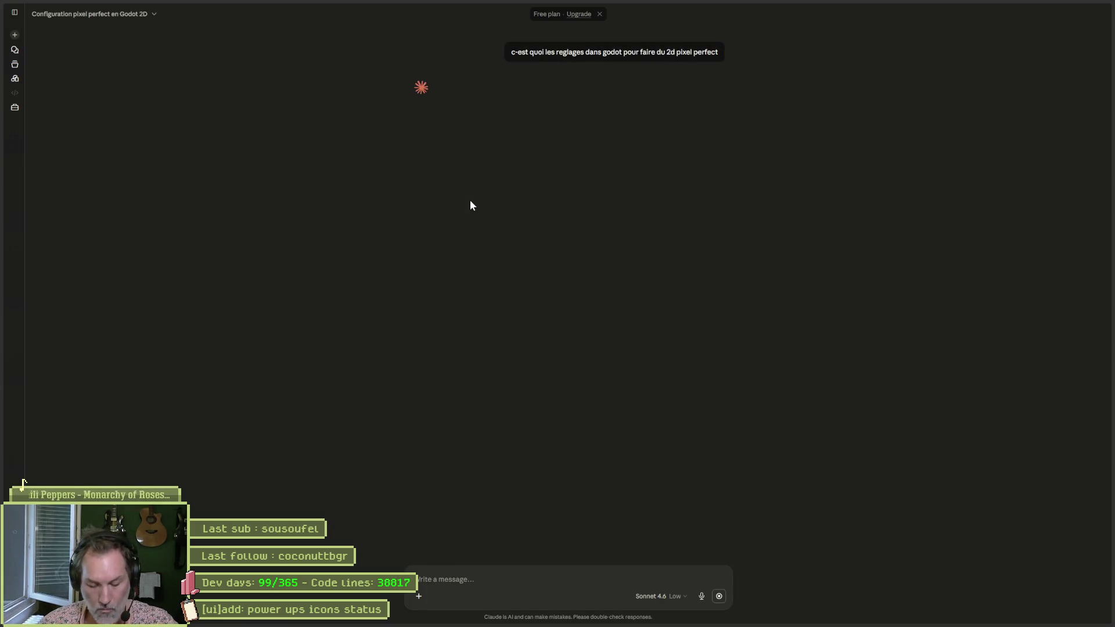
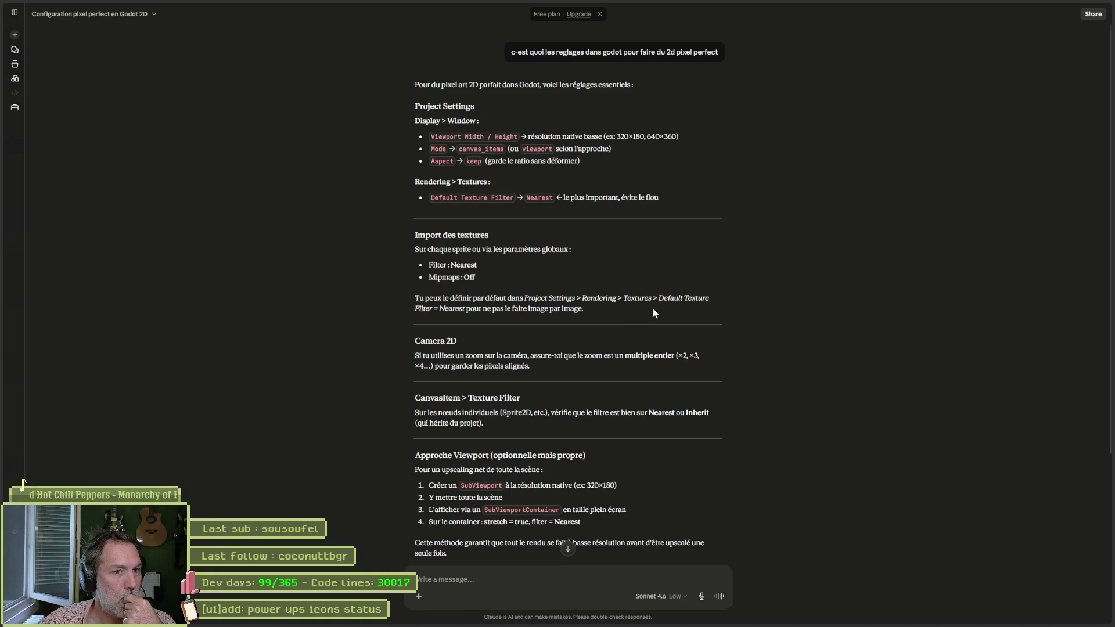
Snap the Claude chat to the right half and put the Godot editor on the left.
{"action": "mouse_move", "coordinate": [929, 18]}
{"action": "left_mouse_down"}
{"action": "mouse_move", "coordinate": [1026, 80]}
{"action": "mouse_move", "coordinate": [1102, 154]}
{"action": "left_mouse_up"}
{"action": "left_click", "coordinate": [295, 127]}
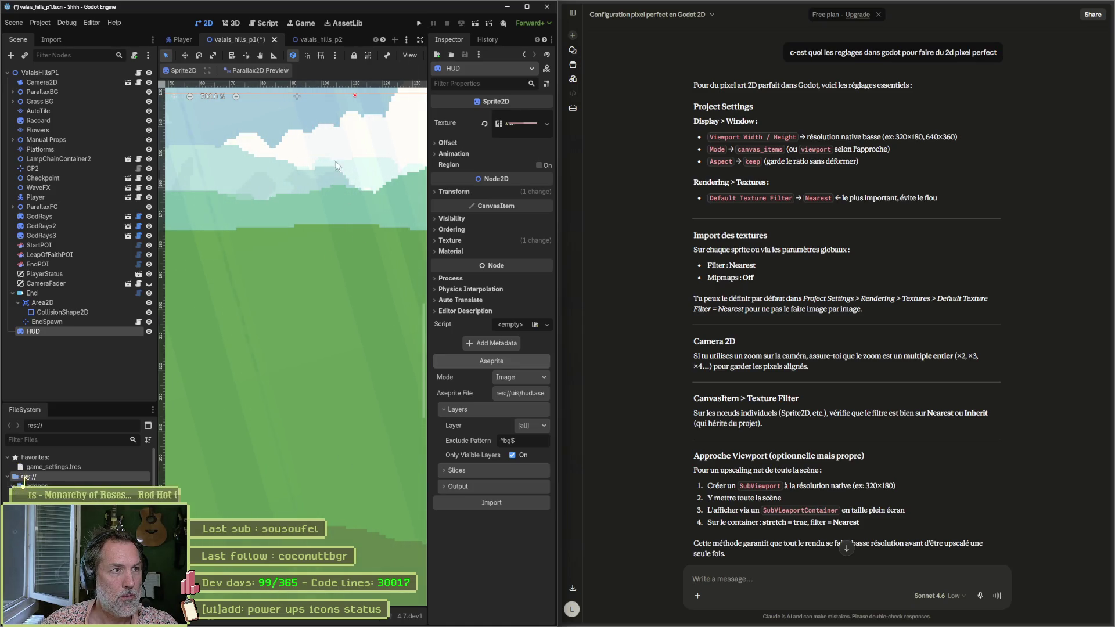
Zoom the 2D canvas in on the HUD bar and cliff top.
{"action": "scroll", "coordinate": [262, 214], "scroll_direction": "down", "scroll_amount": 4}
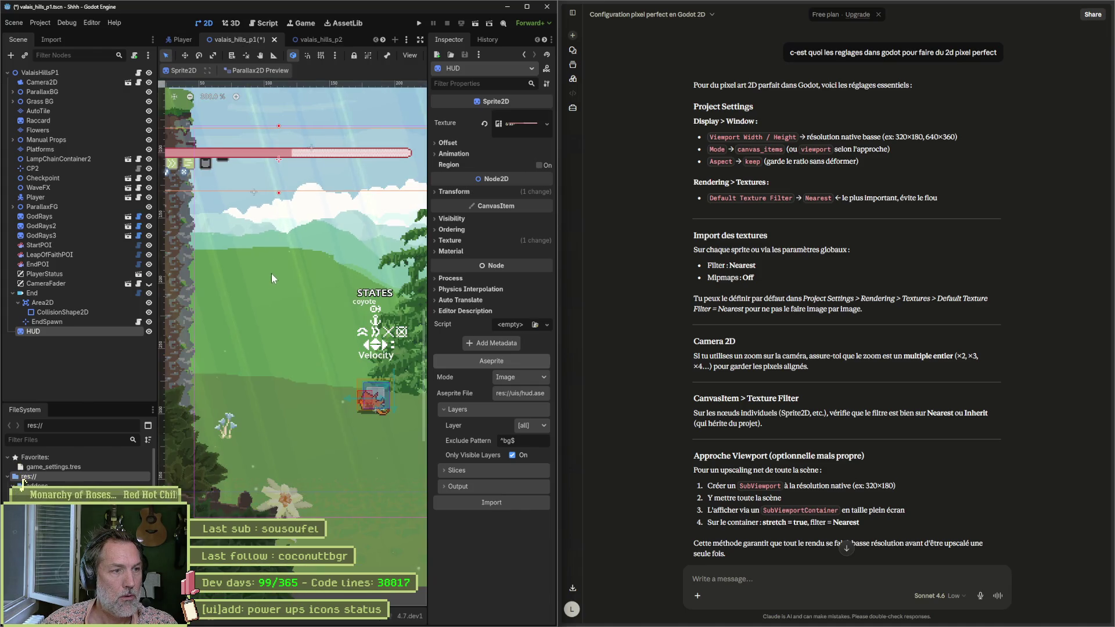
{"action": "left_click_drag", "start_coordinate": [233, 201], "coordinate": [331, 277]}
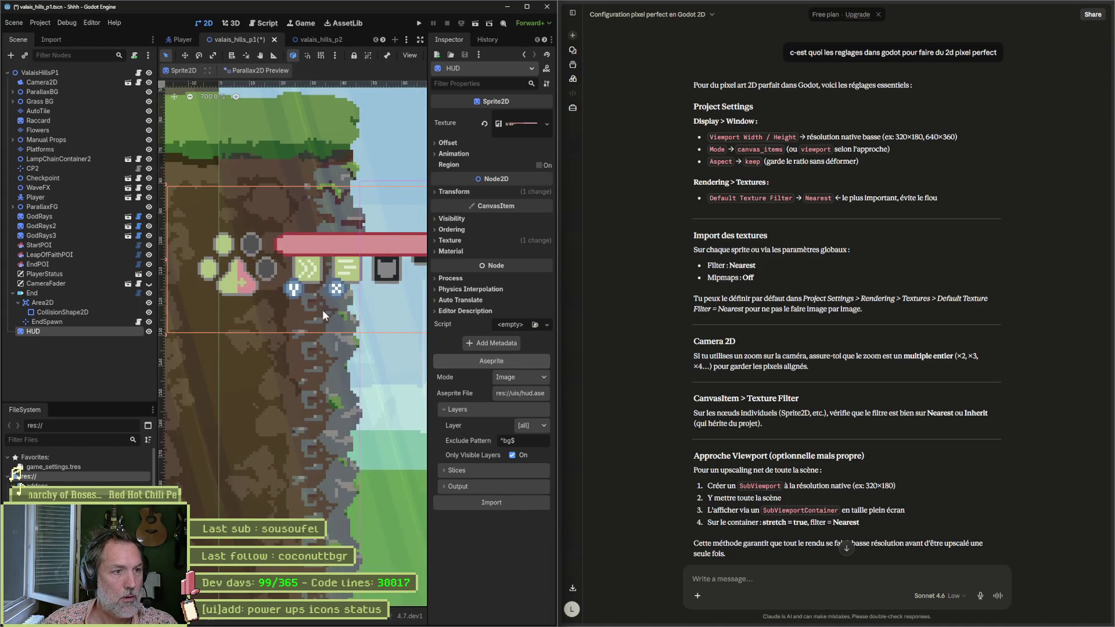
{"action": "scroll", "coordinate": [323, 309], "scroll_direction": "up", "scroll_amount": 2}
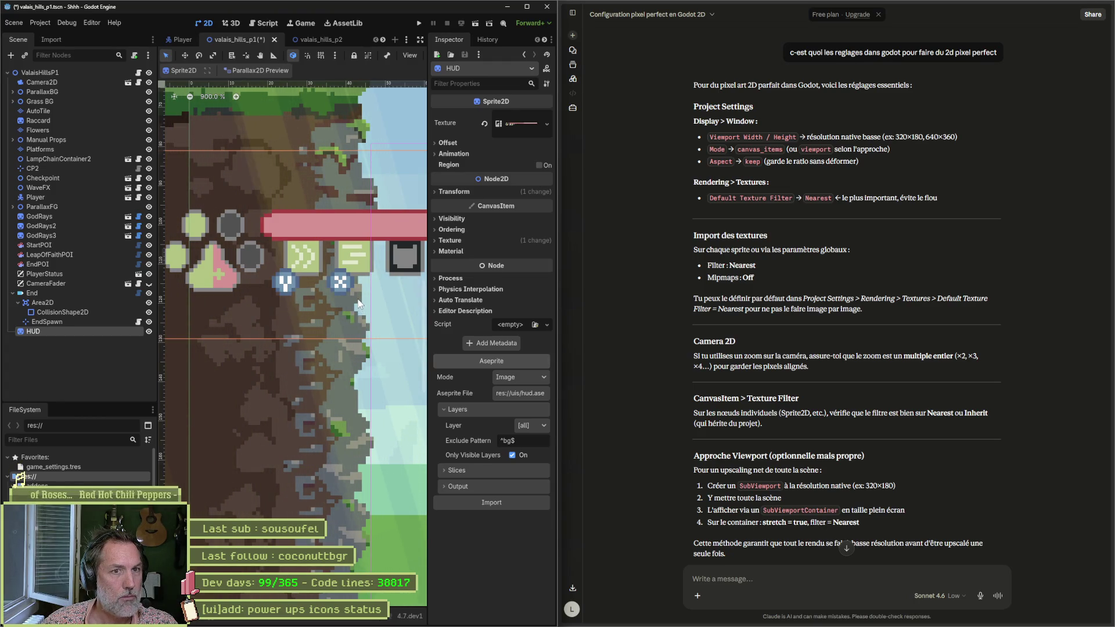
Open Project Settings at Display > Window and move the dialog left beside the chat.
{"action": "left_click", "coordinate": [44, 23]}
{"action": "left_click", "coordinate": [59, 40]}
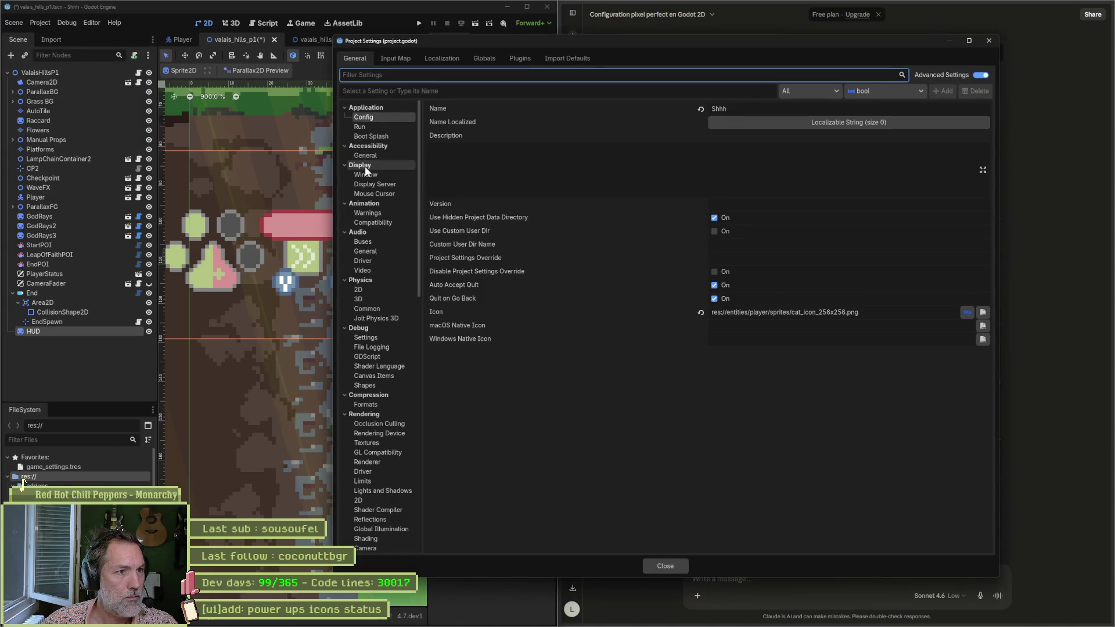
{"action": "left_click", "coordinate": [366, 174]}
{"action": "mouse_move", "coordinate": [619, 41]}
{"action": "left_mouse_down"}
{"action": "mouse_move", "coordinate": [322, 80]}
{"action": "mouse_move", "coordinate": [304, 45]}
{"action": "left_mouse_up"}
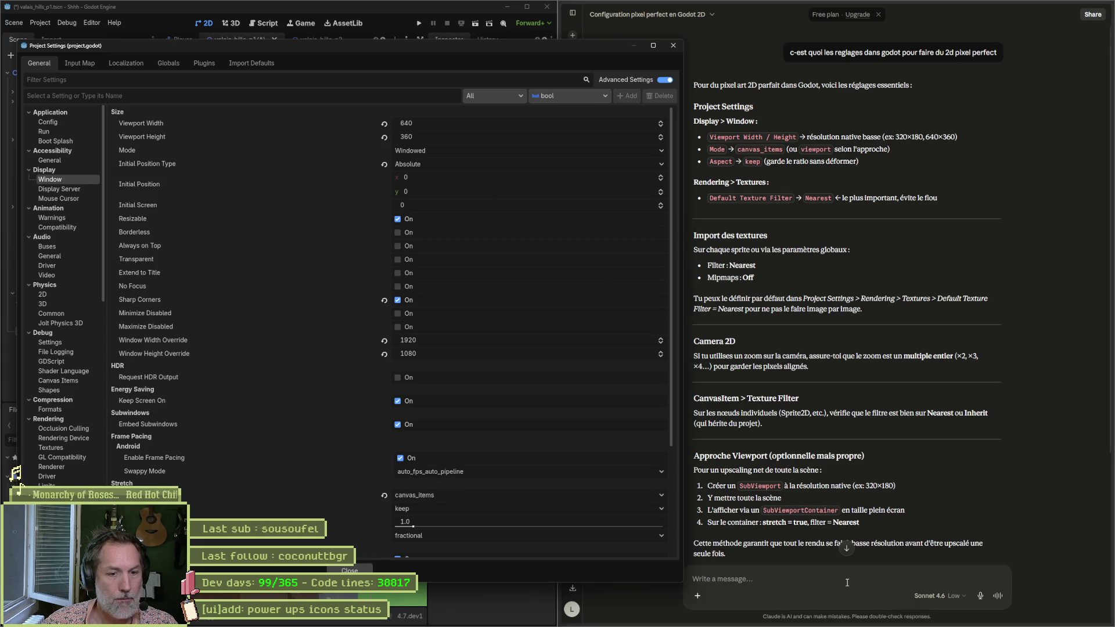
Ask Claude how to choose between the canvas_items and viewport stretch modes.
{"action": "left_click", "coordinate": [847, 584]}
{"action": "type", "text": "comment choisir entre"}
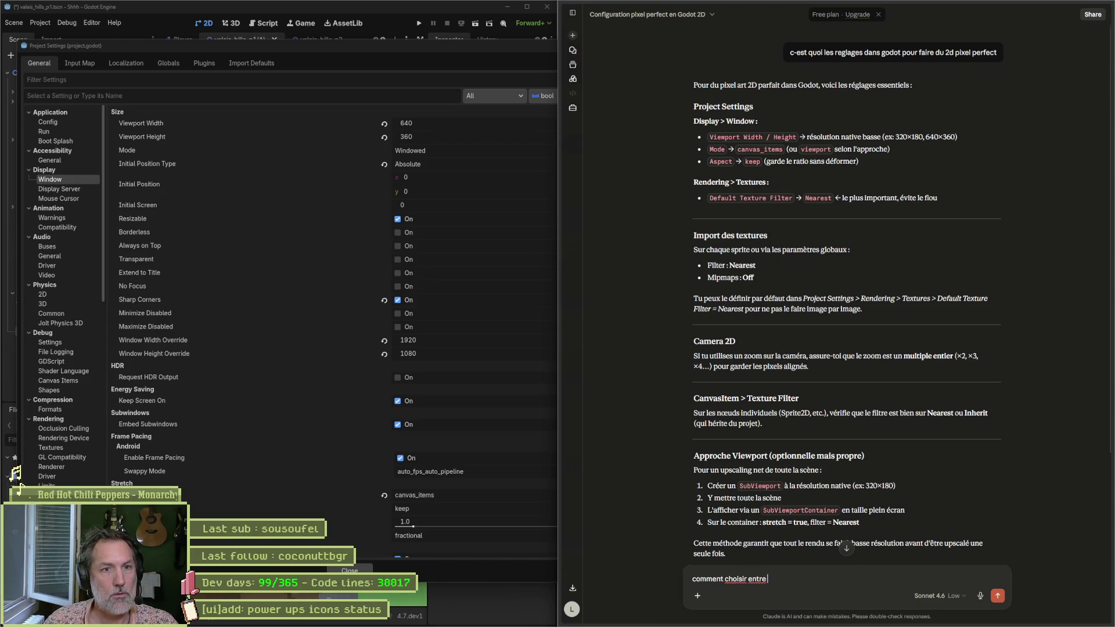
{"action": "type", "text": "mode canvas_item ou viewport ?"}
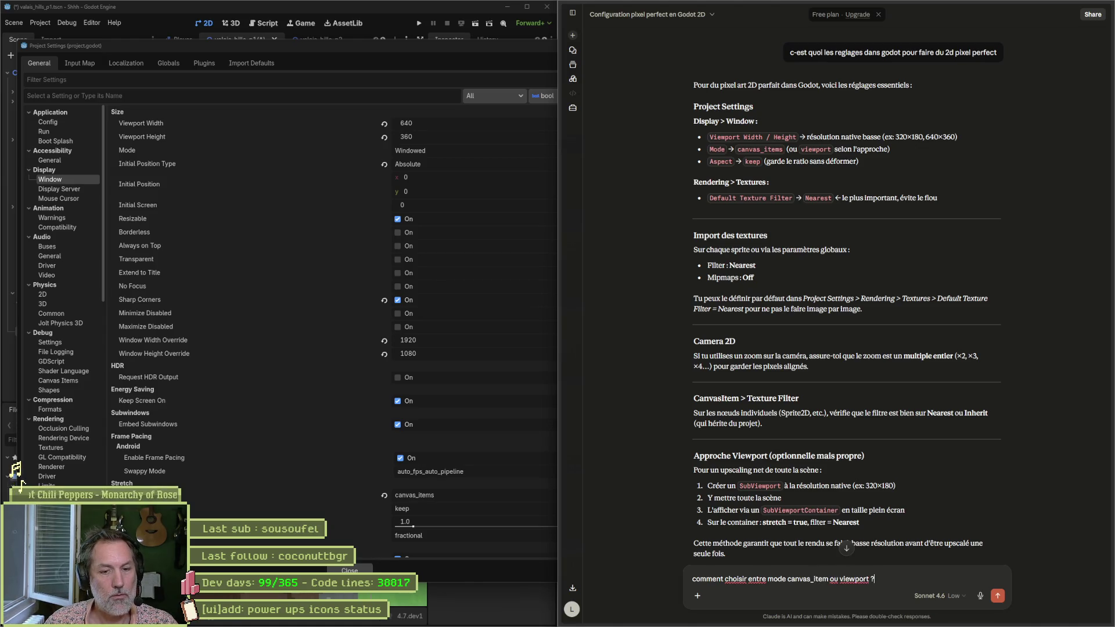
{"action": "key", "text": "Return"}
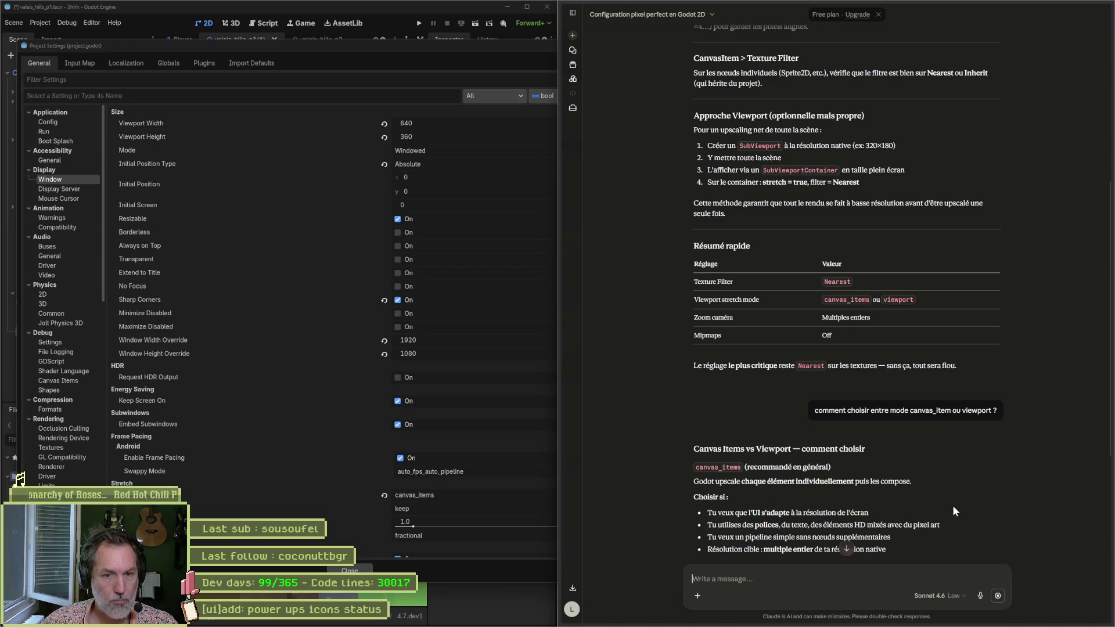
Scroll through Claude's comparison of canvas_items and viewport stretch modes.
{"action": "scroll", "coordinate": [957, 502], "scroll_direction": "down", "scroll_amount": 2}
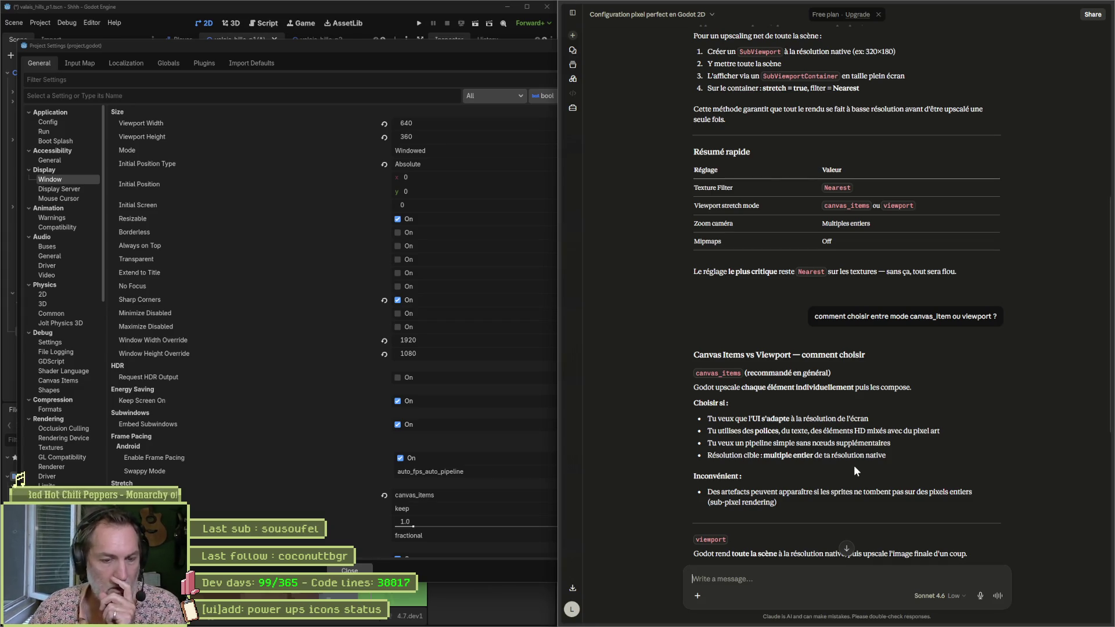
{"action": "scroll", "coordinate": [897, 525], "scroll_direction": "down", "scroll_amount": 3}
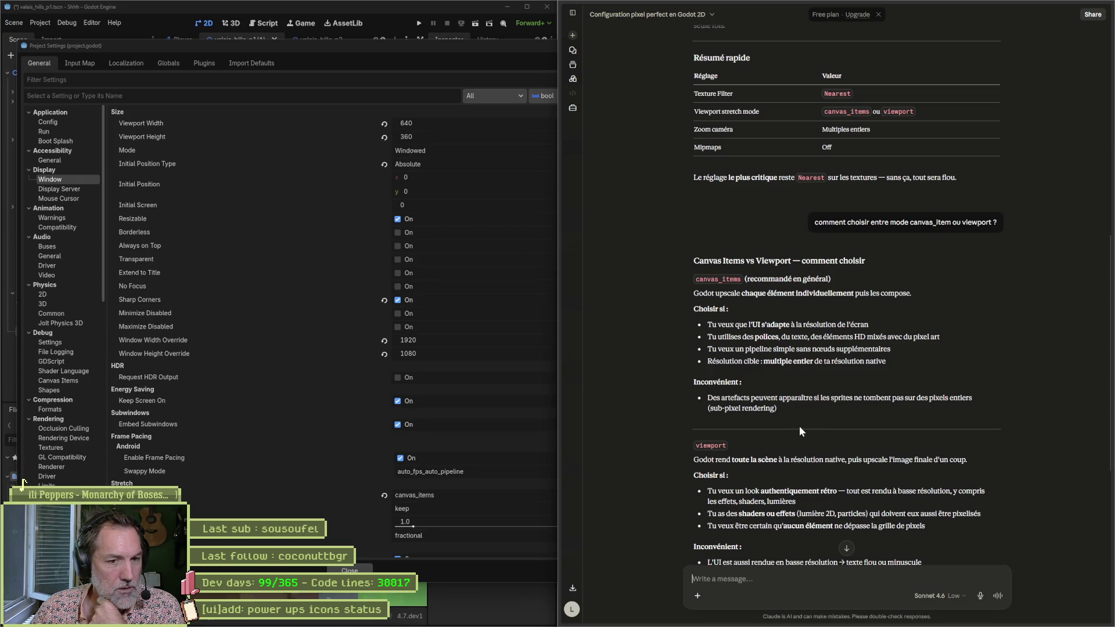
{"action": "scroll", "coordinate": [796, 427], "scroll_direction": "down", "scroll_amount": 2}
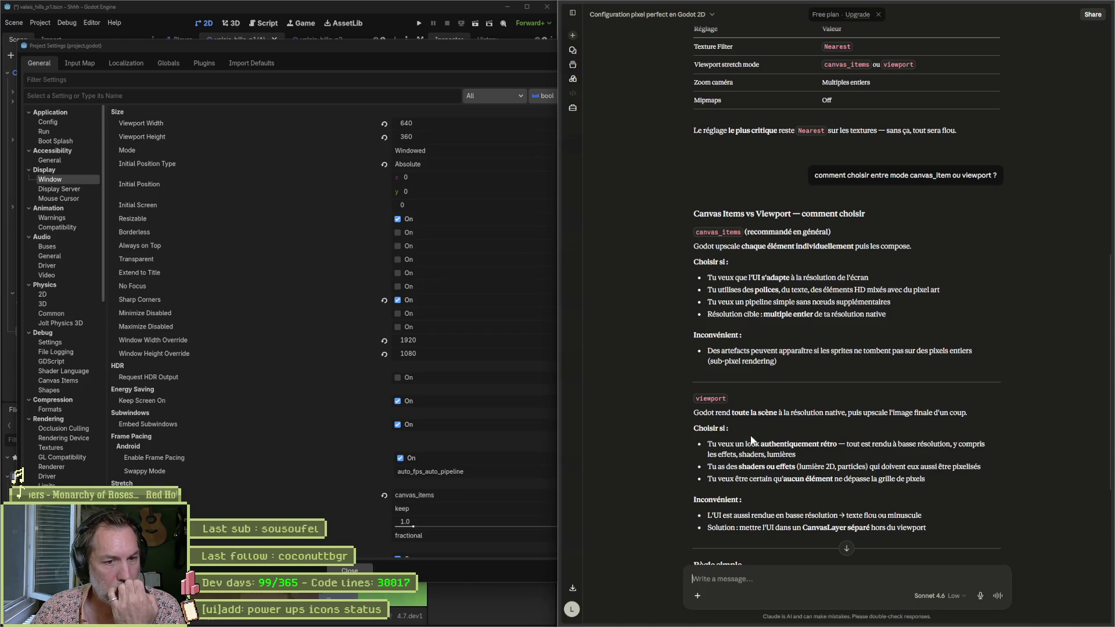
{"action": "scroll", "coordinate": [678, 459], "scroll_direction": "down", "scroll_amount": 2}
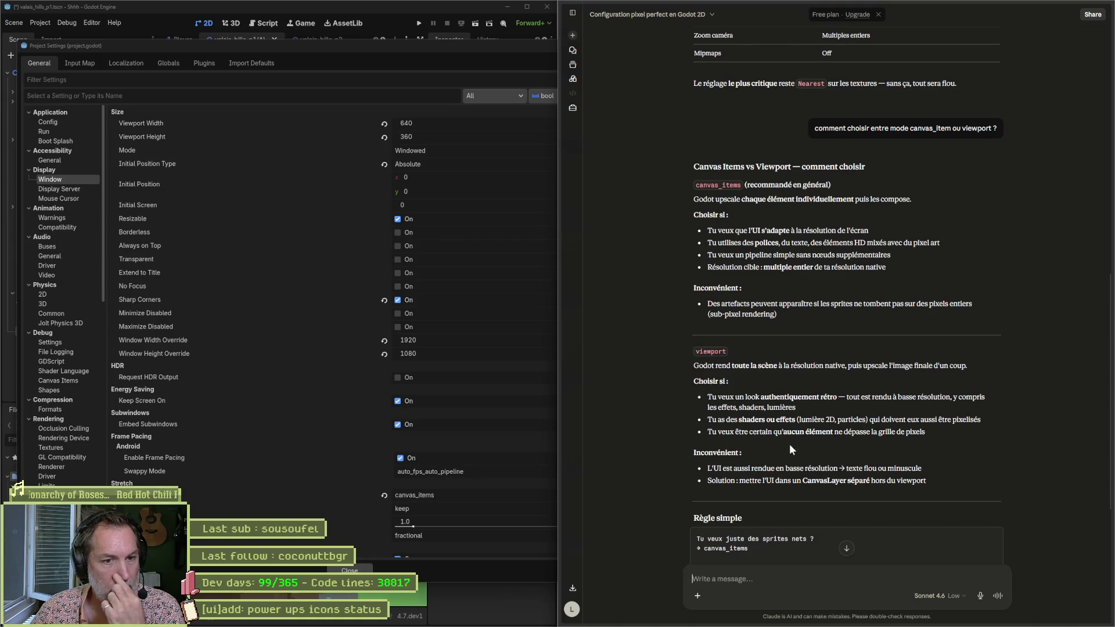
{"action": "scroll", "coordinate": [783, 448], "scroll_direction": "down", "scroll_amount": 2}
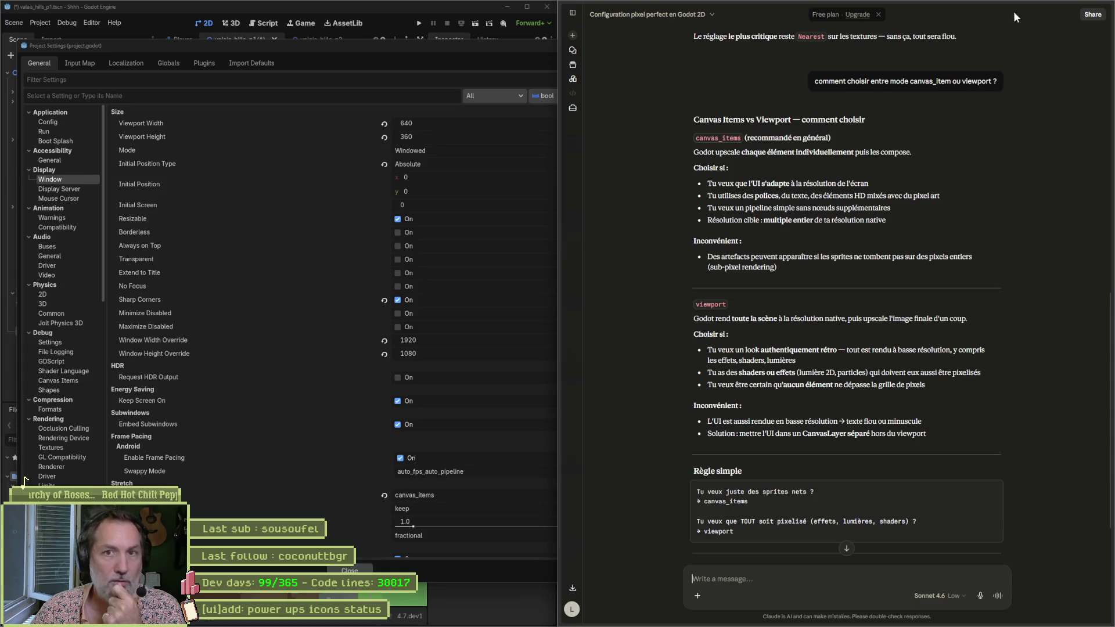
Maximize Godot, move Project Settings aside and review the window mode options without changing them.
{"action": "left_click", "coordinate": [527, 6]}
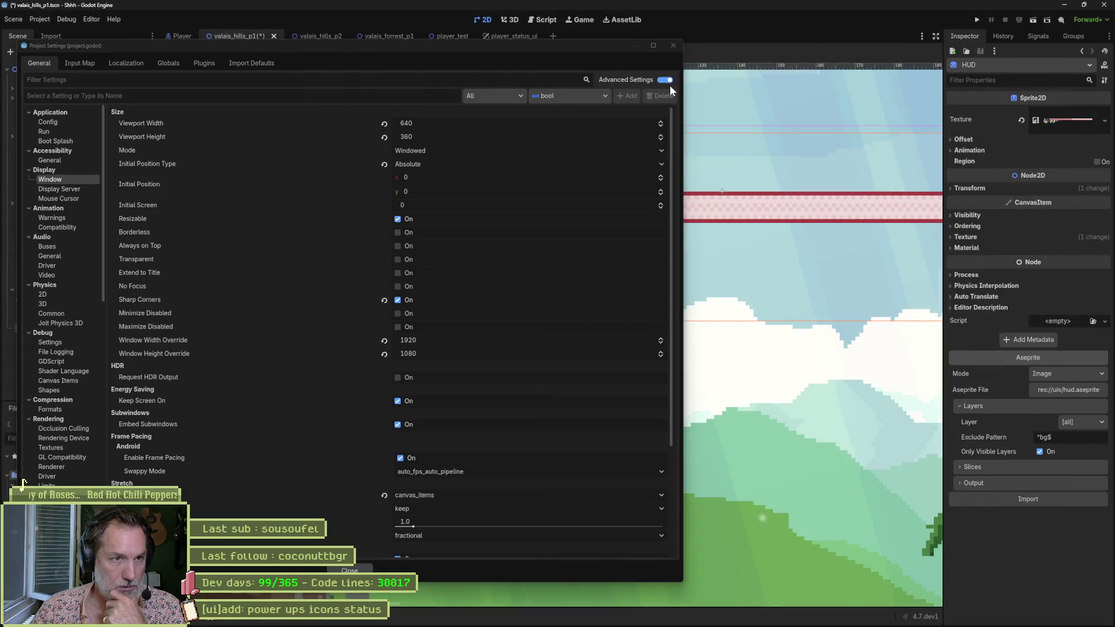
{"action": "mouse_move", "coordinate": [592, 51]}
{"action": "left_mouse_down"}
{"action": "mouse_move", "coordinate": [1015, 79]}
{"action": "mouse_move", "coordinate": [969, 58]}
{"action": "left_mouse_up"}
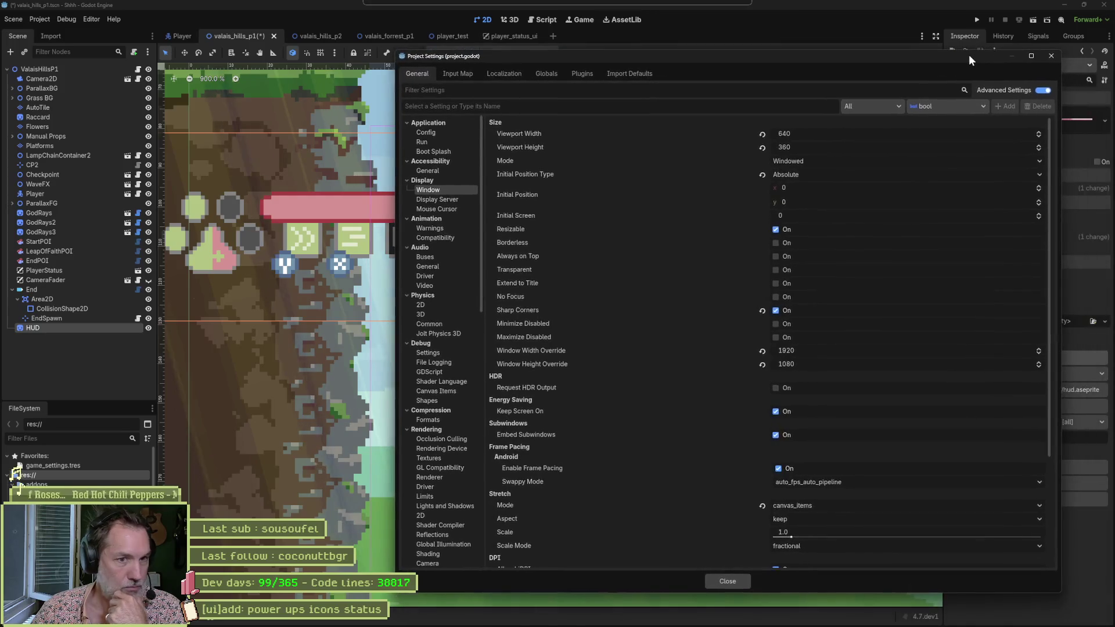
{"action": "left_click", "coordinate": [817, 160]}
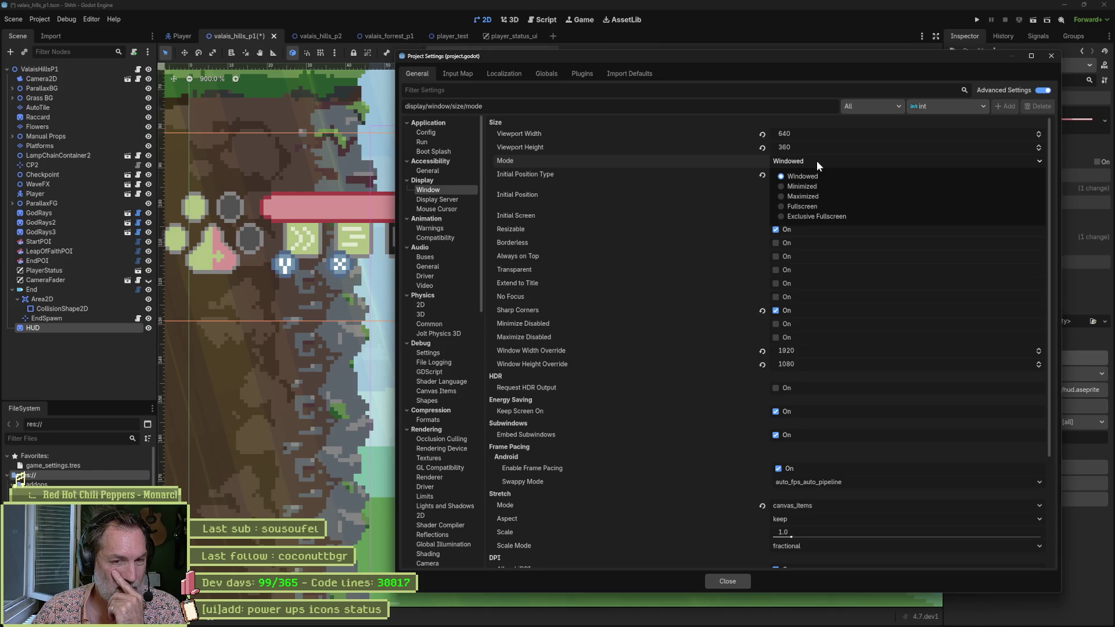
{"action": "left_click", "coordinate": [817, 161]}
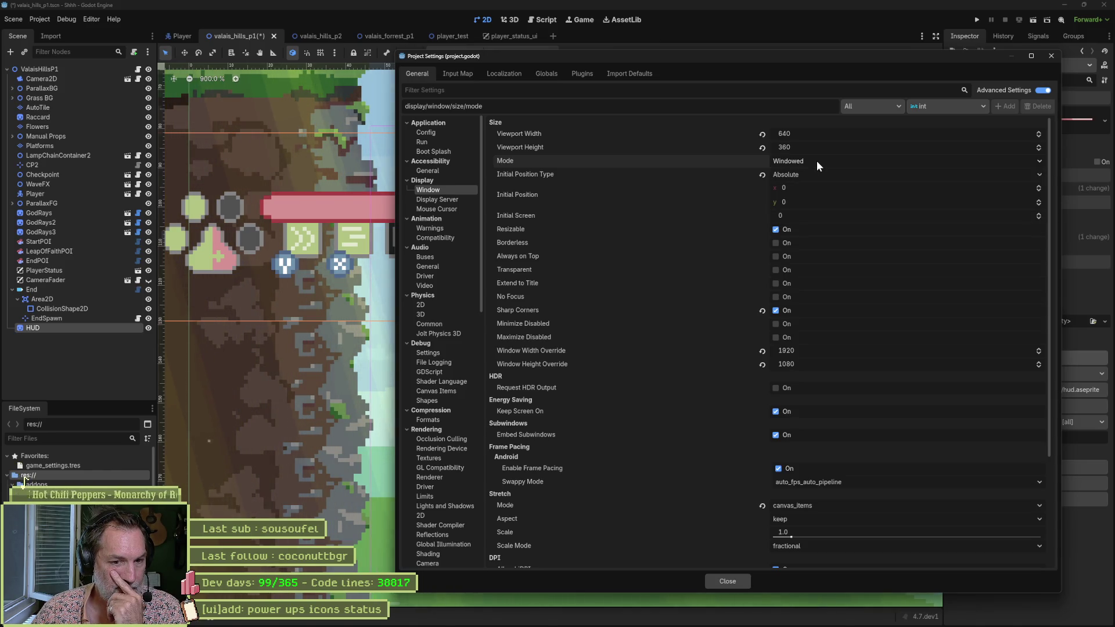
Set the stretch mode to viewport, close Project Settings and save the level.
{"action": "scroll", "coordinate": [747, 505], "scroll_direction": "down", "scroll_amount": 5}
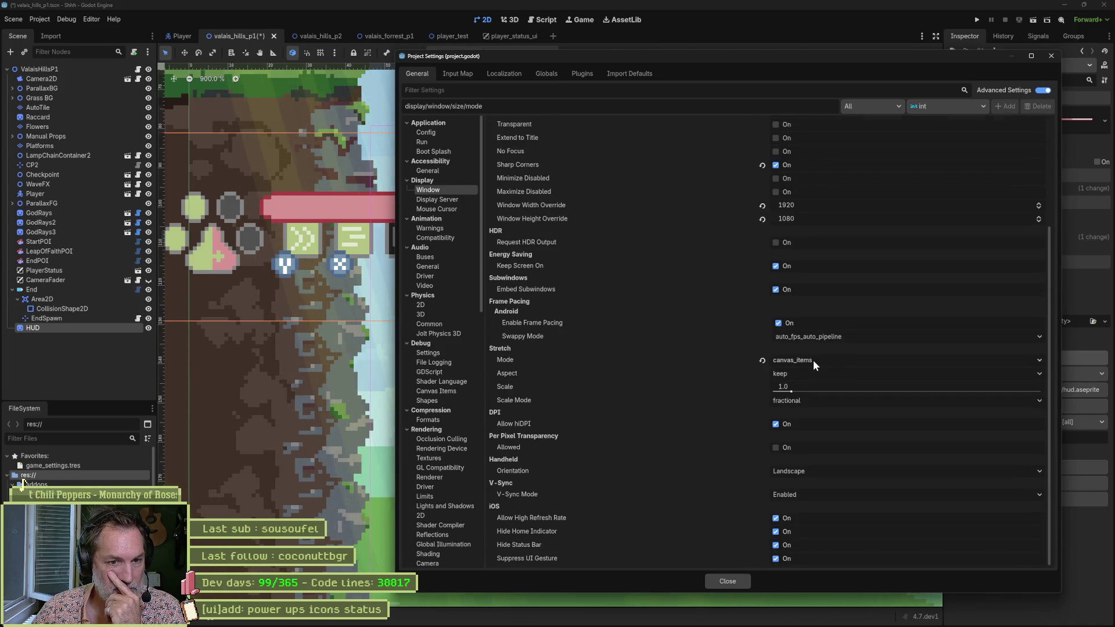
{"action": "left_click", "coordinate": [762, 360]}
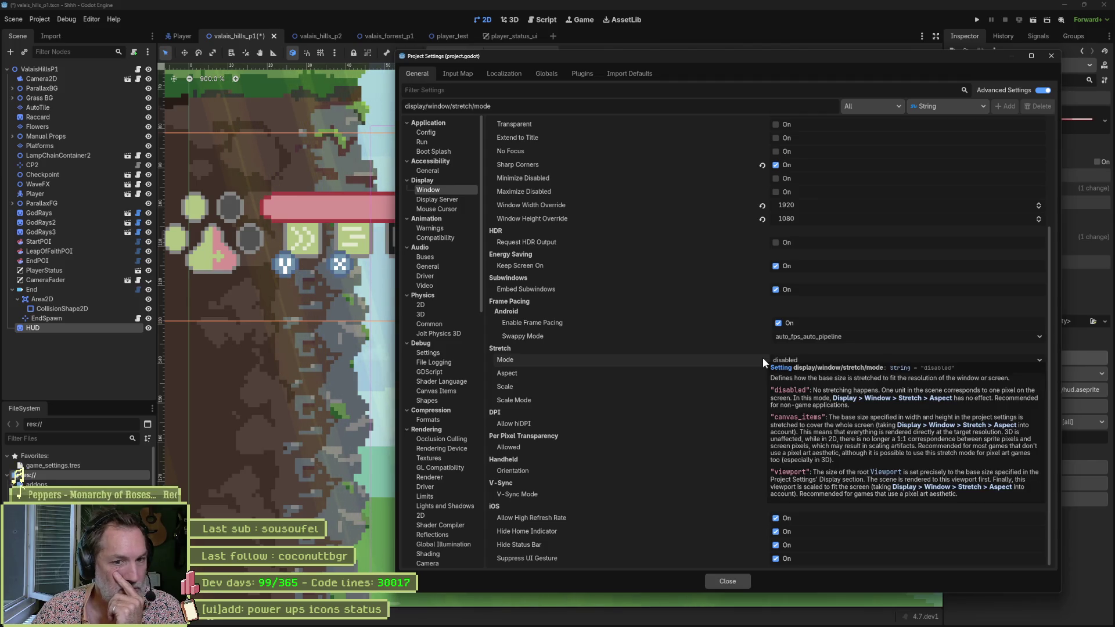
{"action": "left_click", "coordinate": [789, 358]}
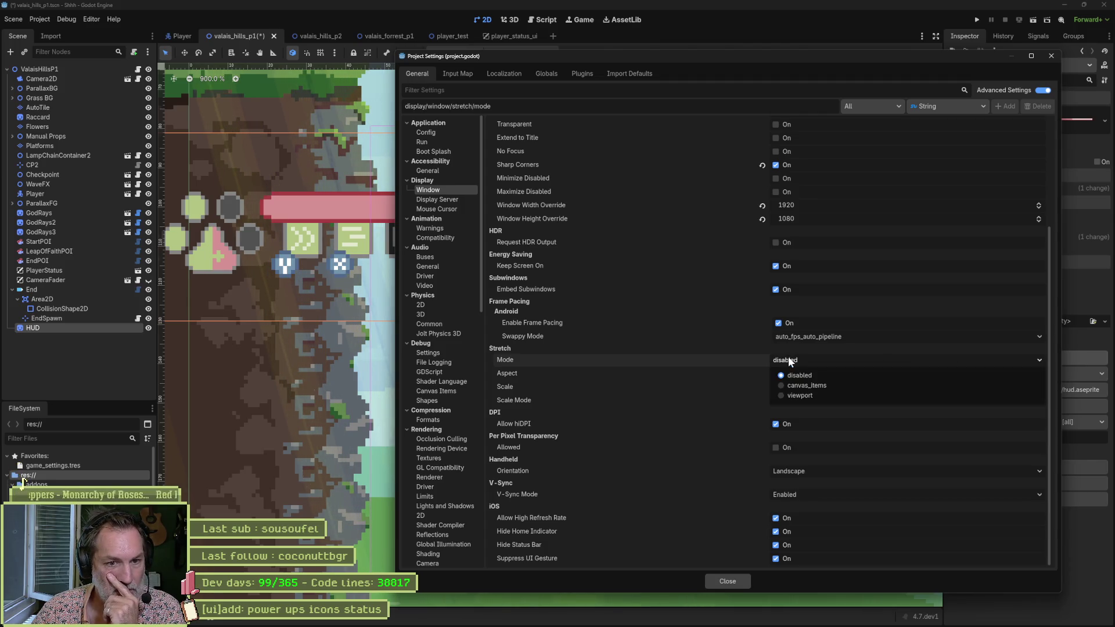
{"action": "left_click", "coordinate": [804, 397]}
{"action": "left_click", "coordinate": [744, 583]}
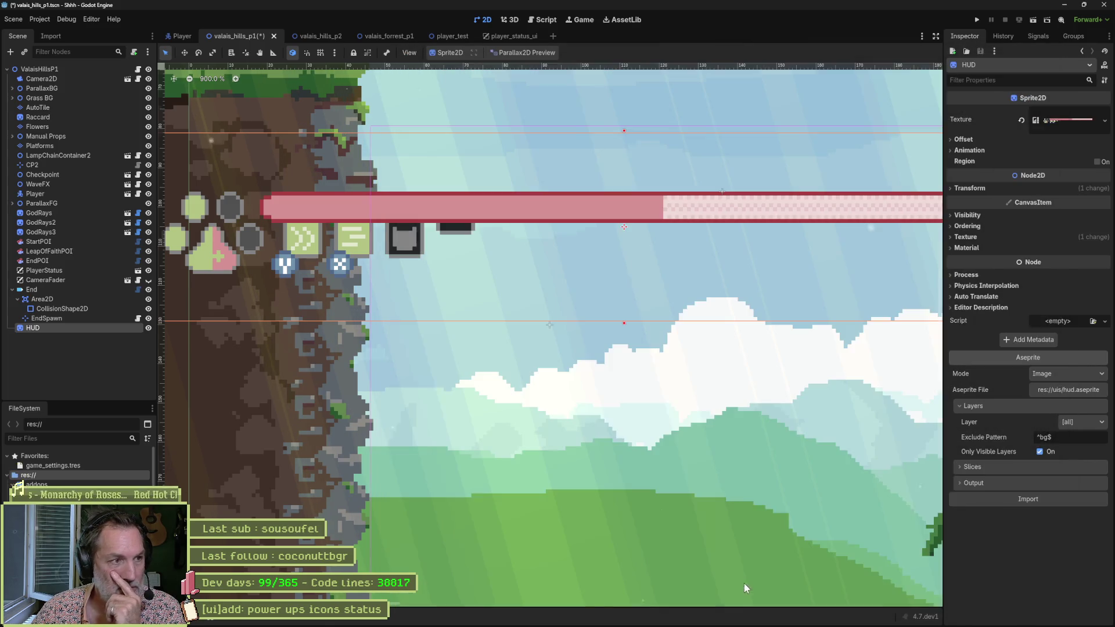
{"action": "key", "text": "ctrl+s"}
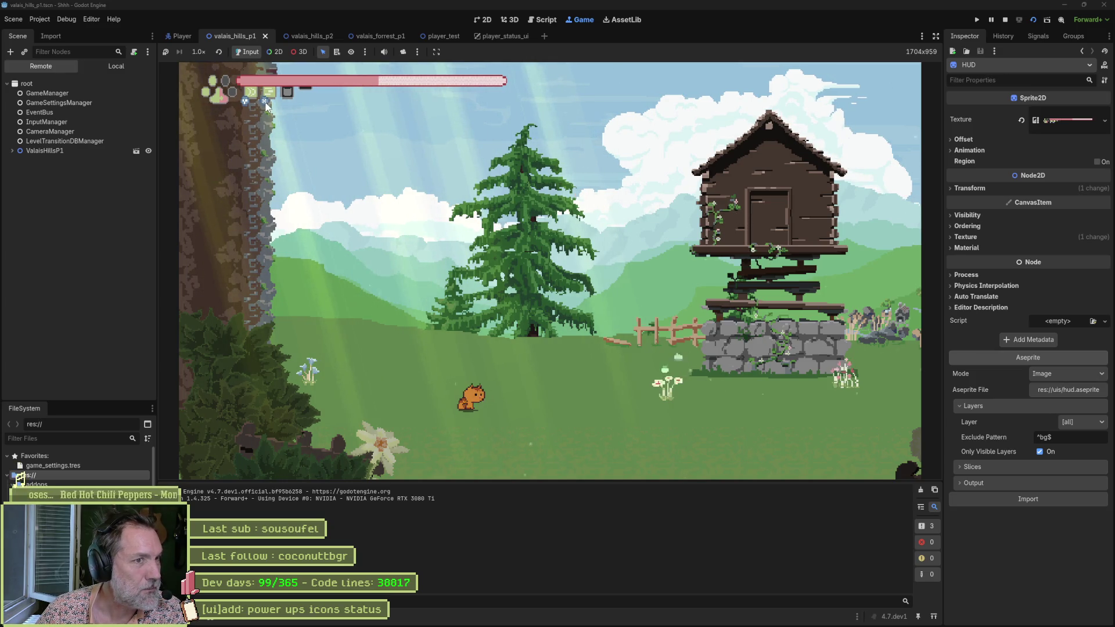
Stop the game, set stretch mode back to canvas_items, rerun the level and snip the HUD.
{"action": "key", "text": "F8"}
{"action": "left_click", "coordinate": [33, 16]}
{"action": "left_click", "coordinate": [65, 35]}
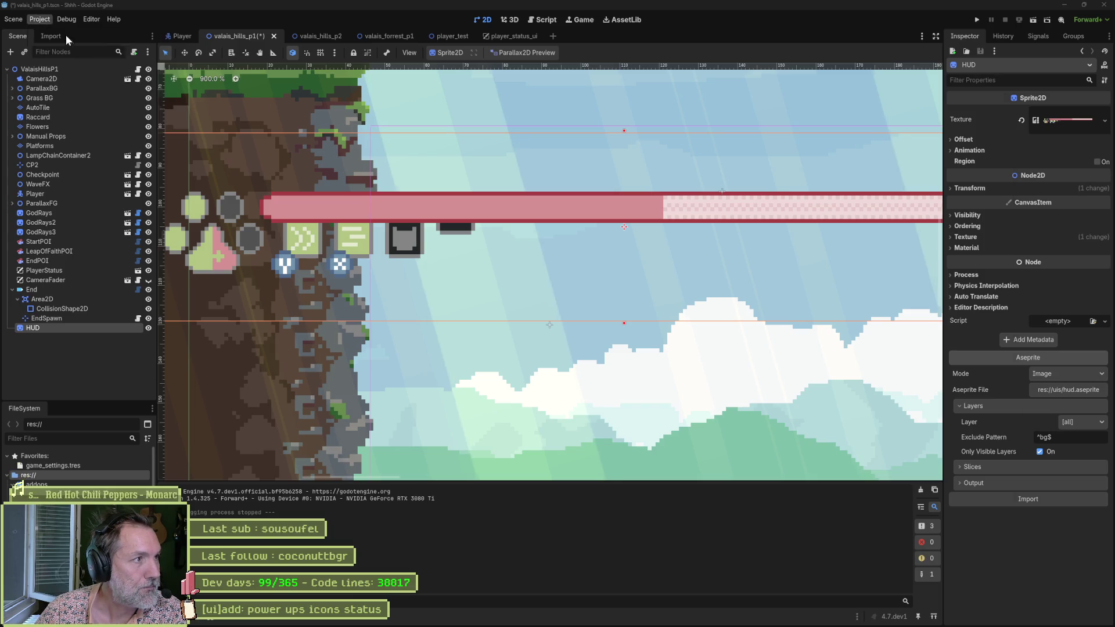
{"action": "left_click", "coordinate": [791, 509]}
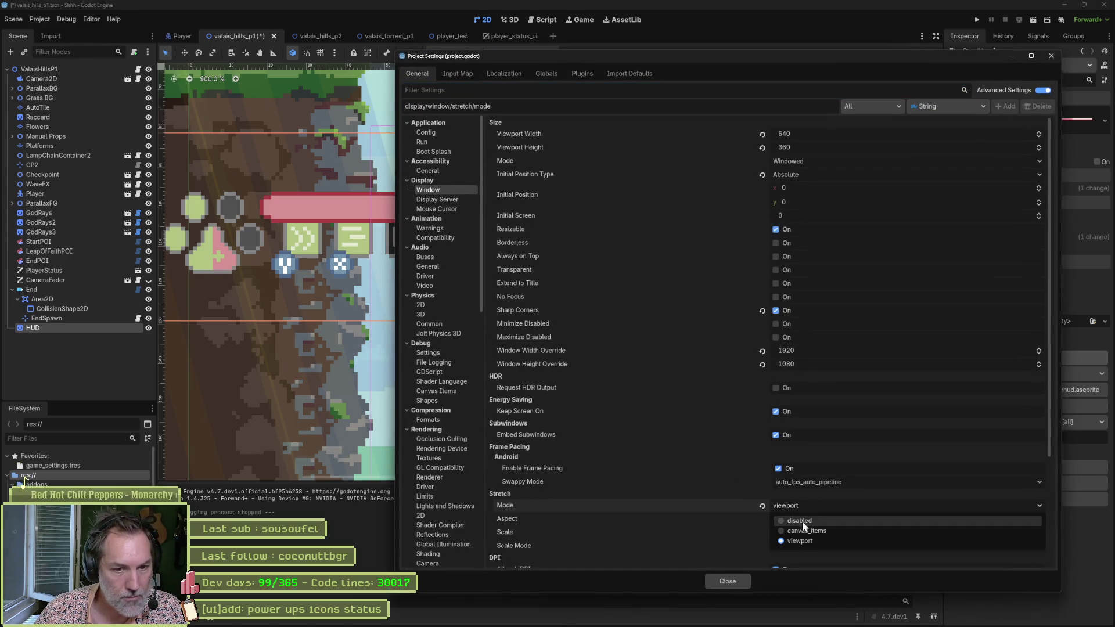
{"action": "left_click", "coordinate": [802, 530]}
{"action": "left_click", "coordinate": [735, 579]}
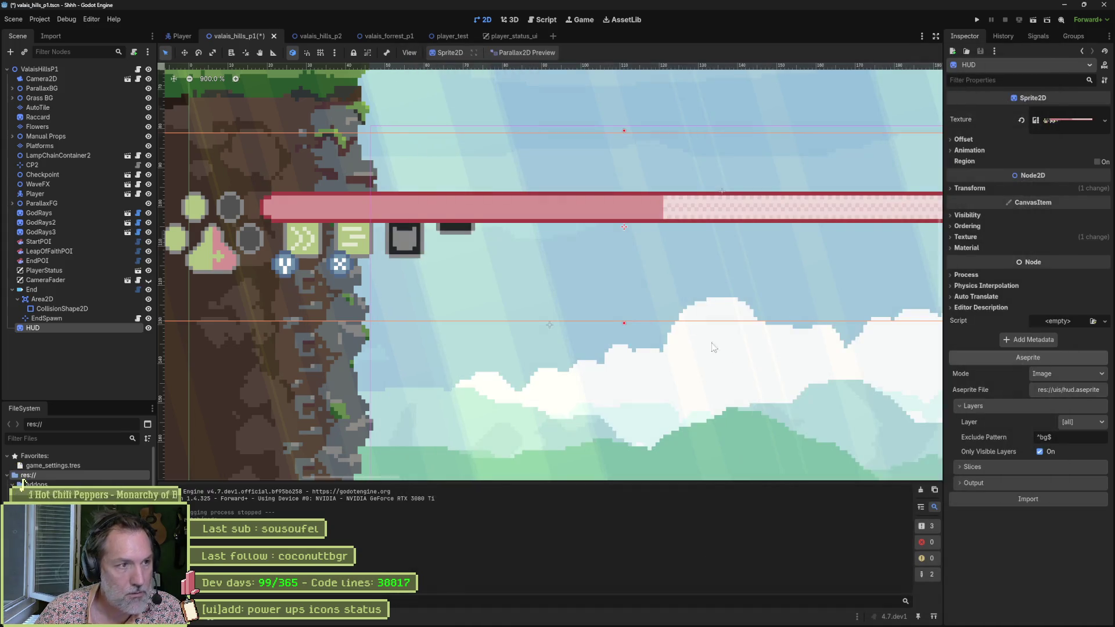
{"action": "key", "text": "F6"}
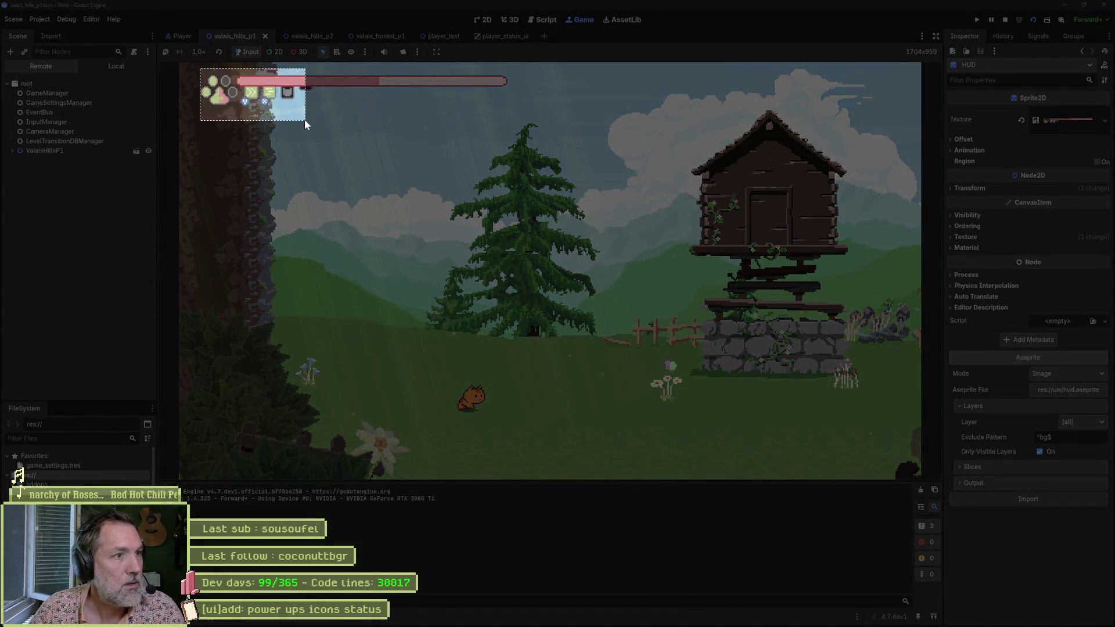
{"action": "left_click", "coordinate": [304, 119]}
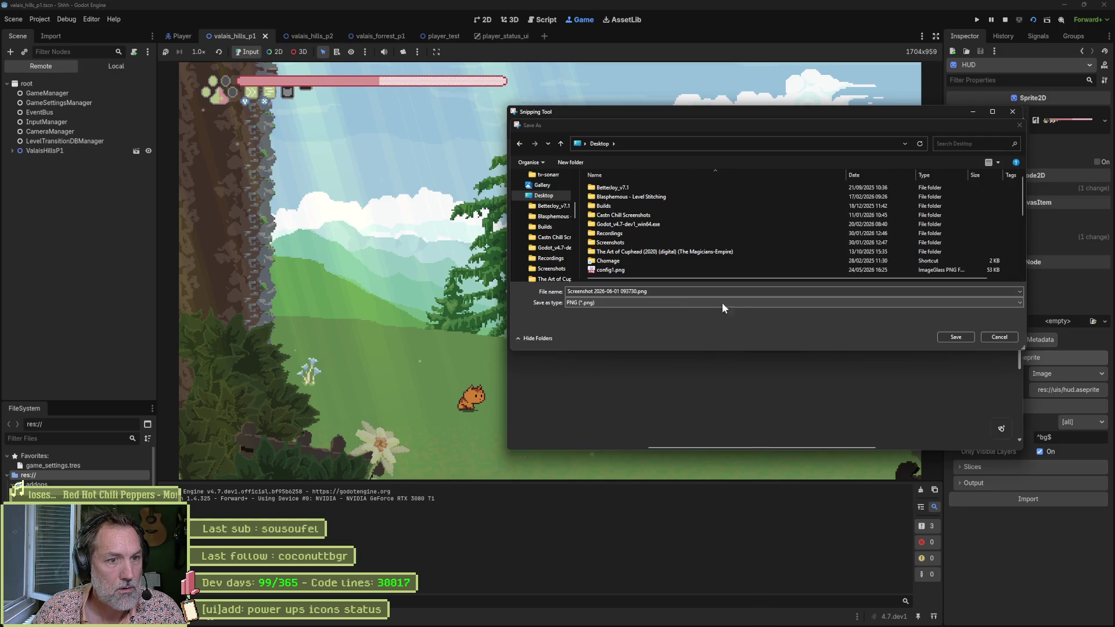
Cancel saving the snip, zoom into the HUD snippet's pixels, then return to Godot.
{"action": "left_click", "coordinate": [984, 335]}
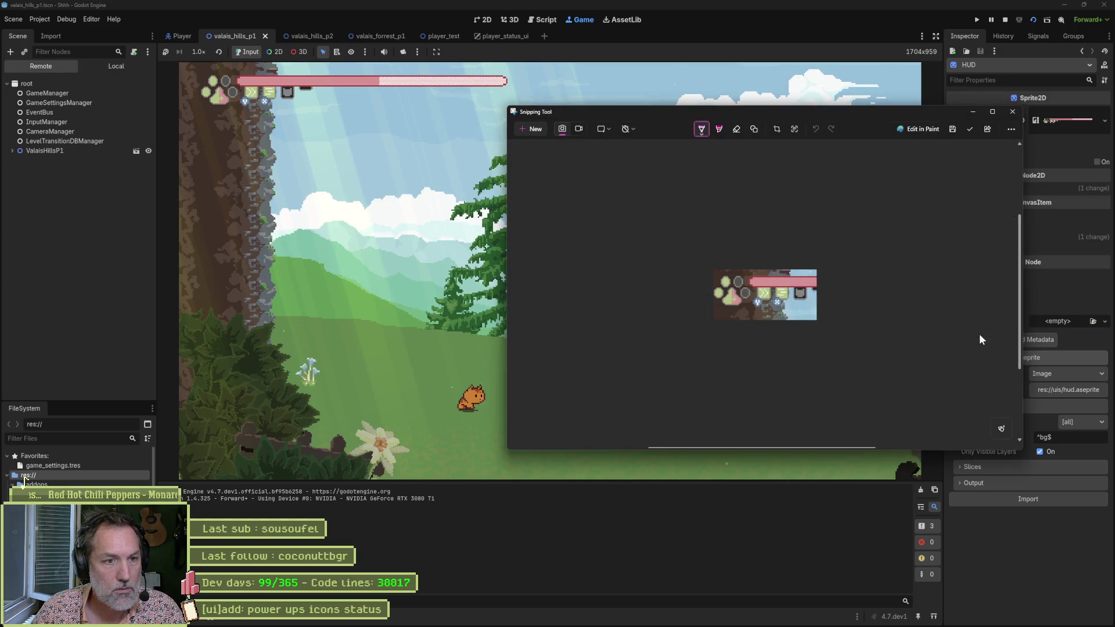
{"action": "scroll", "coordinate": [779, 297], "scroll_direction": "up", "scroll_amount": 1}
{"action": "scroll", "coordinate": [781, 305], "scroll_direction": "down", "scroll_amount": 2}
{"action": "scroll", "coordinate": [776, 291], "scroll_direction": "up", "scroll_amount": 1}
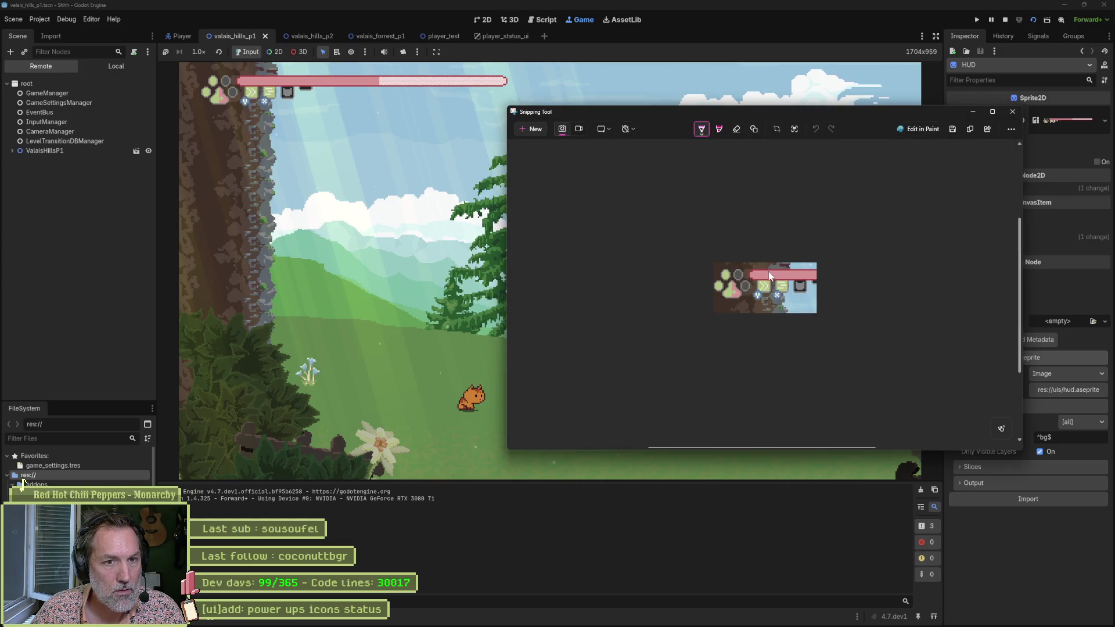
{"action": "scroll", "coordinate": [770, 276], "scroll_direction": "up", "scroll_amount": 5}
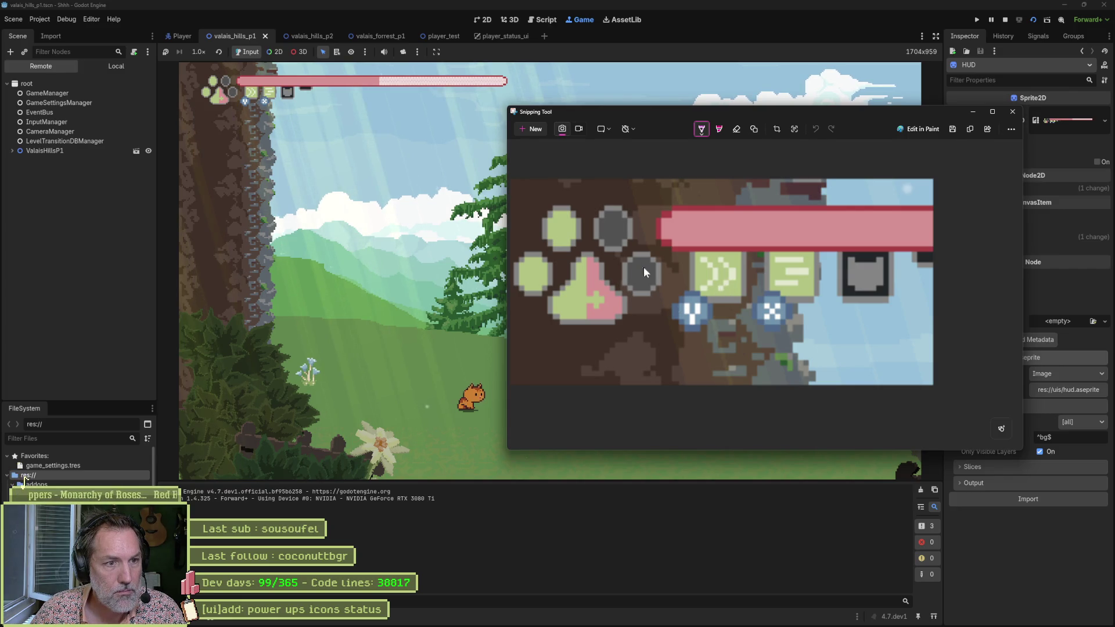
{"action": "left_click", "coordinate": [85, 200]}
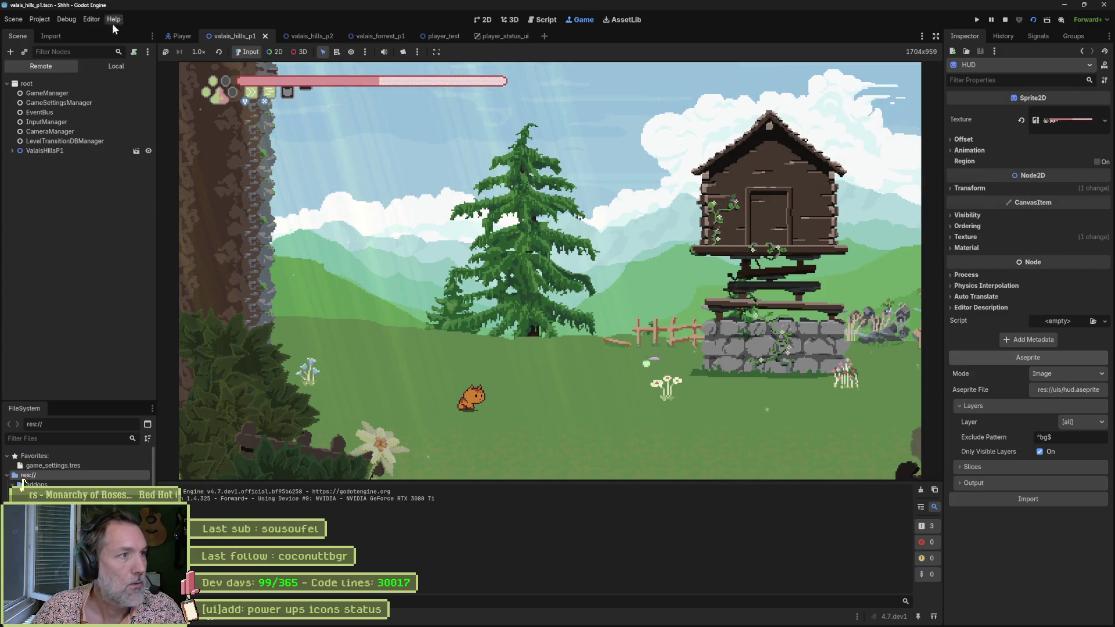
Check the Display > Window stretch mode in Project Settings and close it.
{"action": "left_click", "coordinate": [39, 19]}
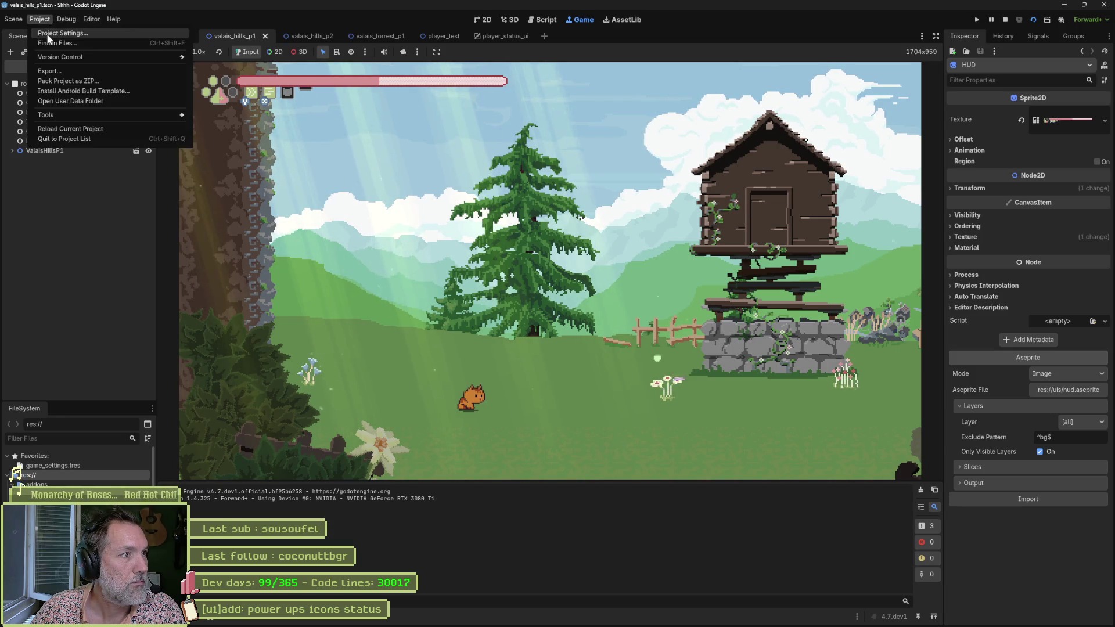
{"action": "left_click", "coordinate": [55, 36]}
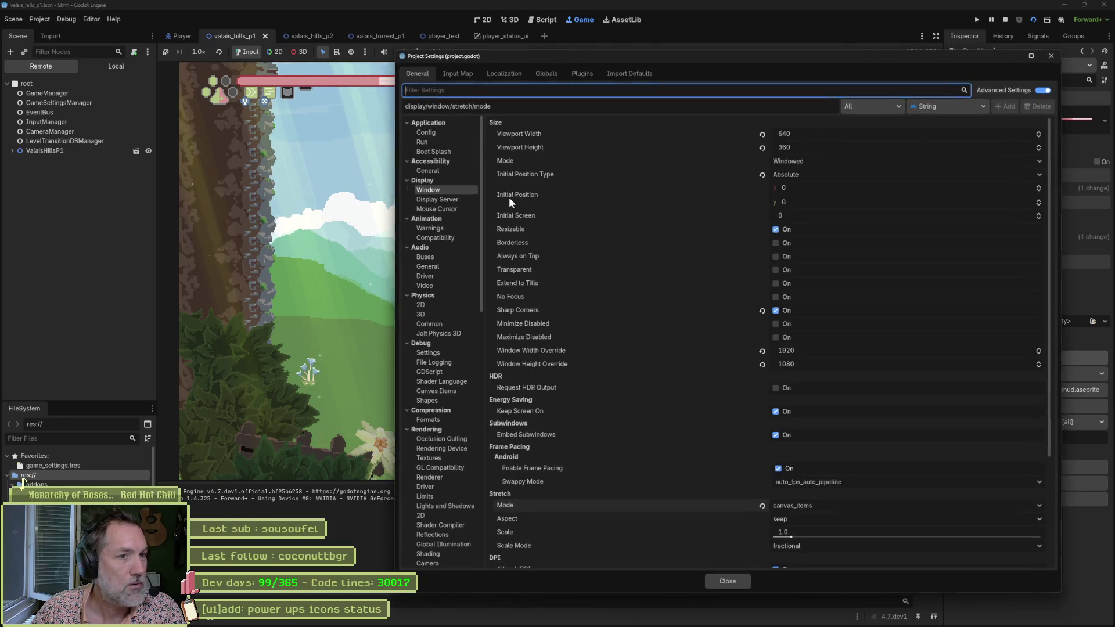
{"action": "left_click", "coordinate": [757, 507]}
{"action": "left_click", "coordinate": [728, 581]}
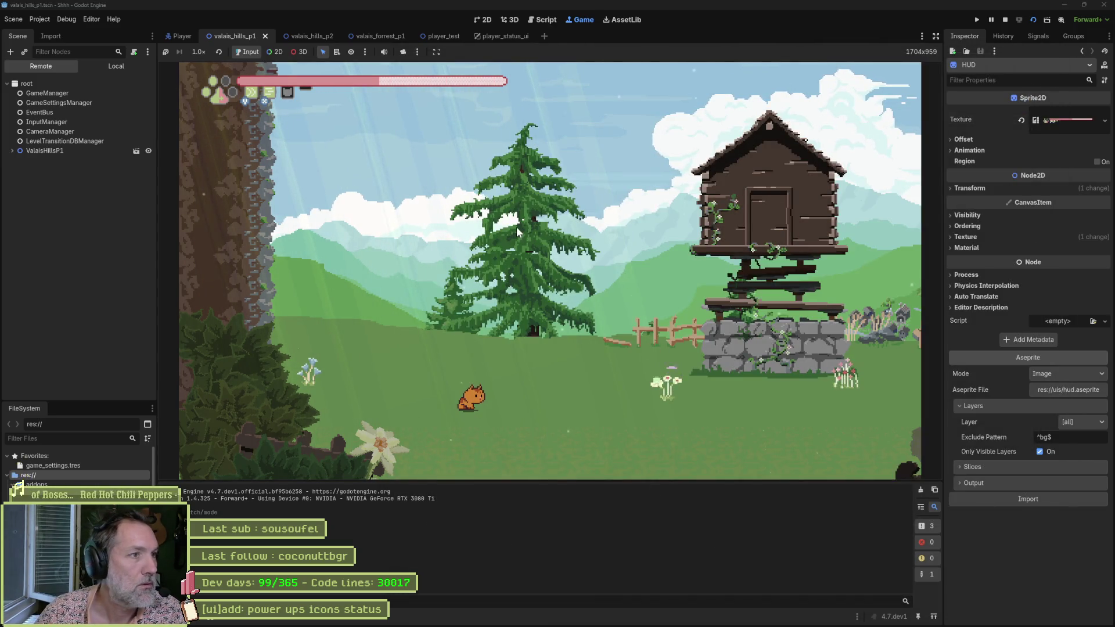
Stop the running game, run the project with F5, then stop it again.
{"action": "left_click", "coordinate": [1005, 19]}
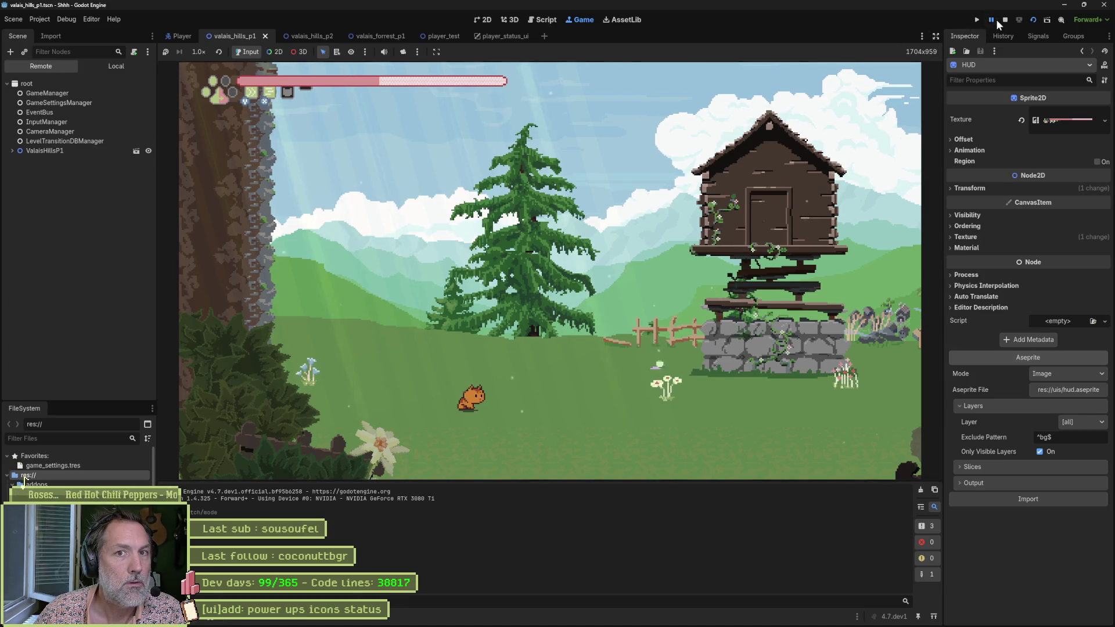
{"action": "key", "text": "F5"}
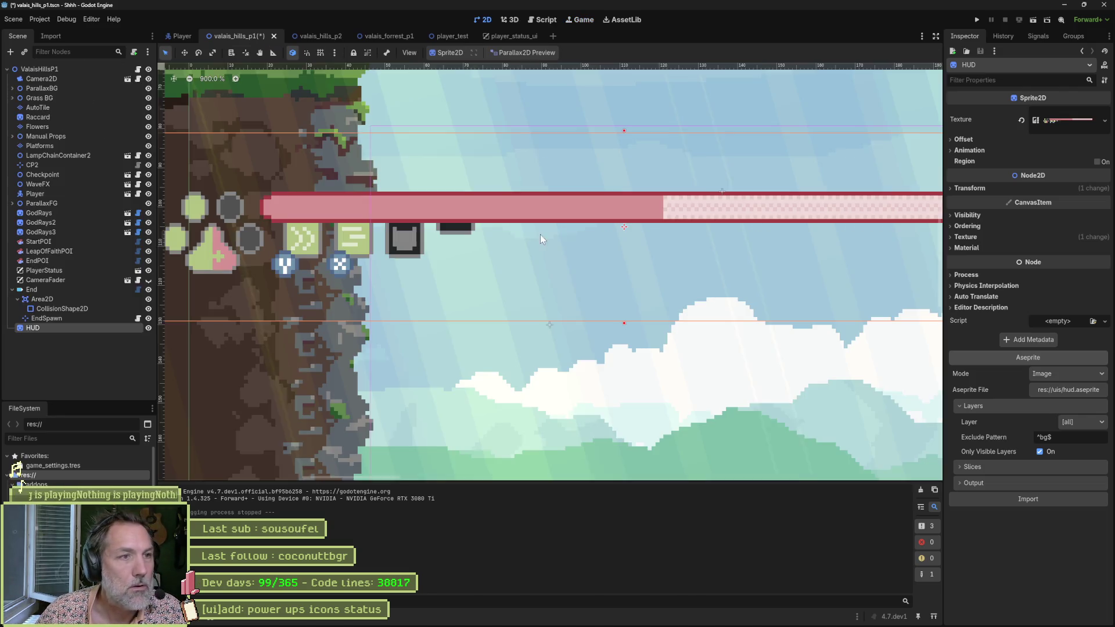
{"action": "key", "text": "F8"}
Set stretch mode canvas_items with scale mode integer, then test-run the now letterboxed level.
{"action": "left_click", "coordinate": [39, 19]}
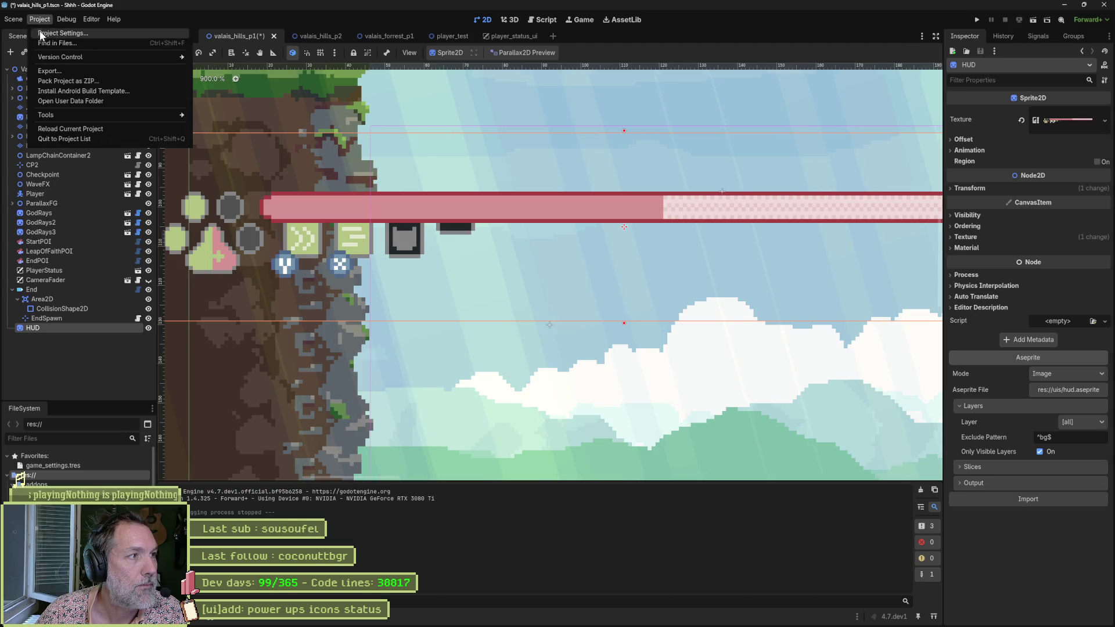
{"action": "left_click", "coordinate": [58, 35]}
{"action": "left_click", "coordinate": [784, 505]}
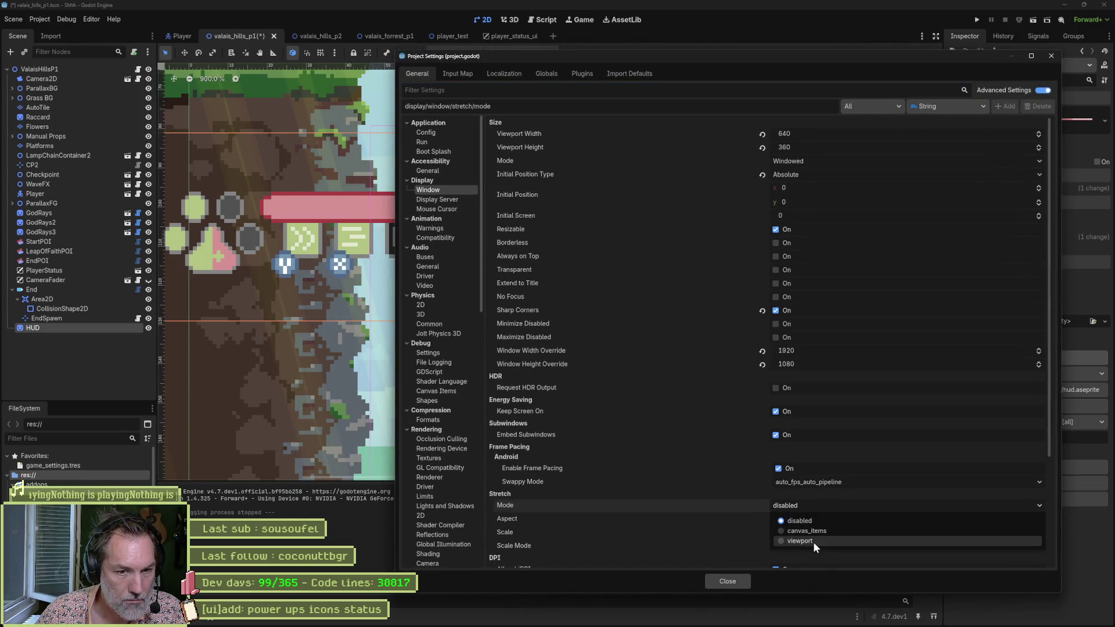
{"action": "left_click", "coordinate": [810, 529]}
{"action": "scroll", "coordinate": [692, 535], "scroll_direction": "down", "scroll_amount": 5}
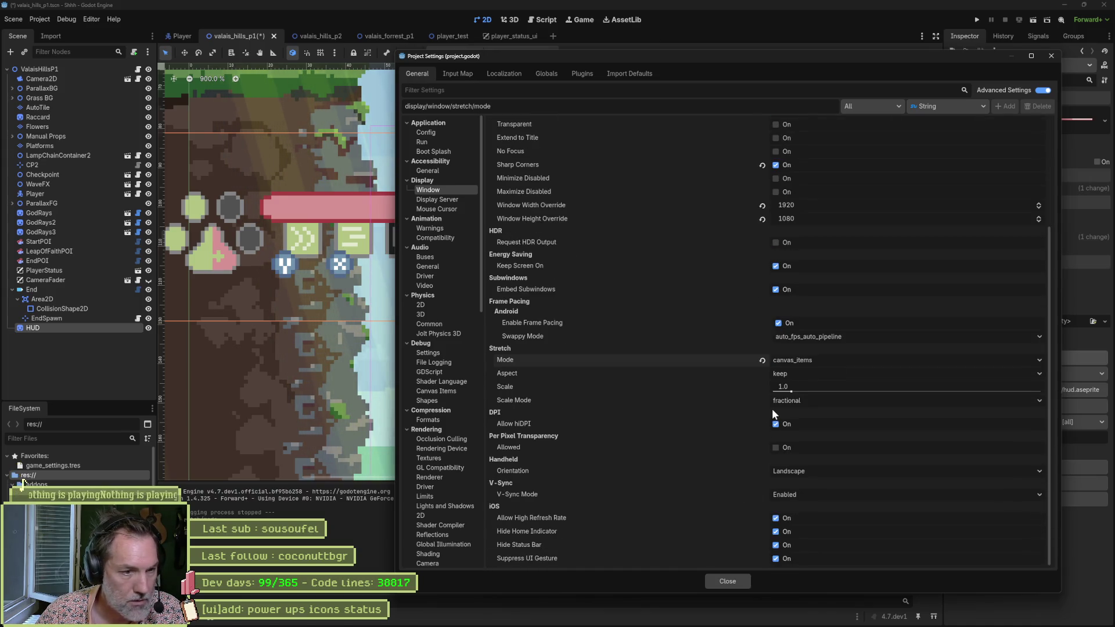
{"action": "left_click", "coordinate": [807, 401]}
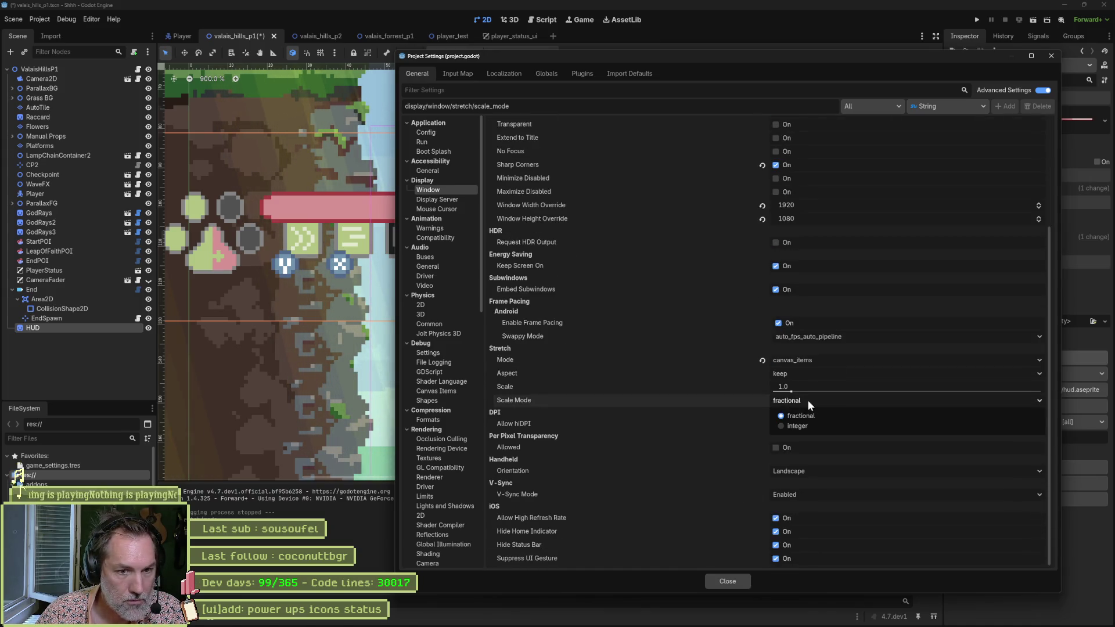
{"action": "left_click", "coordinate": [828, 424]}
{"action": "left_click", "coordinate": [727, 582]}
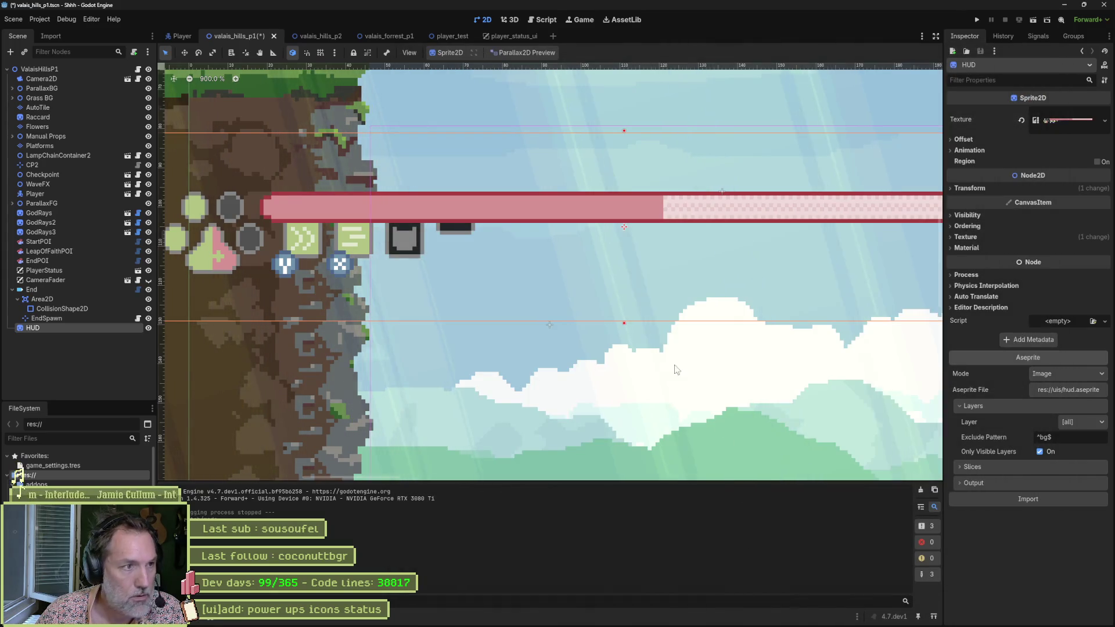
{"action": "key", "text": "F6"}
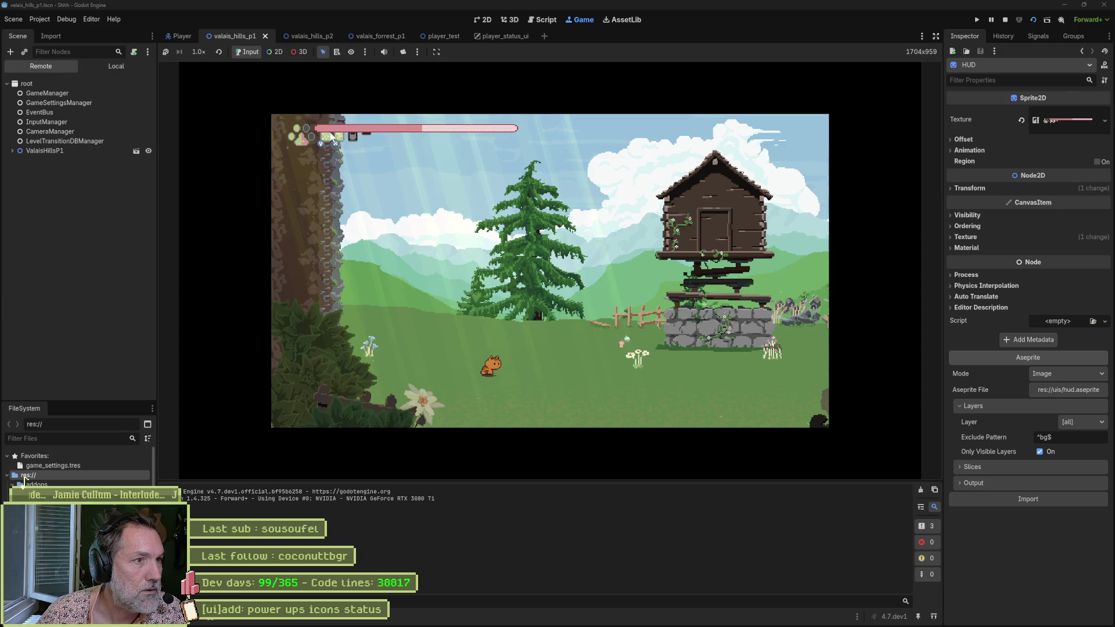
{"action": "key", "text": "F8"}
Restore scale mode to fractional, then bring up Claude's canvas_items versus viewport cases table.
{"action": "left_click", "coordinate": [39, 19]}
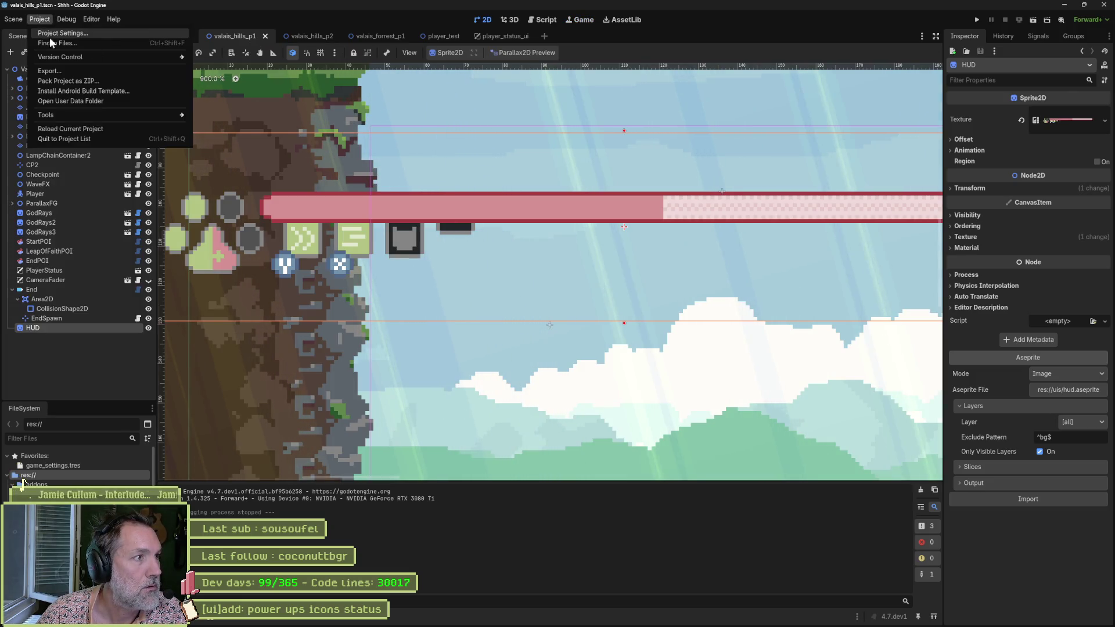
{"action": "left_click", "coordinate": [70, 33]}
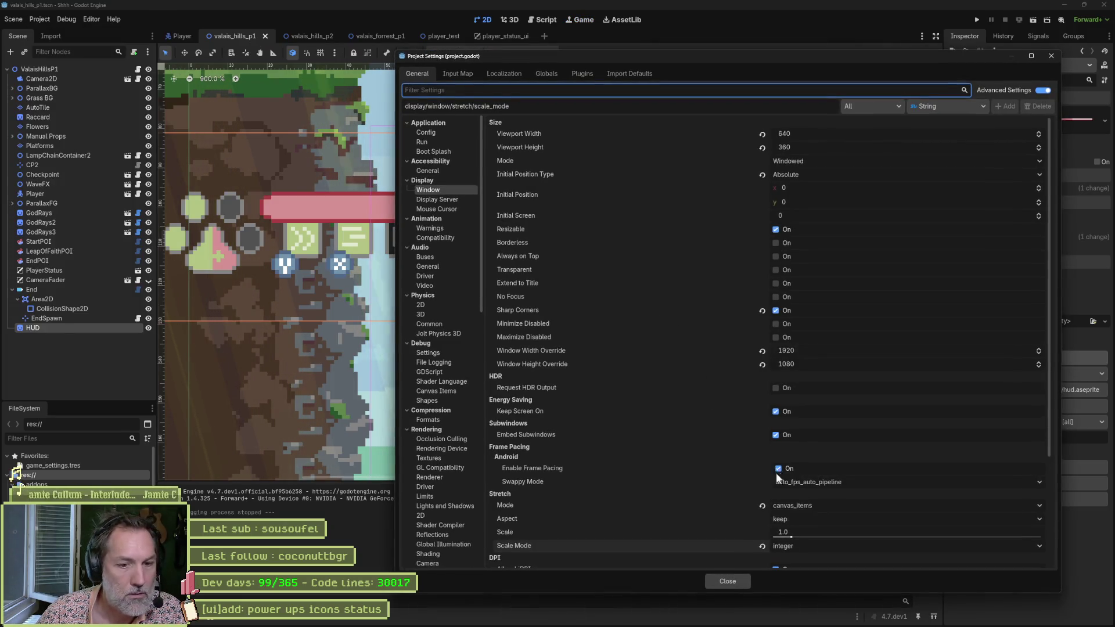
{"action": "left_click", "coordinate": [793, 546]}
{"action": "left_click", "coordinate": [800, 560]}
{"action": "scroll", "coordinate": [695, 402], "scroll_direction": "down", "scroll_amount": 5}
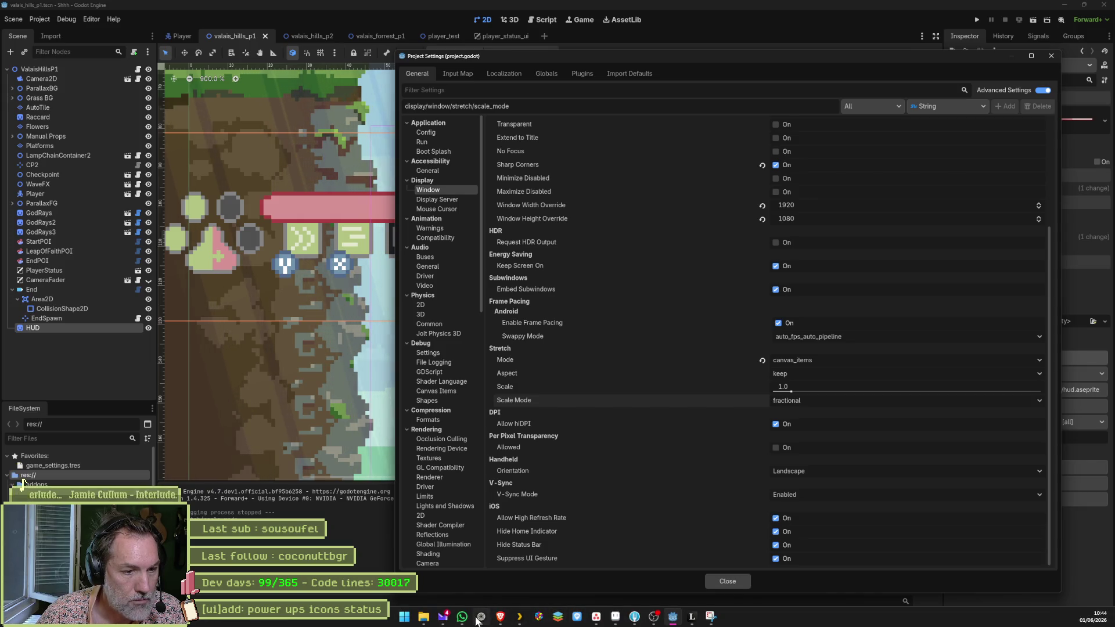
{"action": "left_click", "coordinate": [478, 617]}
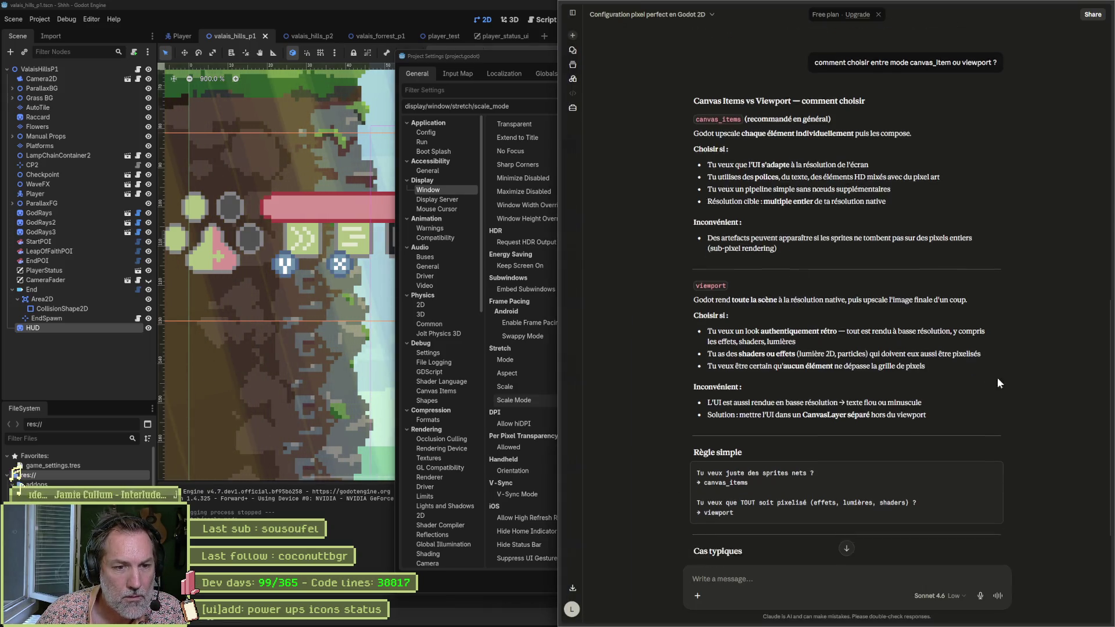
{"action": "scroll", "coordinate": [998, 384], "scroll_direction": "down", "scroll_amount": 4}
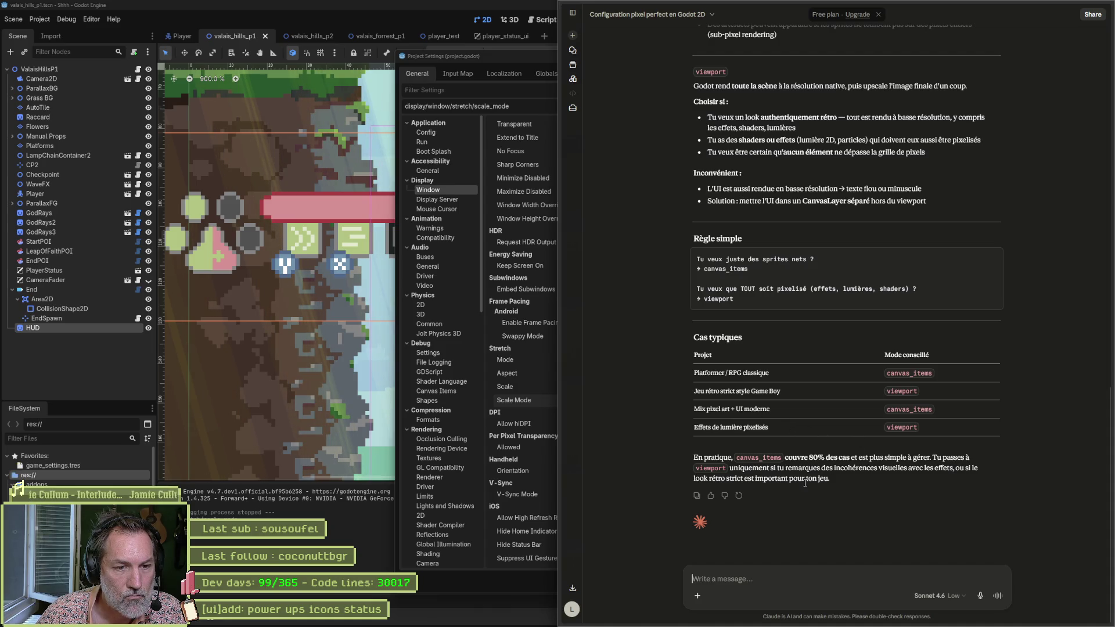
Scroll back through Claude's stretch mode guidance, then bring Godot's Project Settings forward.
{"action": "scroll", "coordinate": [1006, 482], "scroll_direction": "up", "scroll_amount": 10}
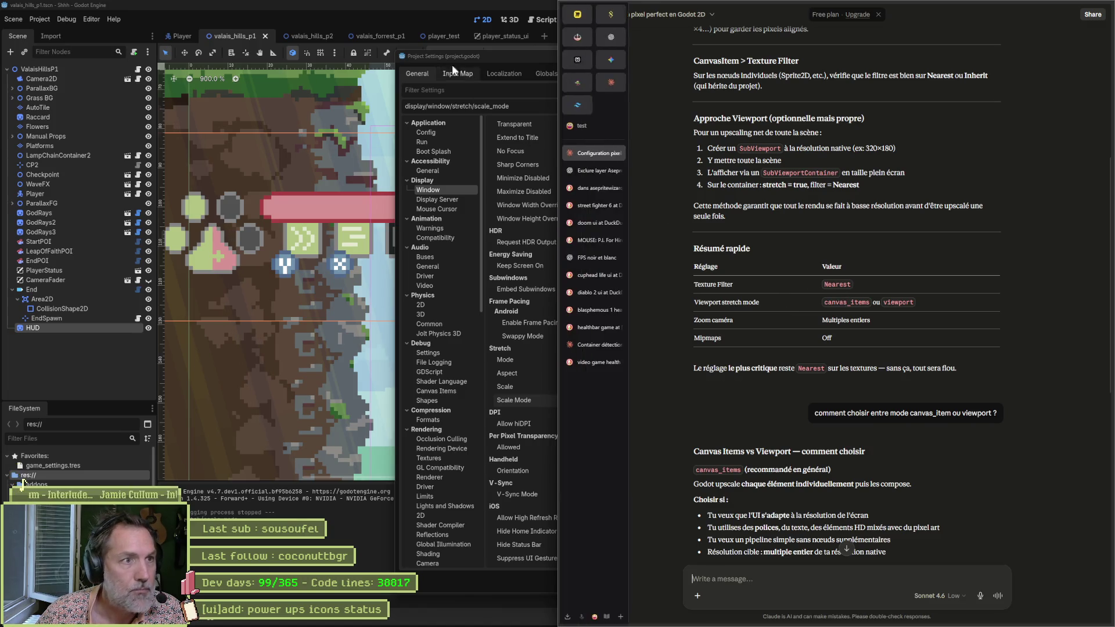
{"action": "left_click", "coordinate": [472, 55]}
Search Project Settings for 'filter' and then 'mip' to review the texture filter and mipmap options.
{"action": "left_click", "coordinate": [761, 105]}
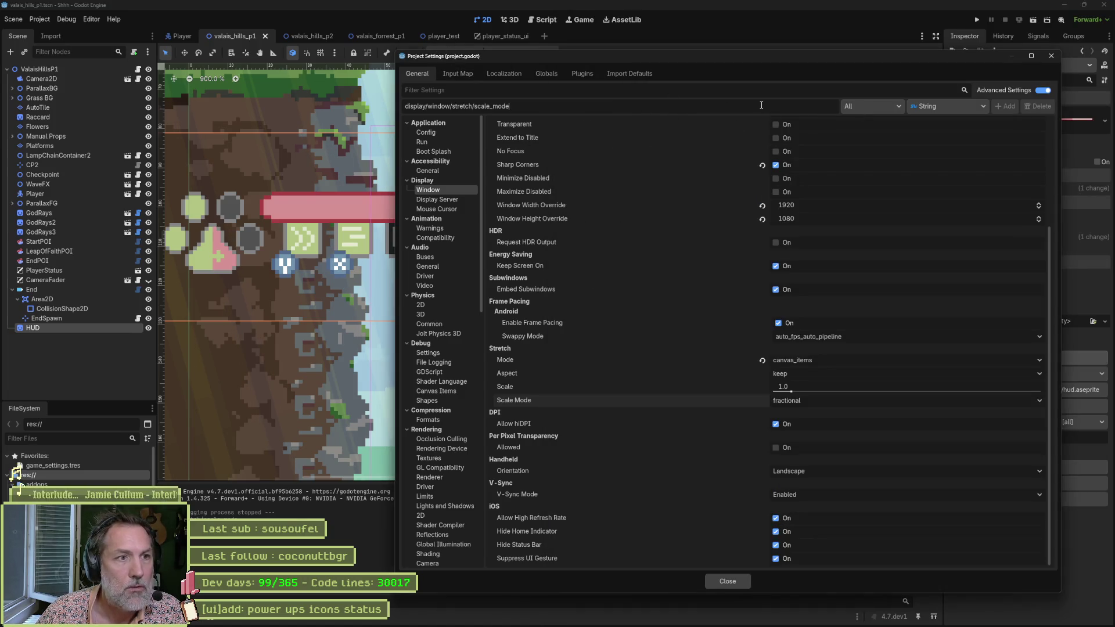
{"action": "type", "text": "filter"}
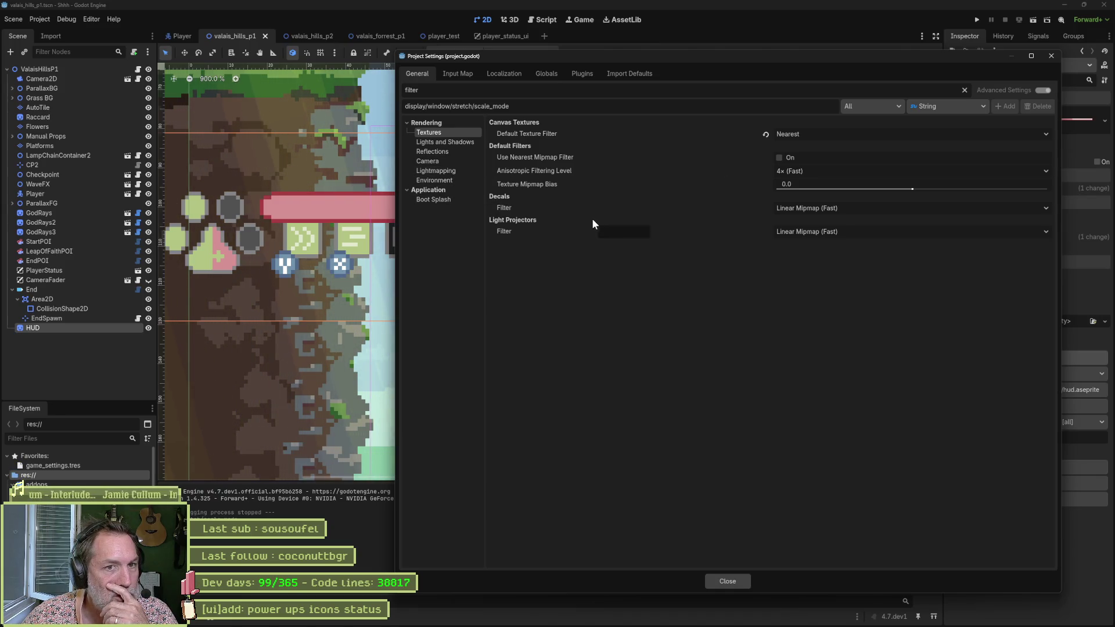
{"action": "mouse_move", "coordinate": [547, 163]}
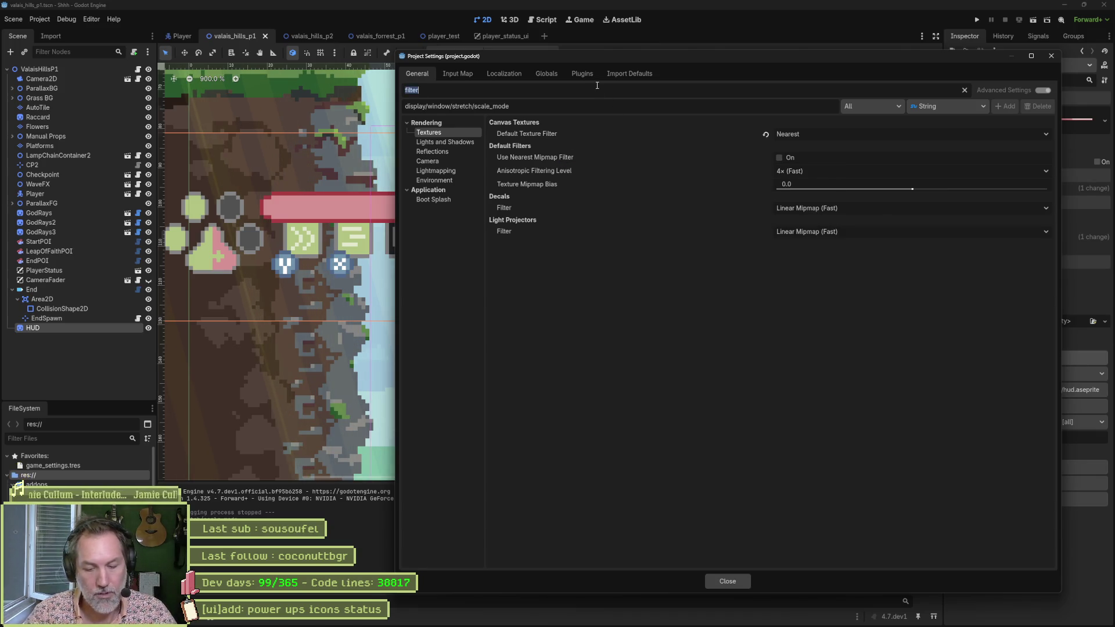
{"action": "type", "text": "mip"}
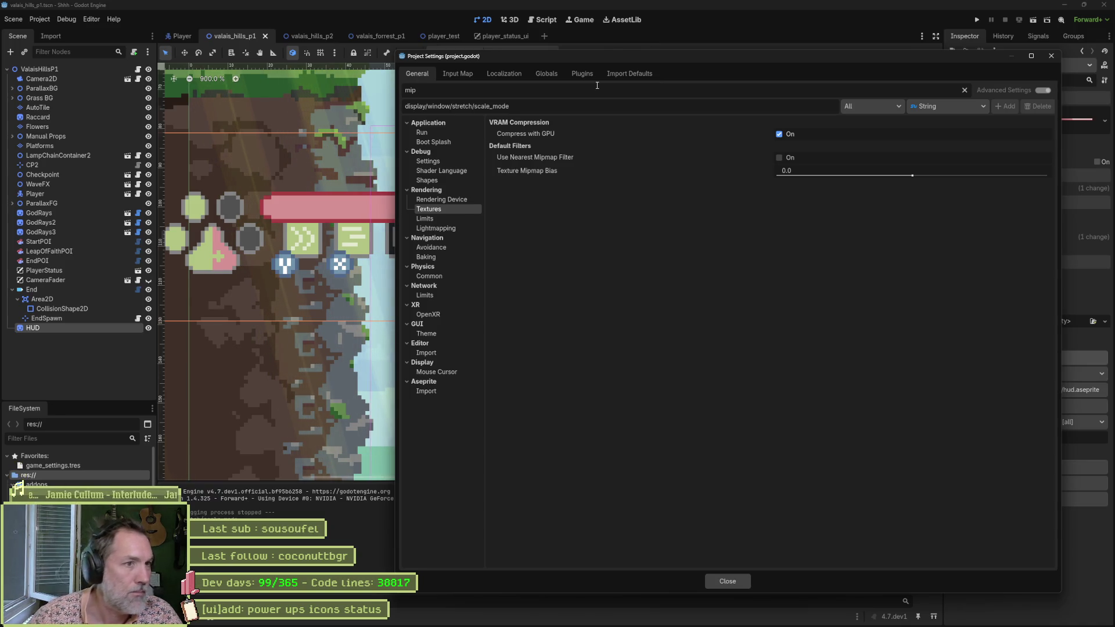
Inspect the Aseprite import settings' default importer, leave it unchanged, and close Project Settings.
{"action": "left_click", "coordinate": [438, 390]}
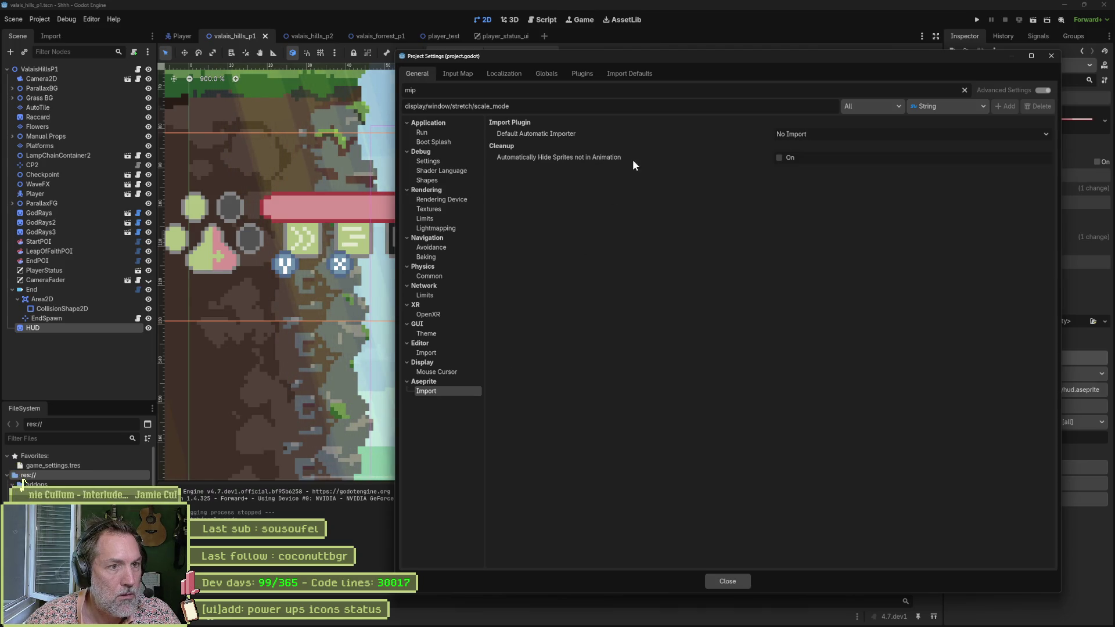
{"action": "left_click", "coordinate": [828, 132]}
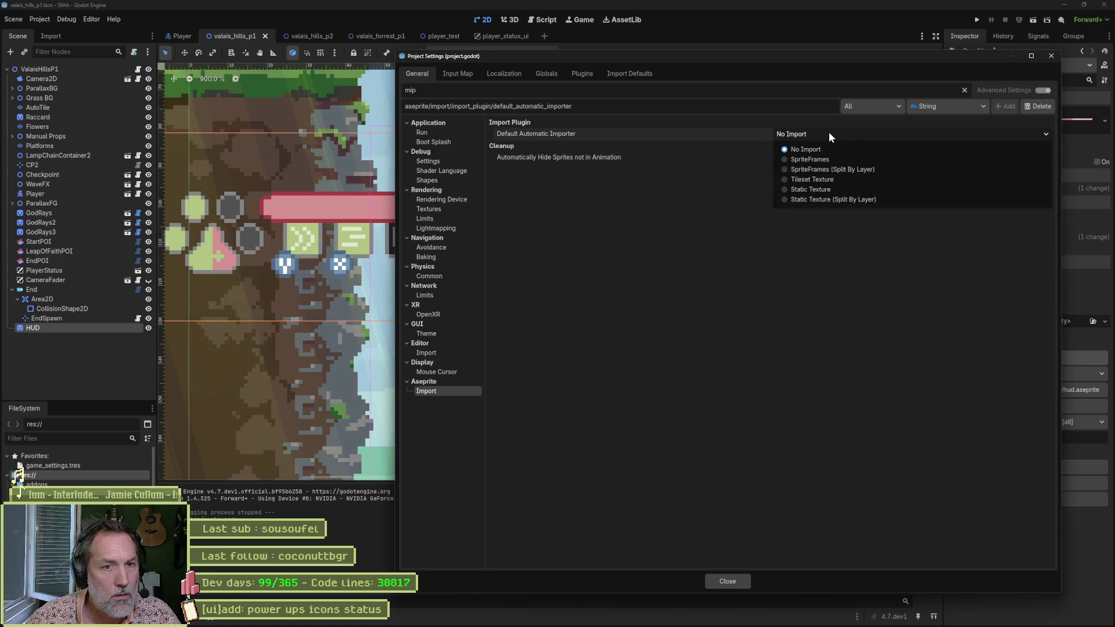
{"action": "left_click", "coordinate": [686, 211]}
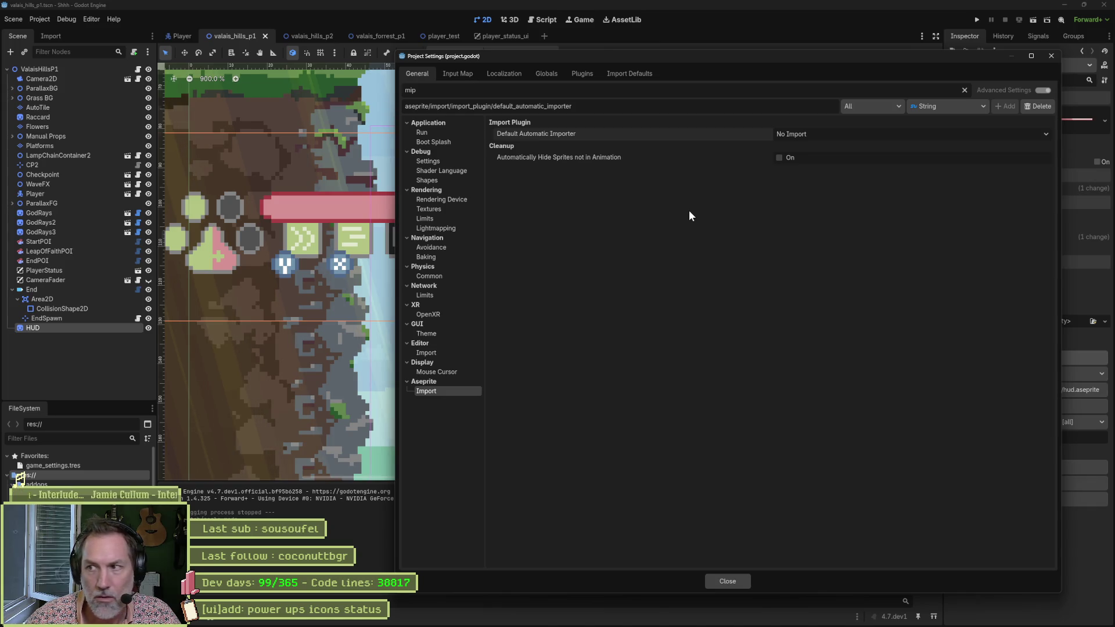
{"action": "left_click", "coordinate": [728, 581]}
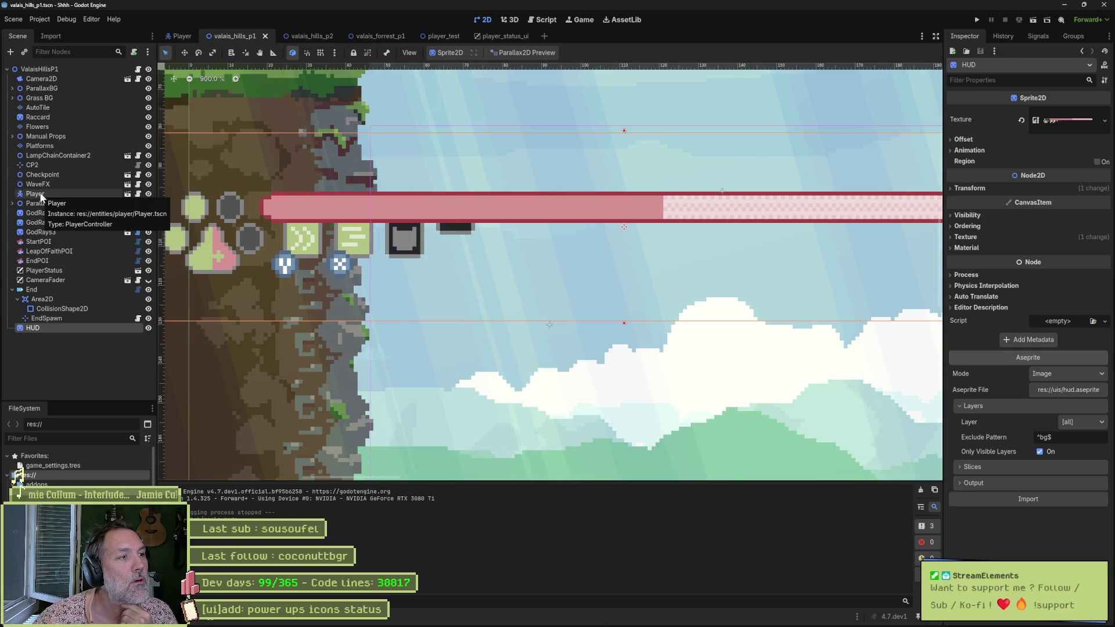
Select the HUD sprite and reset its CanvasItem Texture Filter to Inherit.
{"action": "left_click", "coordinate": [67, 118]}
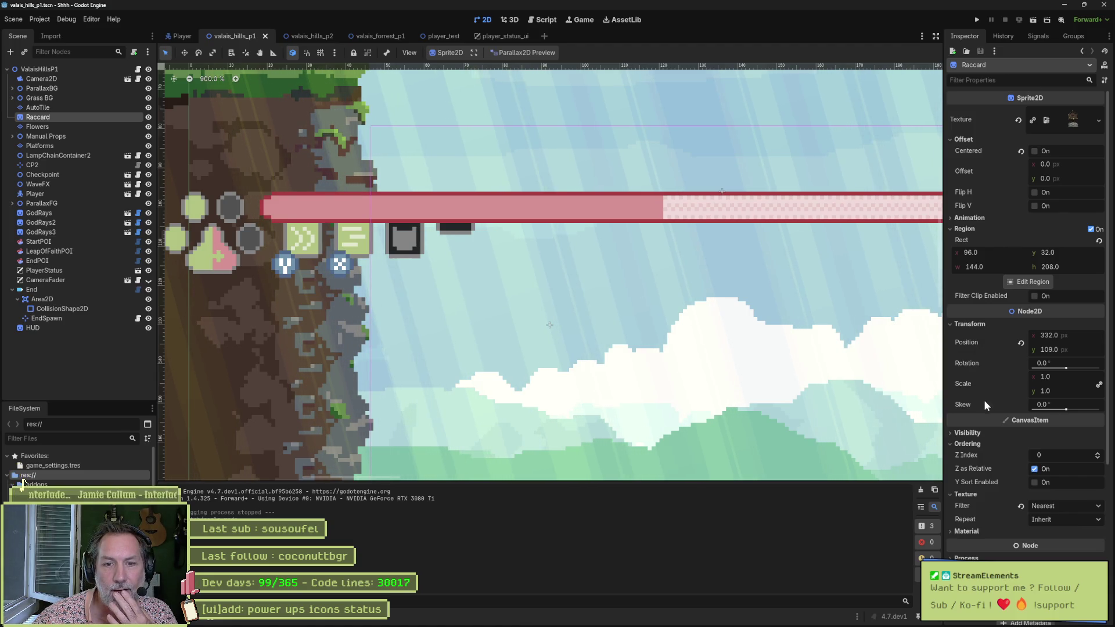
{"action": "scroll", "coordinate": [985, 314], "scroll_direction": "down", "scroll_amount": 2}
{"action": "scroll", "coordinate": [987, 296], "scroll_direction": "down", "scroll_amount": 2}
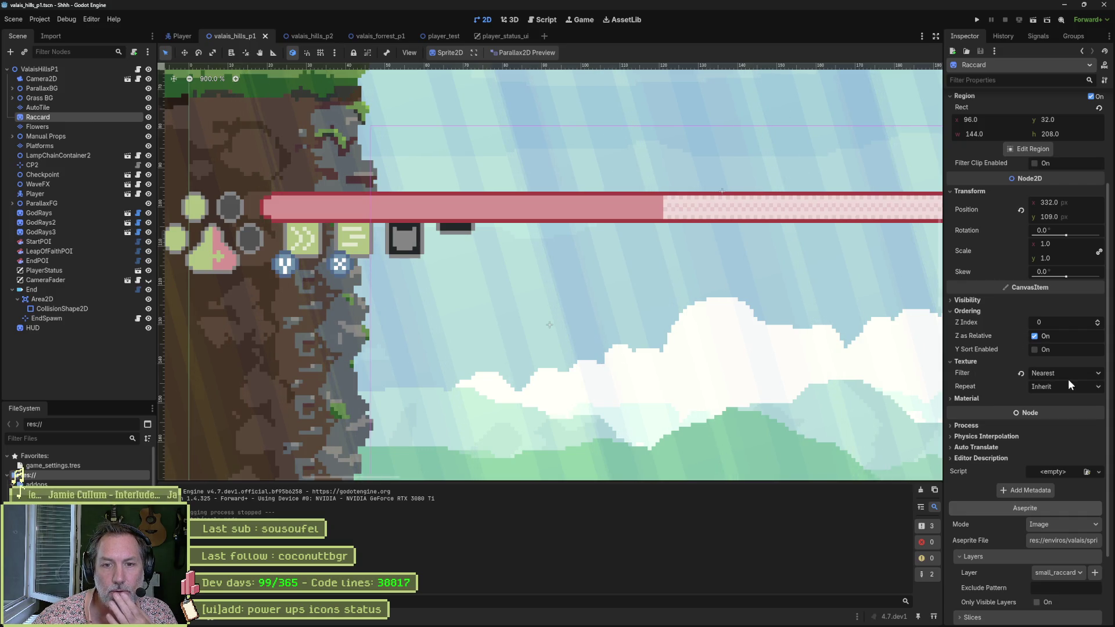
{"action": "left_click", "coordinate": [35, 328]}
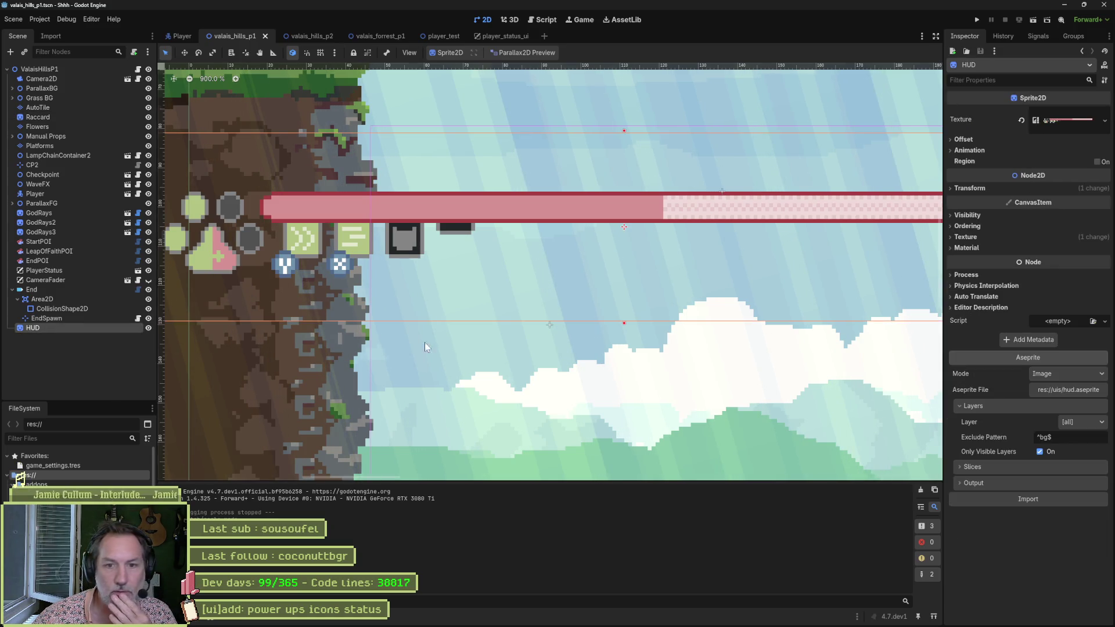
{"action": "left_click", "coordinate": [977, 238]}
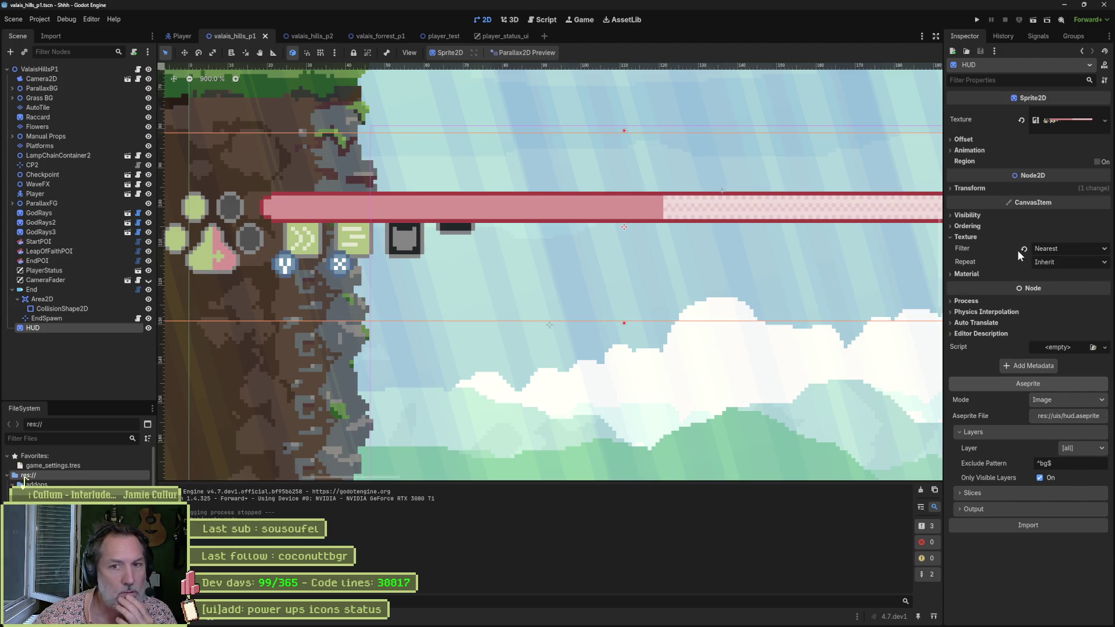
{"action": "left_click", "coordinate": [1026, 248]}
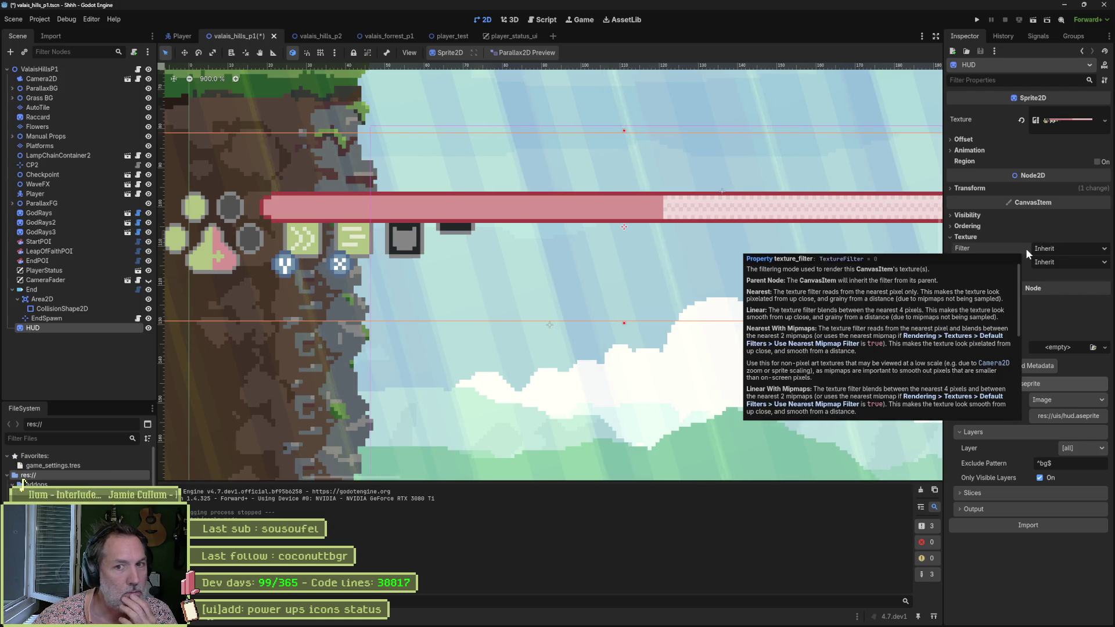
Try Linear, Nearest Mipmap and Nearest on the HUD filter, settle on Nearest Mipmap, and run the game.
{"action": "left_click", "coordinate": [1071, 246]}
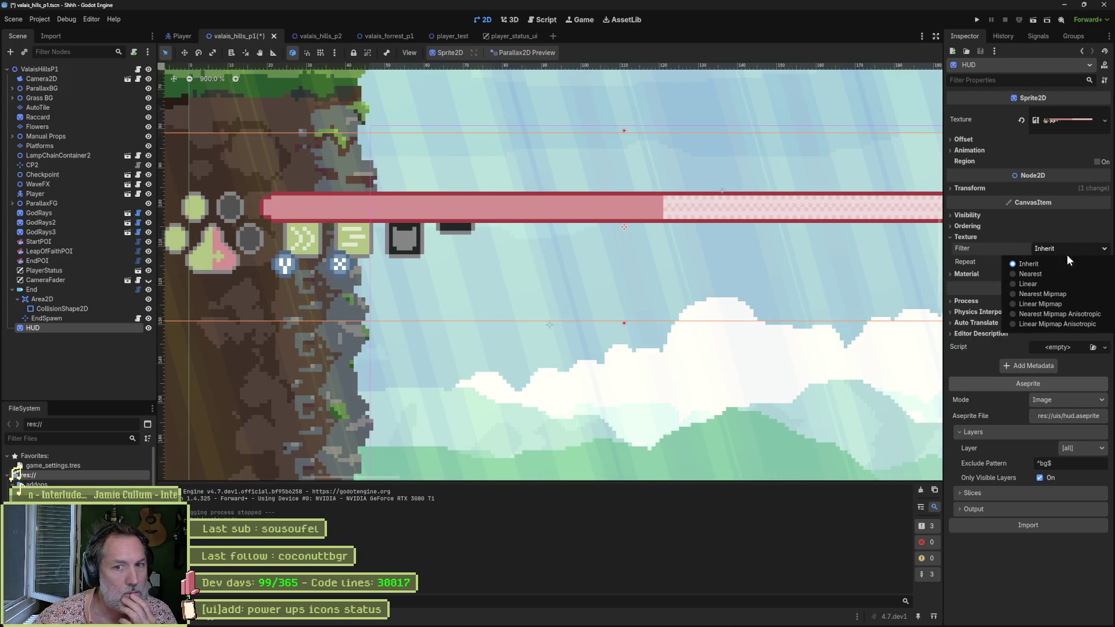
{"action": "left_click", "coordinate": [1048, 285]}
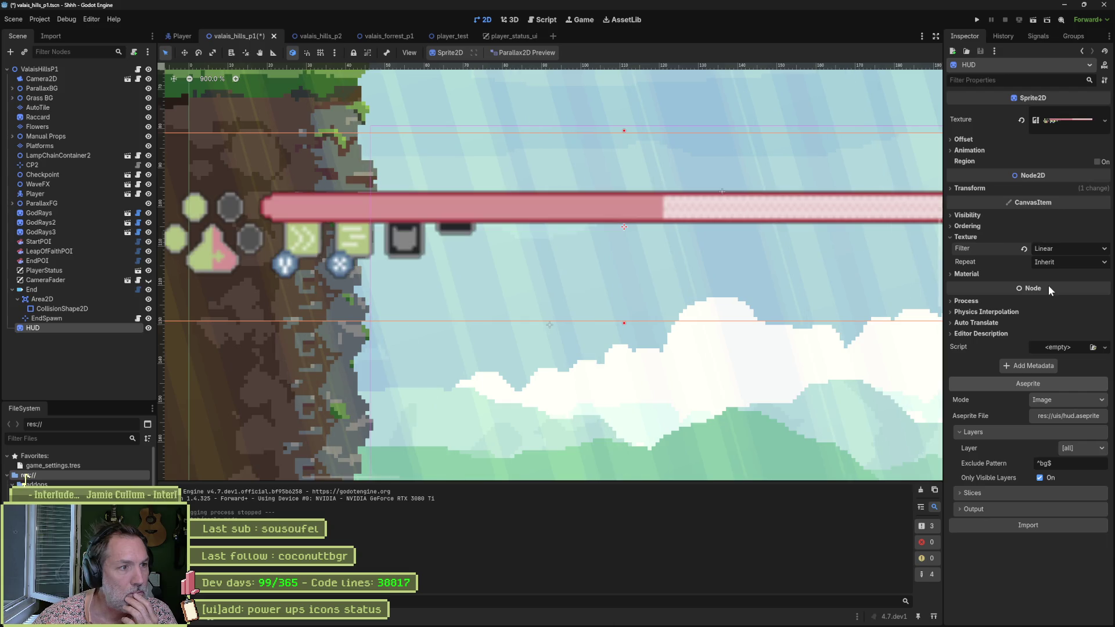
{"action": "left_click", "coordinate": [1061, 248]}
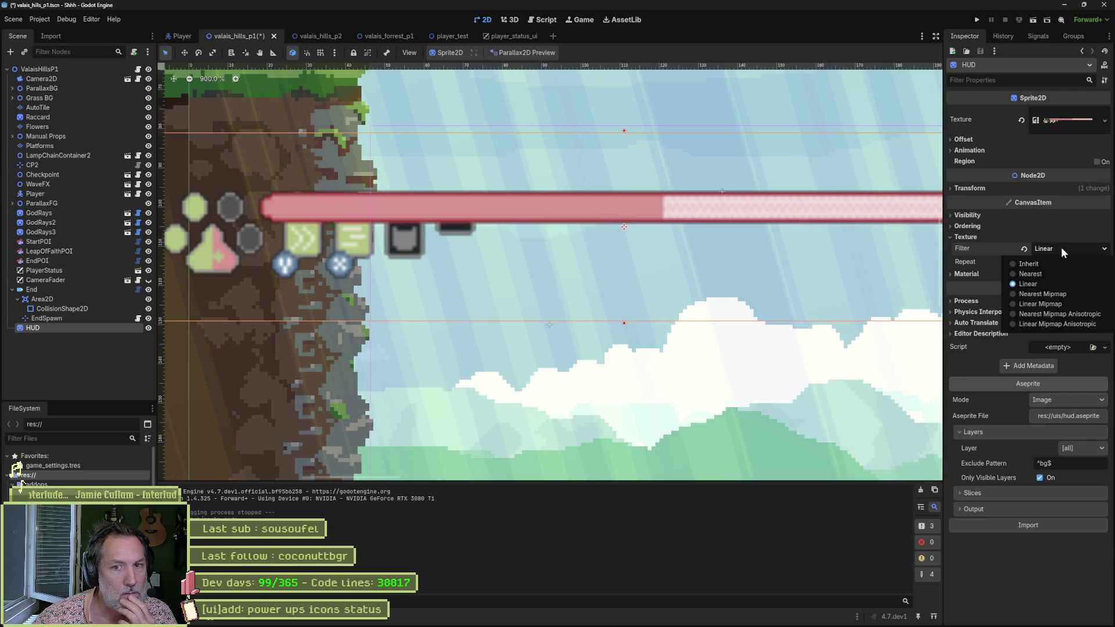
{"action": "left_click", "coordinate": [1050, 292]}
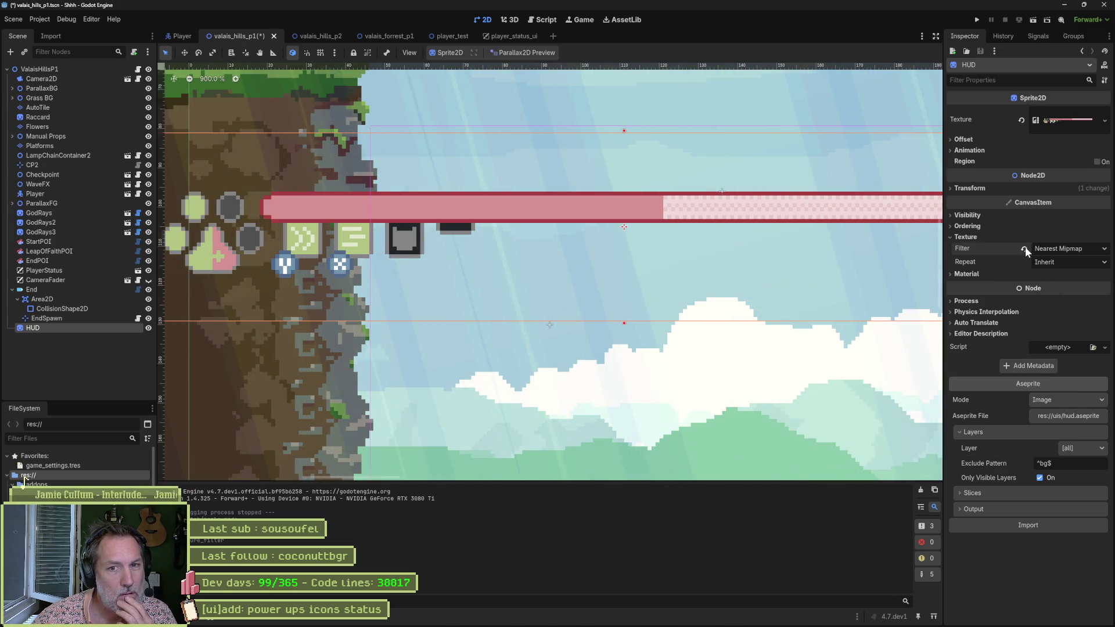
{"action": "left_click", "coordinate": [1047, 249]}
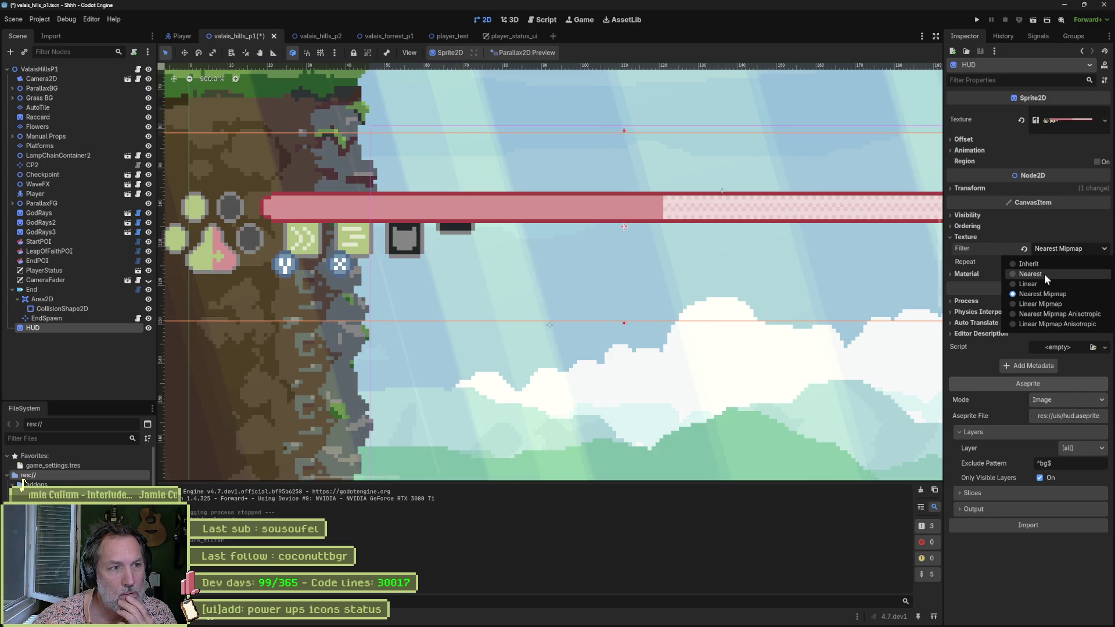
{"action": "left_click", "coordinate": [1045, 274]}
{"action": "left_click", "coordinate": [1061, 246]}
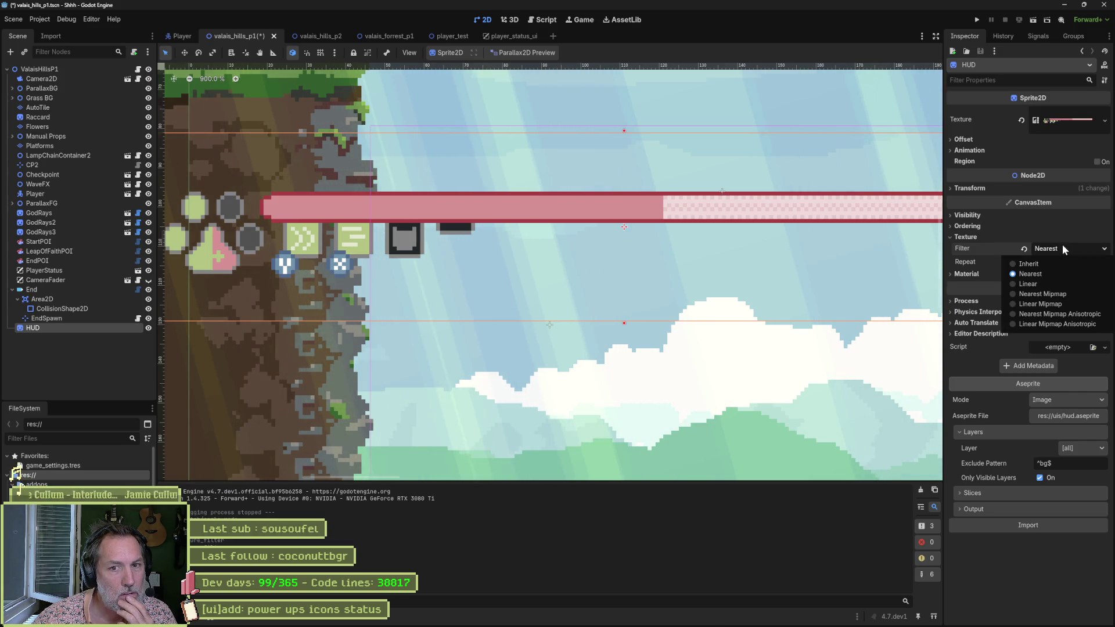
{"action": "left_click", "coordinate": [1066, 294]}
{"action": "key", "text": "F6"}
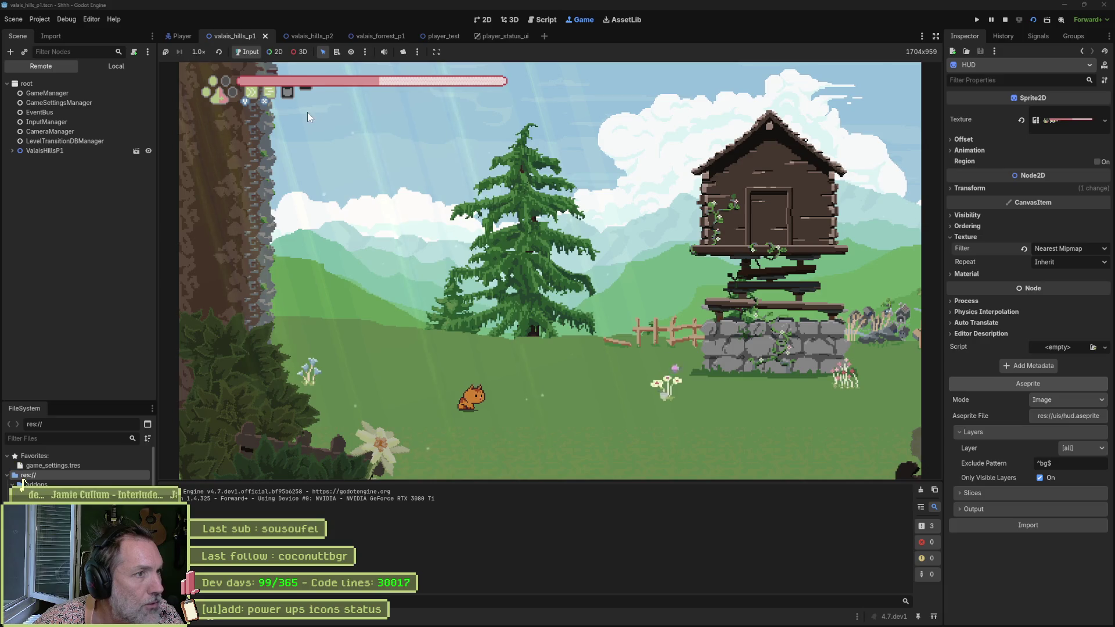
Stop the game, revert the HUD Texture Filter to Inherit, then save, rerun and stop the game again.
{"action": "key", "text": "F8"}
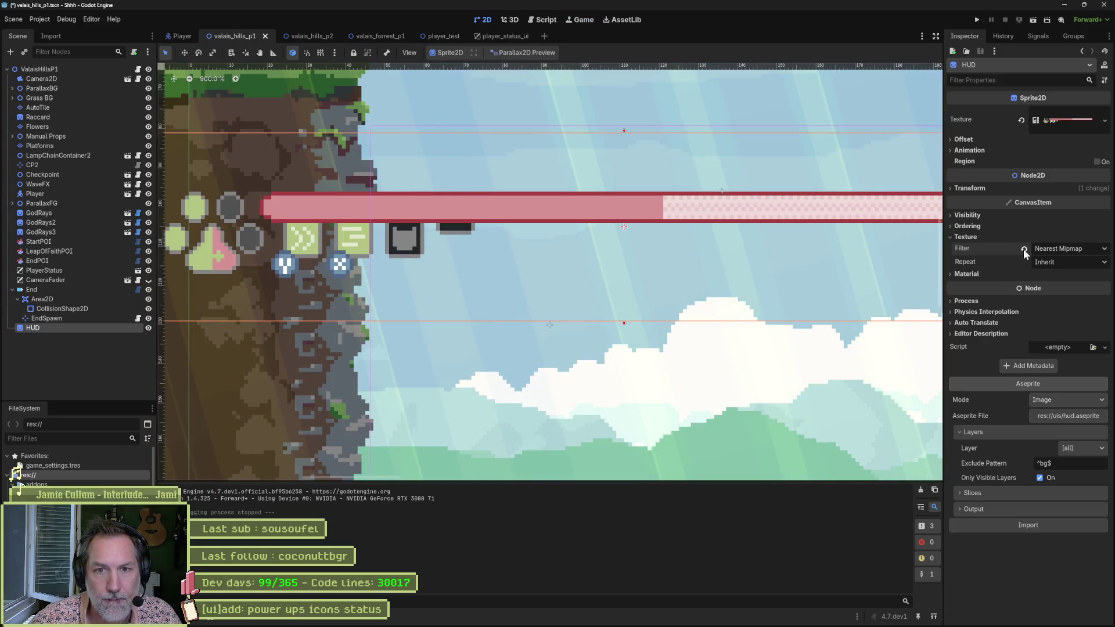
{"action": "left_click", "coordinate": [1023, 248]}
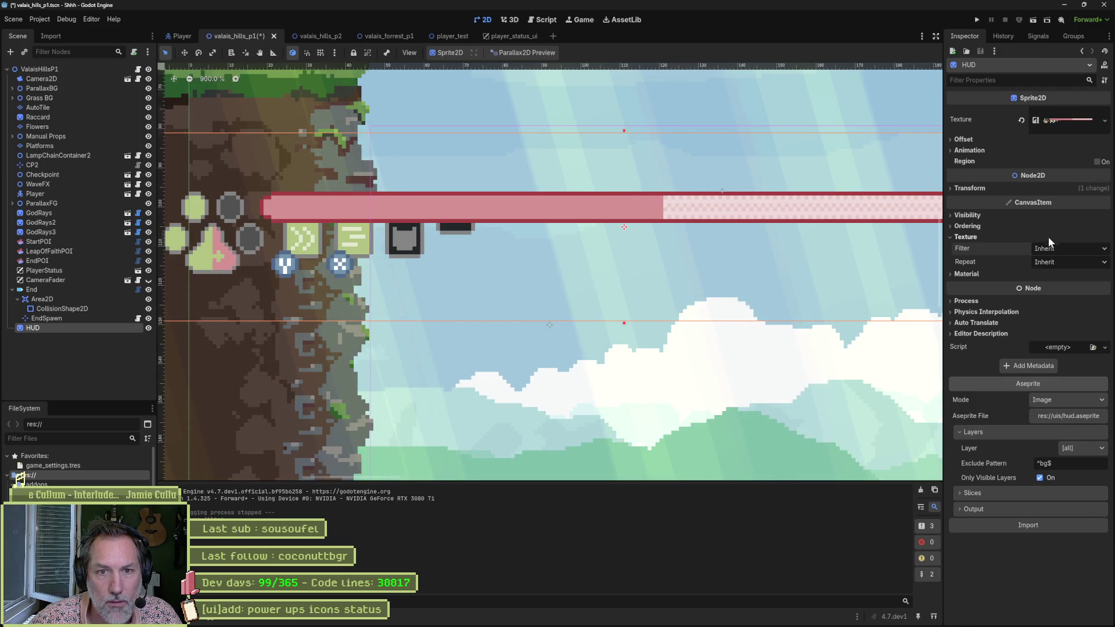
{"action": "mouse_move", "coordinate": [1016, 242]}
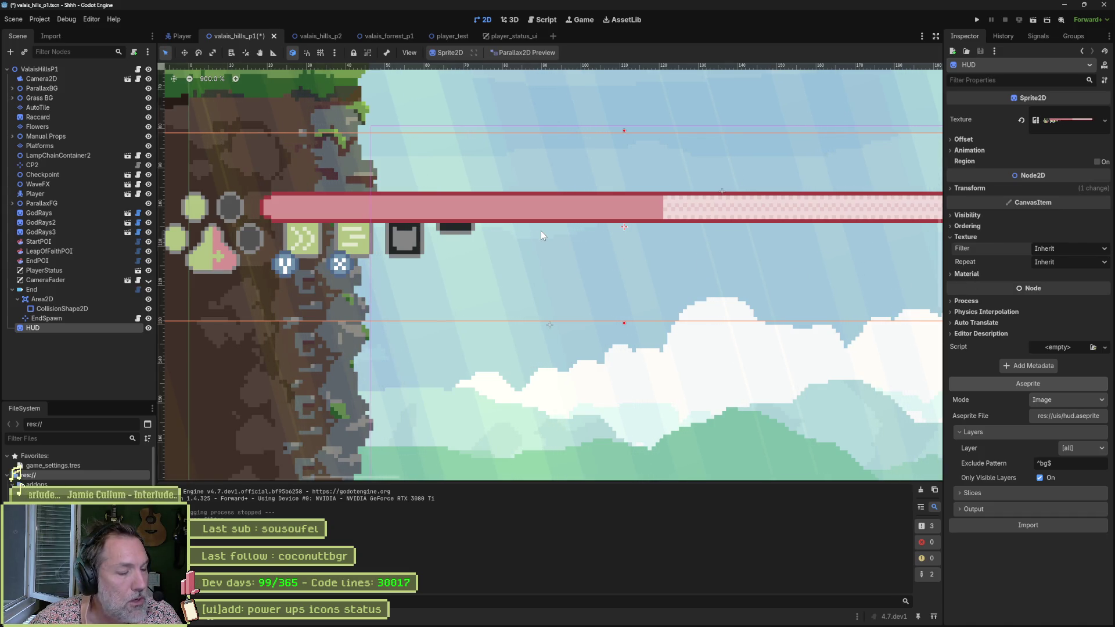
{"action": "key", "text": "F6"}
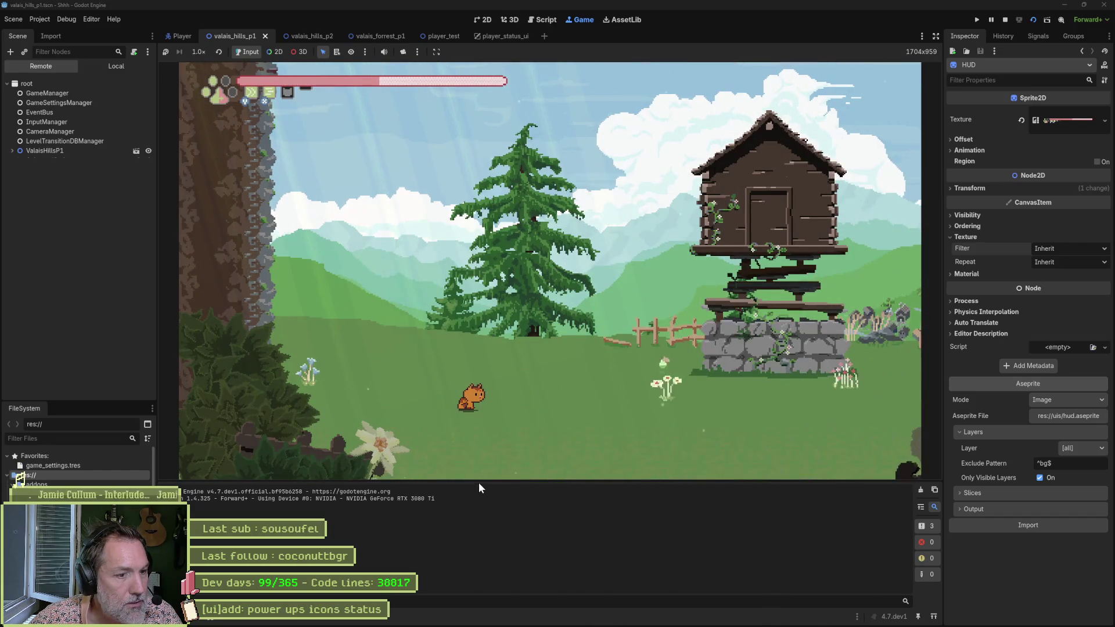
{"action": "mouse_move", "coordinate": [479, 484]}
{"action": "left_mouse_down"}
{"action": "mouse_move", "coordinate": [481, 510]}
{"action": "mouse_move", "coordinate": [478, 445]}
{"action": "mouse_move", "coordinate": [484, 506]}
{"action": "left_mouse_up"}
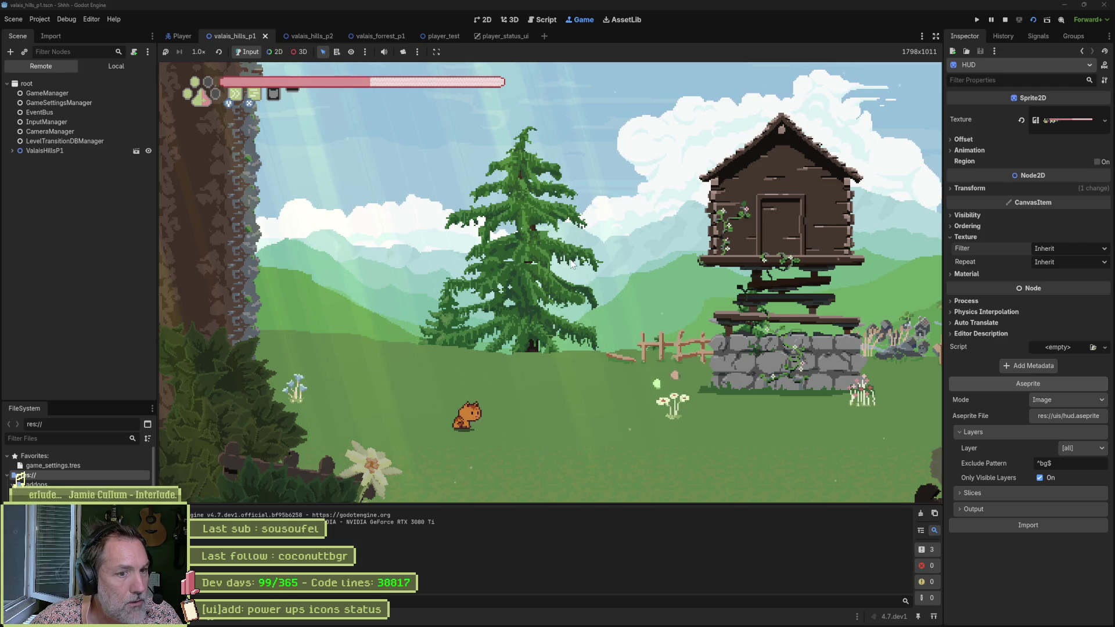
{"action": "left_click", "coordinate": [1003, 21]}
Ask Claude, in French, whether free window scaling can keep whole-number pixel size steps.
{"action": "mouse_move", "coordinate": [583, 619]}
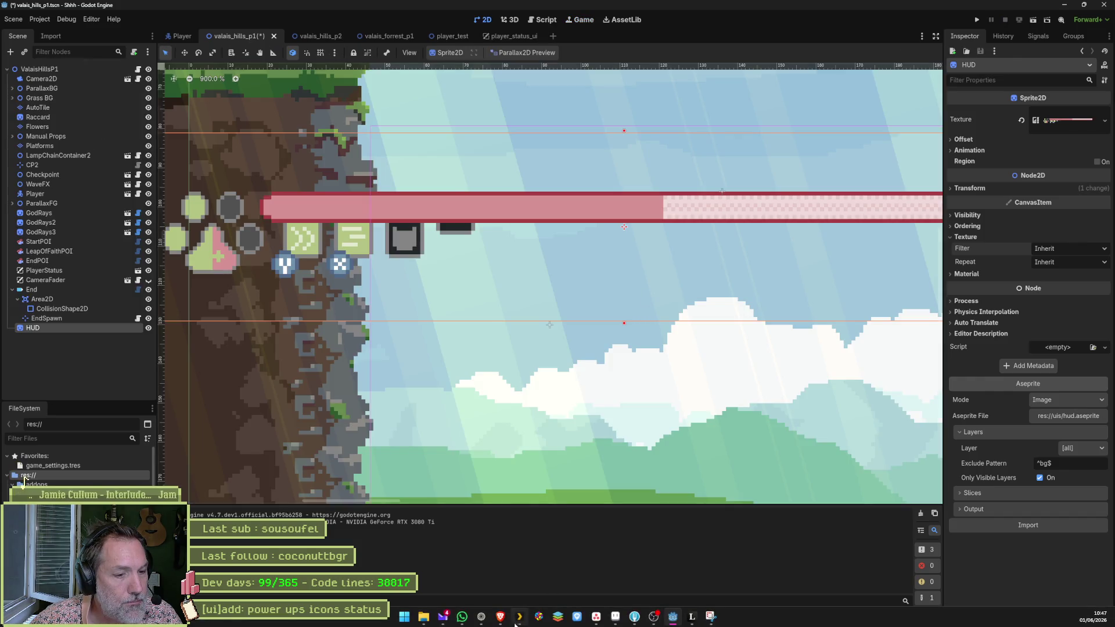
{"action": "left_click", "coordinate": [488, 621]}
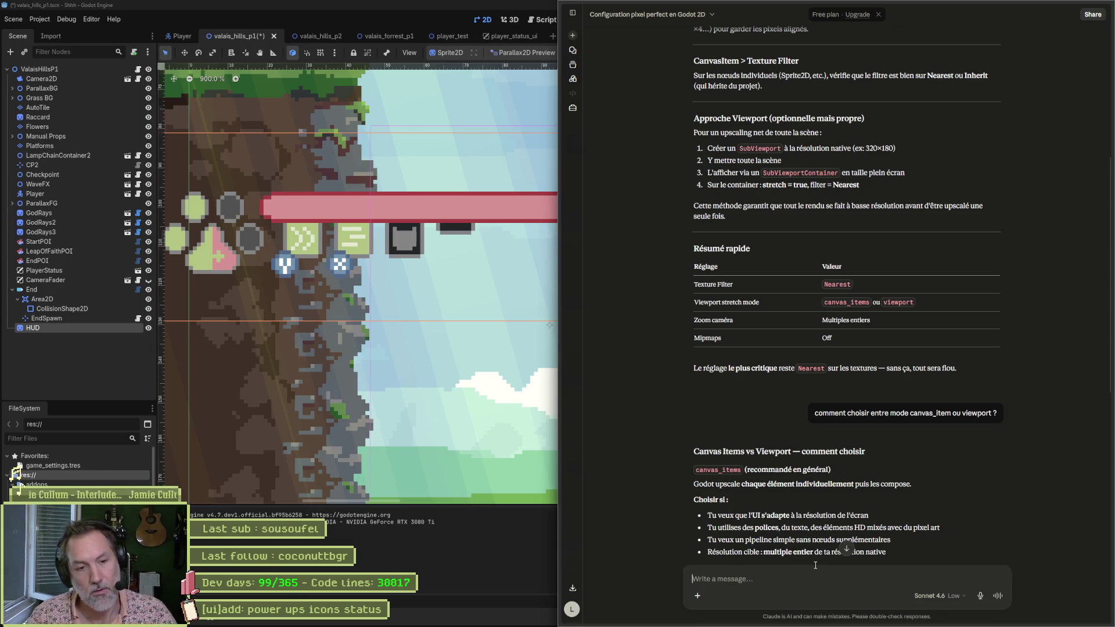
{"action": "type", "text": "c-est quand je sclae"}
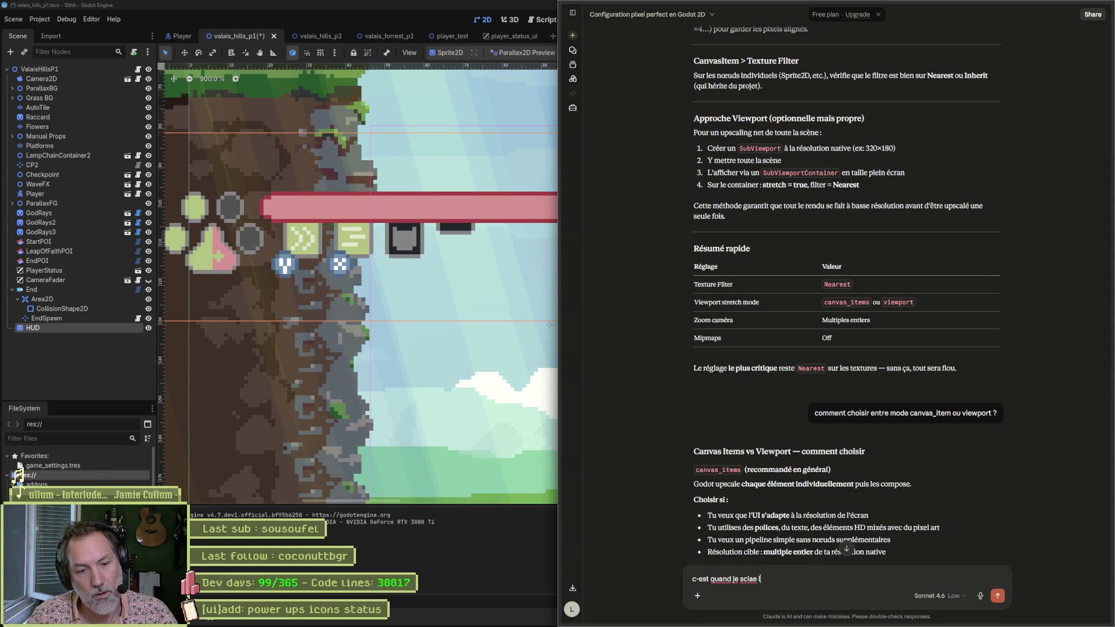
{"action": "type", "text": "re librement"}
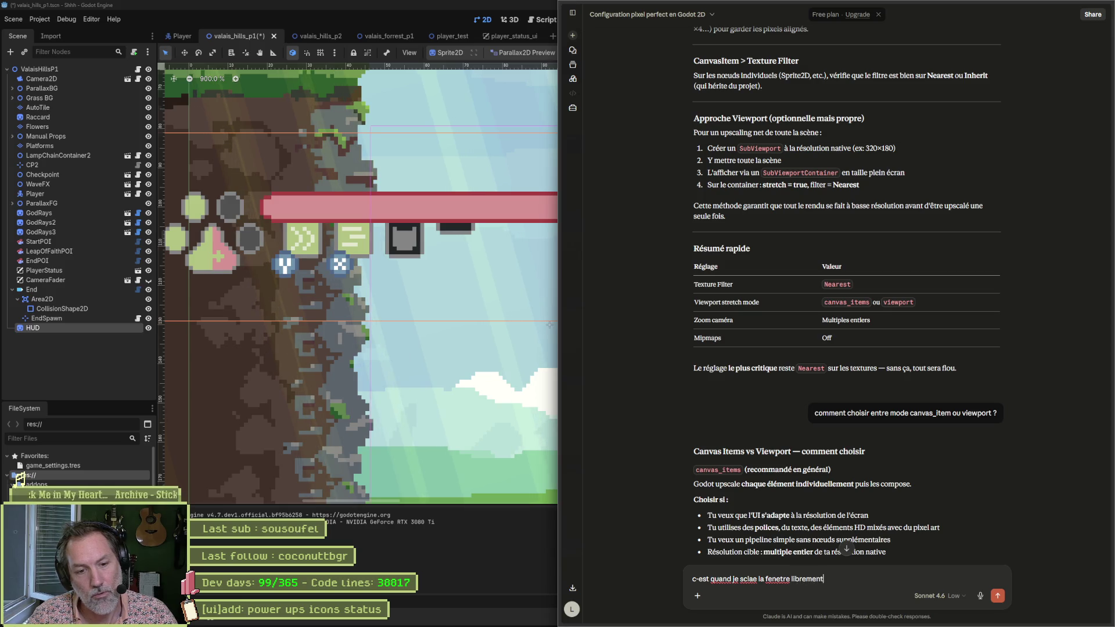
{"action": "type", "text": "me qu'on ades"}
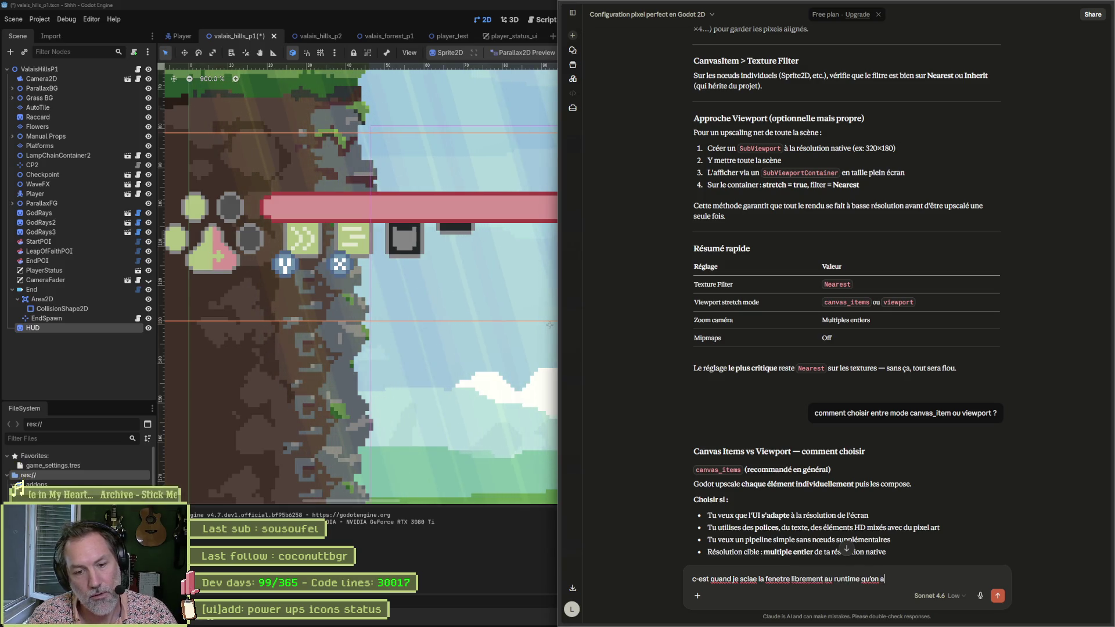
{"action": "key", "text": "BackSpace"}
{"action": "key", "text": "BackSpace"}
{"action": "key", "text": "BackSpace"}
{"action": "type", "text": "des dif"}
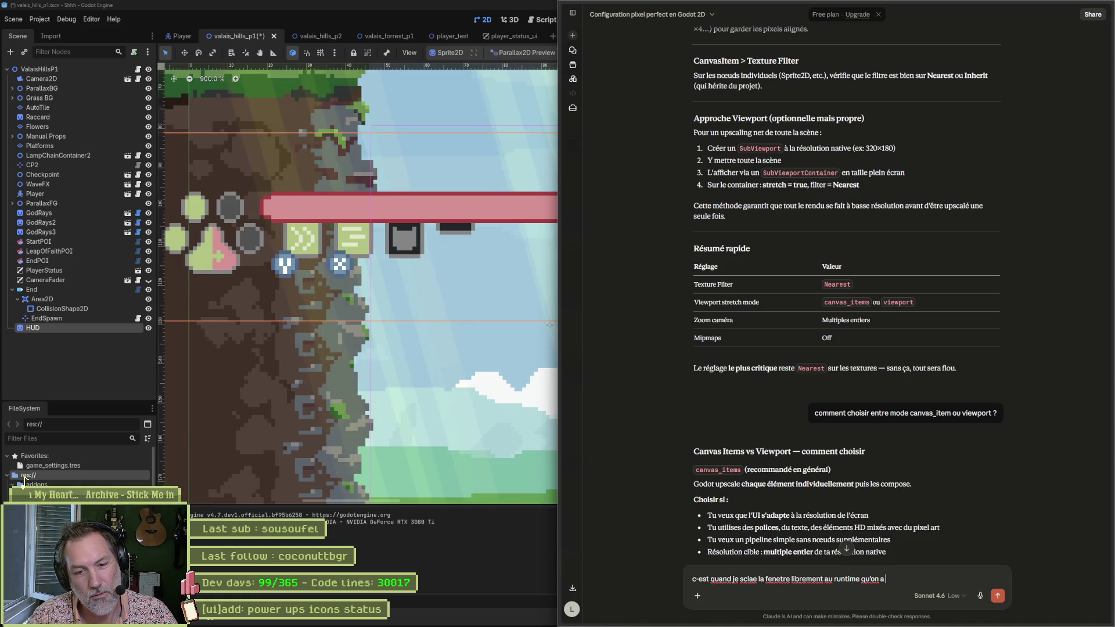
{"action": "type", "text": "ferences"}
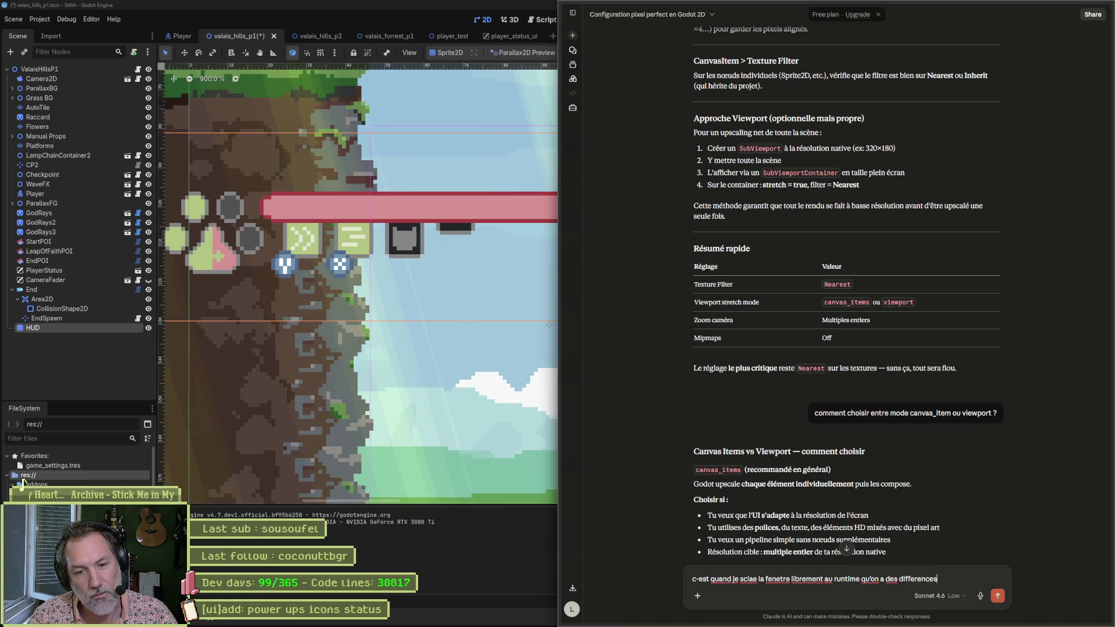
{"action": "type", "text": " de taille de pixels"}
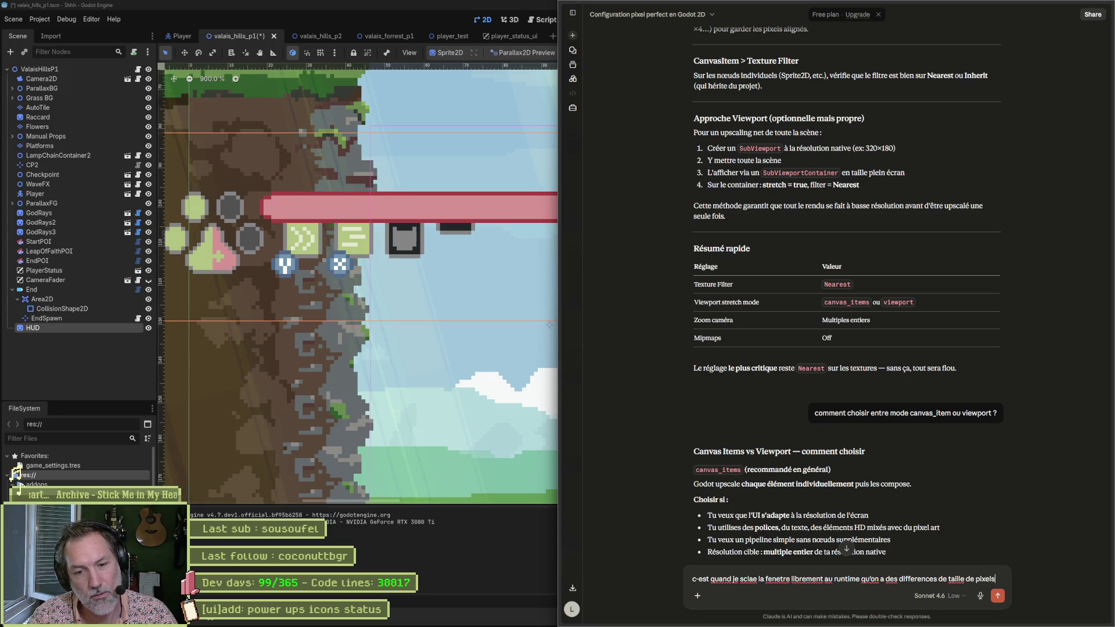
{"action": "type", "text": "... e"}
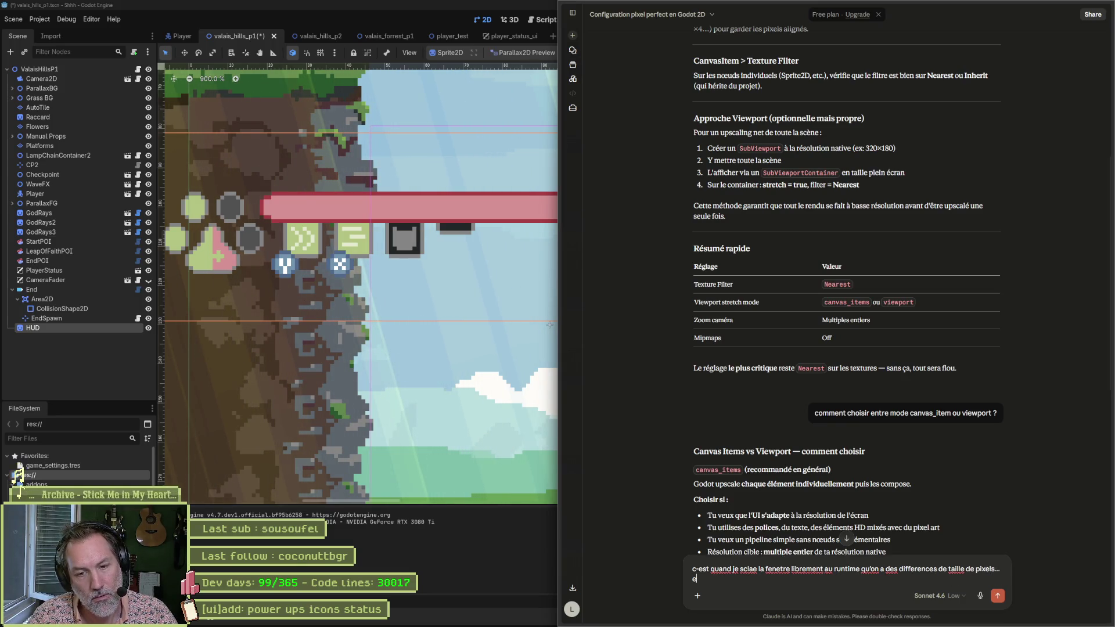
{"action": "type", "text": "st-ce que je peux"}
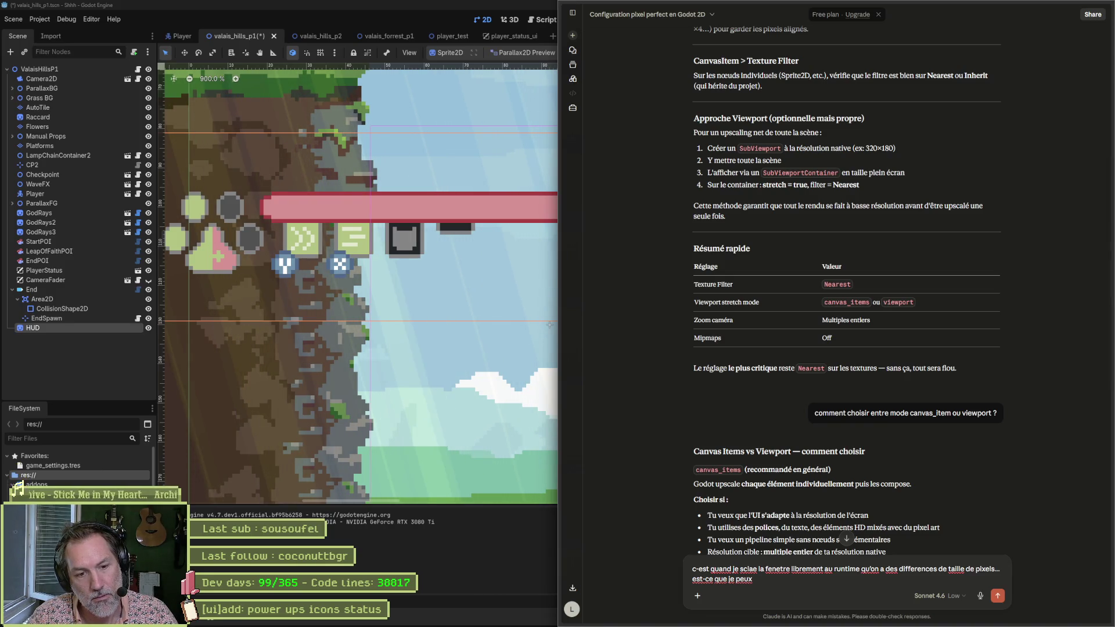
{"action": "type", "text": " laisser libr"}
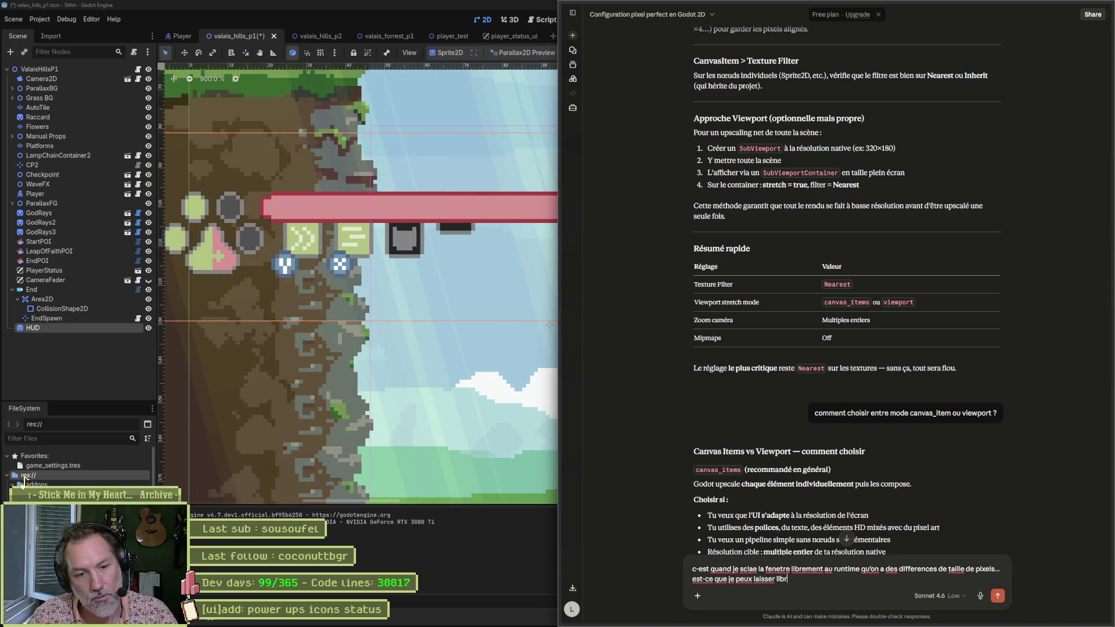
{"action": "type", "text": "e scale mais ave"}
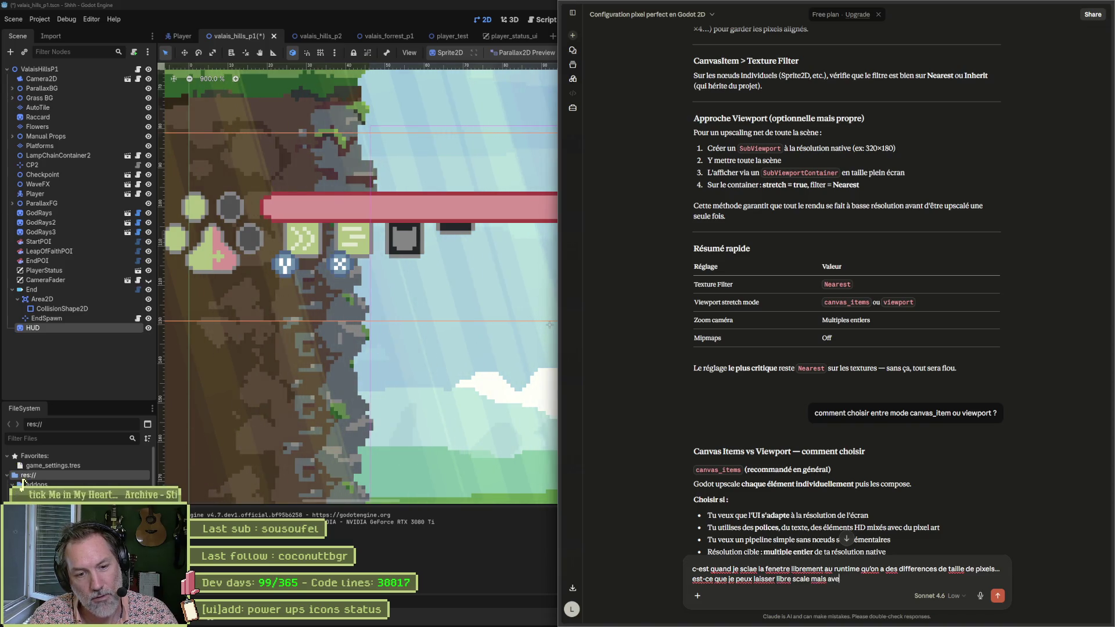
{"action": "type", "text": "c des entiers"}
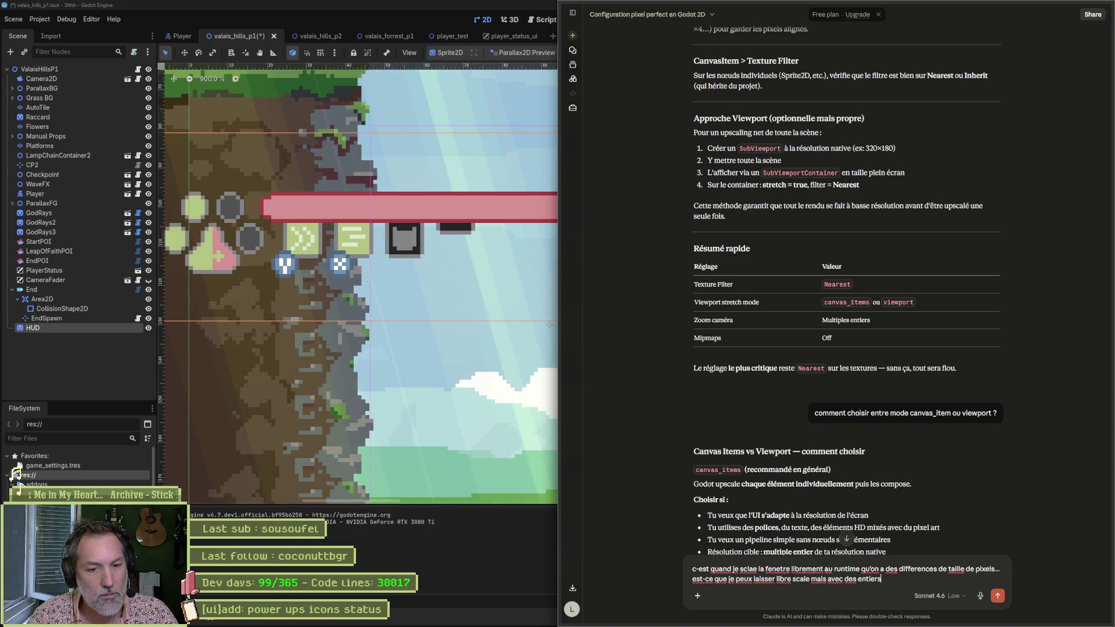
{"action": "key", "text": "Return"}
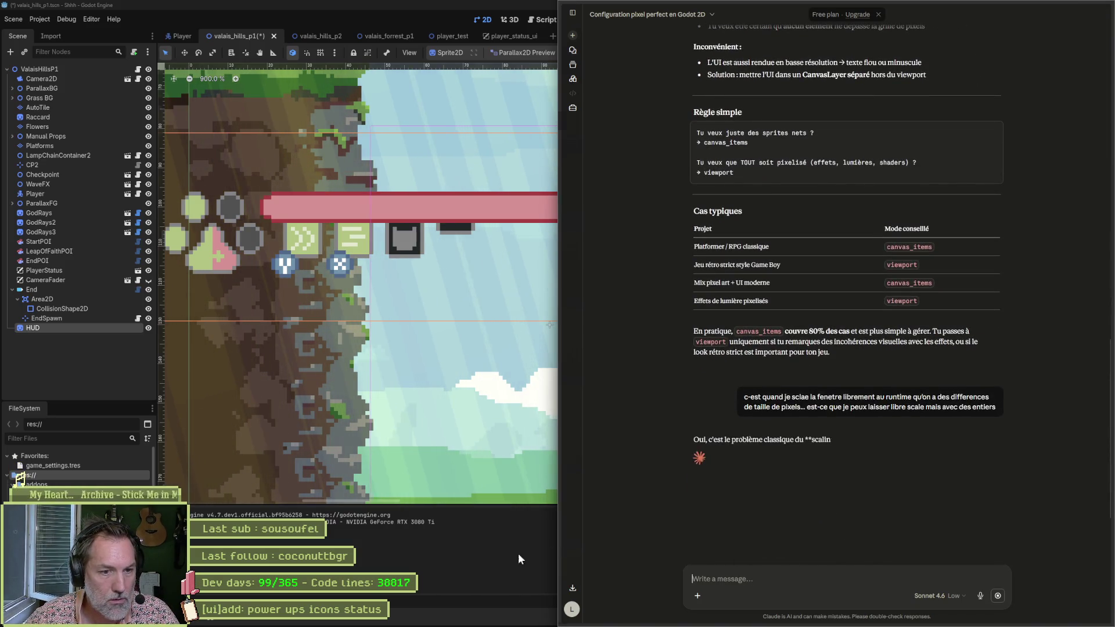
Reopen Project Settings, clear the 'mipinteger' search, and show Display > Window with its 1920×1080 override.
{"action": "left_click", "coordinate": [465, 564]}
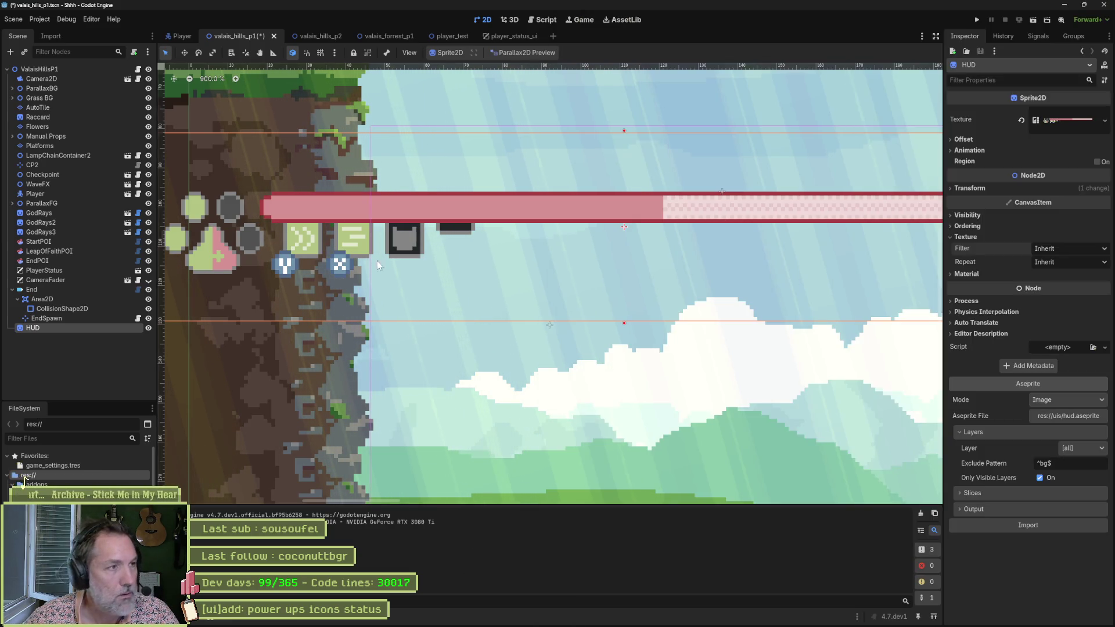
{"action": "left_click", "coordinate": [39, 19]}
{"action": "left_click", "coordinate": [48, 34]}
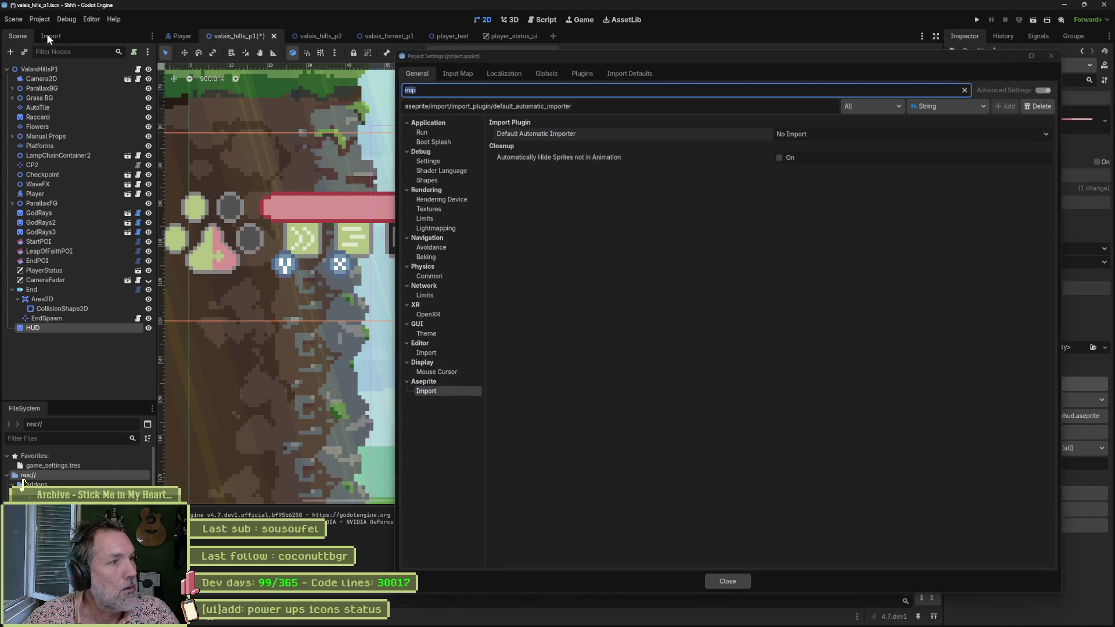
{"action": "type", "text": "mip"}
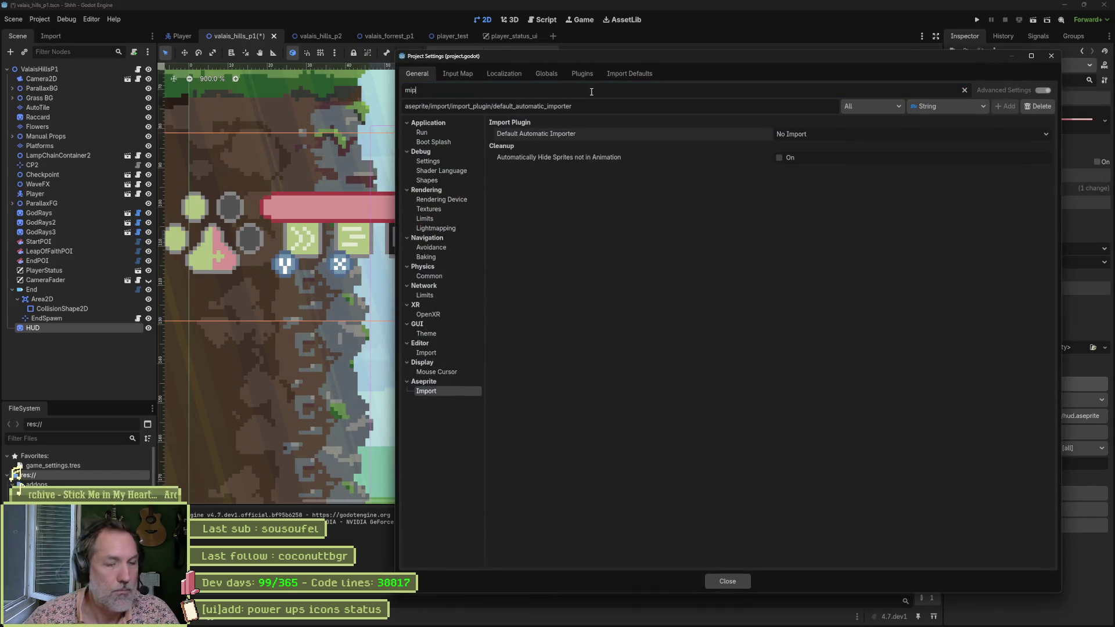
{"action": "type", "text": "integer"}
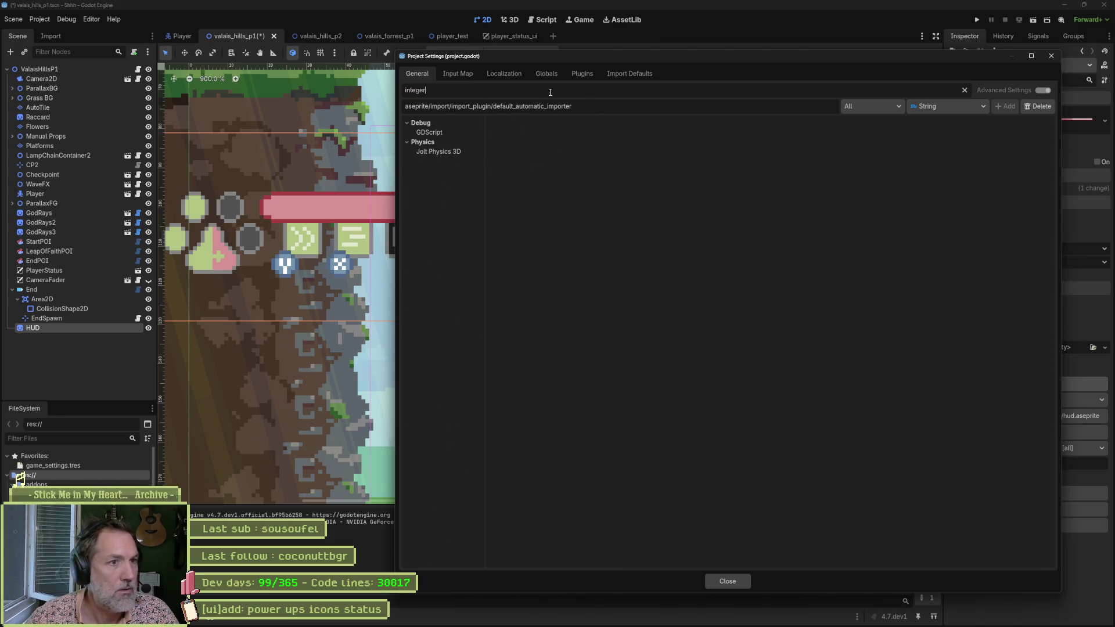
{"action": "key", "text": "ctrl+a"}
{"action": "key", "text": "BackSpace"}
{"action": "left_click", "coordinate": [430, 191]}
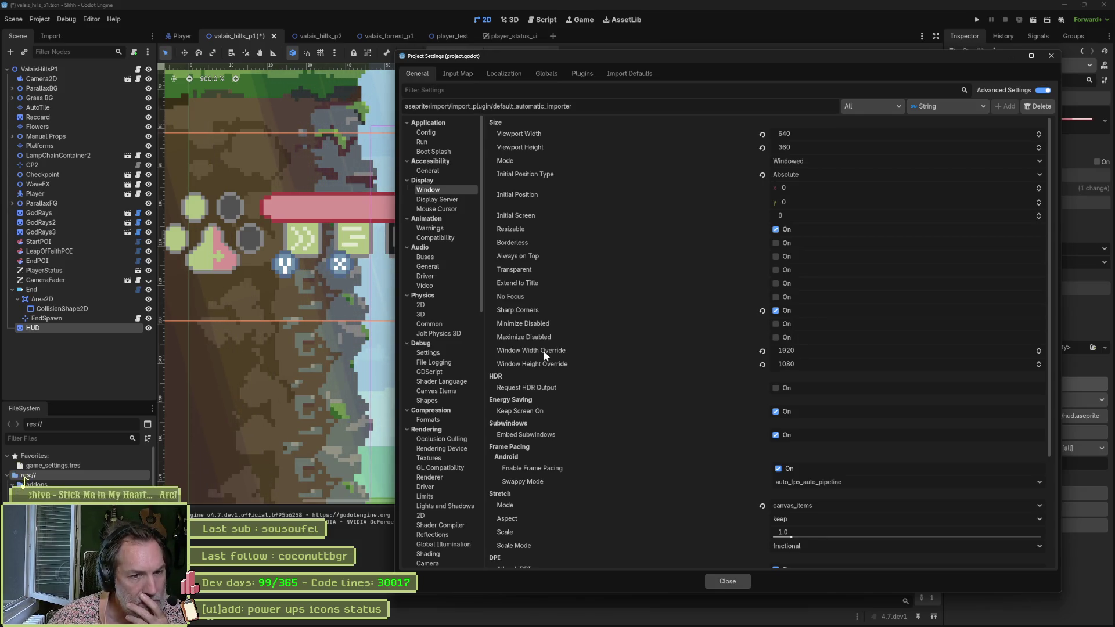
{"action": "mouse_move", "coordinate": [543, 350]}
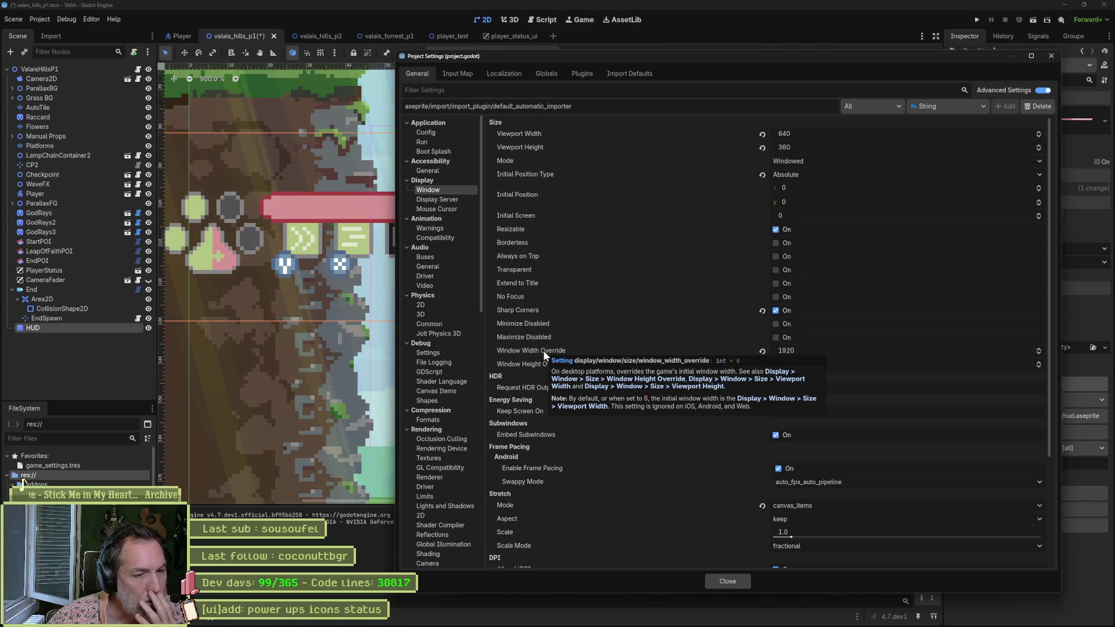